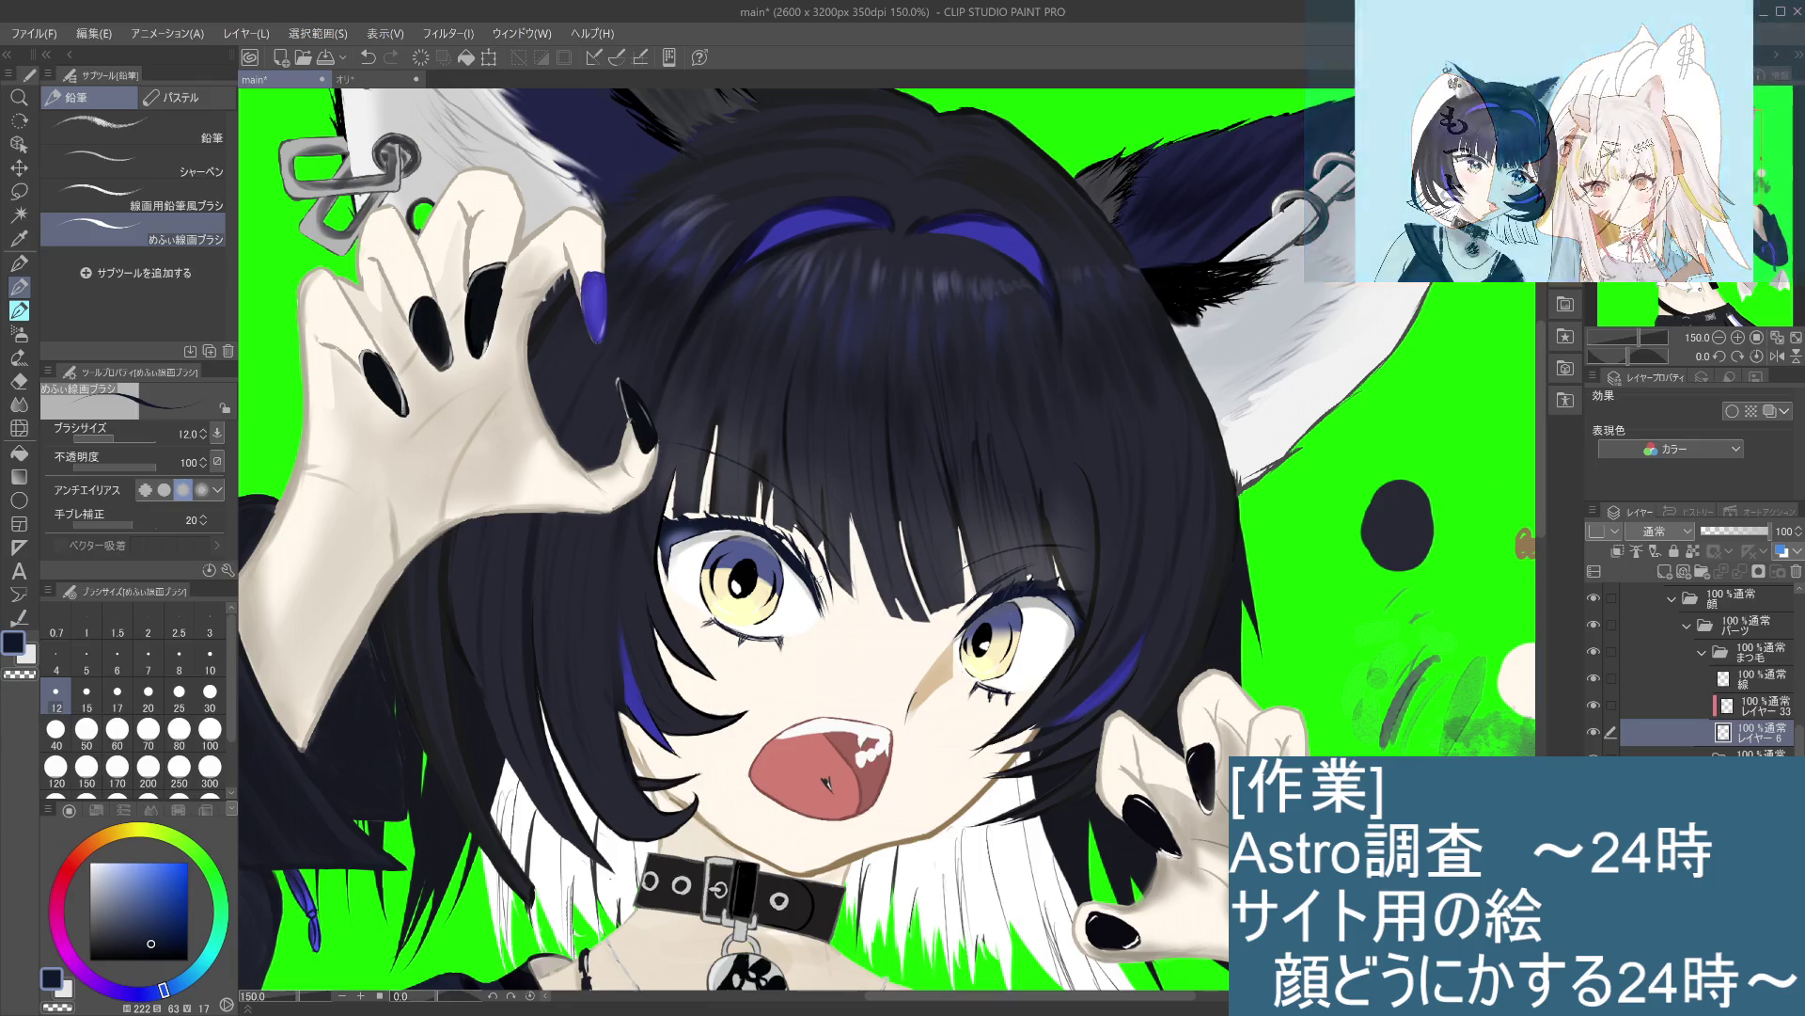
# Step: Zoom in on the eyes and stroke darker, thicker upper lashes over the left eye
pyautogui.scroll(1, 800, 497)
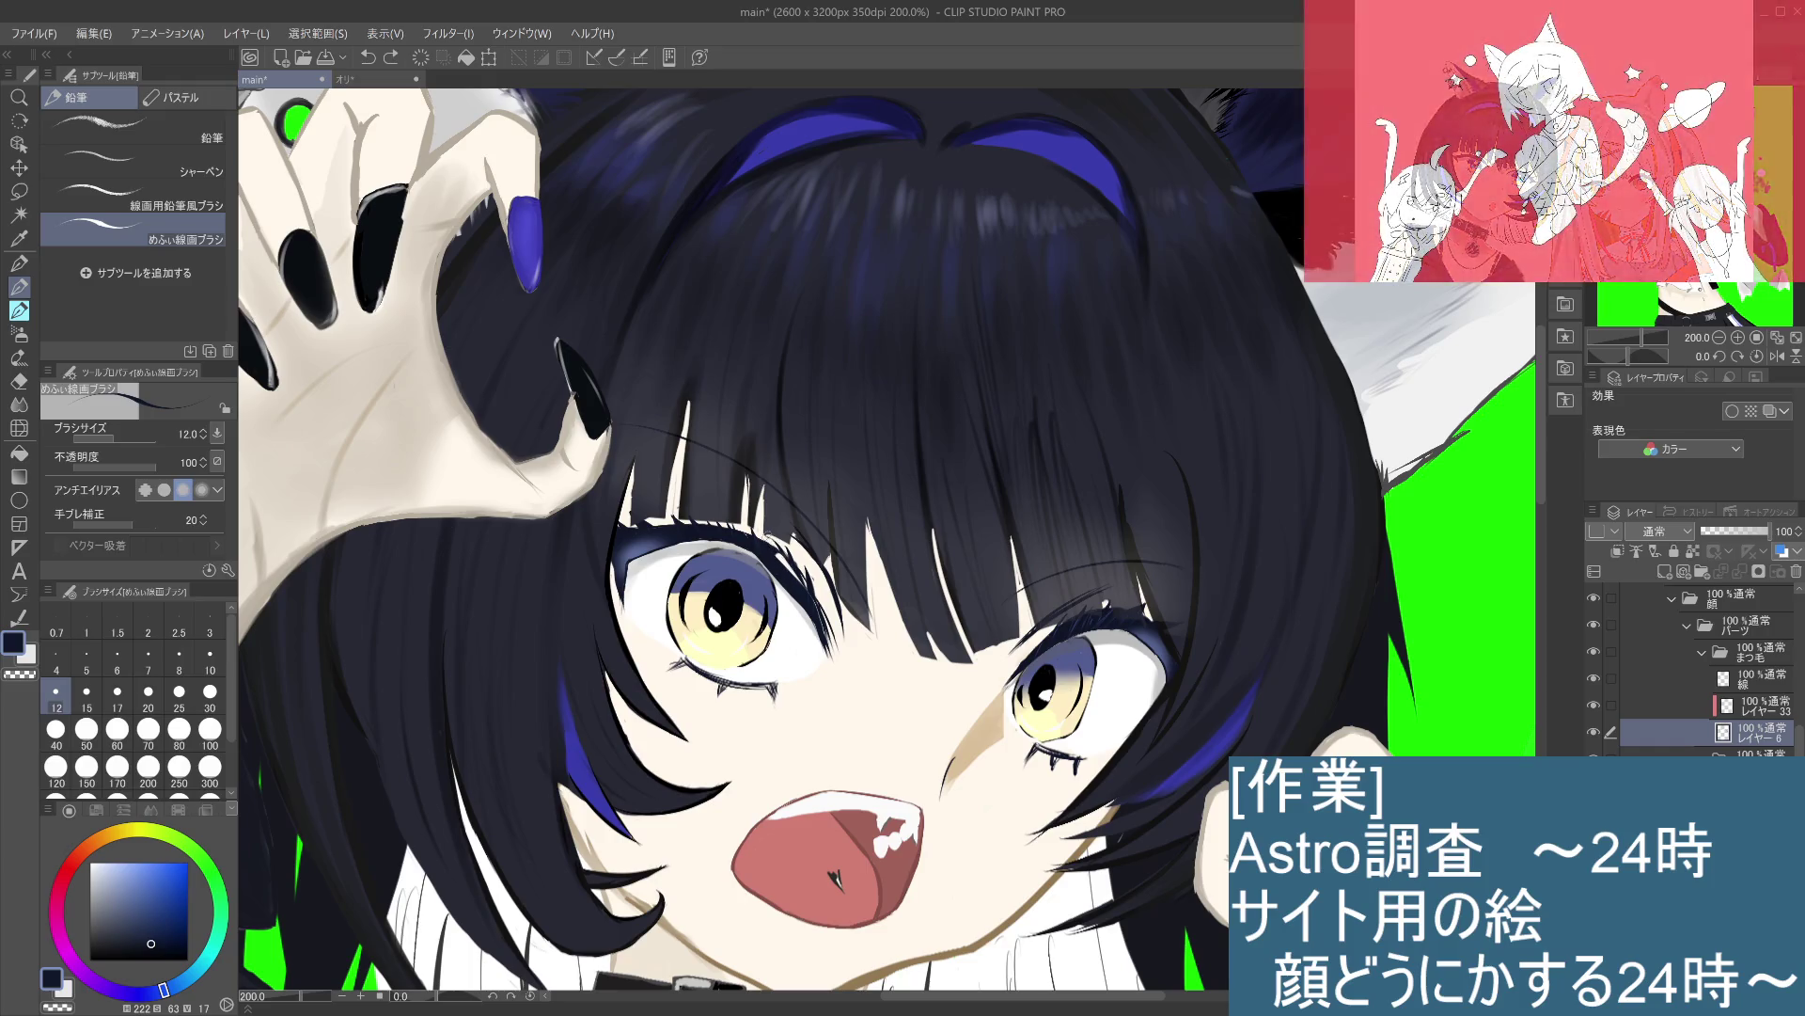
pyautogui.click(781, 574)
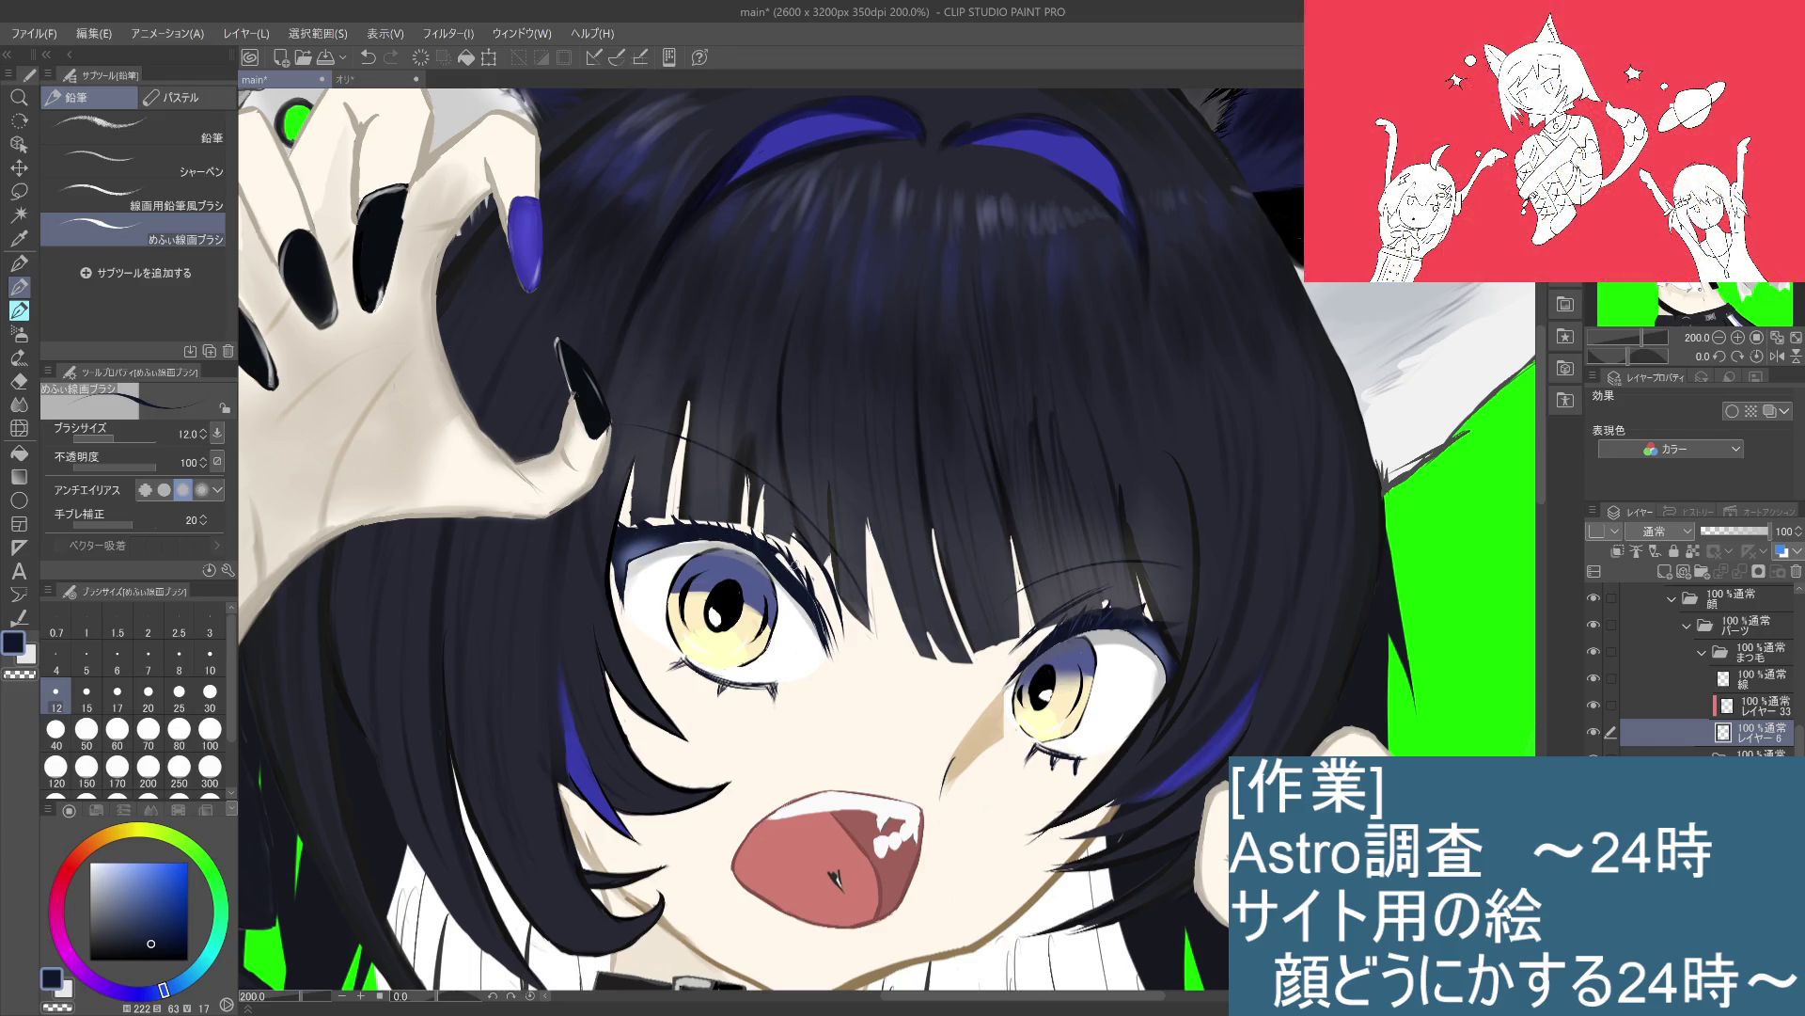
pyautogui.moveTo(781, 569); pyautogui.dragTo(798, 579)
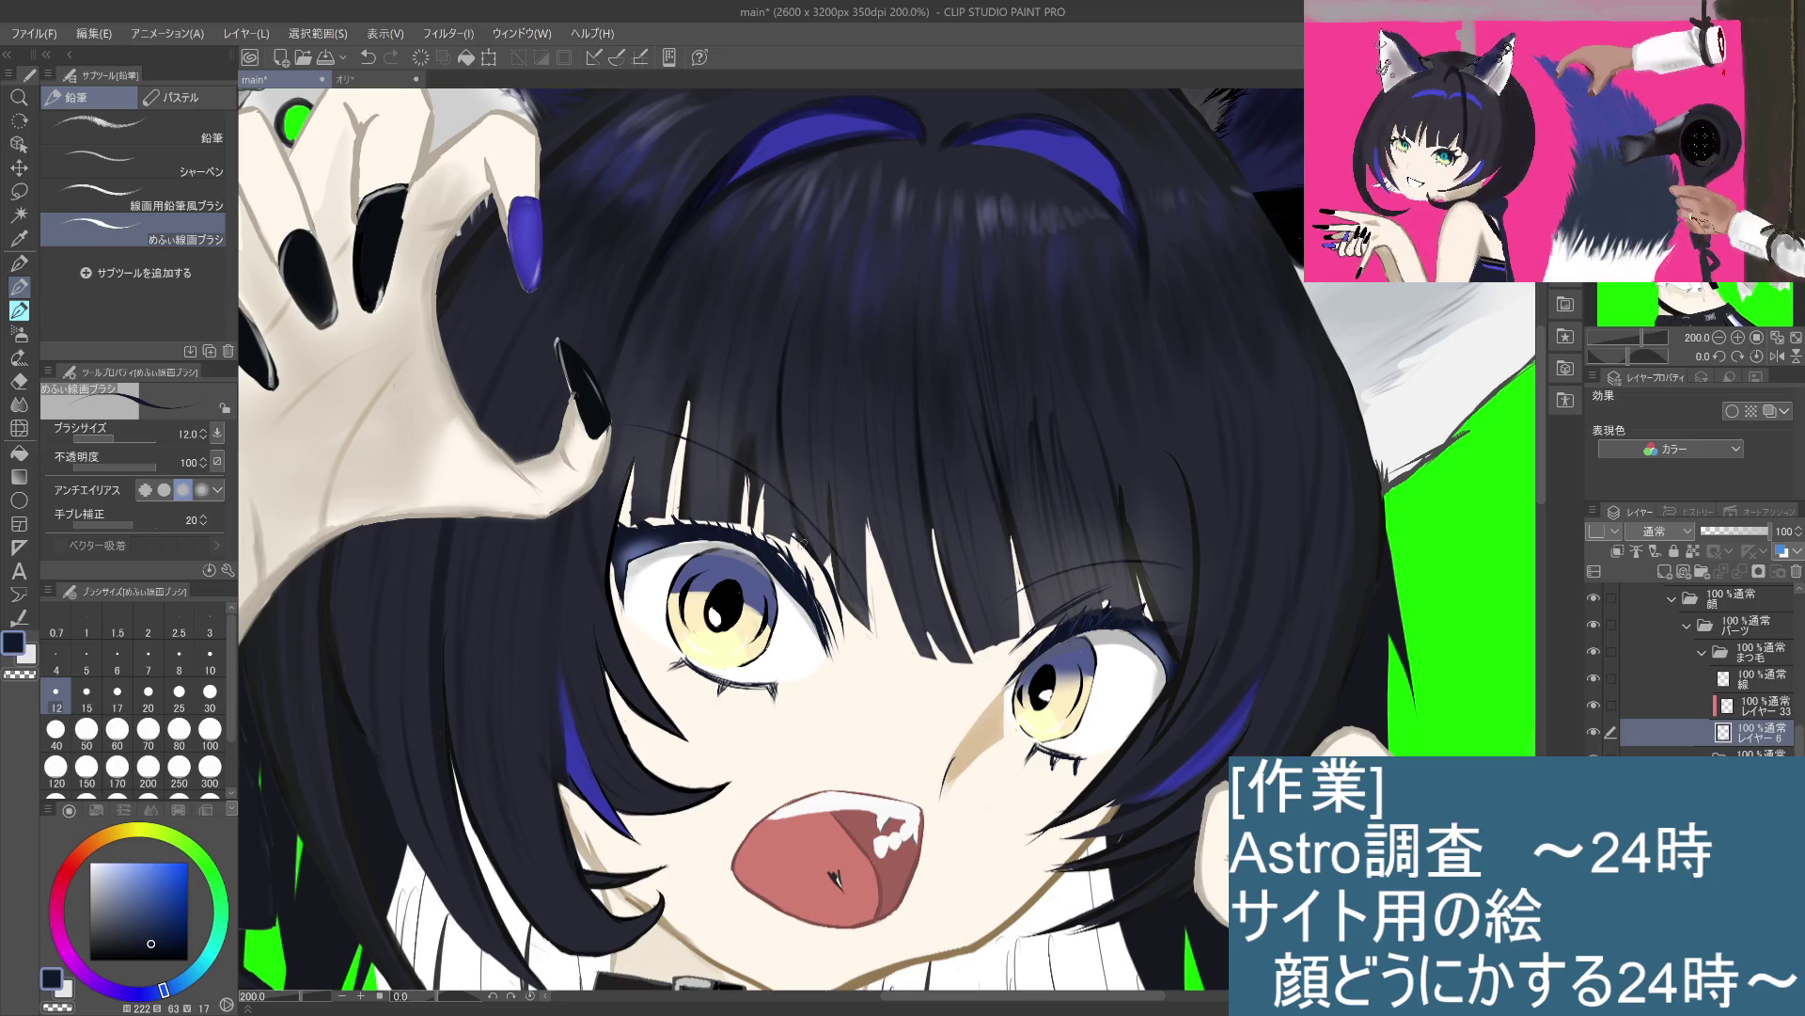
# Step: Toggle the 線 line-art layer on and off to compare the lashes, then return to レイヤー6
pyautogui.click(1758, 705)
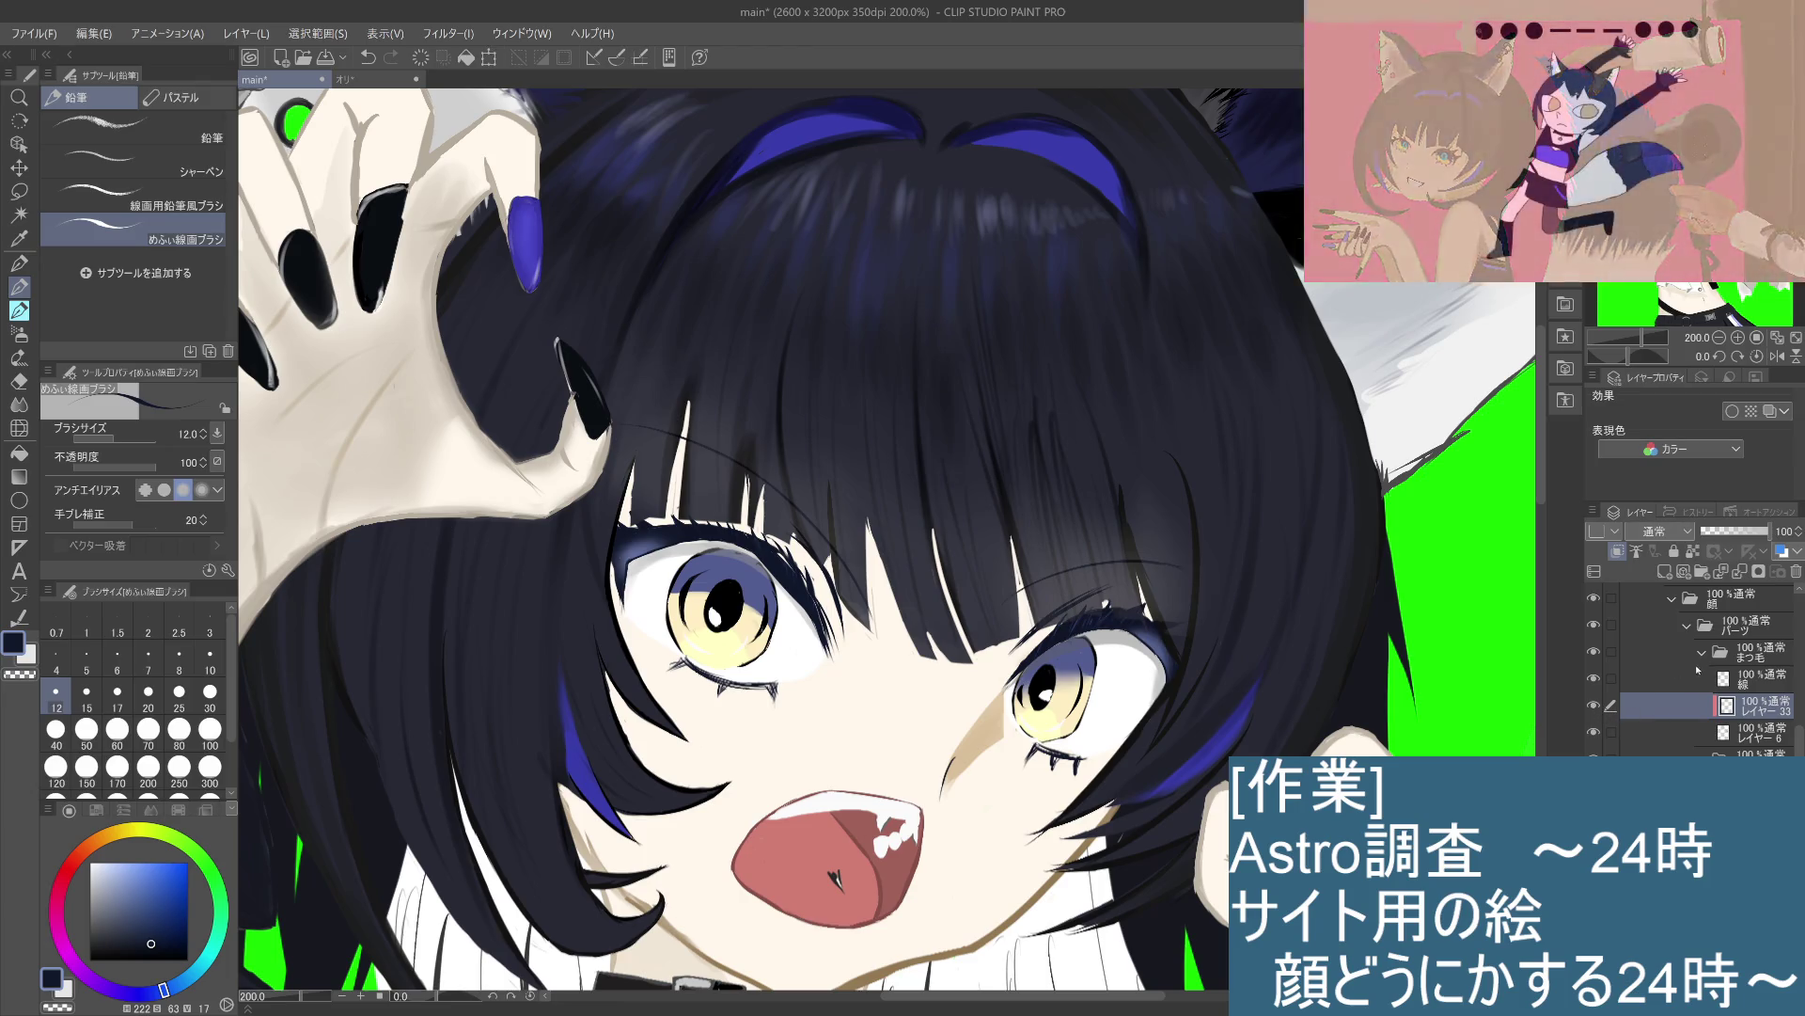
pyautogui.click(1599, 681)
pyautogui.click(1597, 681)
pyautogui.click(1596, 680)
pyautogui.click(1597, 681)
pyautogui.click(1740, 738)
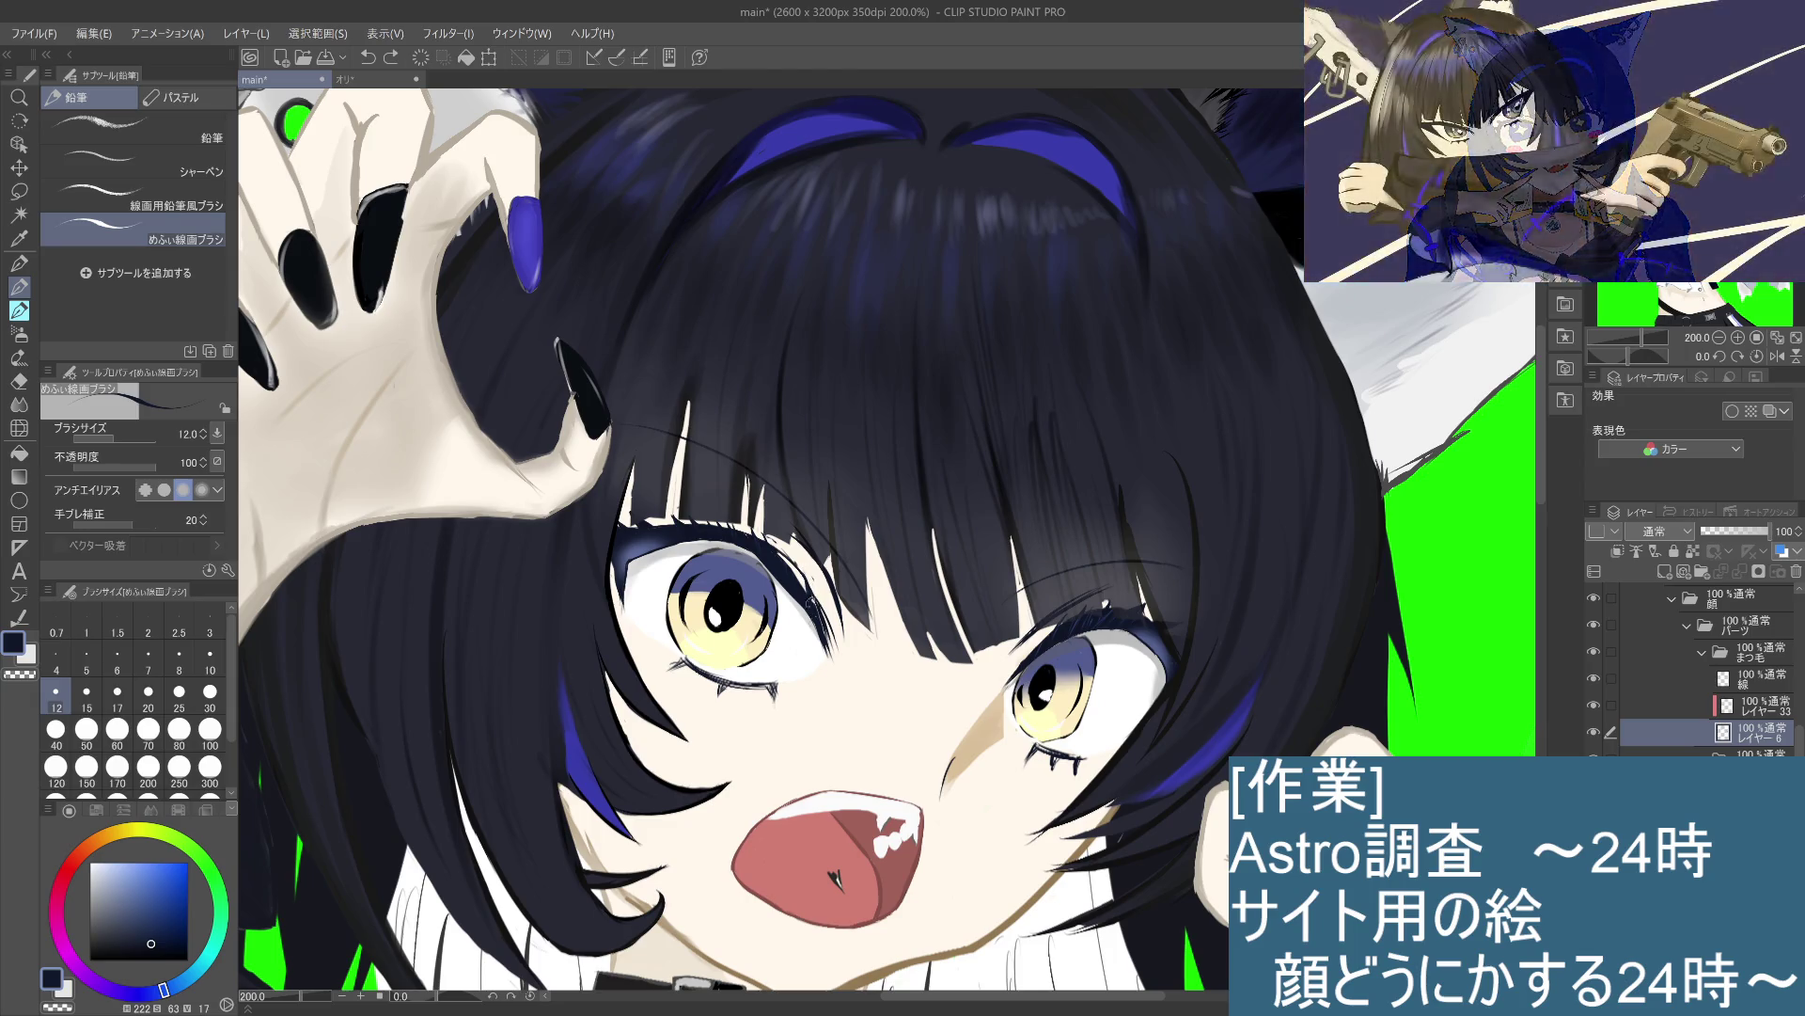
# Step: Undo the lash stroke and redraw it from the left eye's outer corner
pyautogui.hotkey('ctrl', 'z')
pyautogui.moveTo(807, 579)
pyautogui.mouseDown()
pyautogui.moveTo(814, 606)
pyautogui.moveTo(779, 555)
pyautogui.mouseUp()
pyautogui.scroll(-5, 784, 565)
pyautogui.scroll(5, 856, 703)
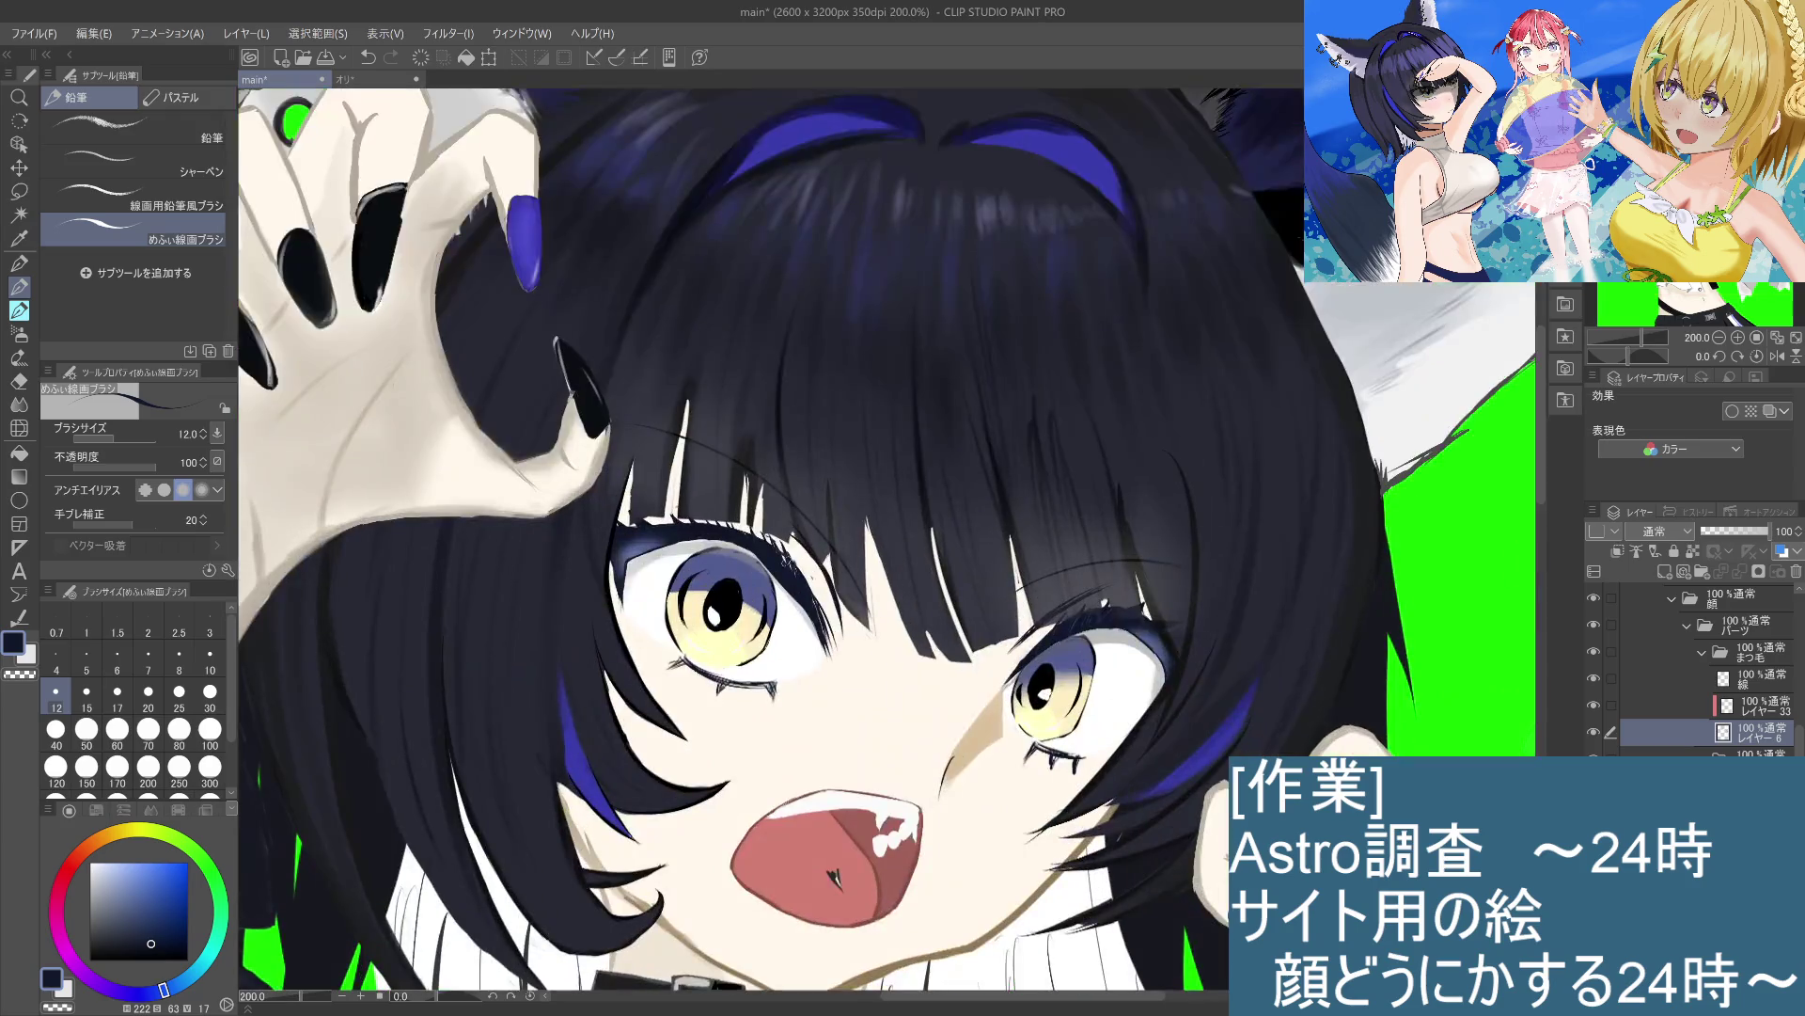
pyautogui.moveTo(856, 704); pyautogui.dragTo(859, 651)
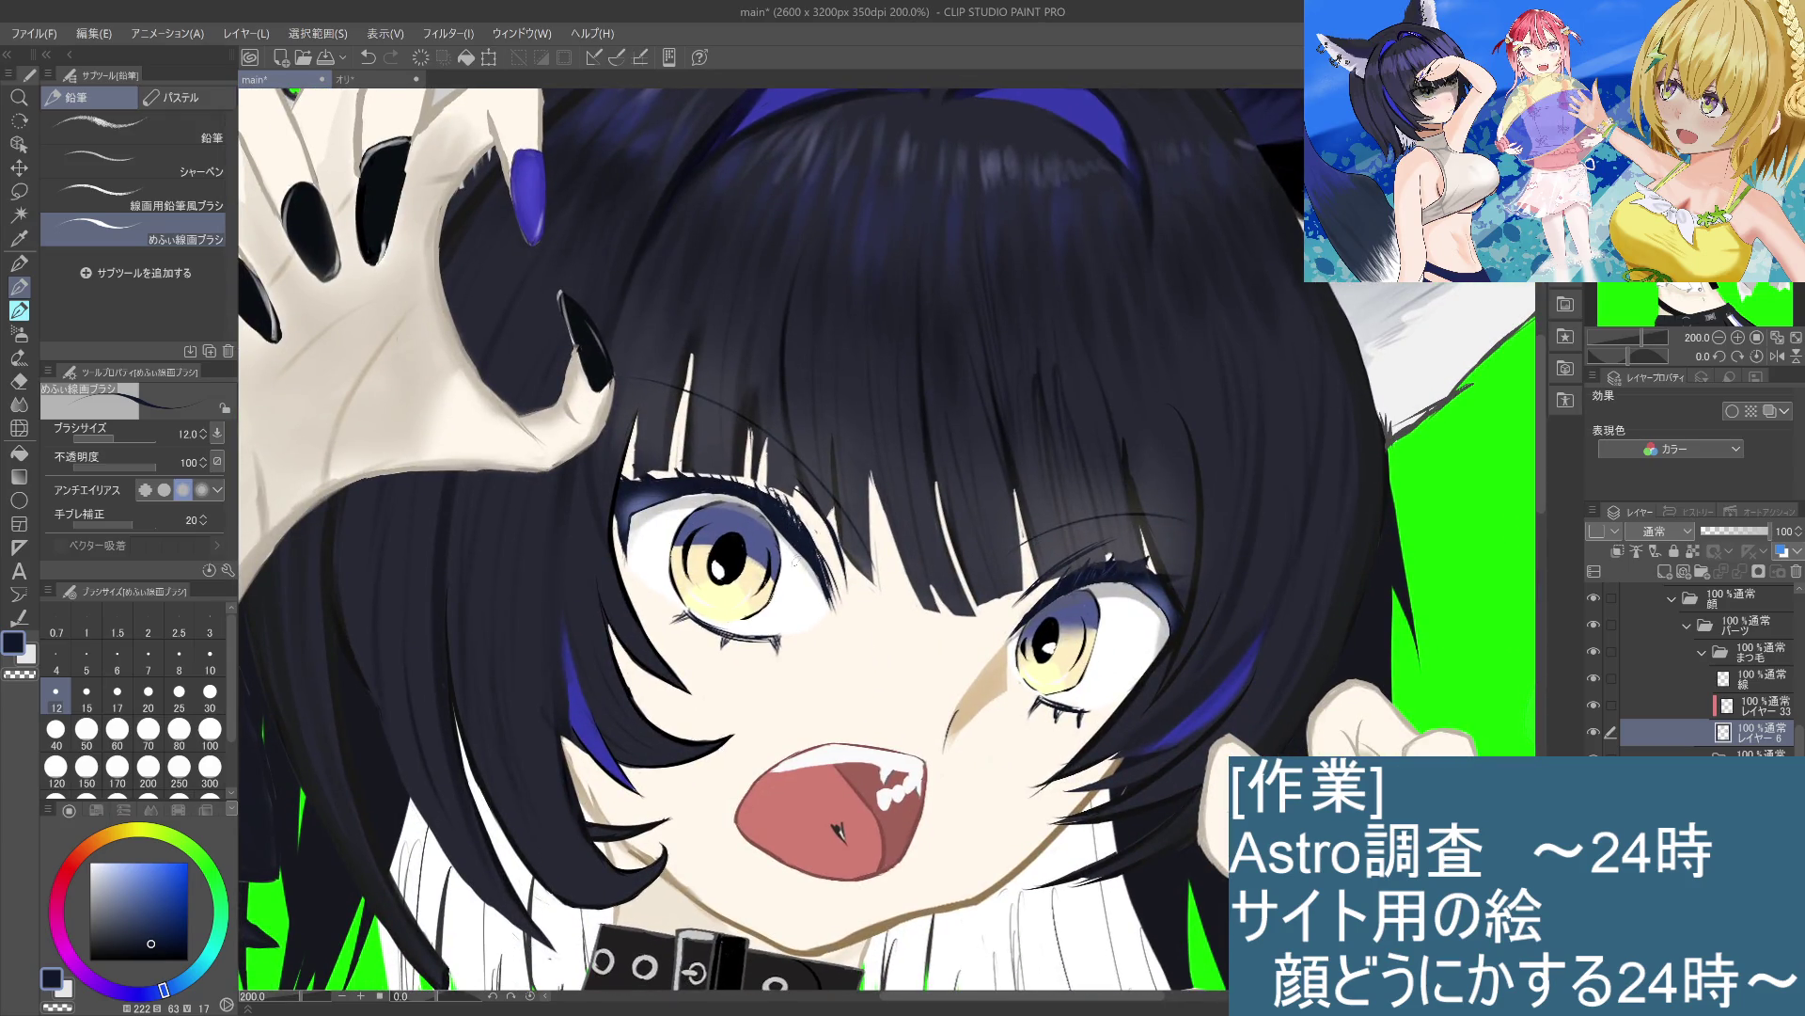
pyautogui.scroll(-5, 833, 580)
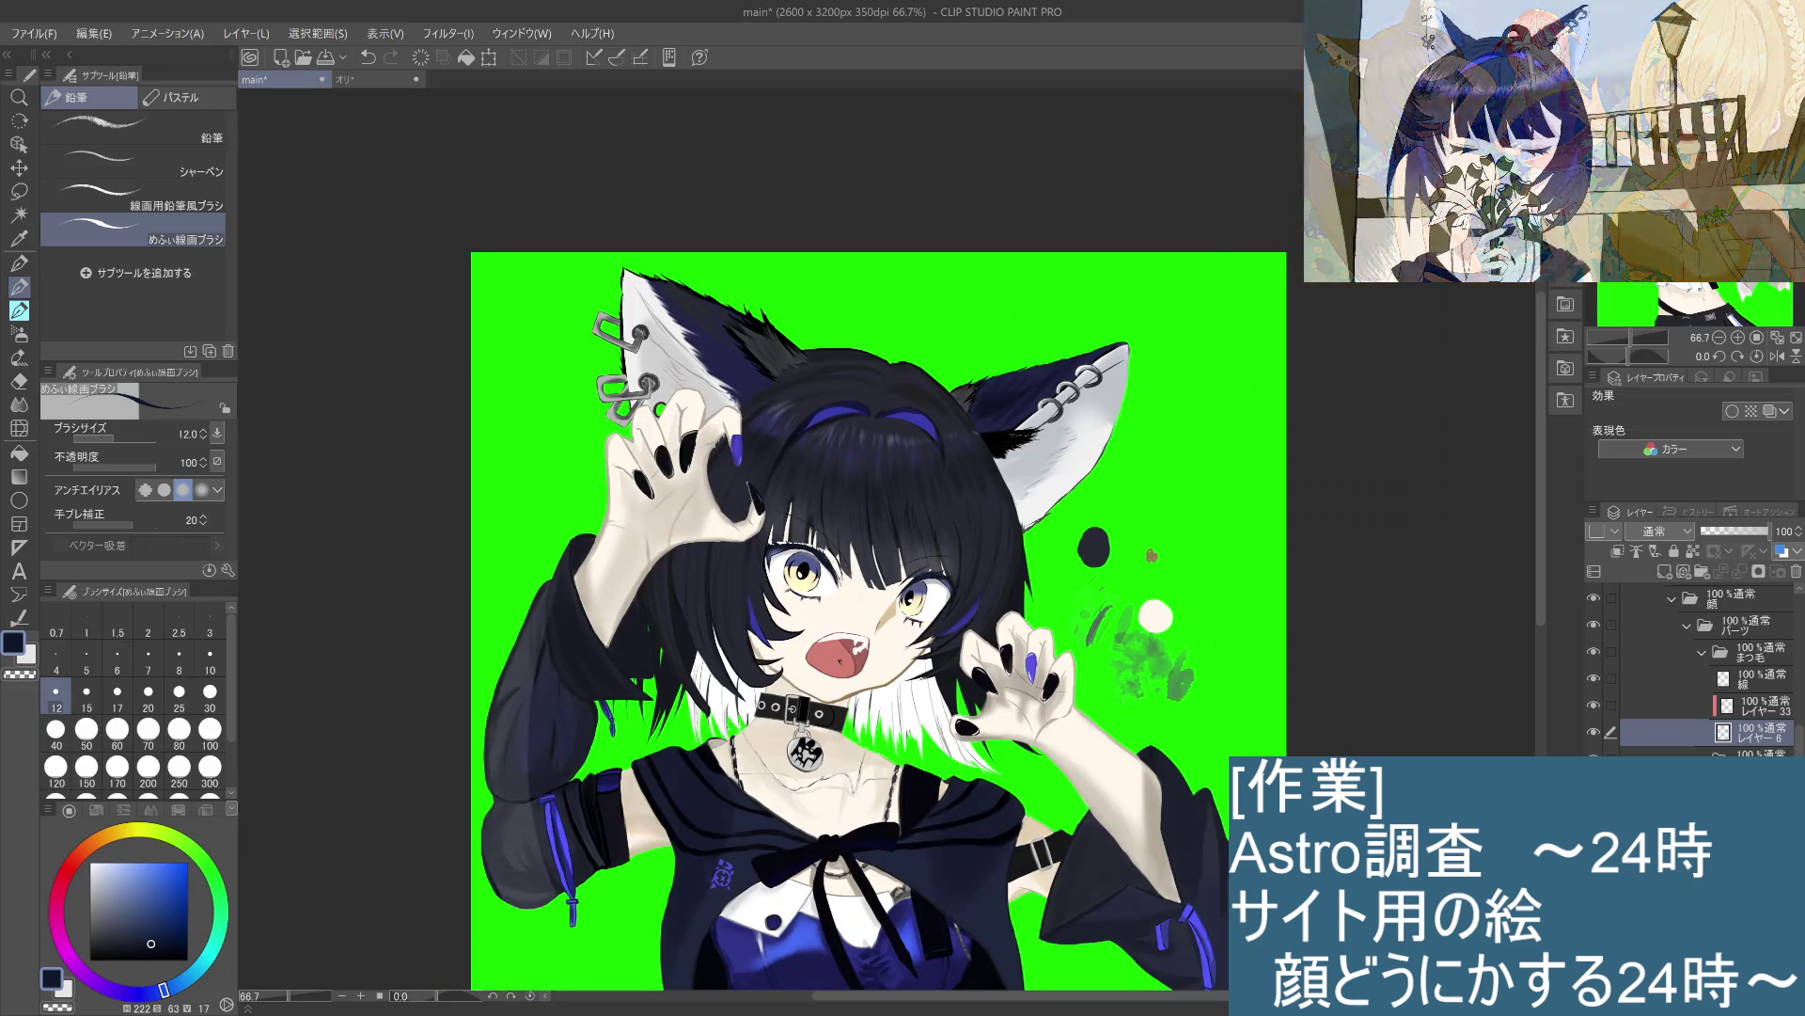
# Step: On the 線 layer, paint lighter over the lashes at the left eye's outer corner
pyautogui.scroll(4, 851, 563)
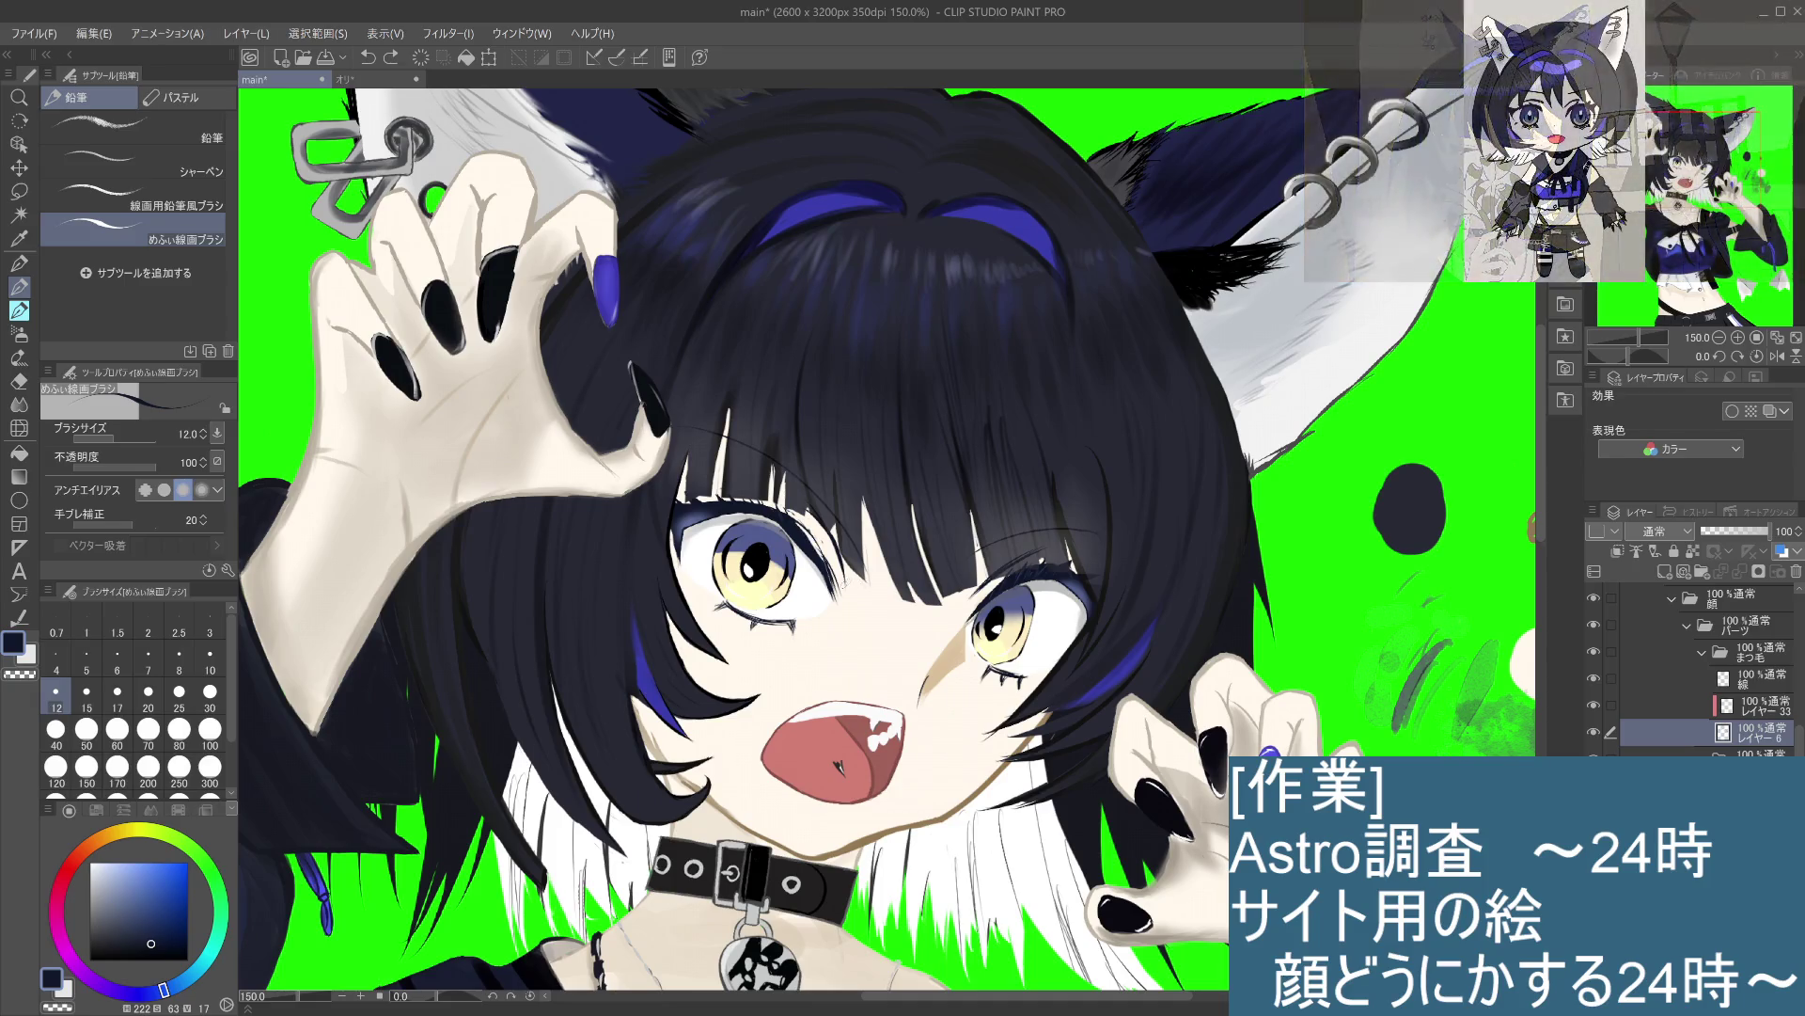
pyautogui.click(1738, 679)
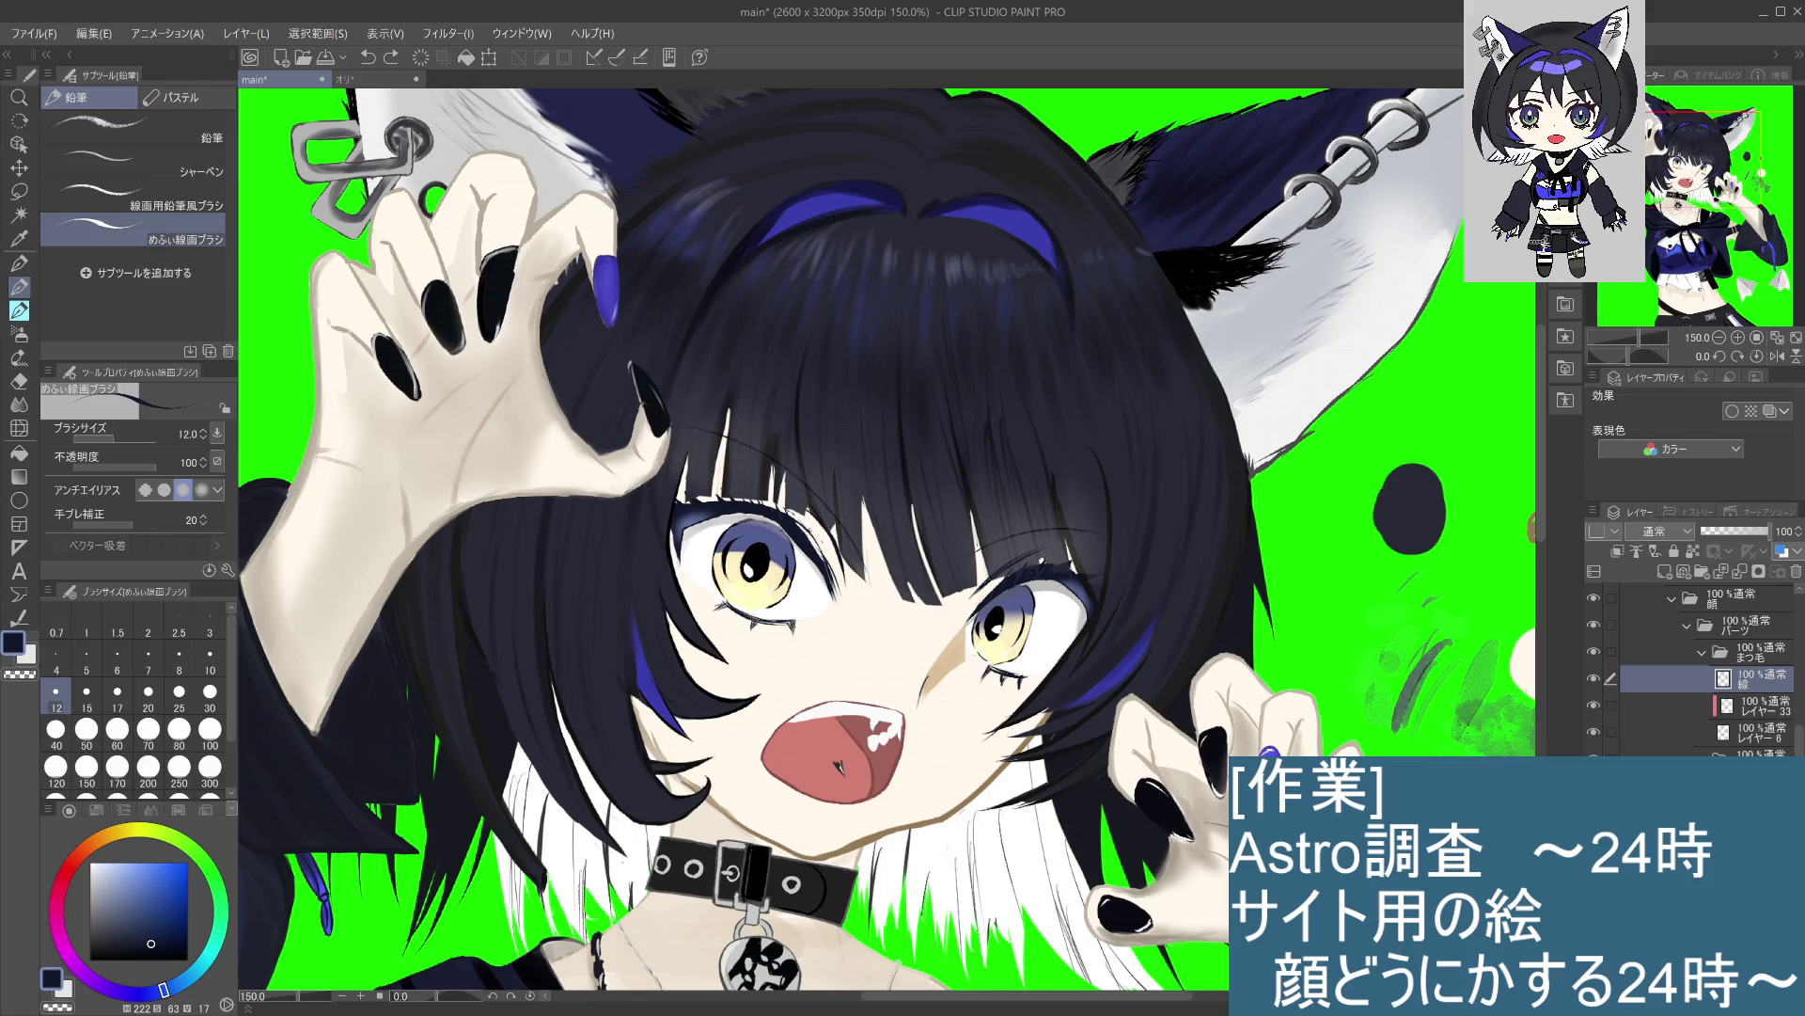
pyautogui.moveTo(799, 518); pyautogui.dragTo(816, 541)
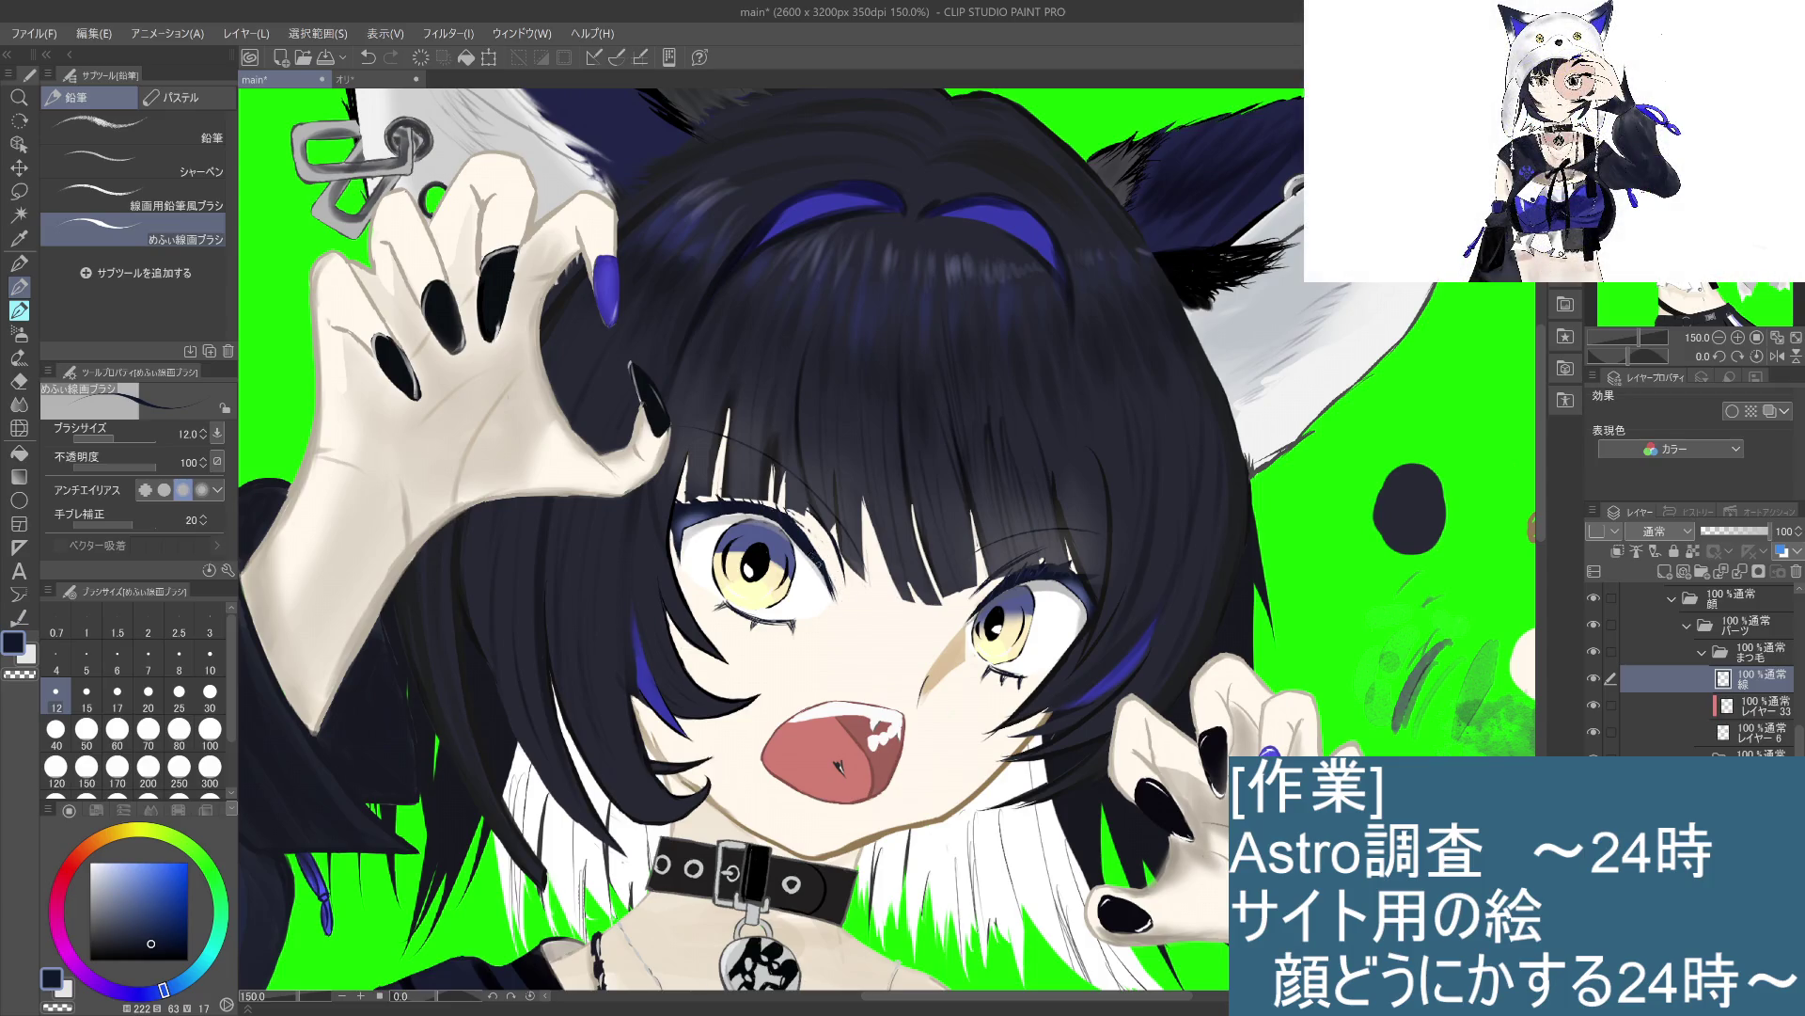
# Step: On レイヤー6, add a small ink stroke beside the left eye, then undo and redraw it smaller
pyautogui.click(1780, 733)
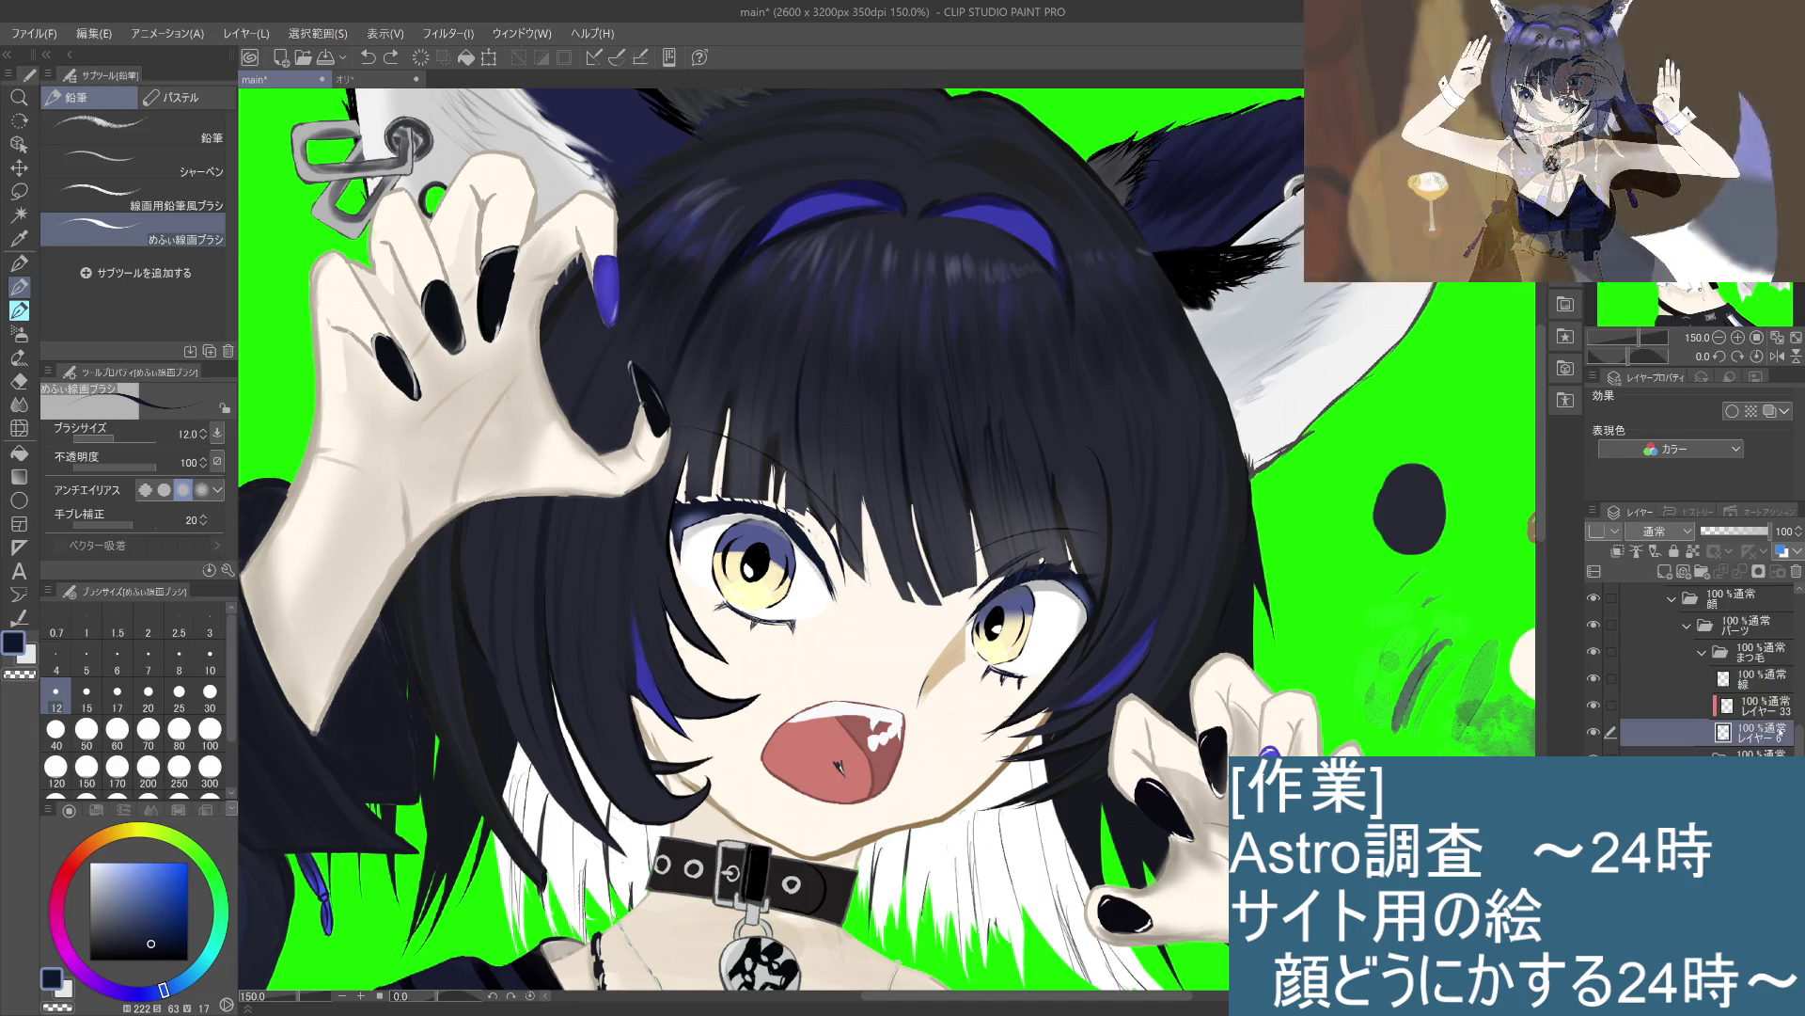
pyautogui.moveTo(811, 560); pyautogui.dragTo(834, 606)
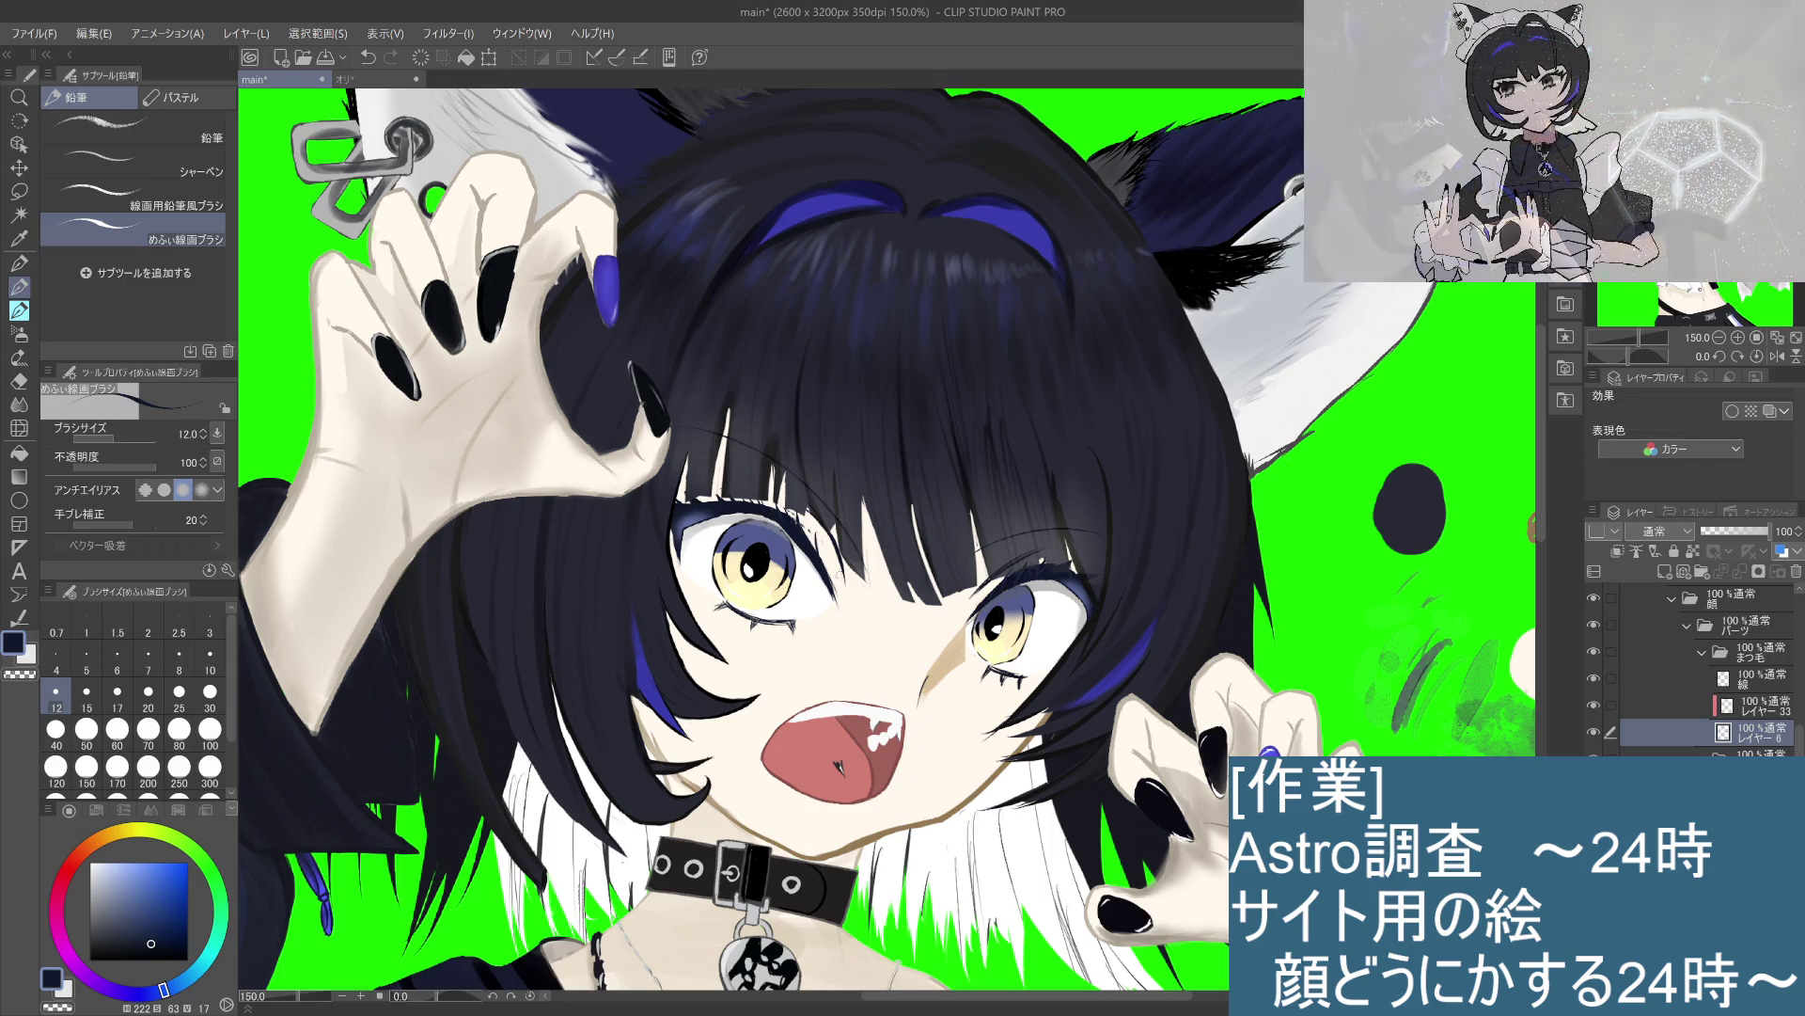
pyautogui.hotkey('ctrl', 'z')
pyautogui.moveTo(815, 538); pyautogui.dragTo(820, 555)
pyautogui.scroll(-5, 828, 563)
pyautogui.scroll(2, 911, 606)
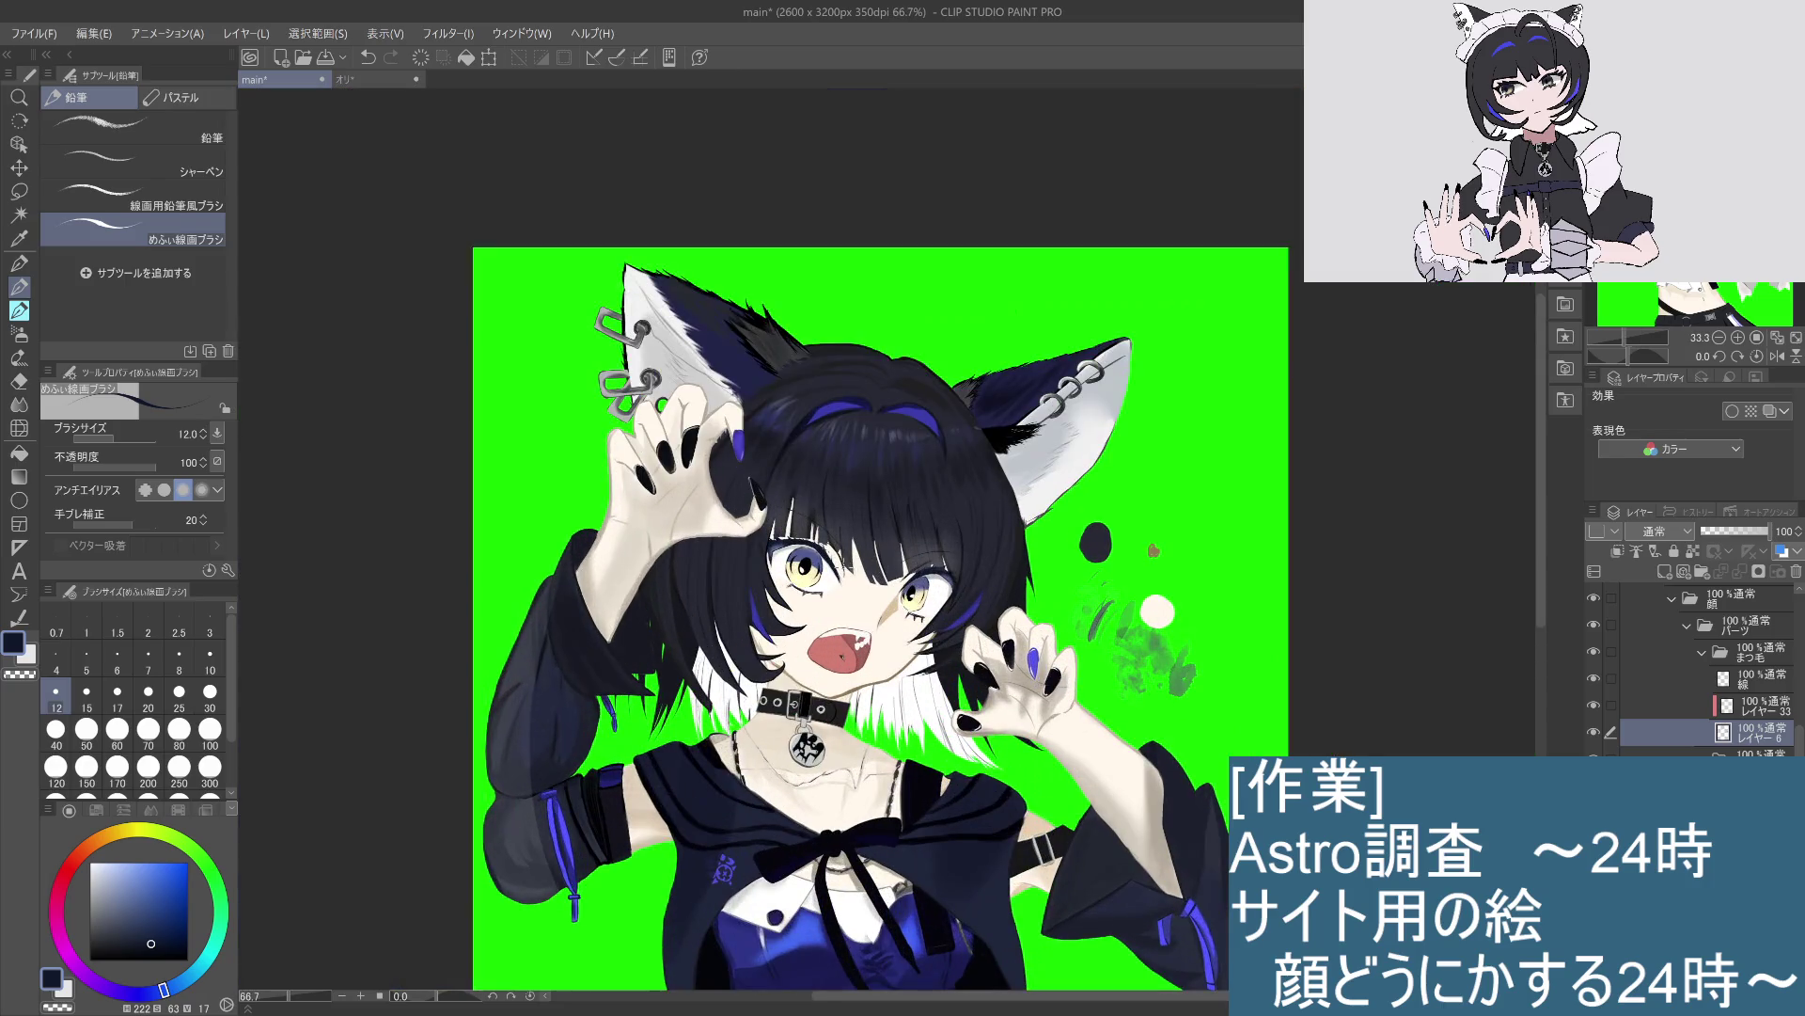
pyautogui.scroll(2, 911, 606)
pyautogui.scroll(1, 828, 564)
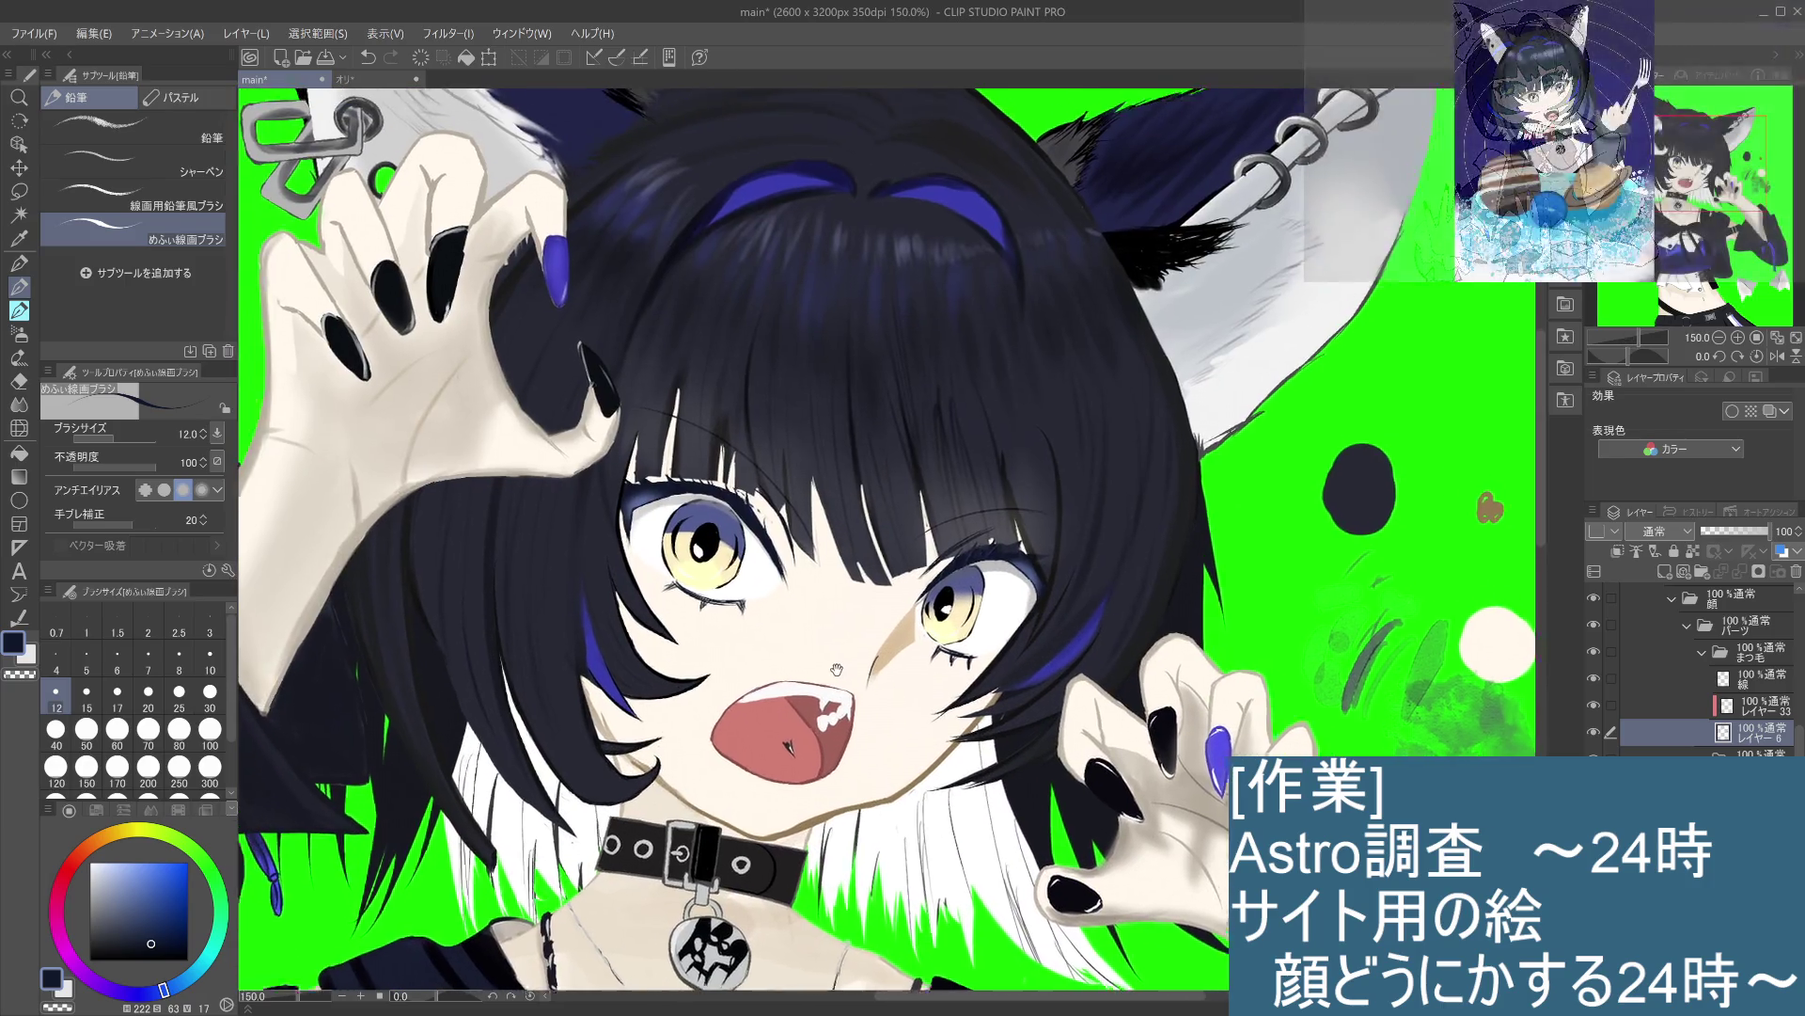
# Step: Replace the previous stroke with a short dark stroke beside the left eye
pyautogui.scroll(-1, 861, 644)
pyautogui.hotkey('ctrl', 'z')
pyautogui.moveTo(773, 515); pyautogui.dragTo(776, 535)
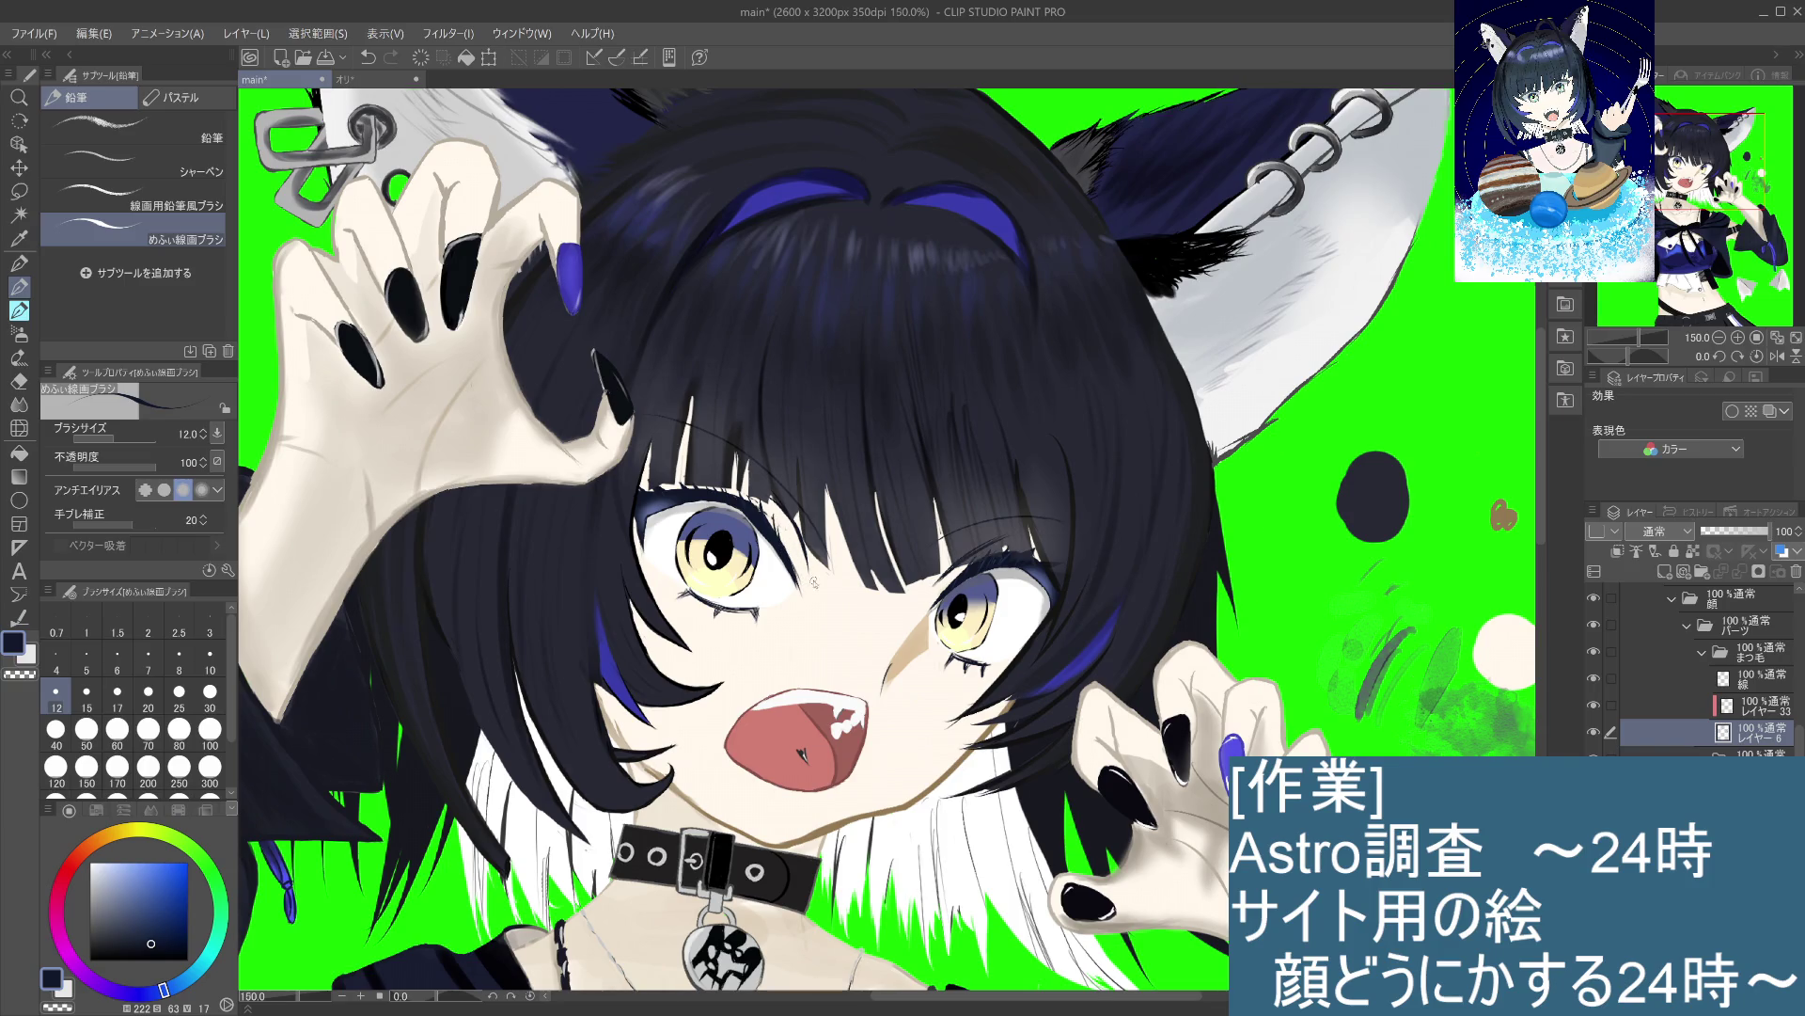
pyautogui.scroll(-3, 815, 581)
pyautogui.scroll(1, 814, 582)
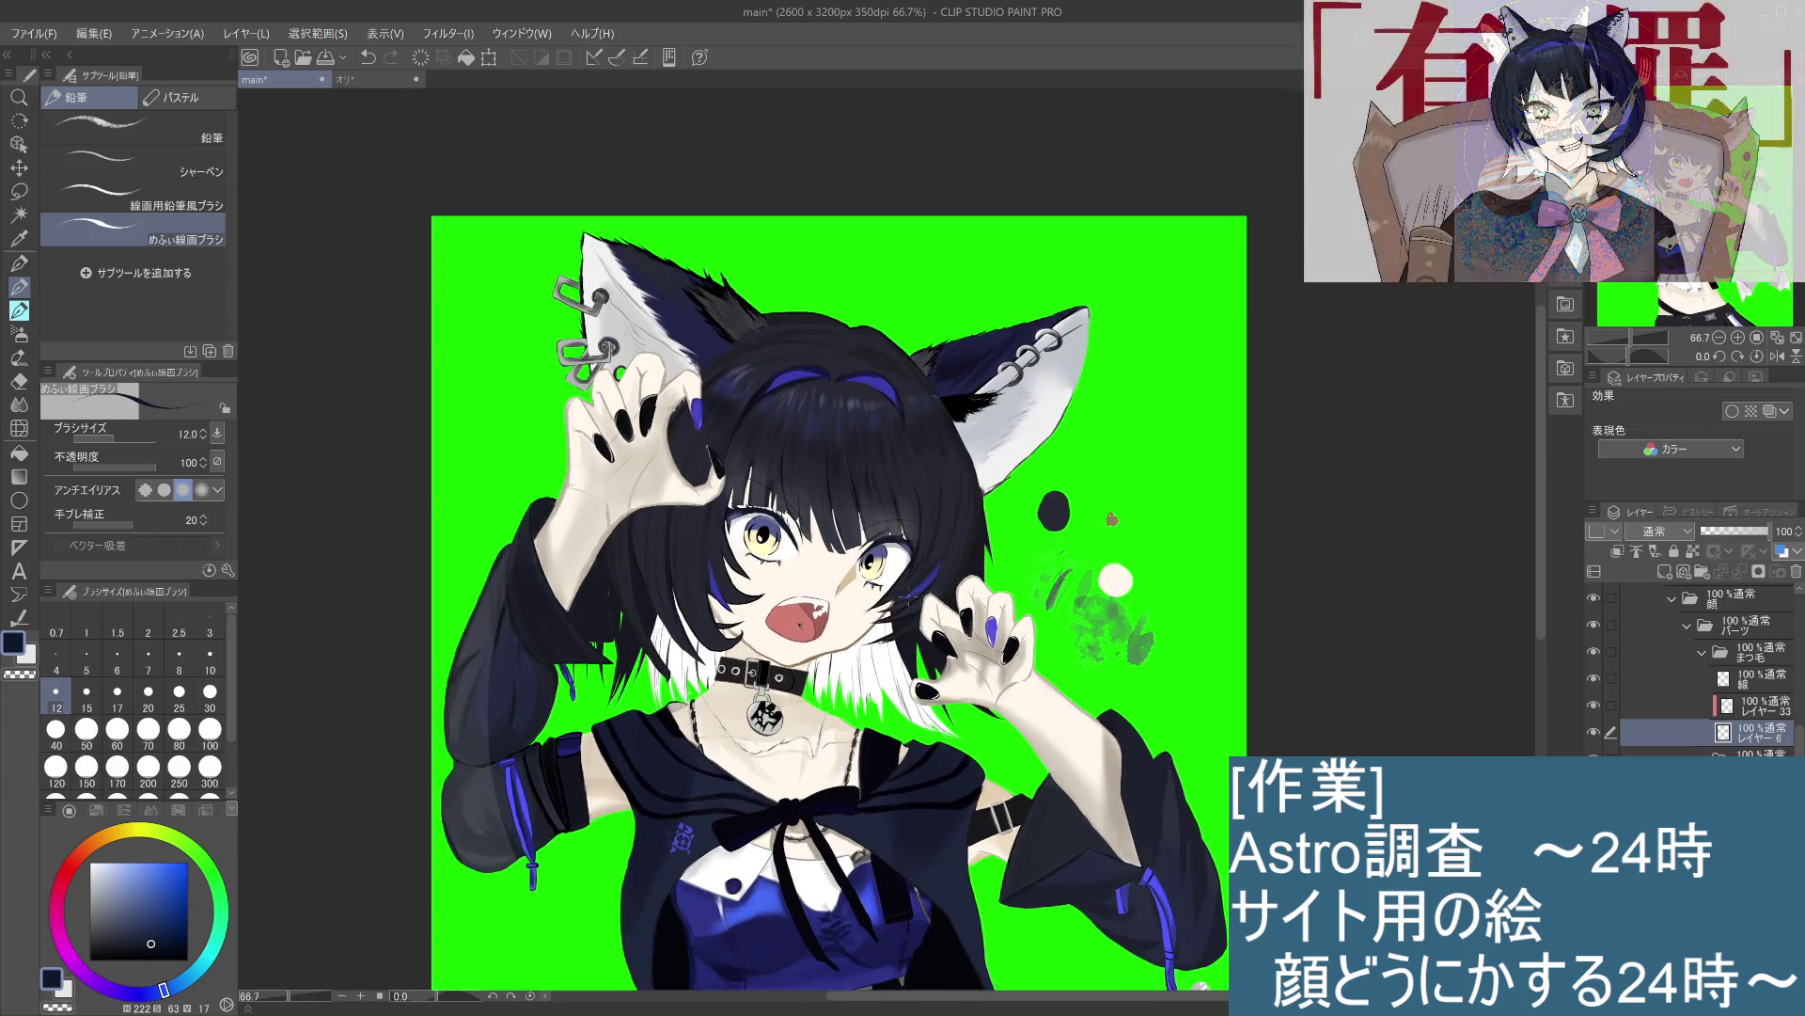
pyautogui.scroll(1, 912, 598)
pyautogui.scroll(1, 912, 599)
pyautogui.moveTo(862, 577); pyautogui.dragTo(882, 583)
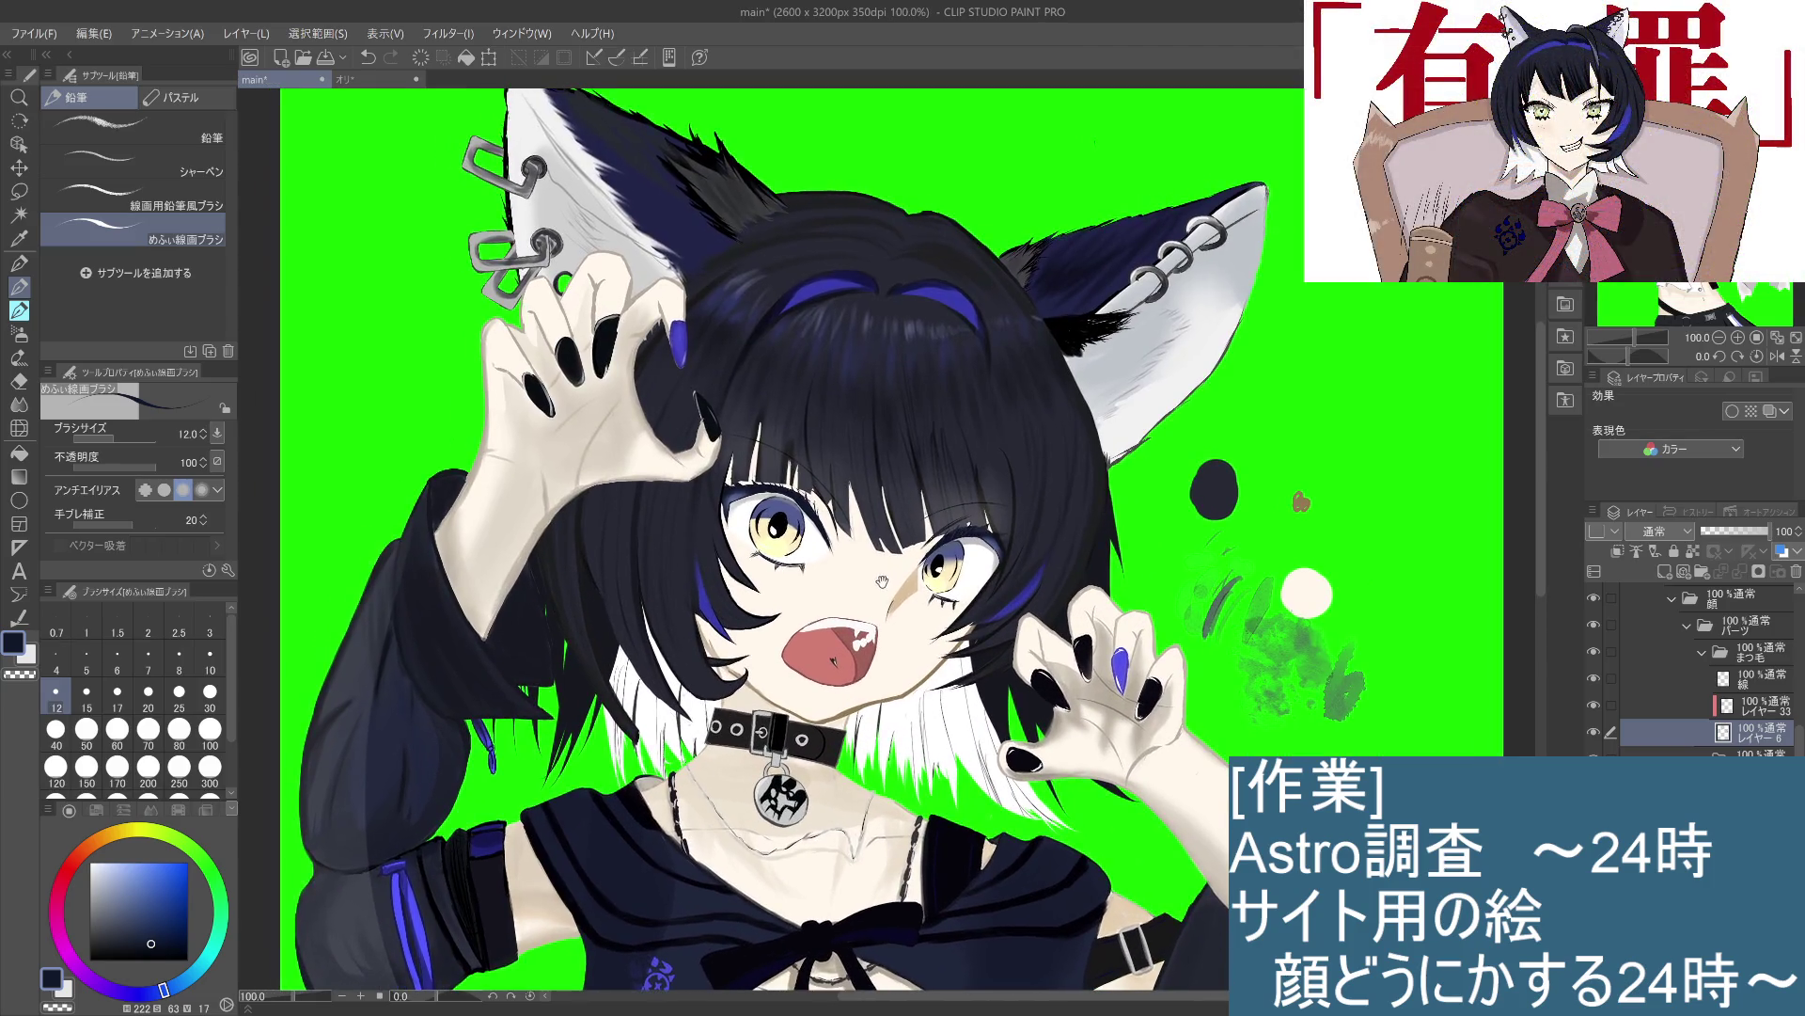
pyautogui.scroll(1, 925, 687)
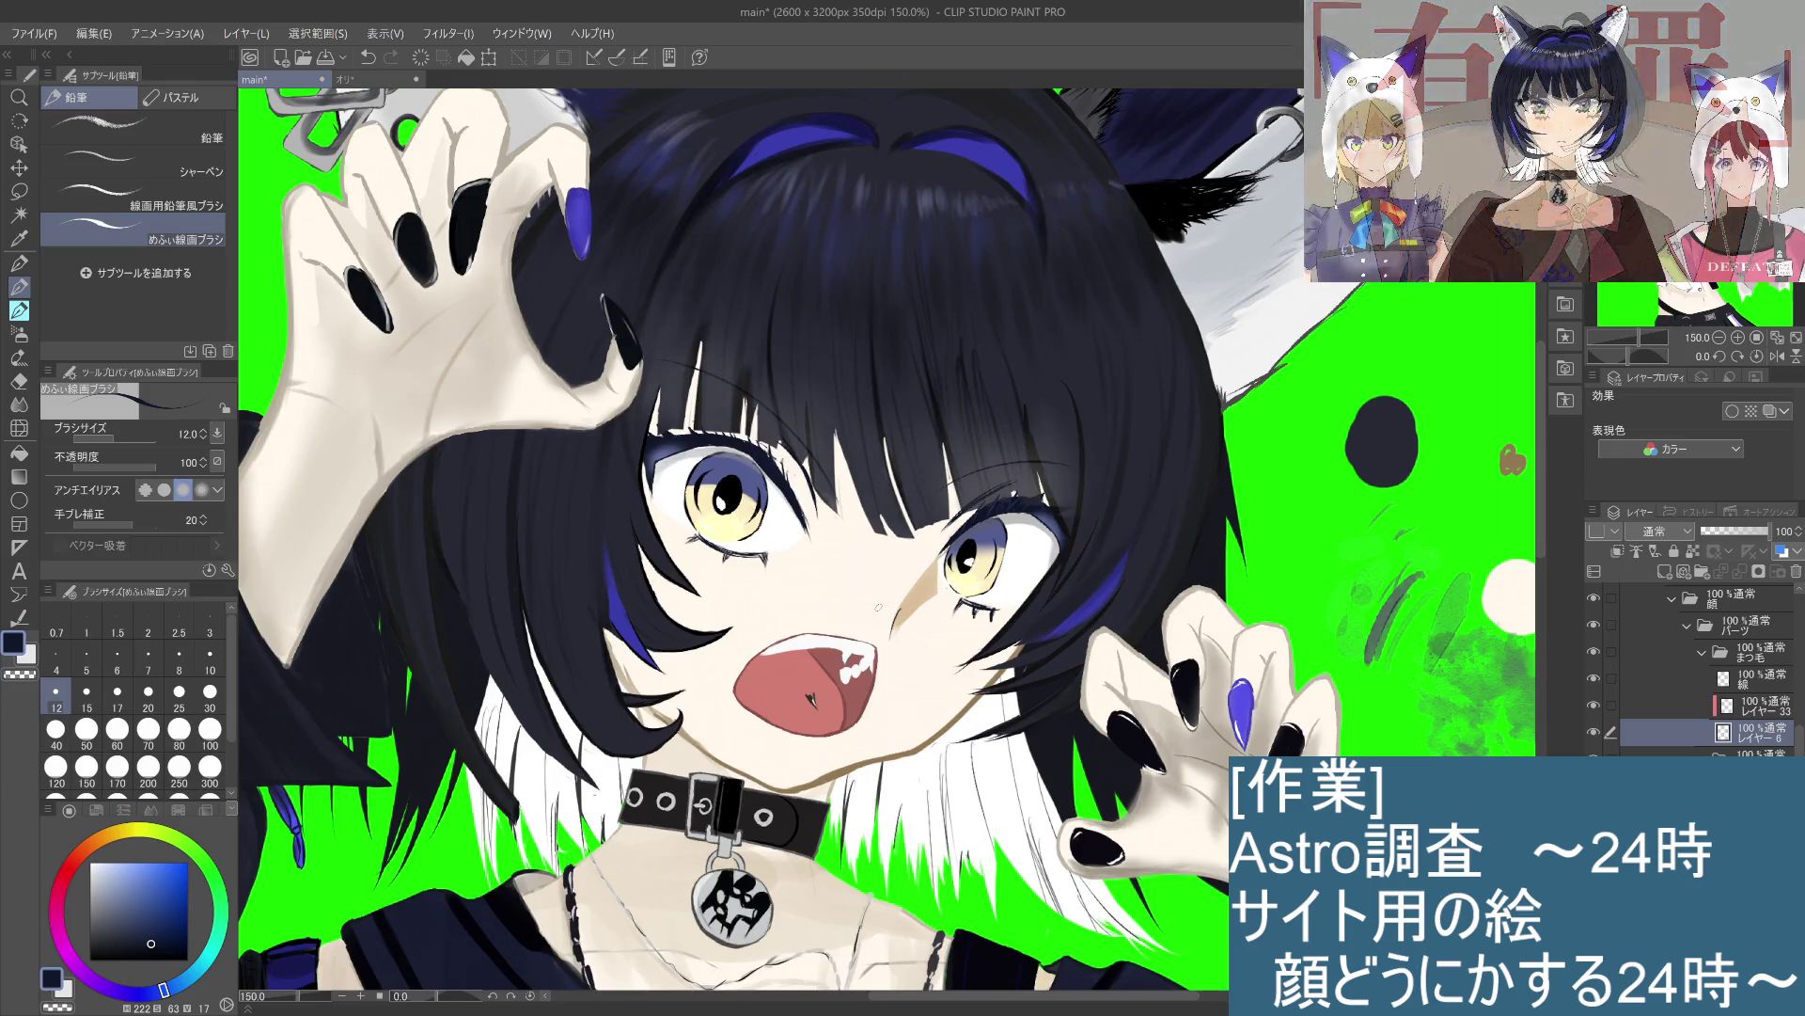
# Step: Redraw the left eyelid line, then toggle undo/redo repeatedly to compare before and after
pyautogui.hotkey('ctrl', 'z')
pyautogui.moveTo(747, 448); pyautogui.dragTo(740, 446)
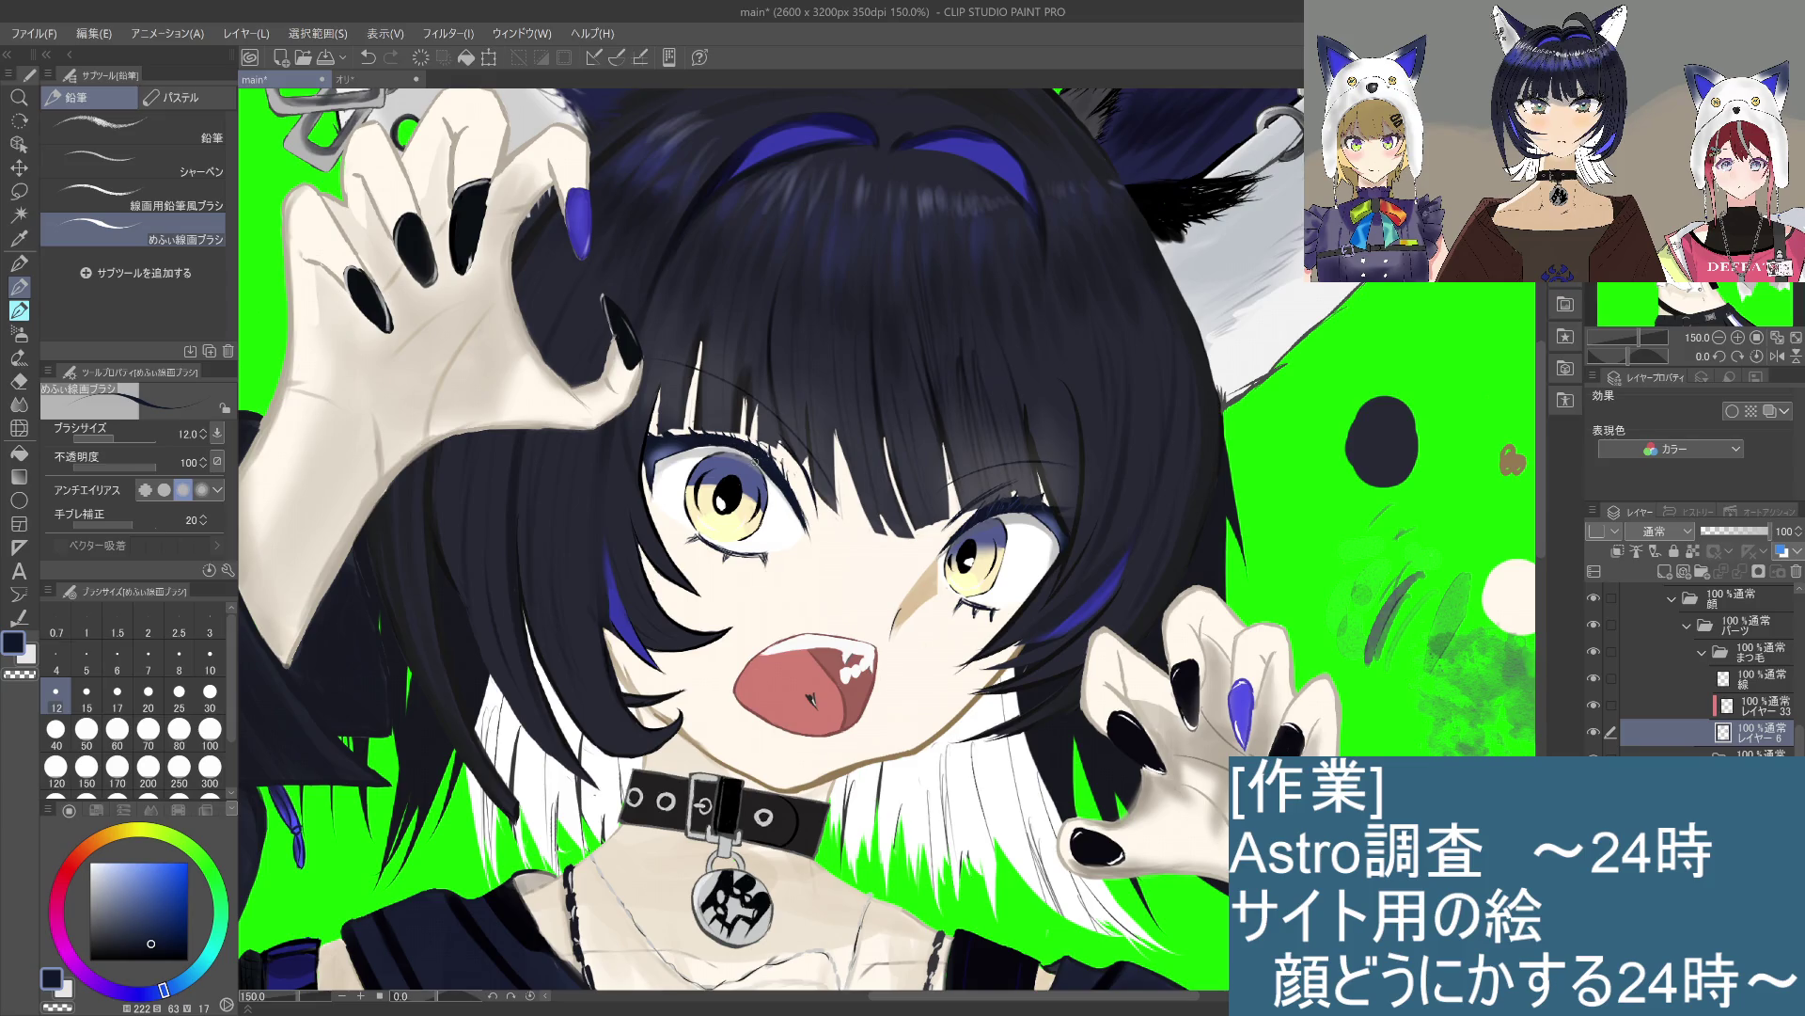
pyautogui.hotkey('ctrl', 'z')
pyautogui.hotkey('ctrl', 'y')
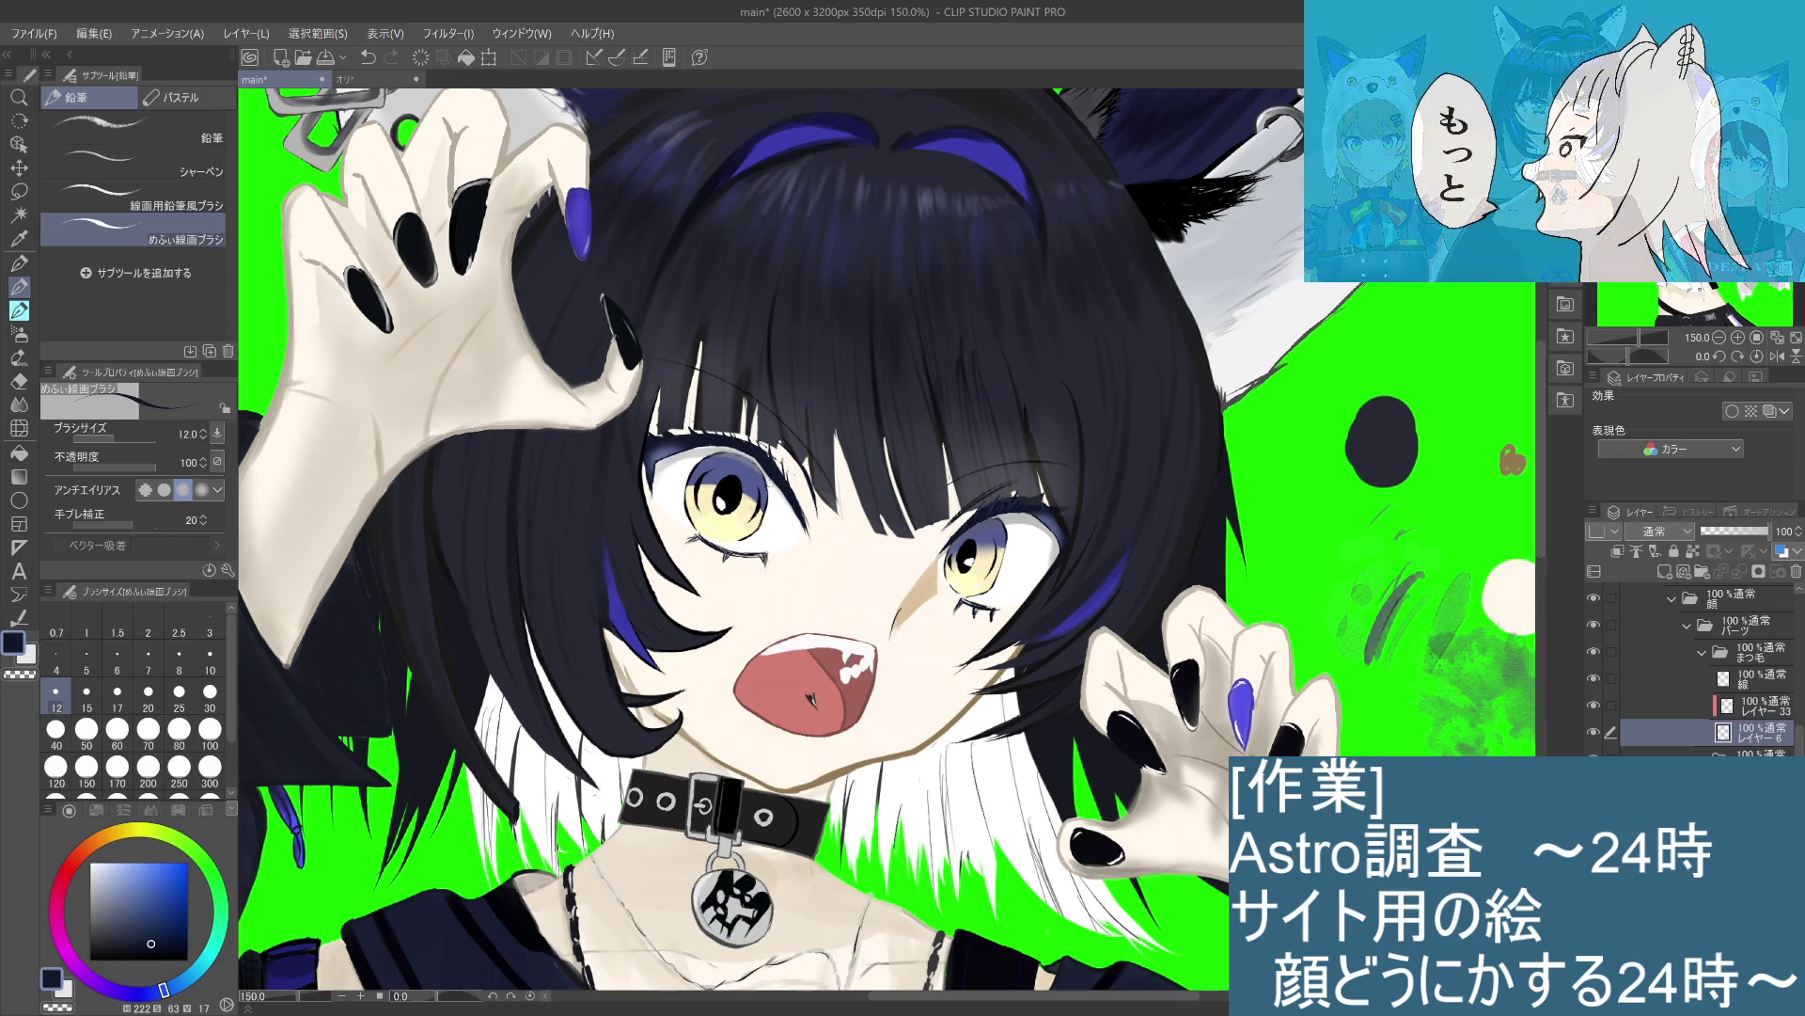
pyautogui.hotkey('ctrl', 'z')
pyautogui.hotkey('ctrl', 'y')
pyautogui.hotkey('ctrl', 'z')
pyautogui.hotkey('ctrl', 'y')
pyautogui.hotkey('ctrl', 'z')
pyautogui.hotkey('ctrl', 'y')
pyautogui.hotkey('ctrl', 'z')
pyautogui.hotkey('ctrl', 'y')
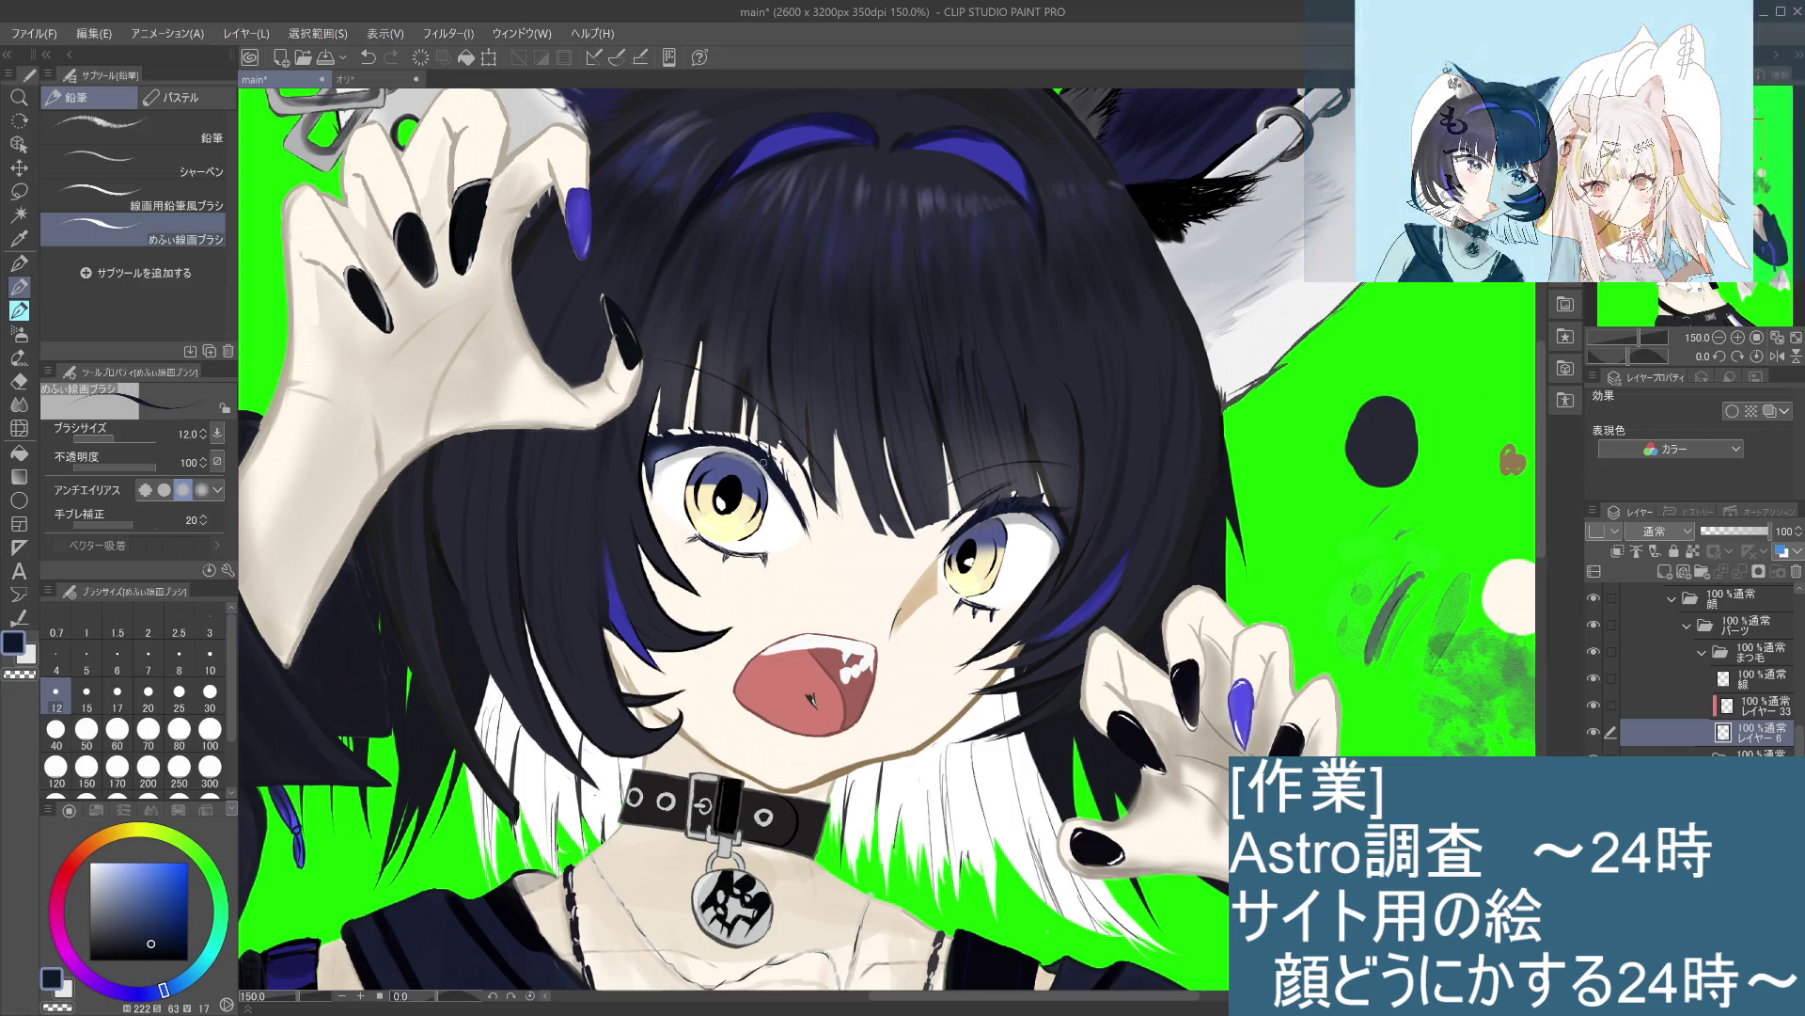
pyautogui.scroll(-3, 767, 498)
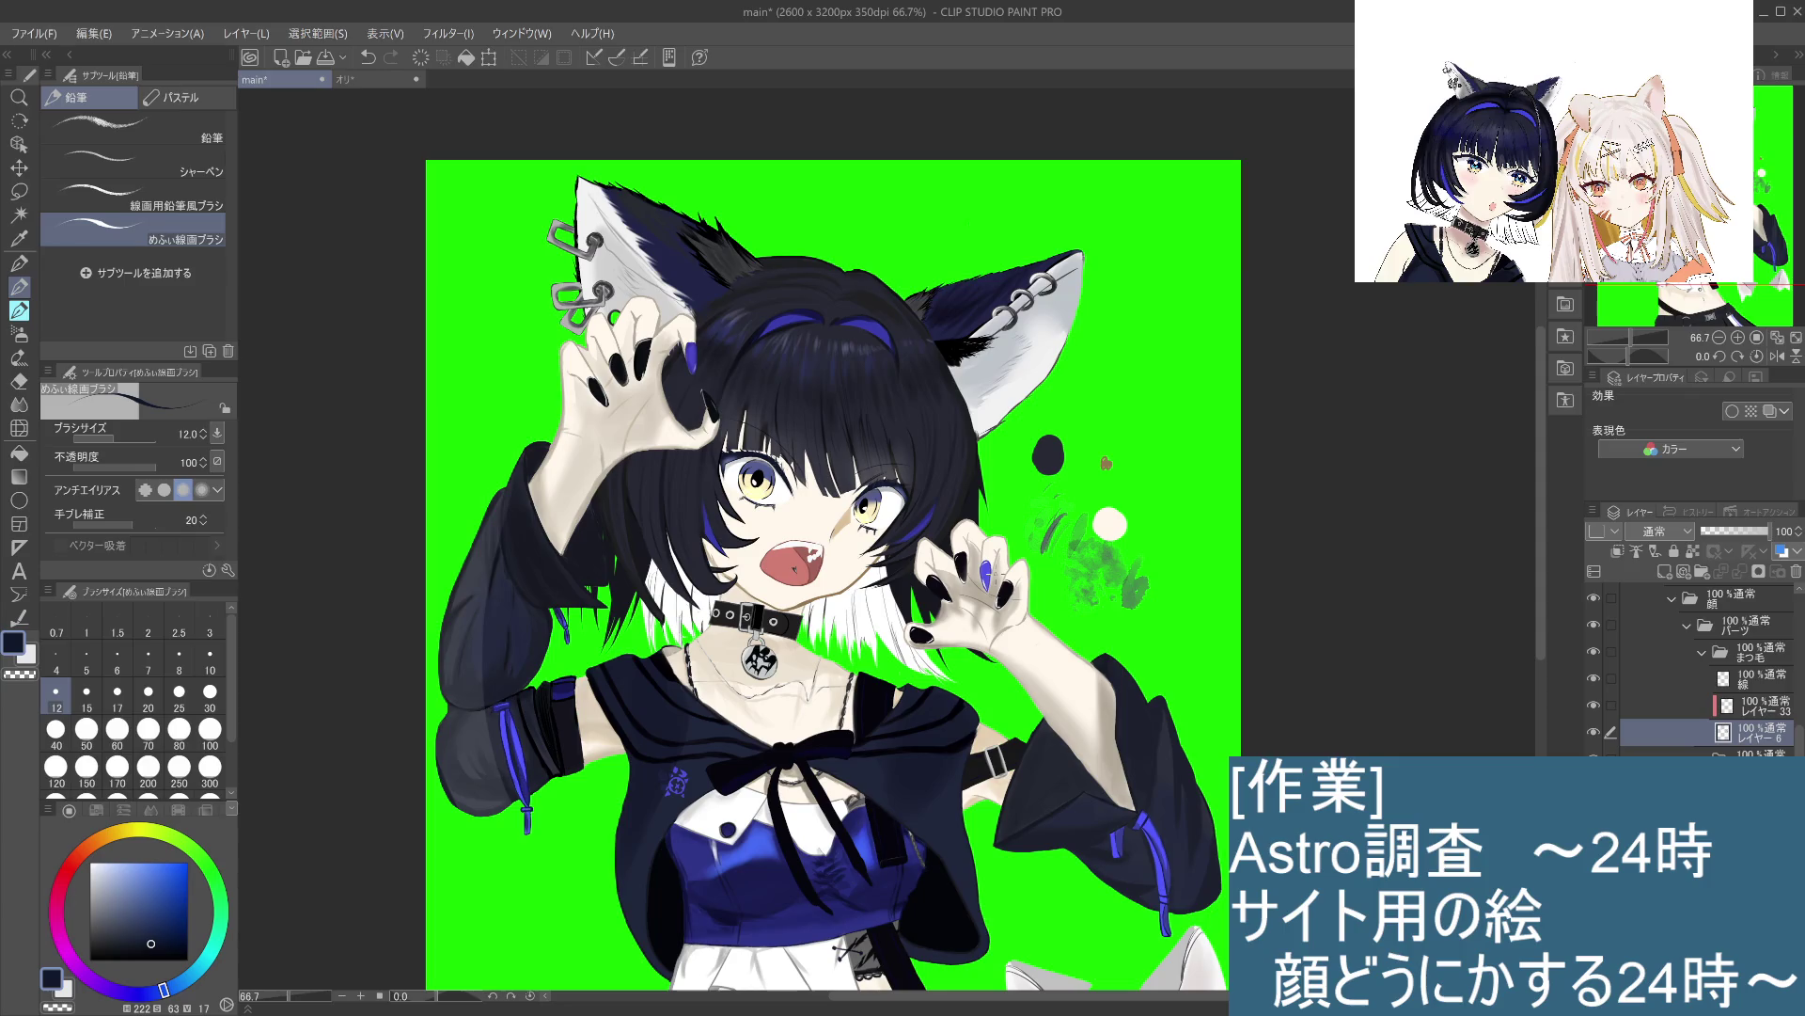
# Step: Zoom to 200% on the eyes and mouth and rotate the canvas view to about -158°
pyautogui.scroll(-2, 1165, 546)
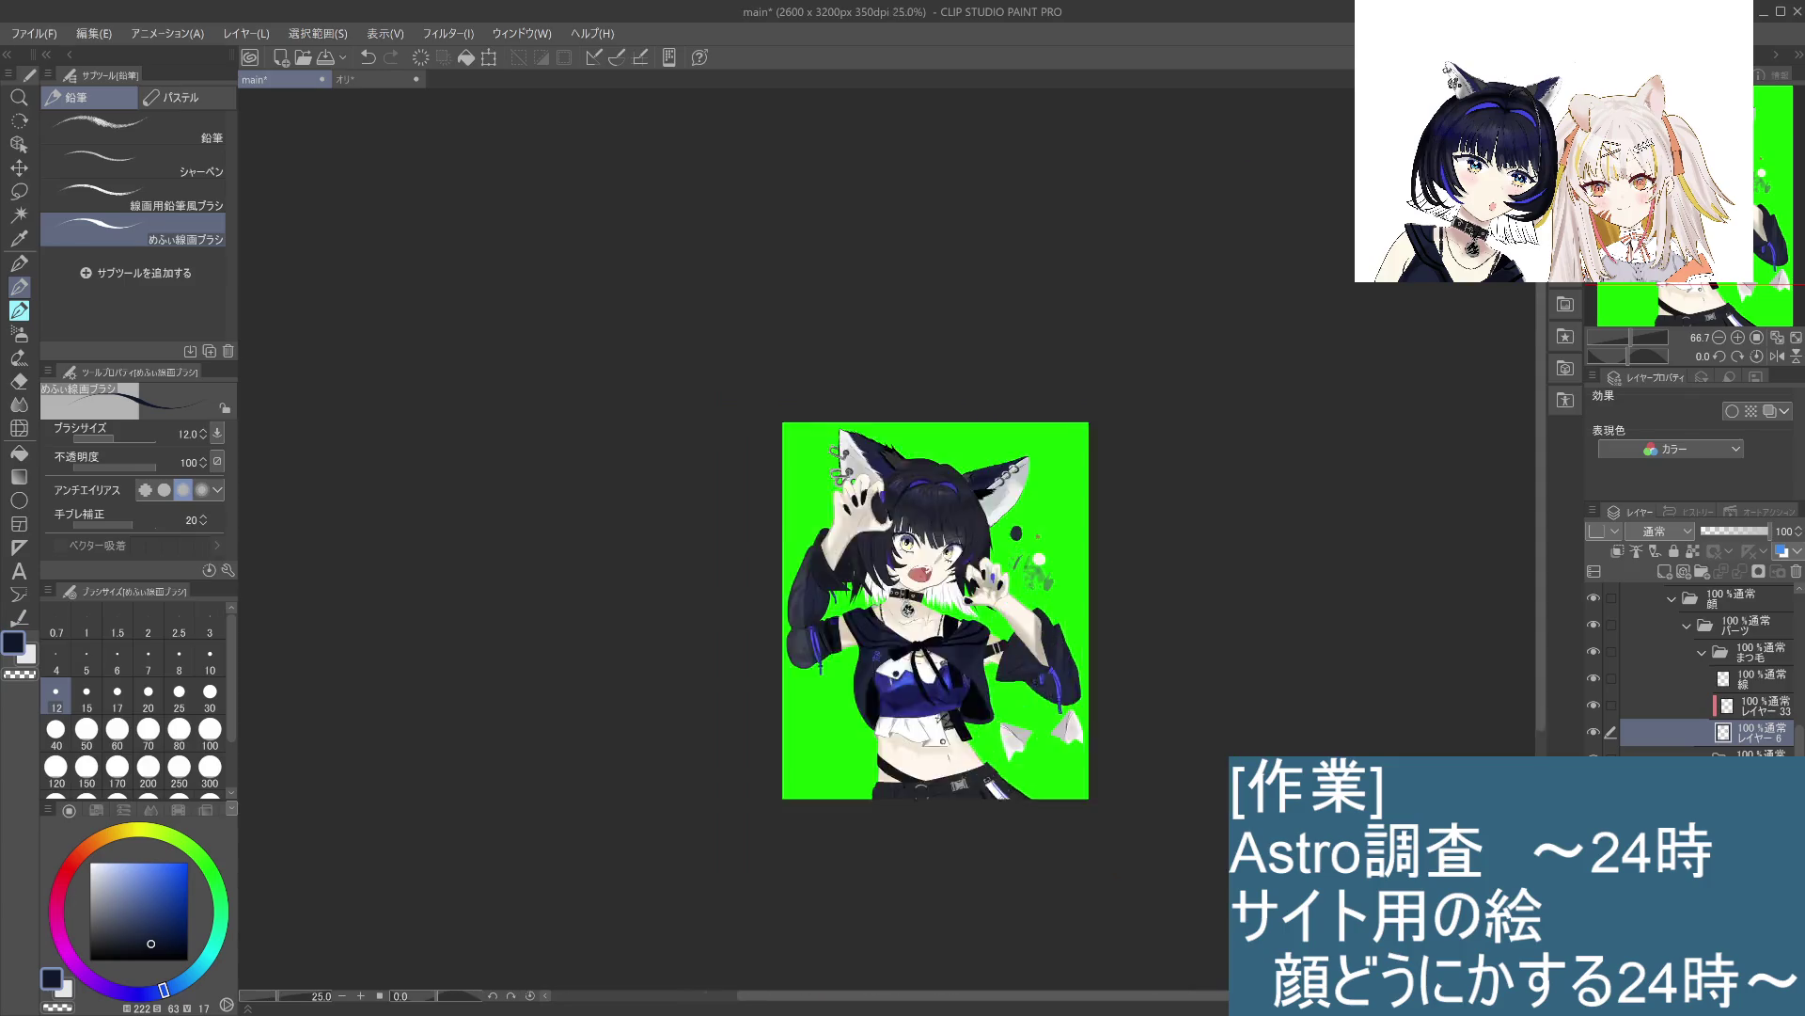
pyautogui.scroll(4, 1165, 547)
pyautogui.scroll(-1, 1165, 547)
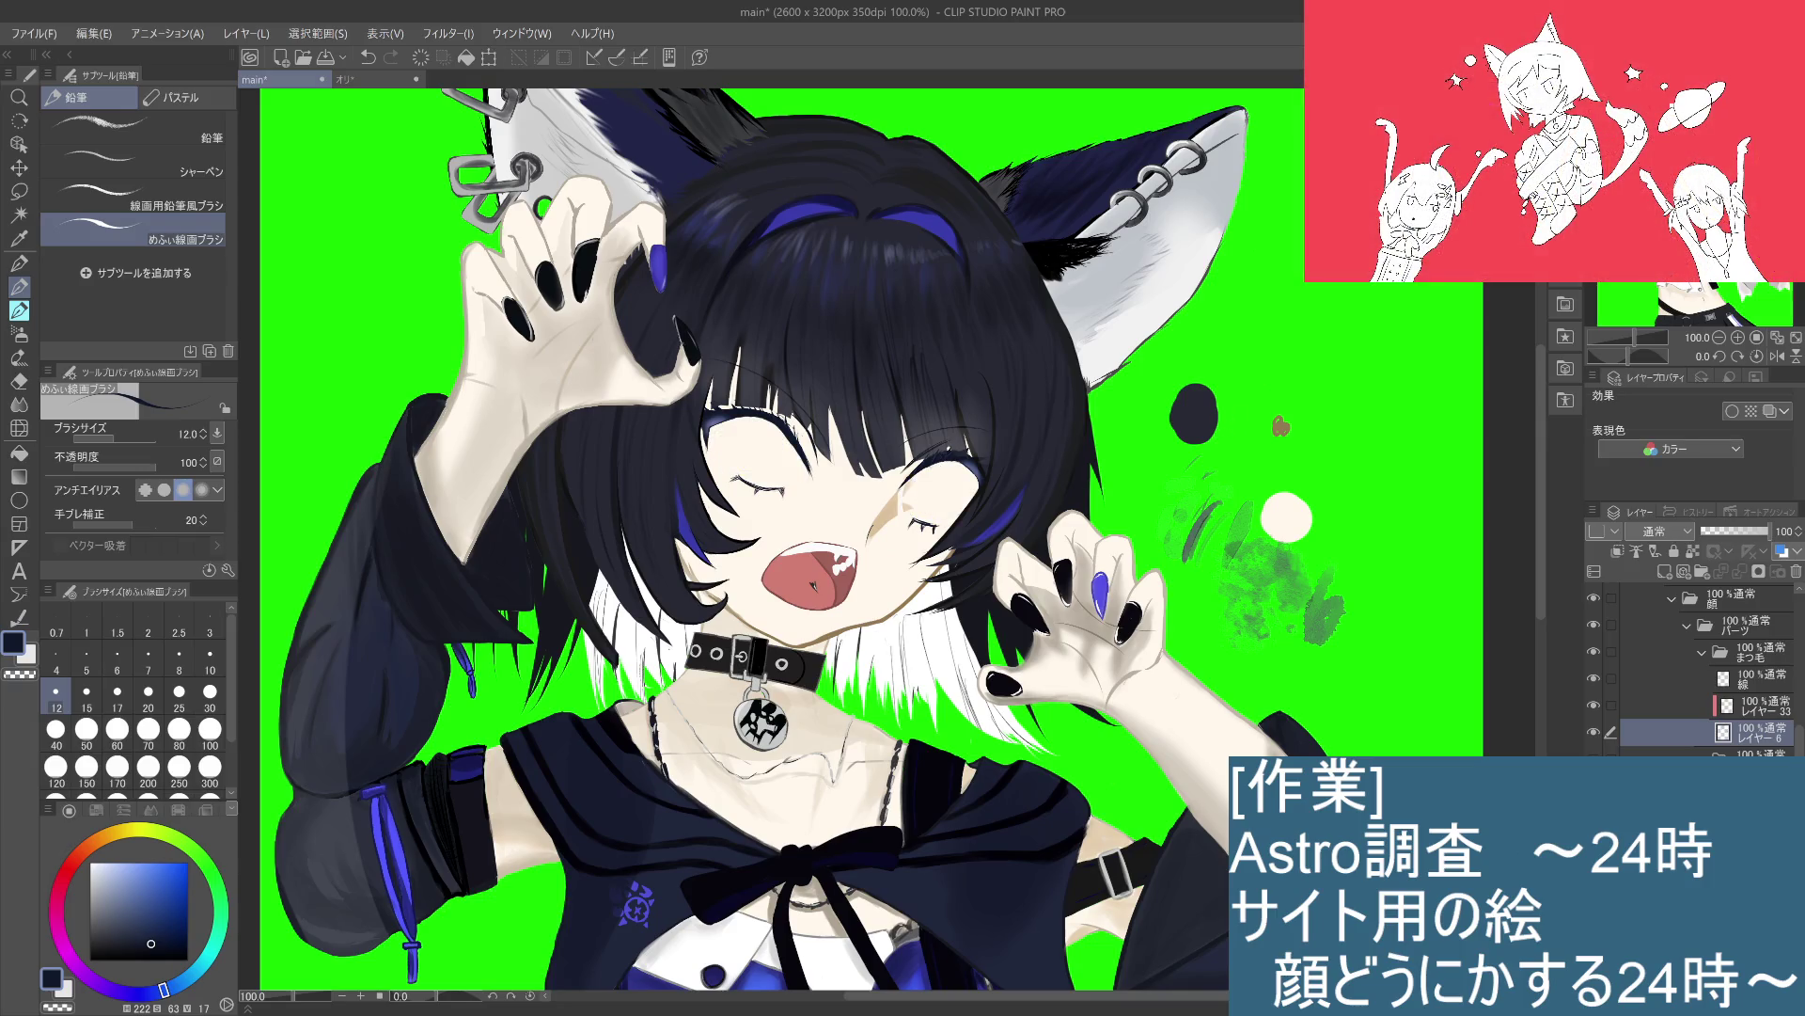
pyautogui.scroll(2, 892, 561)
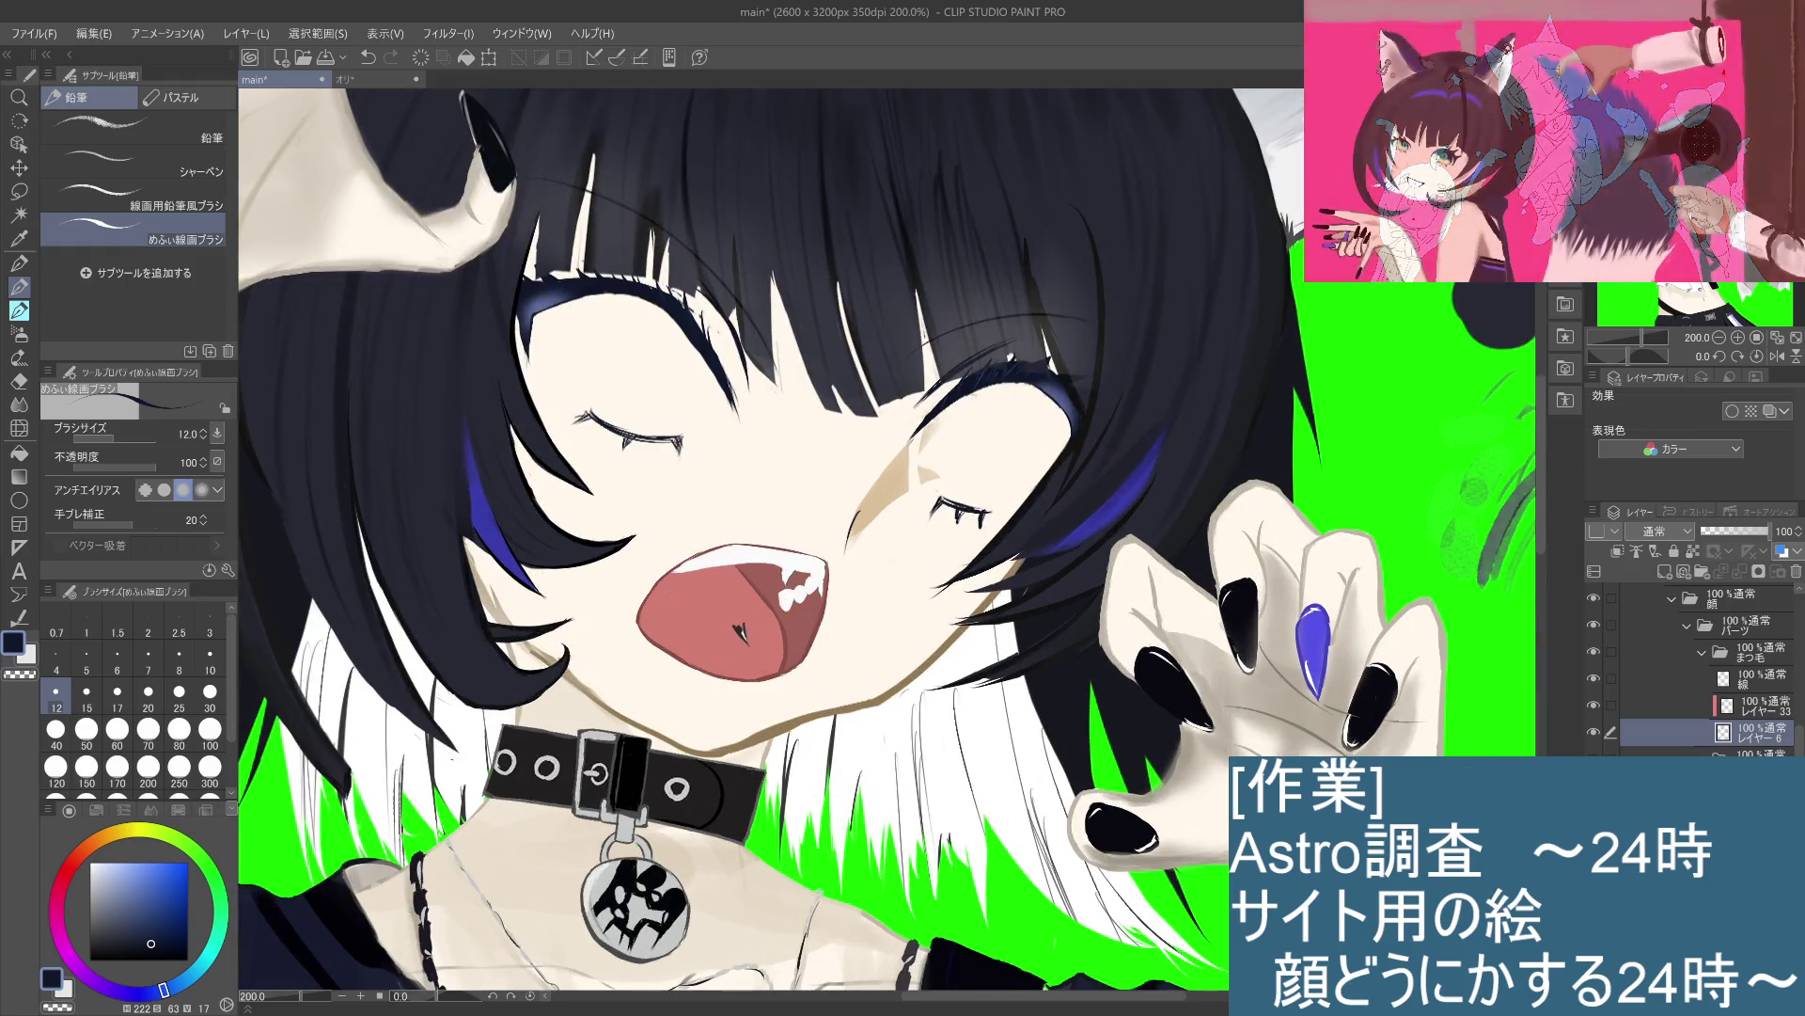
pyautogui.moveTo(669, 330); pyautogui.dragTo(838, 374)
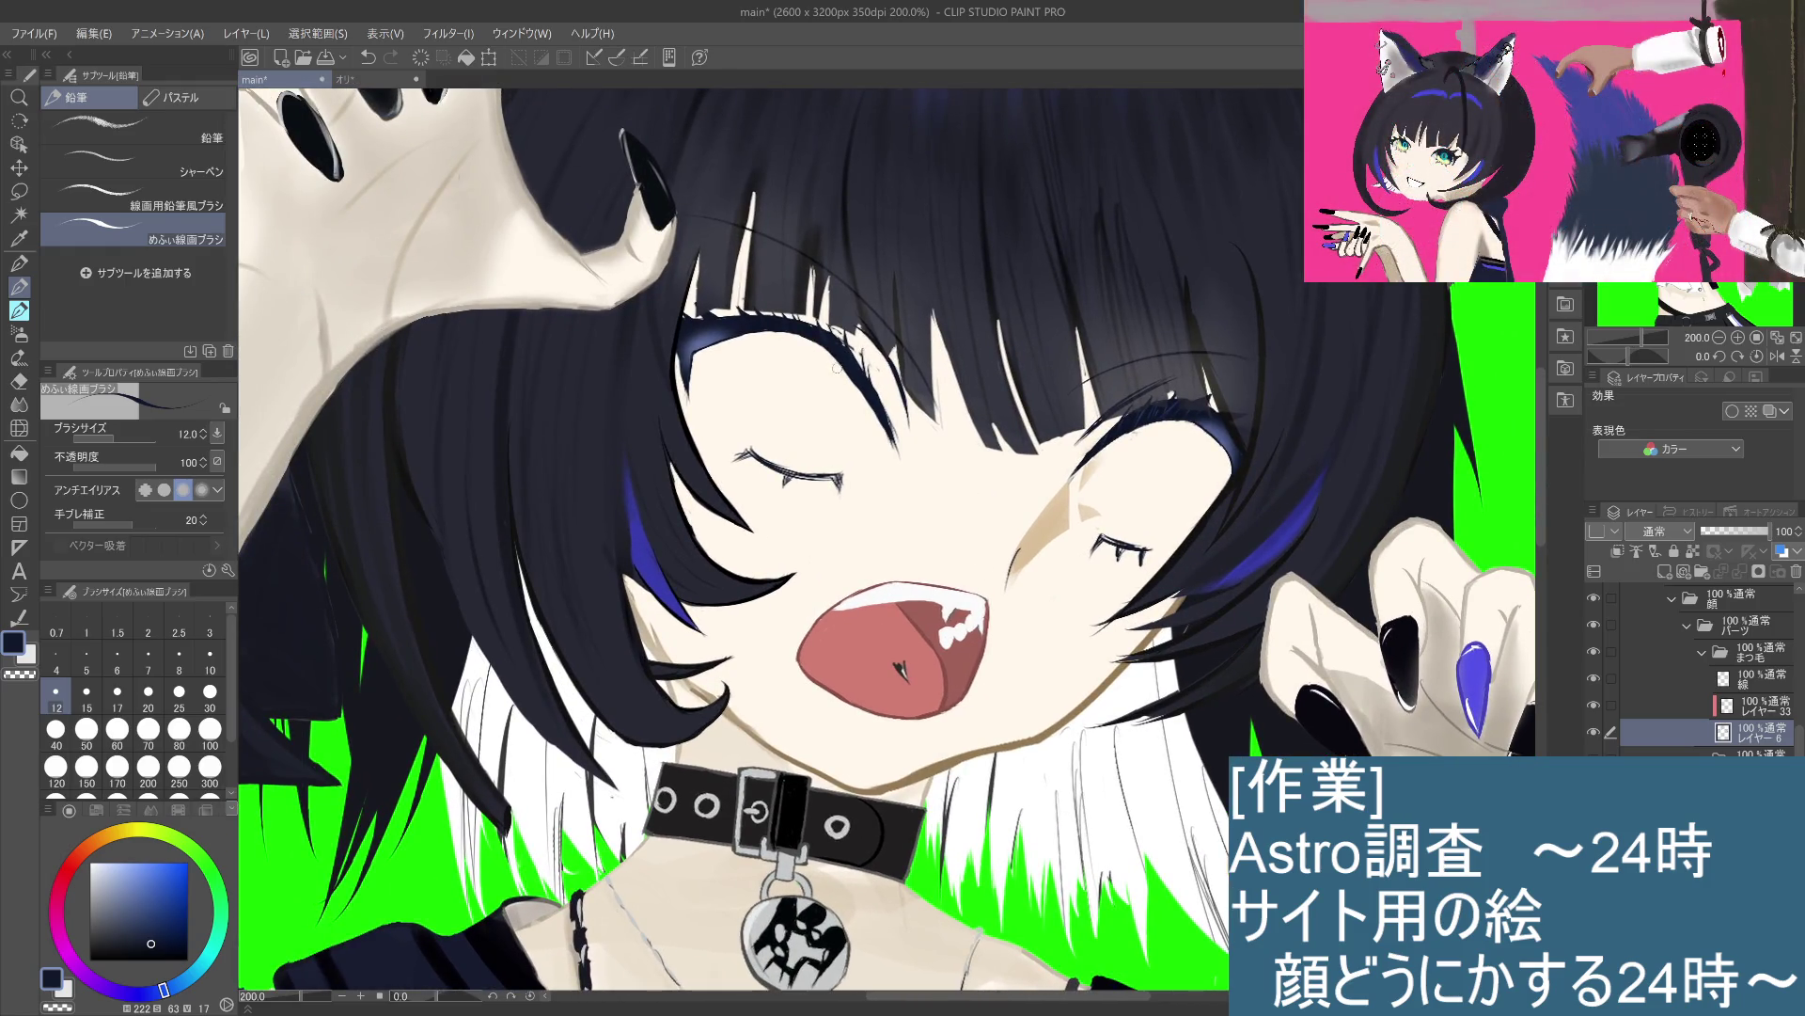
pyautogui.moveTo(844, 369)
pyautogui.mouseDown()
pyautogui.moveTo(773, 457)
pyautogui.moveTo(761, 597)
pyautogui.moveTo(852, 674)
pyautogui.moveTo(932, 662)
pyautogui.moveTo(937, 451)
pyautogui.mouseUp()
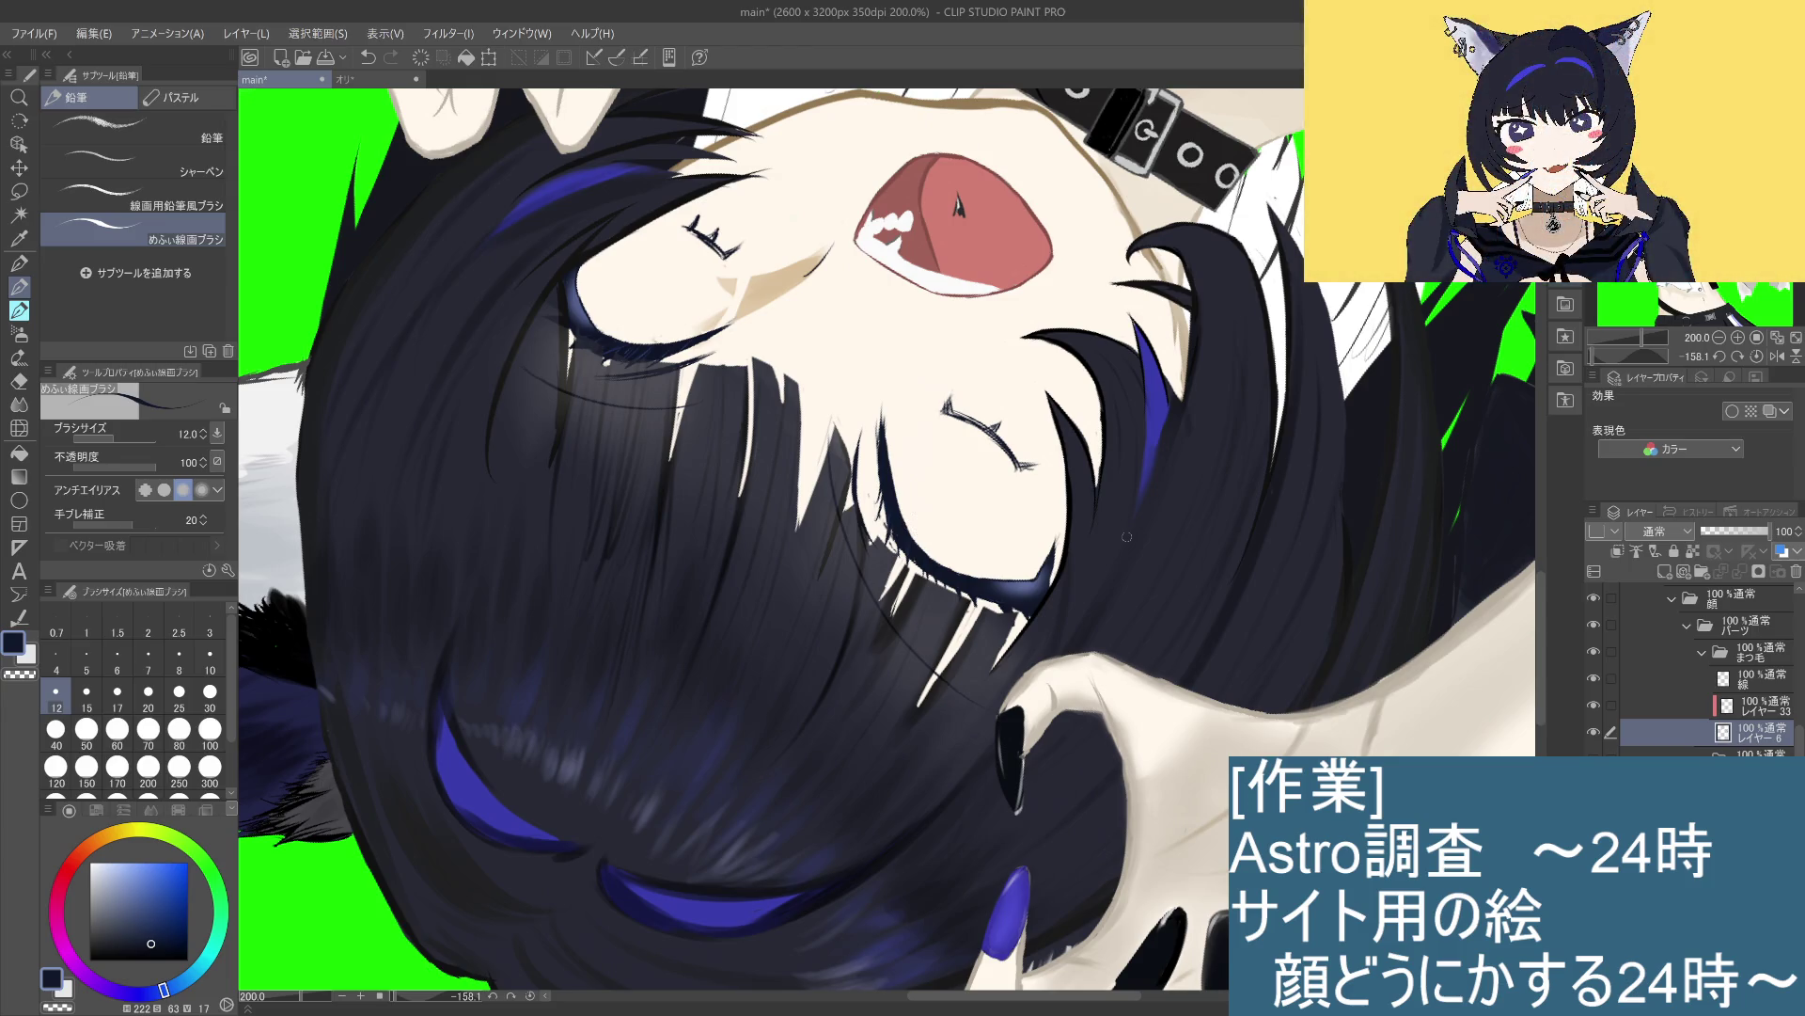
# Step: Show the open-eye layer again, zoom out to 66.7% and rotate the view back to 0°
pyautogui.click(1633, 738)
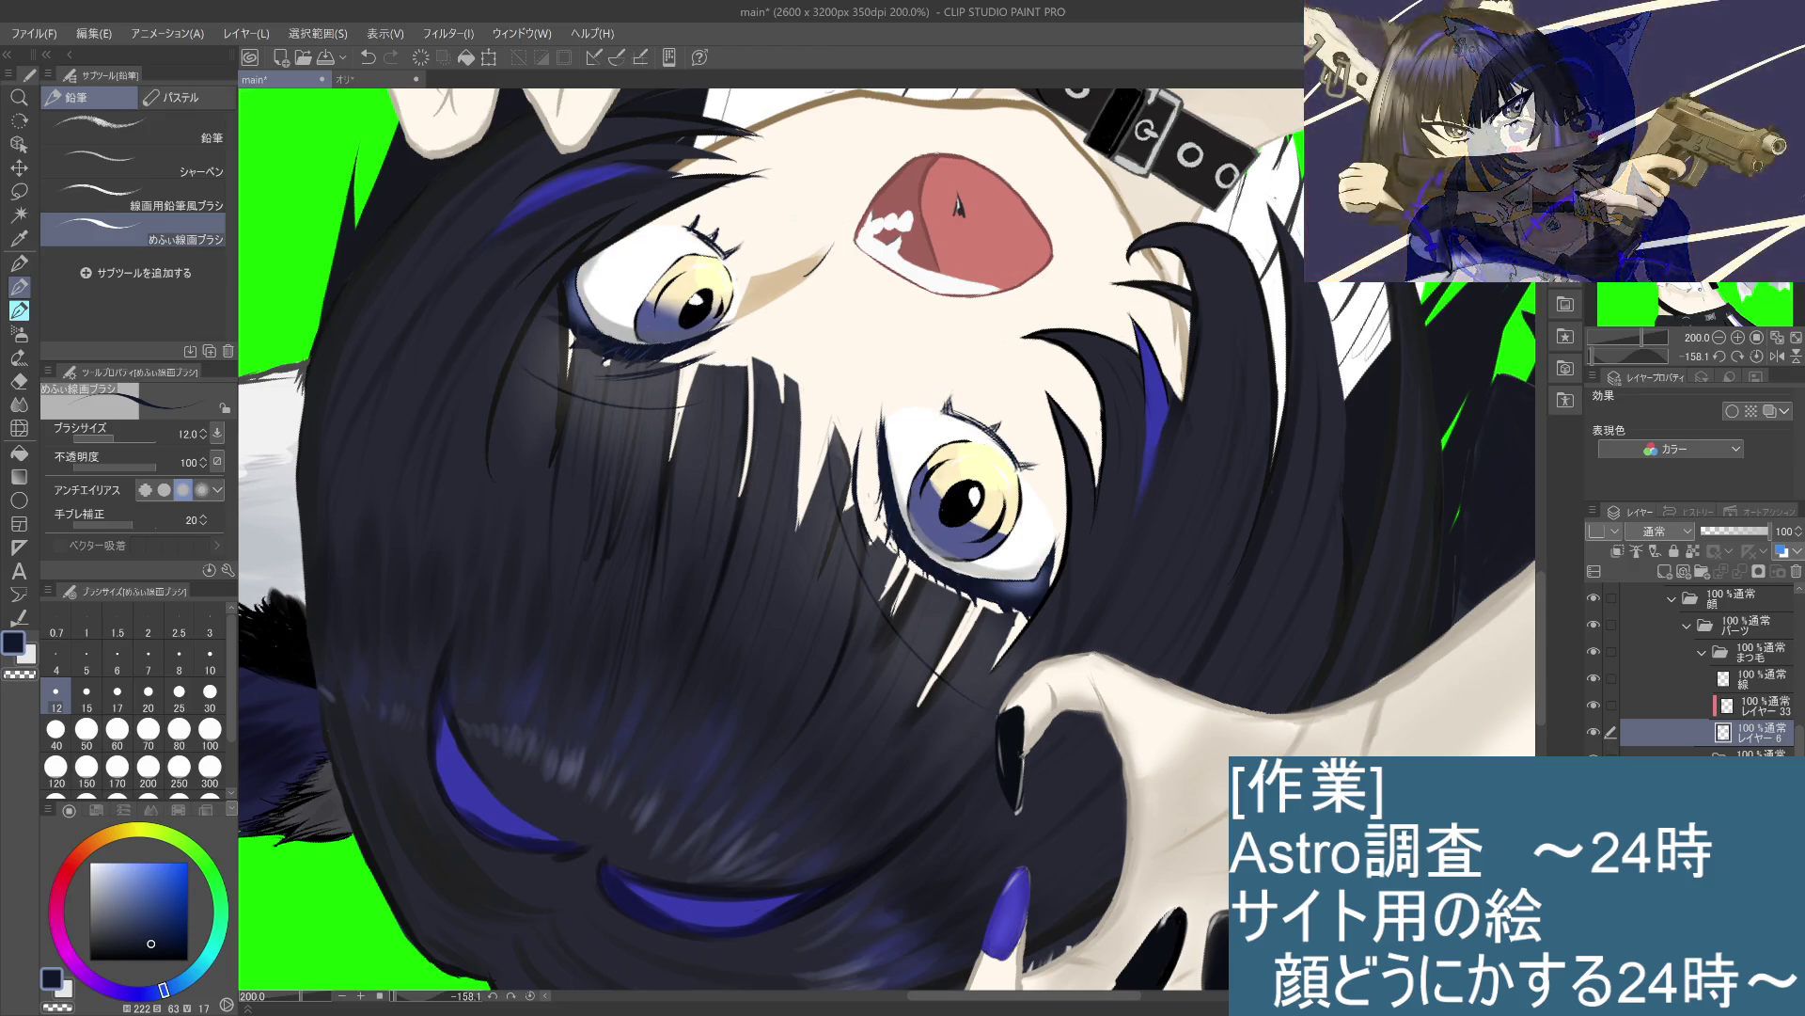
pyautogui.hotkey('ctrl', '-')
pyautogui.hotkey('ctrl', '-')
pyautogui.hotkey('ctrl', '-')
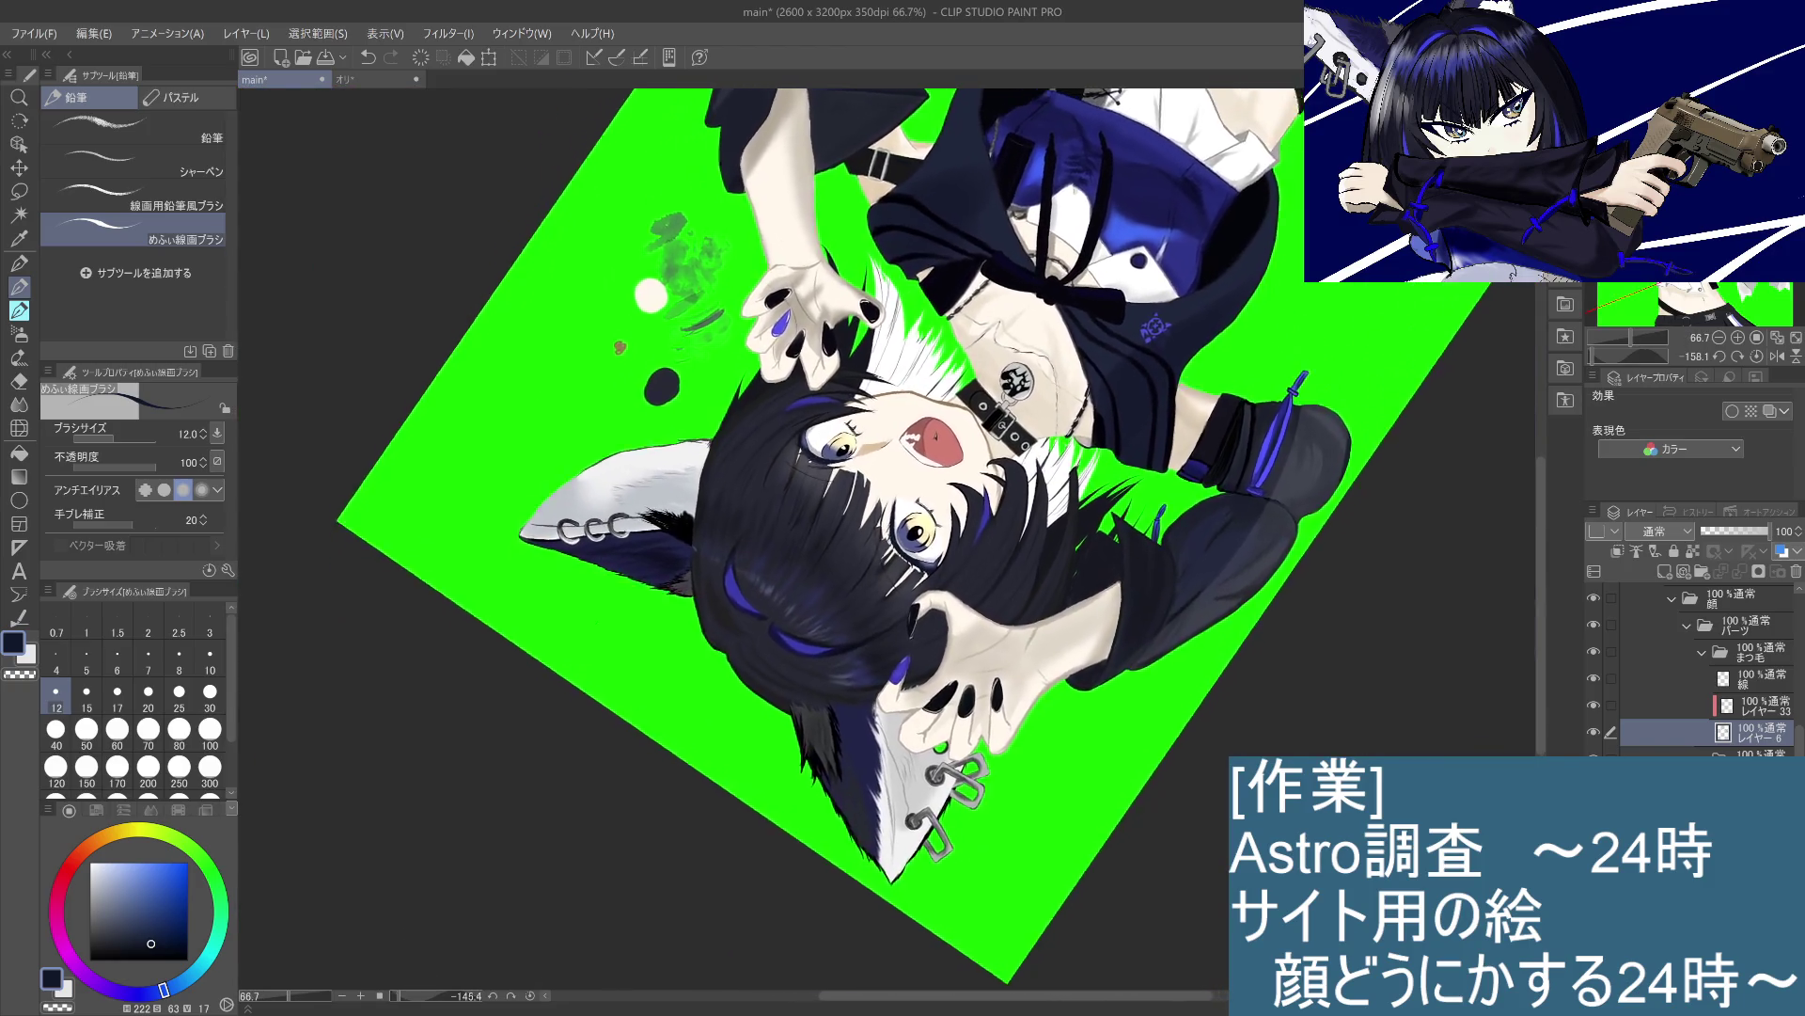
pyautogui.moveTo(564, 479)
pyautogui.mouseDown()
pyautogui.moveTo(603, 372)
pyautogui.moveTo(1141, 324)
pyautogui.moveTo(1196, 423)
pyautogui.moveTo(1252, 308)
pyautogui.mouseUp()
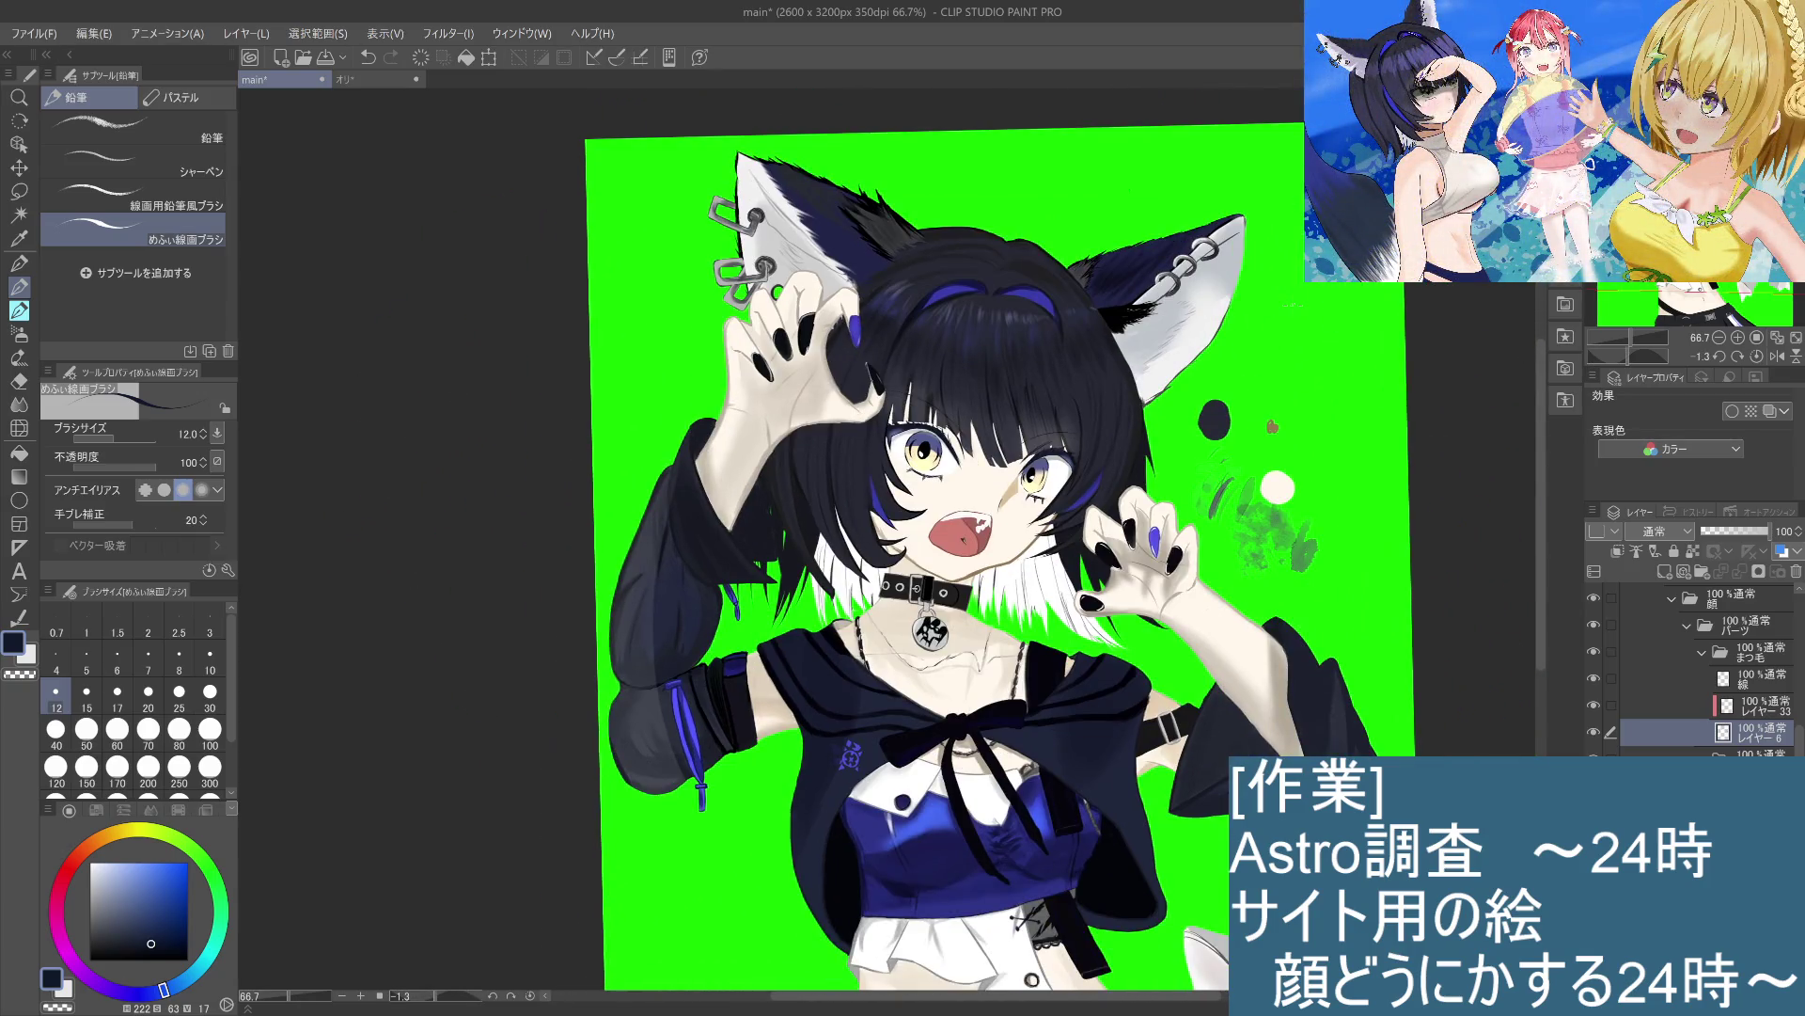
# Step: Pan the canvas rightward with the Hand tool and zoom out from 66.7% to 33.3%
pyautogui.press('h')
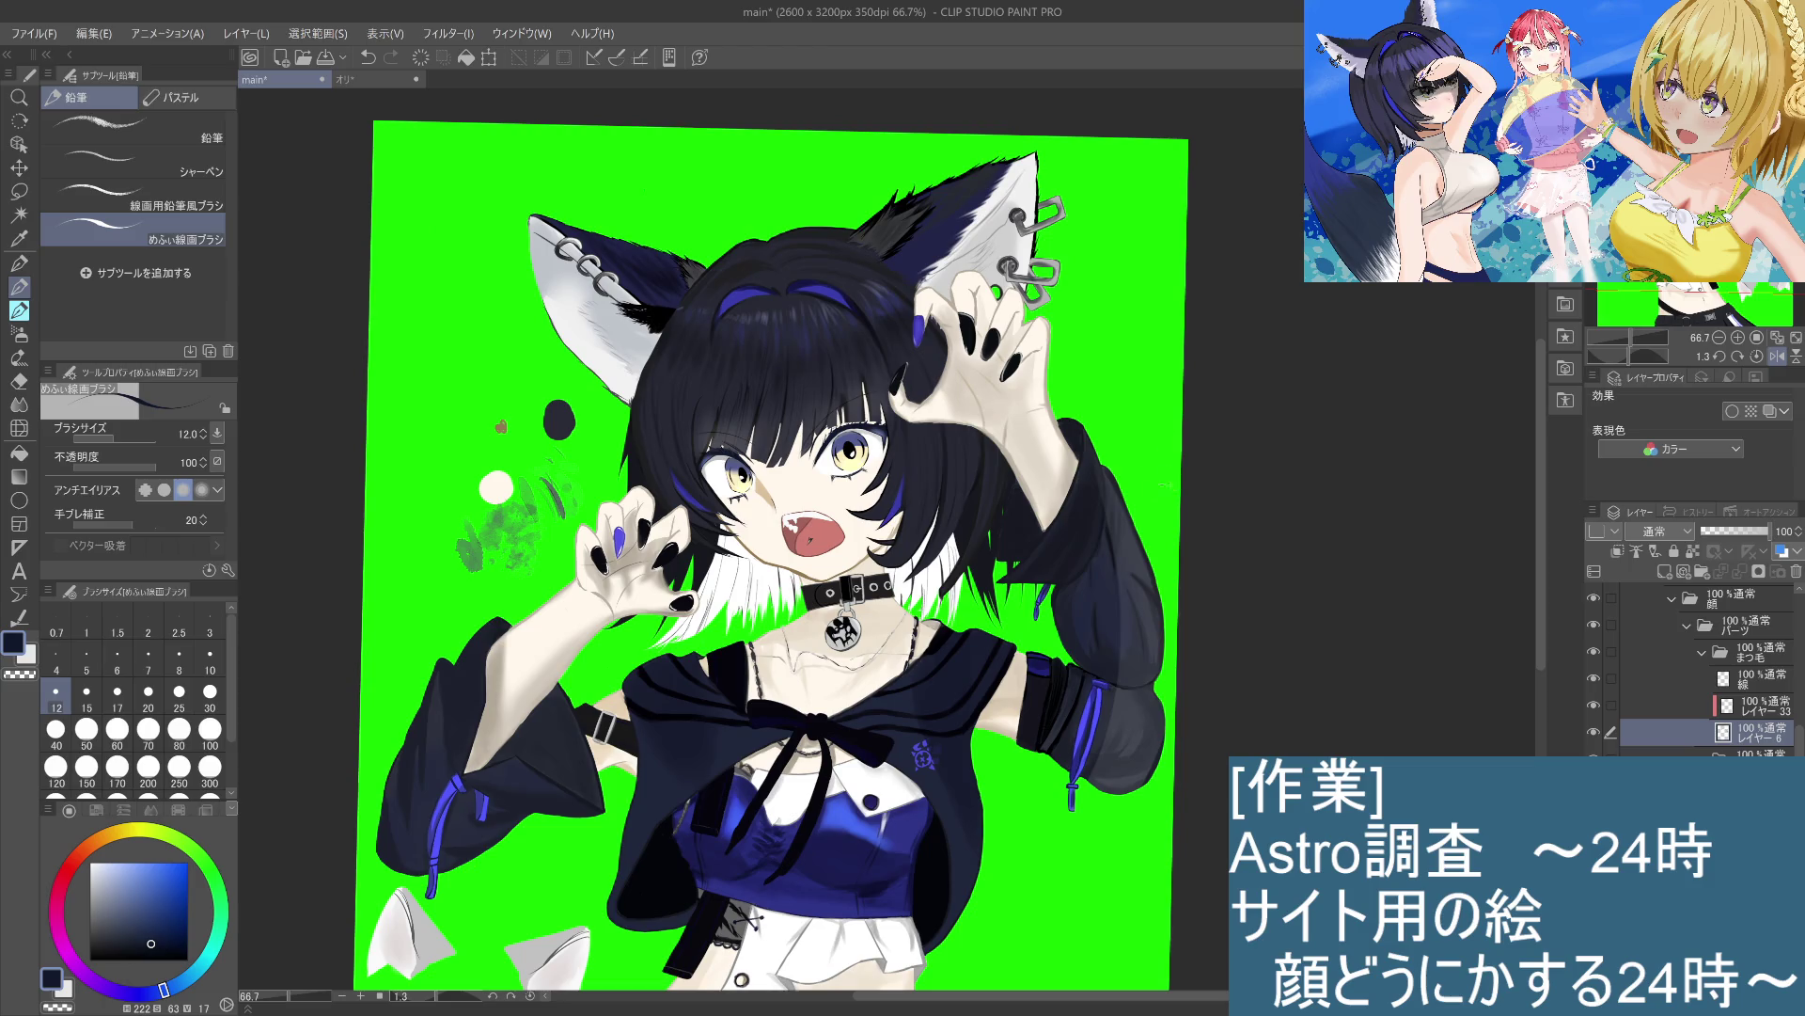
pyautogui.moveTo(1173, 464); pyautogui.dragTo(1316, 450)
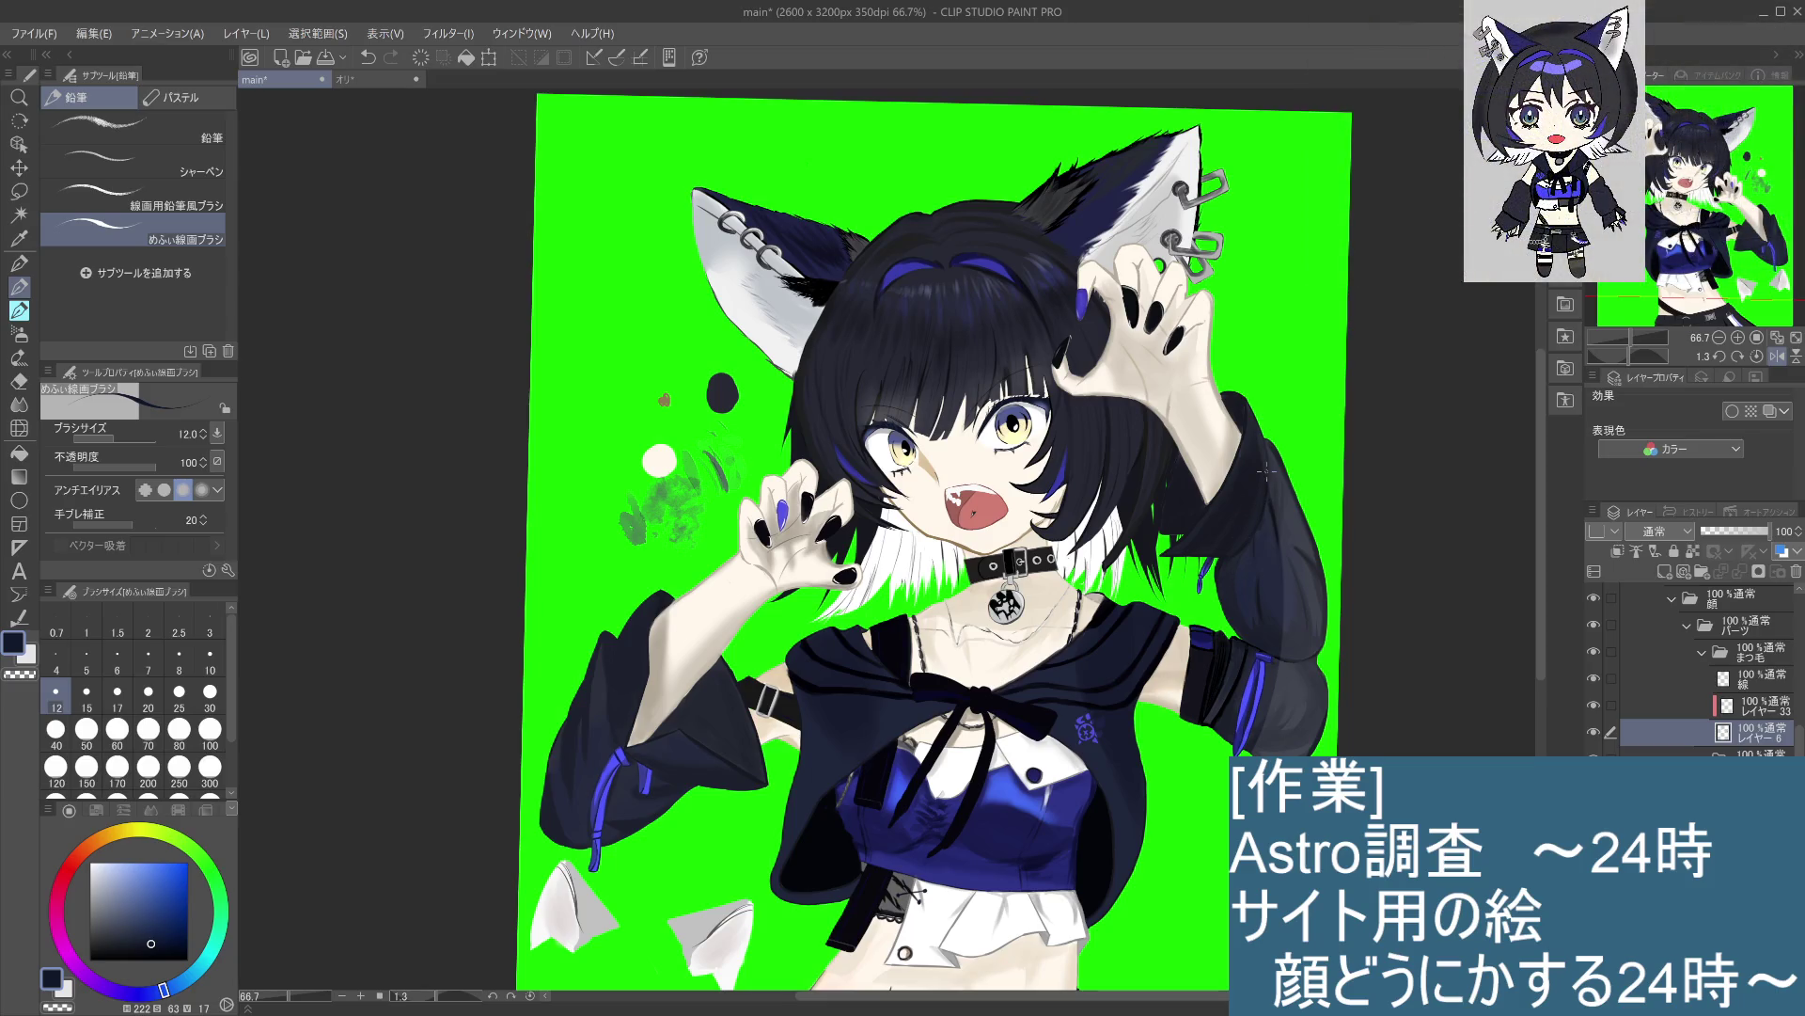
pyautogui.scroll(-2, 1265, 470)
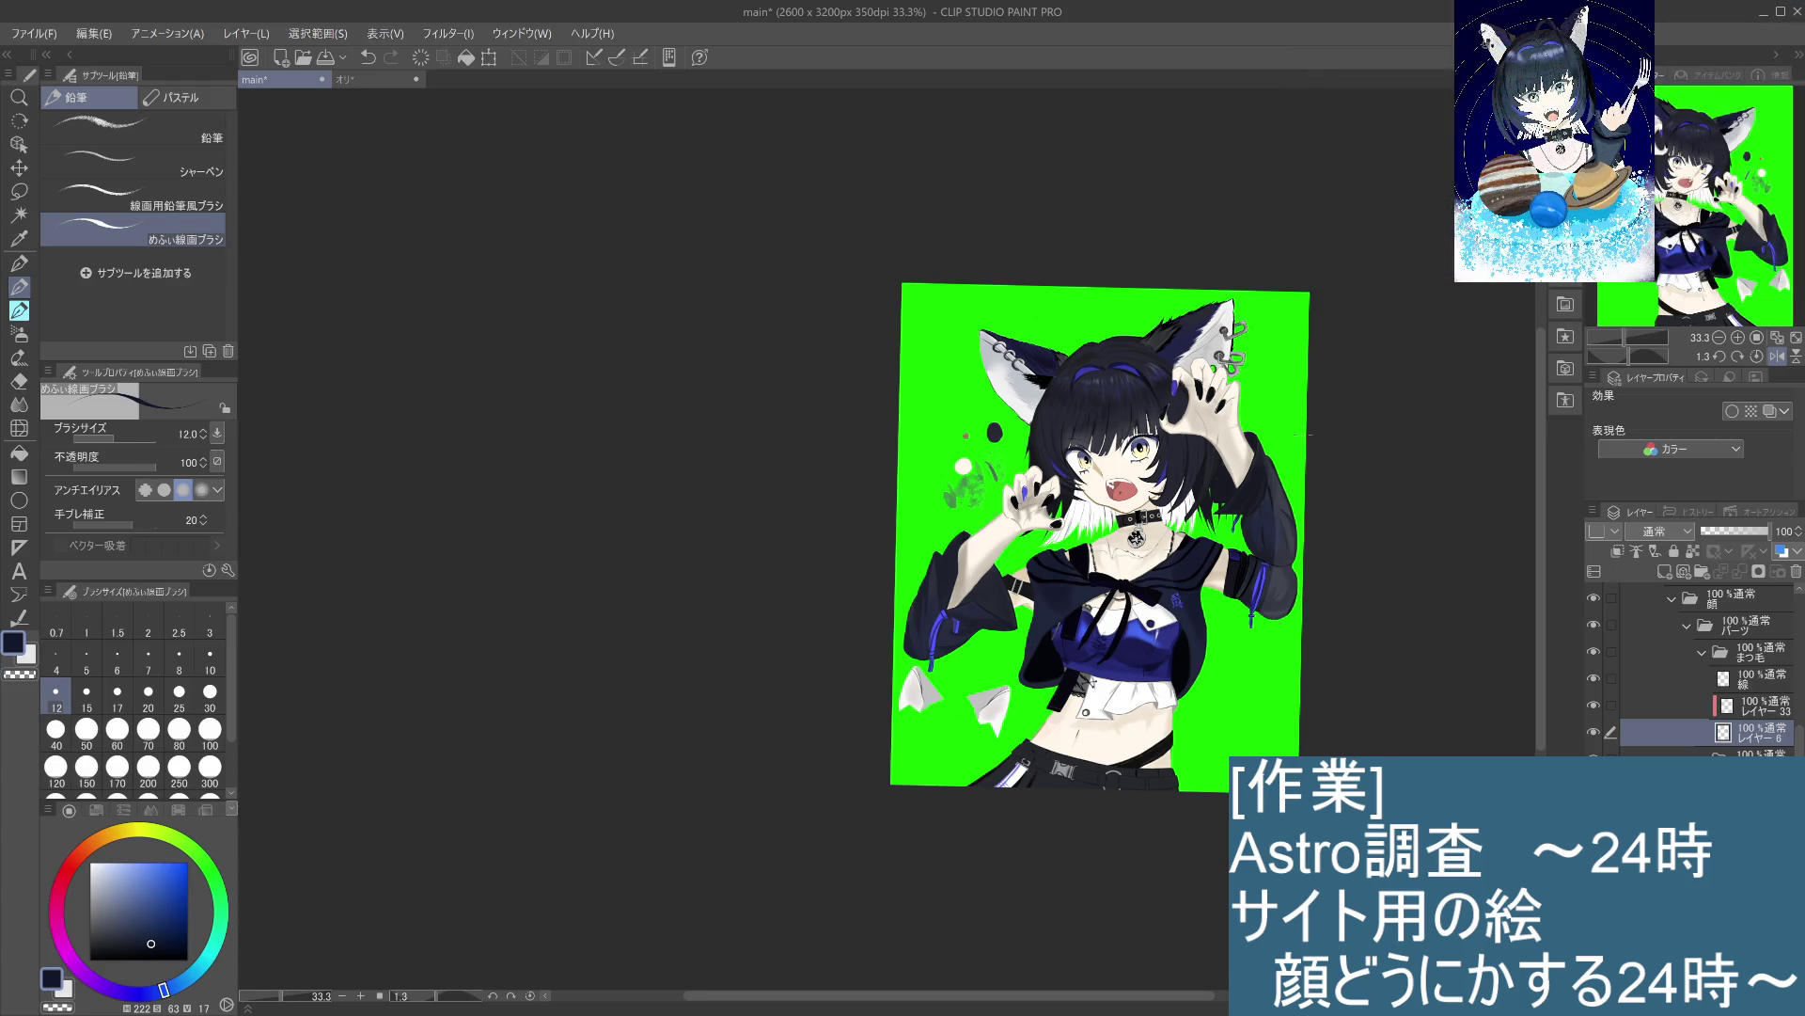
pyautogui.click(1777, 355)
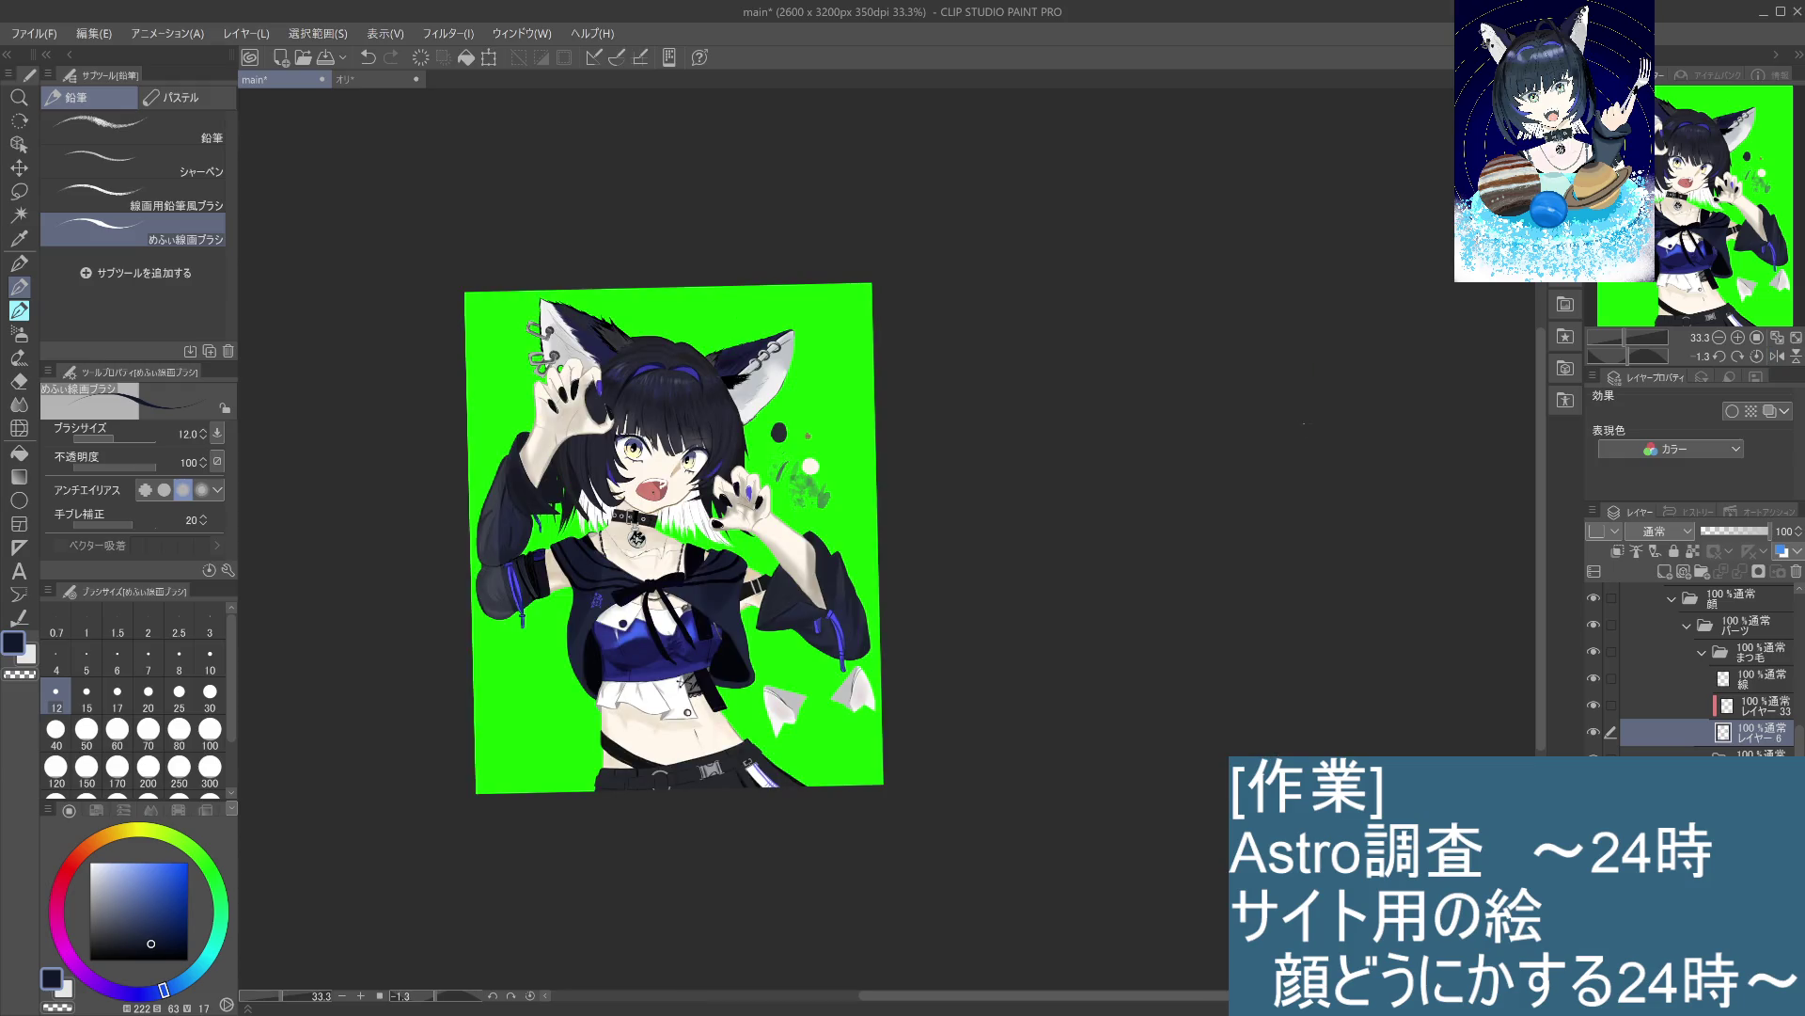
pyautogui.moveTo(897, 482); pyautogui.dragTo(1132, 447)
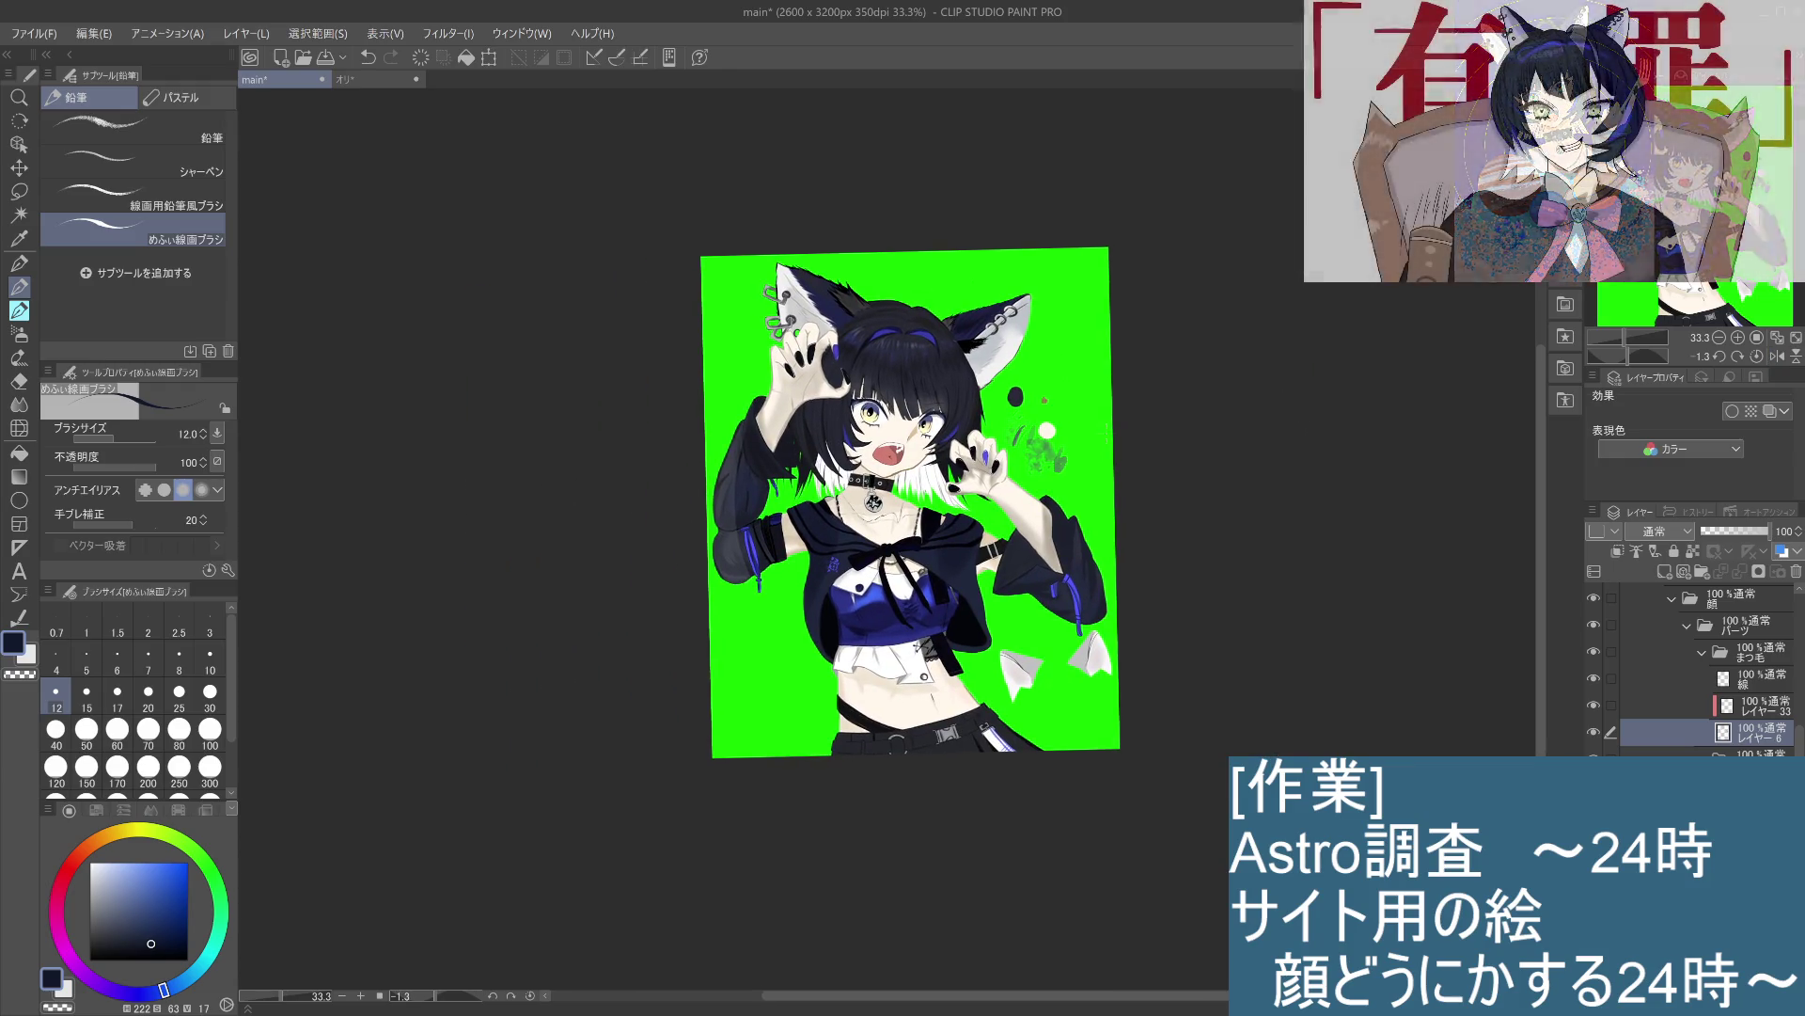
pyautogui.press('h')
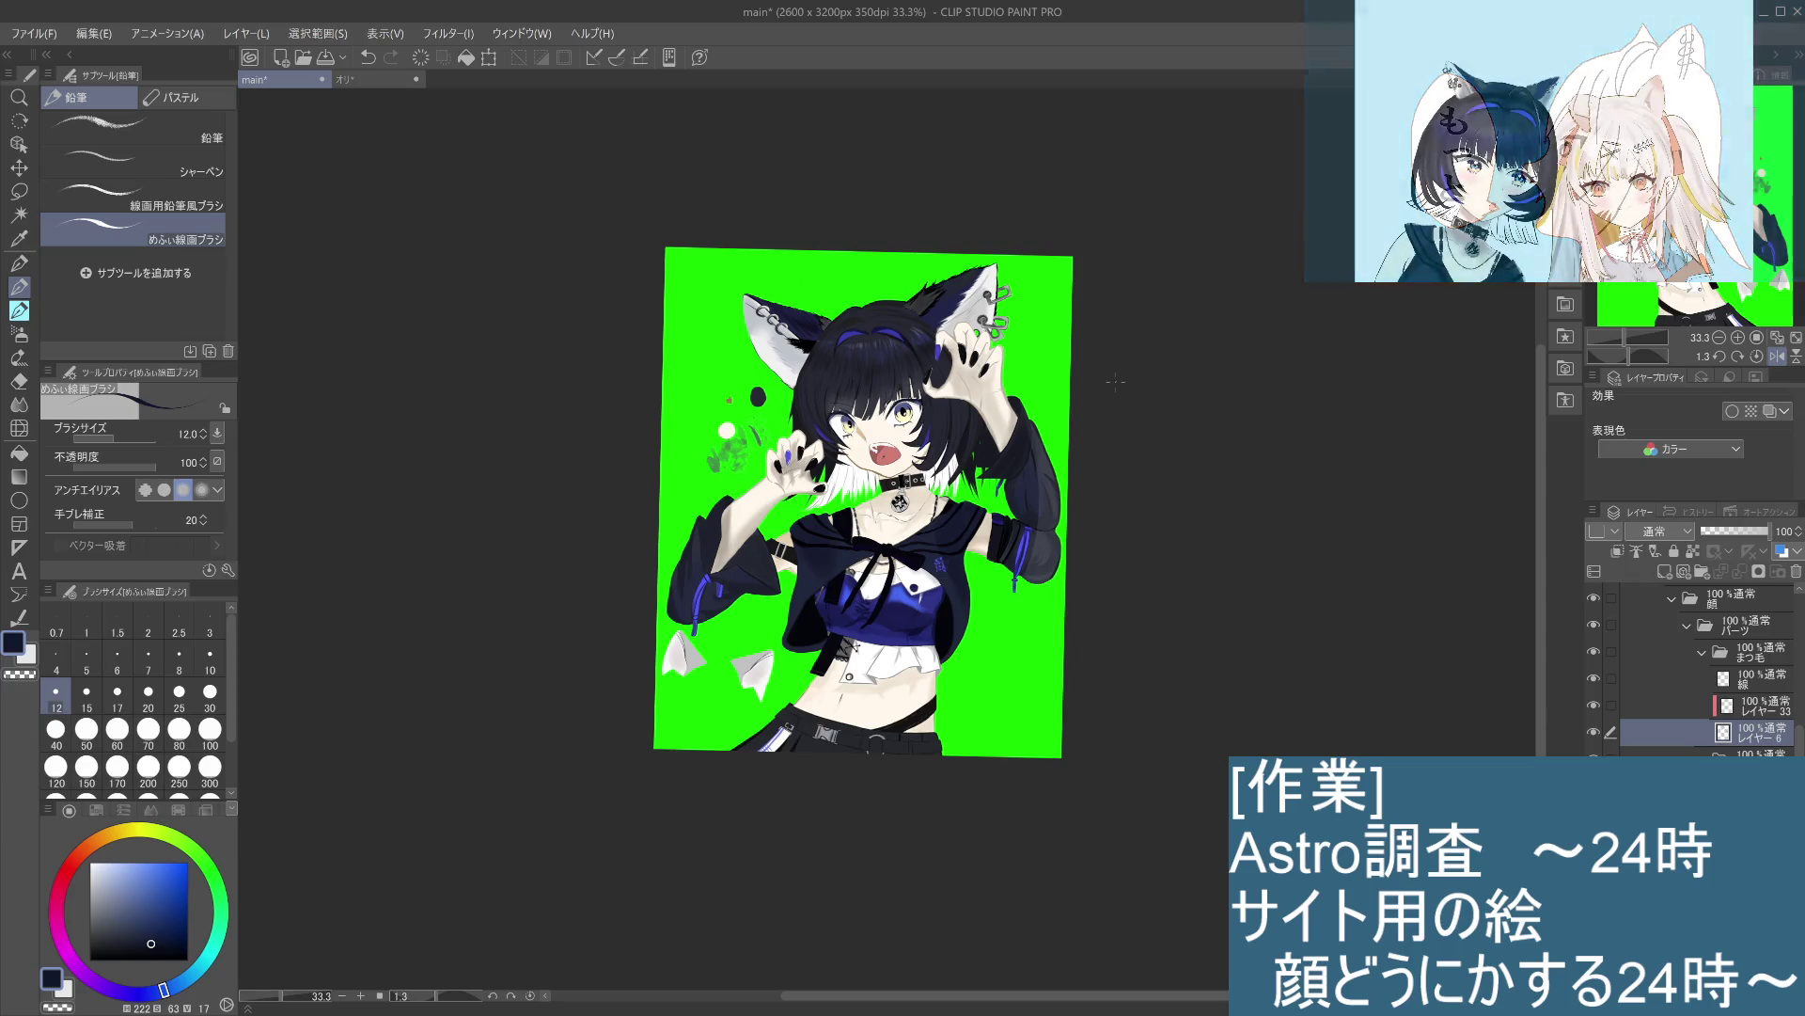
pyautogui.press('h')
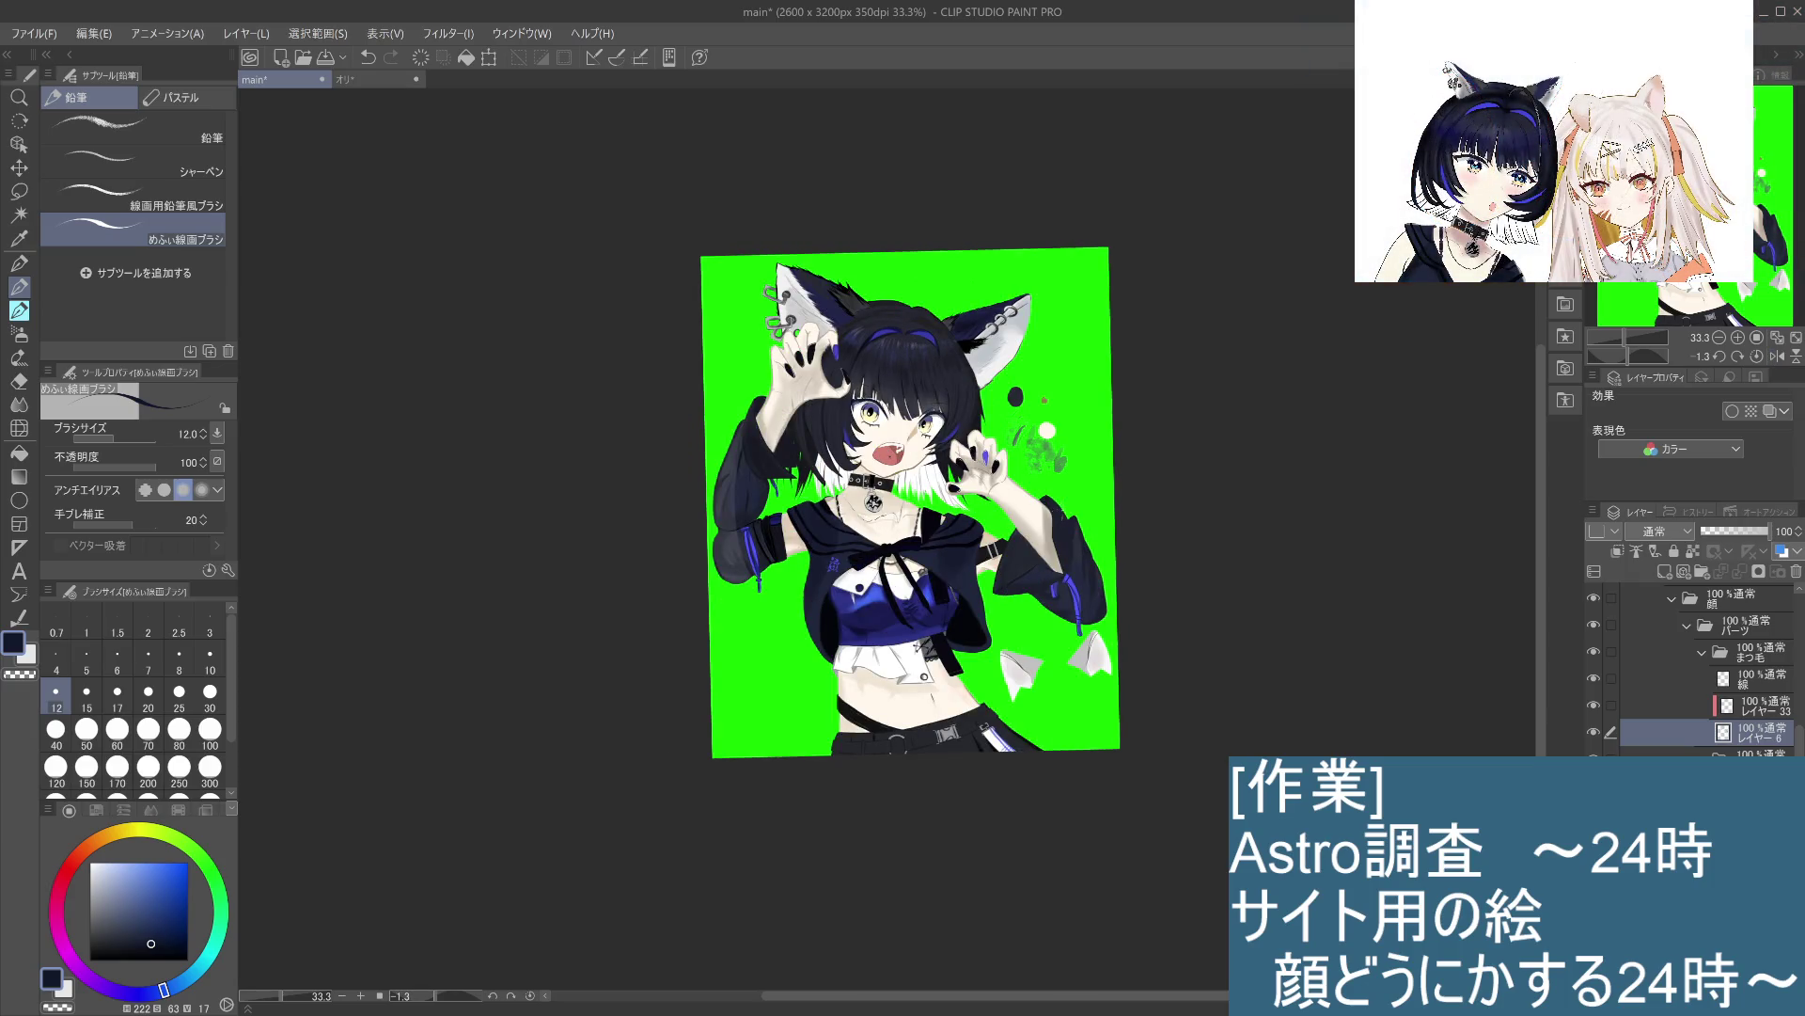
pyautogui.press('h')
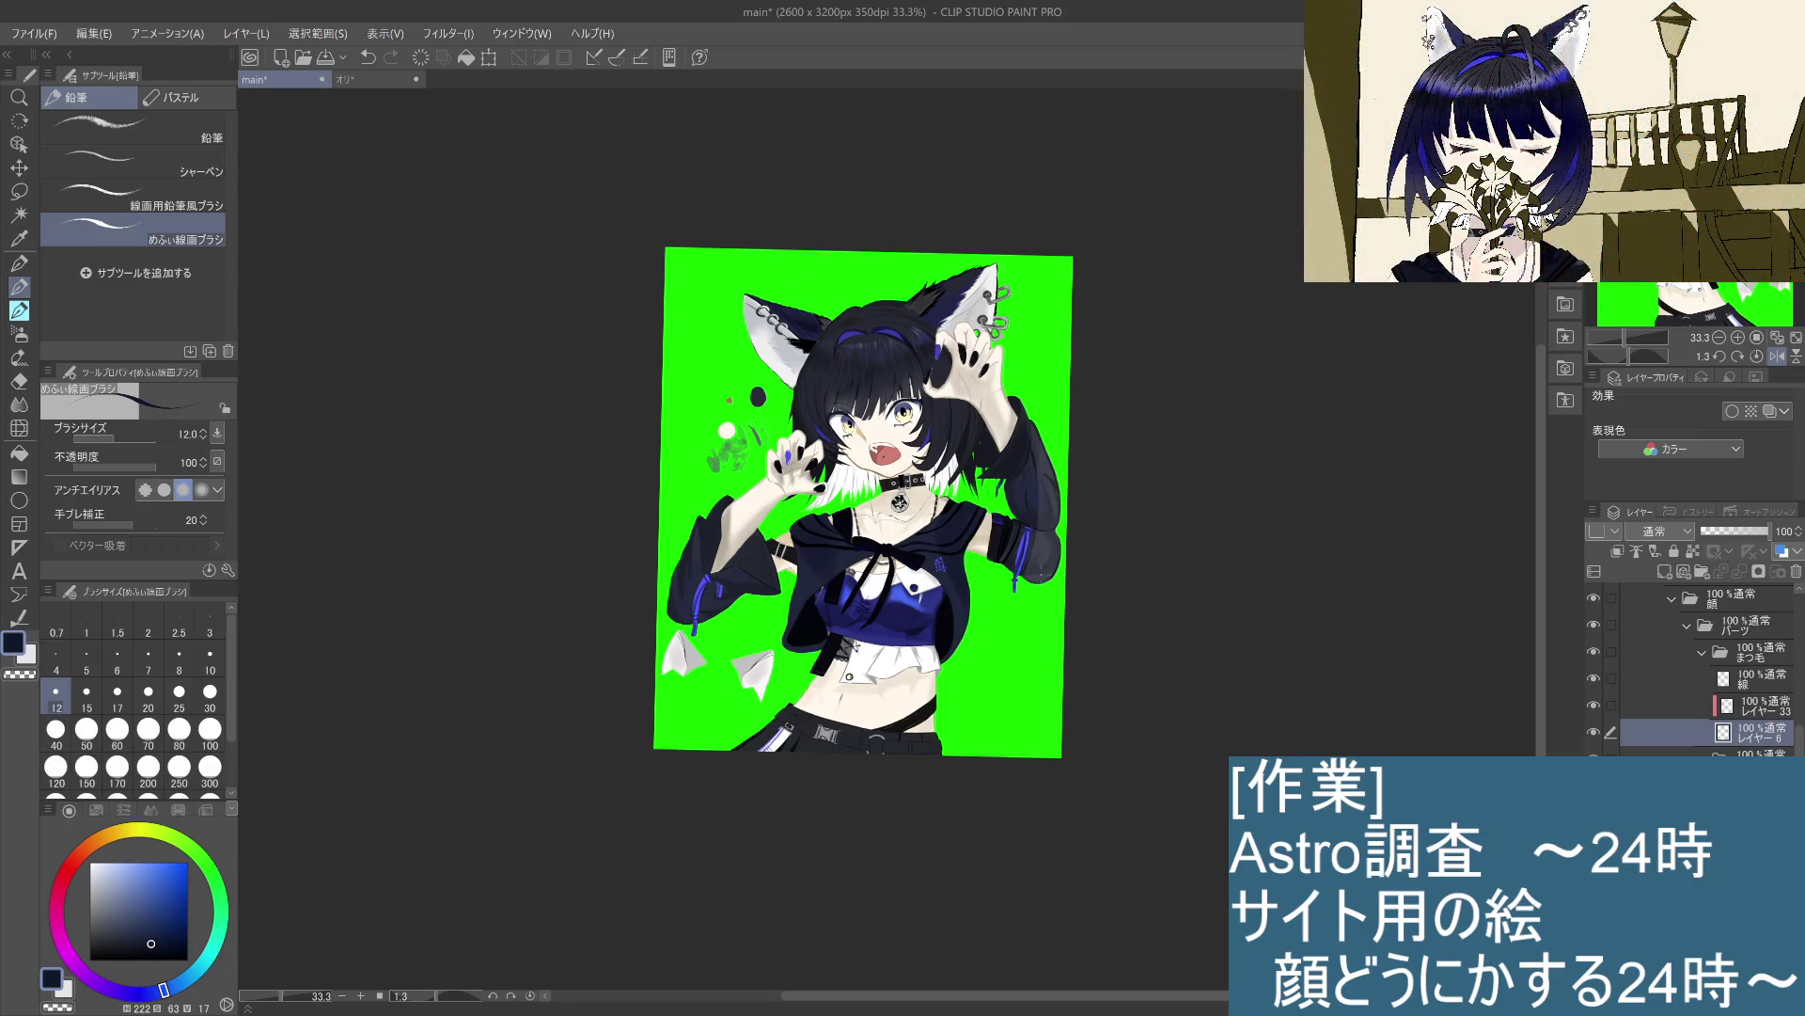
pyautogui.press('h')
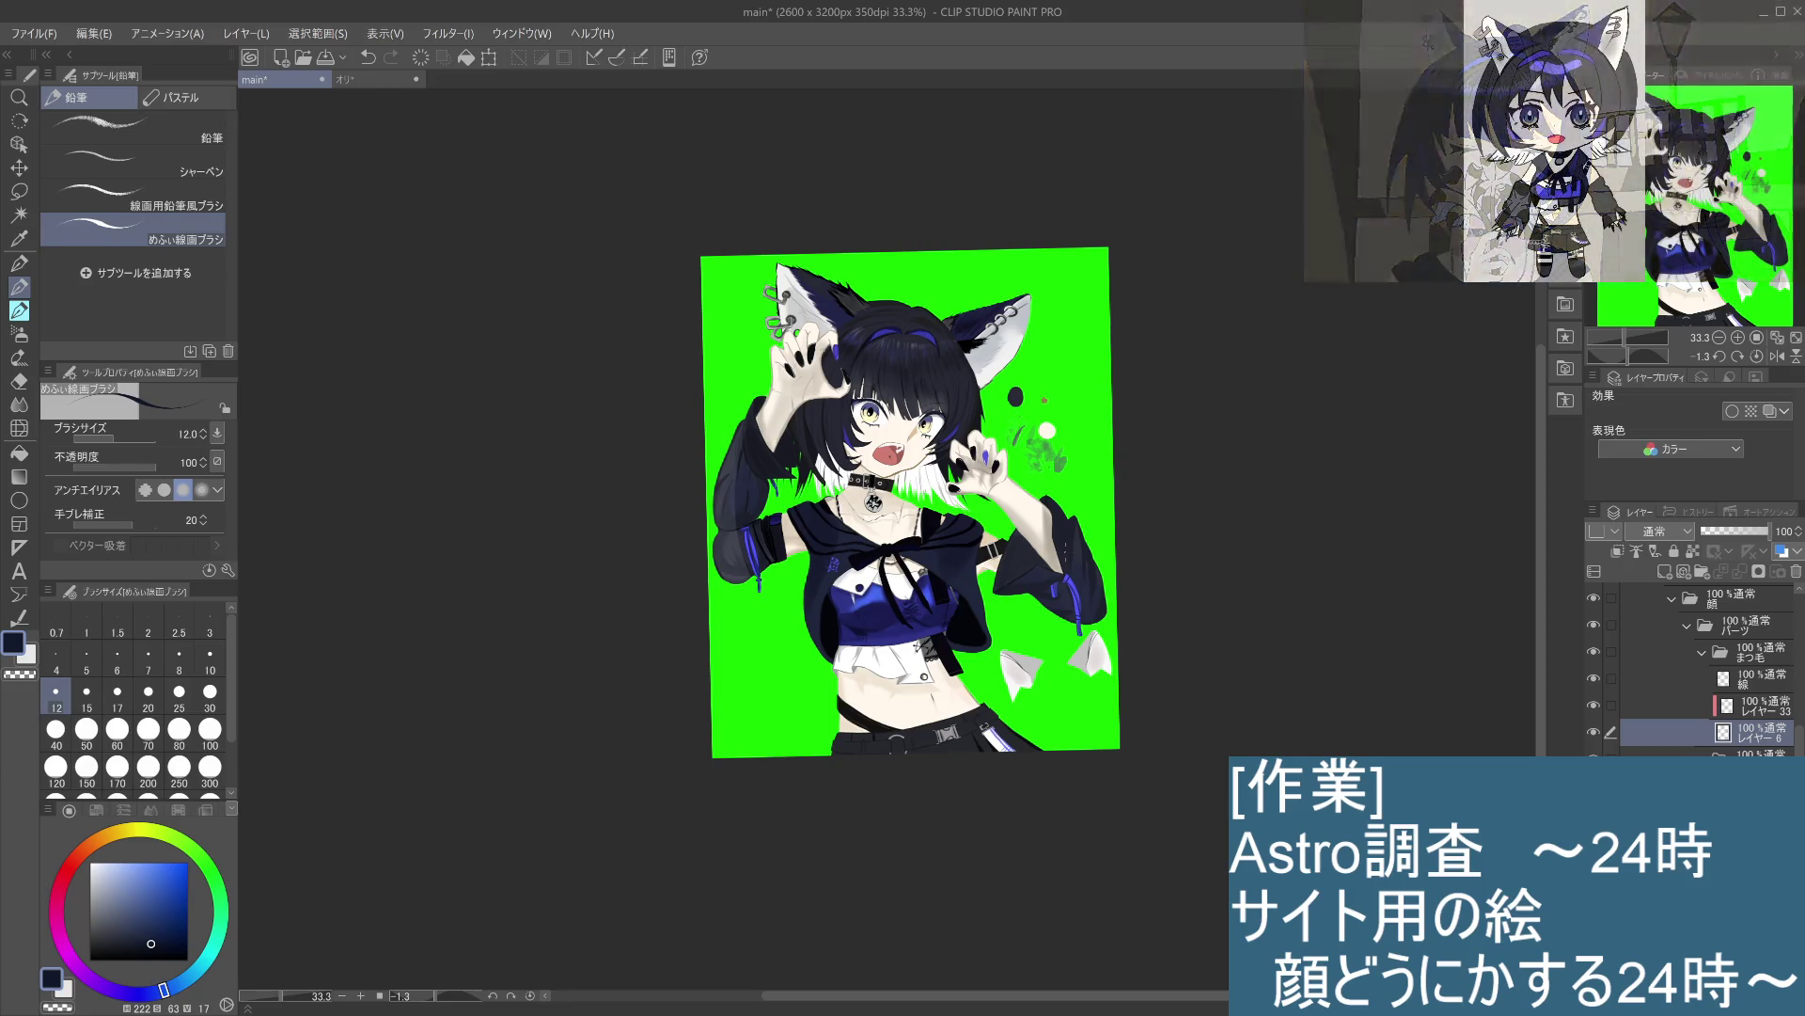
pyautogui.press('h')
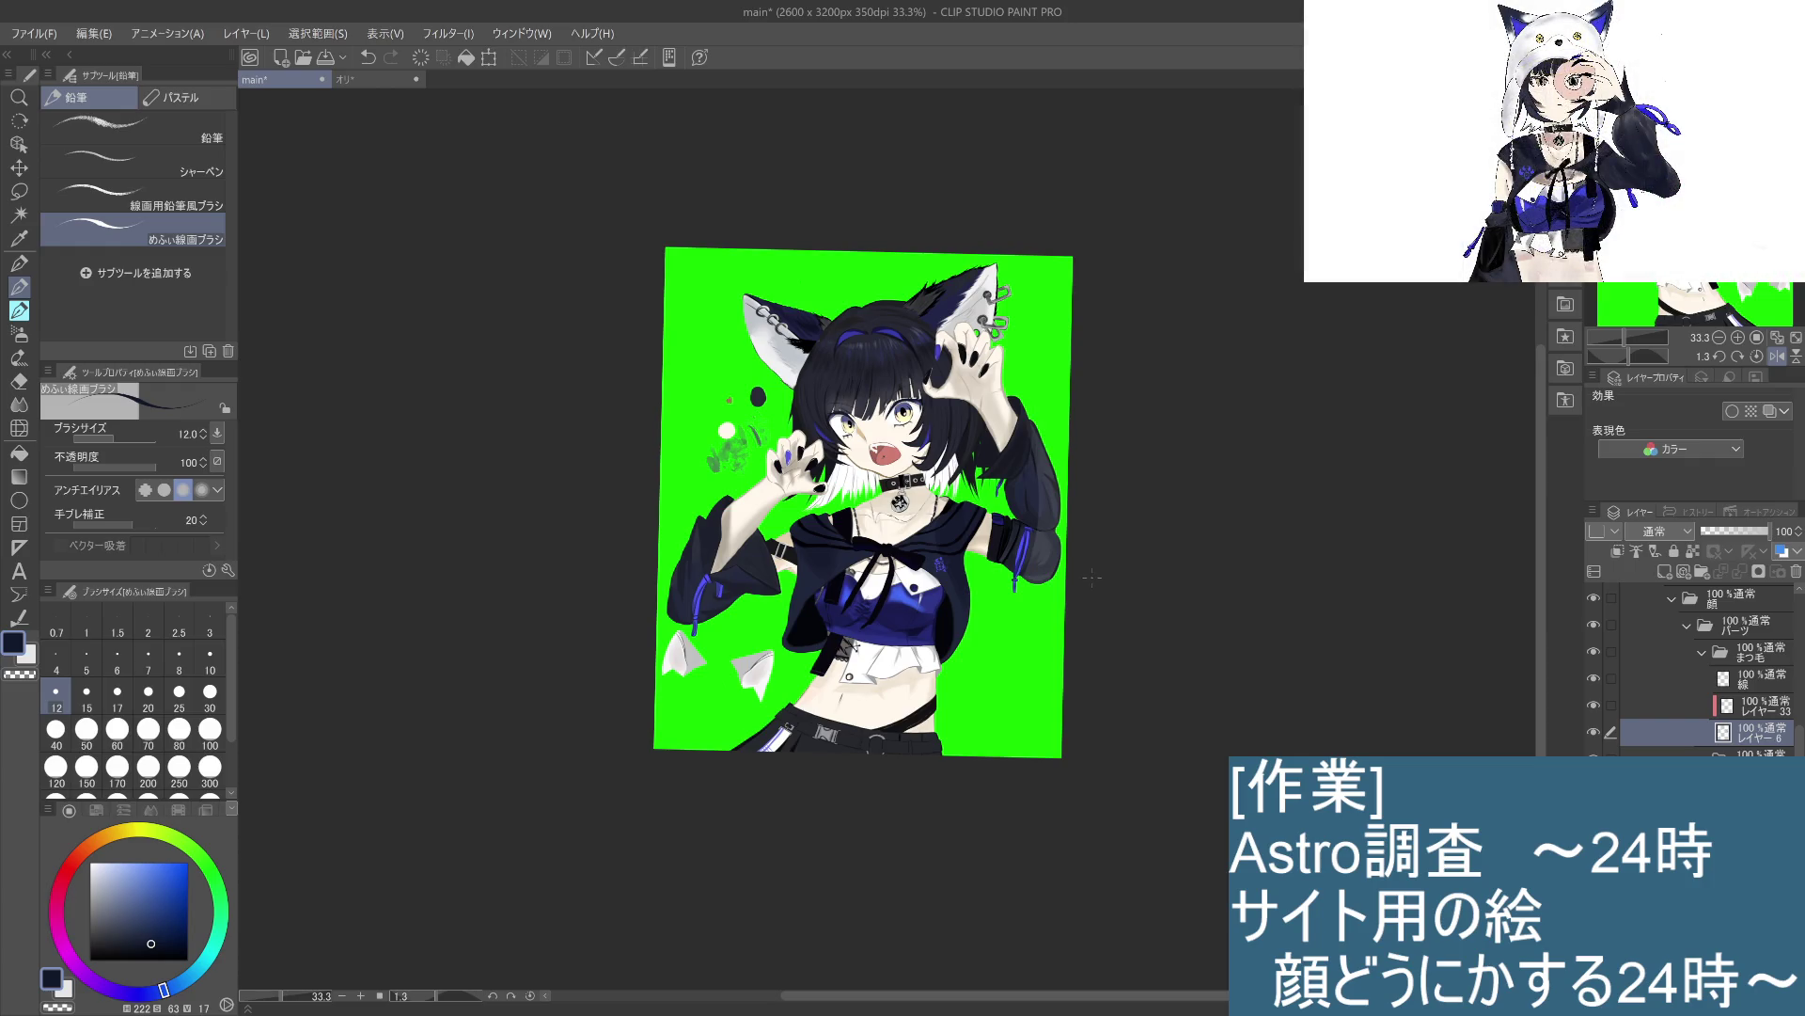
pyautogui.click(1753, 705)
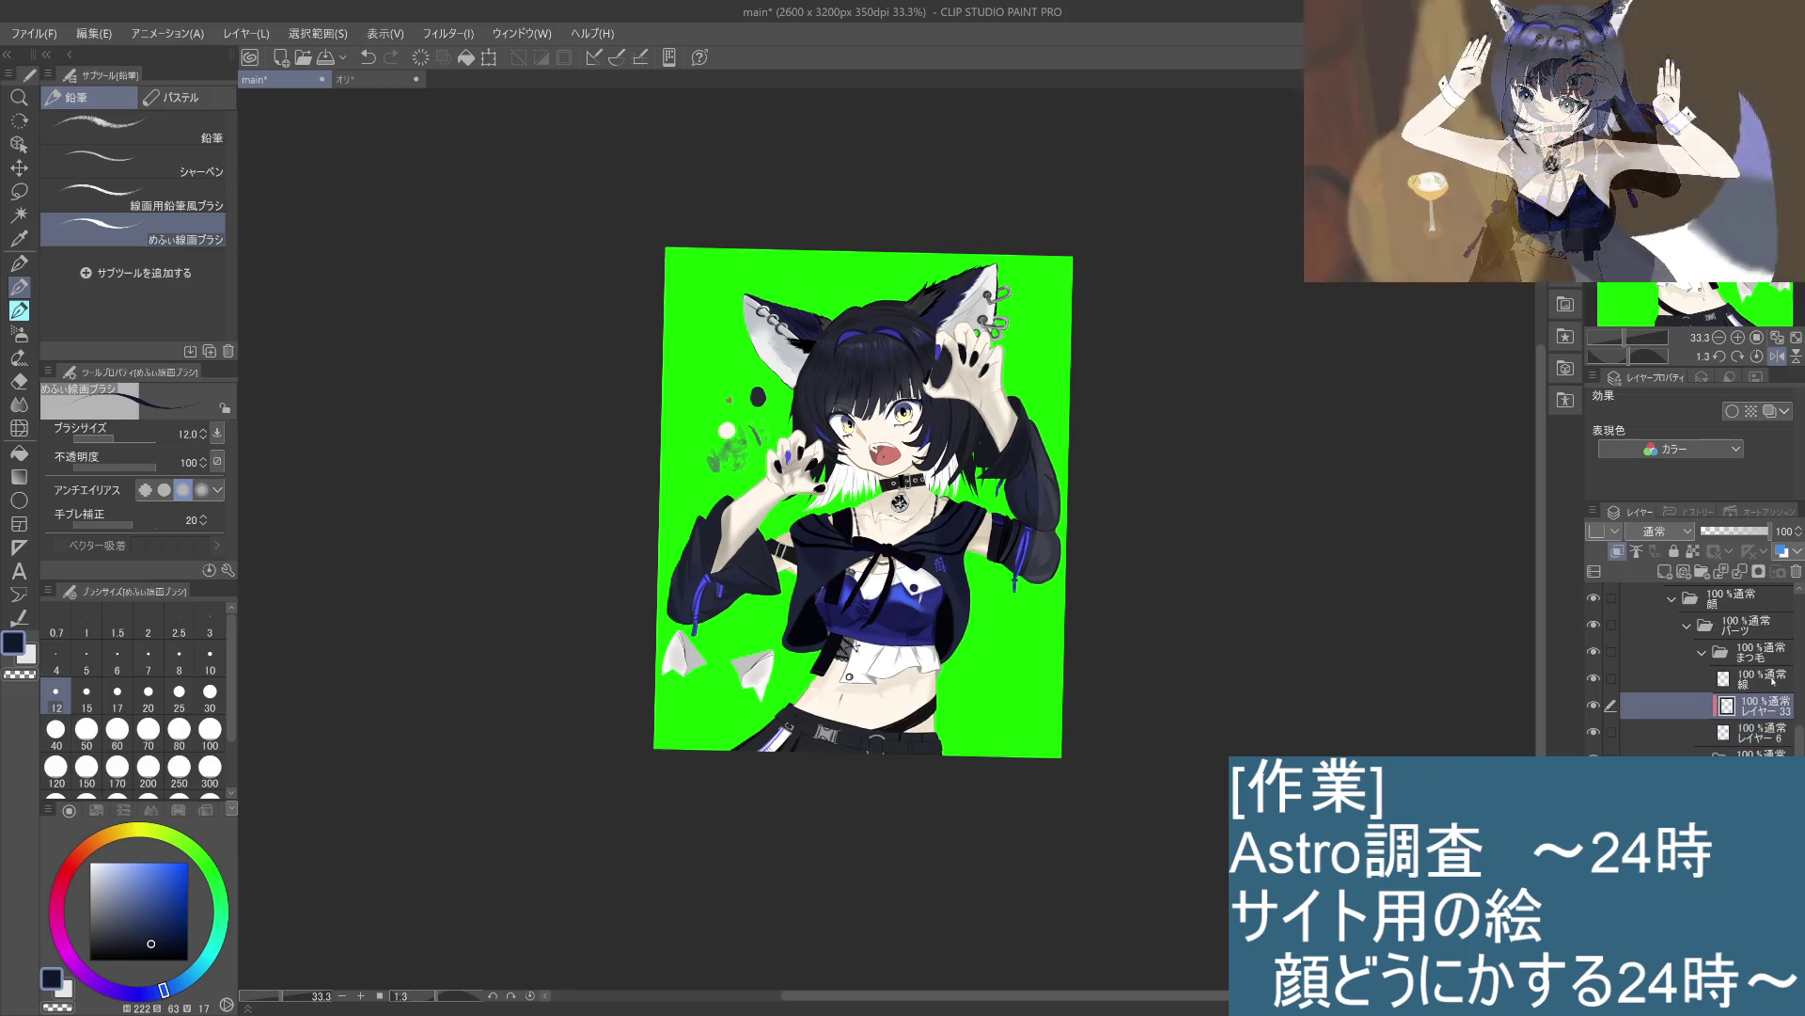
pyautogui.scroll(8, 1739, 668)
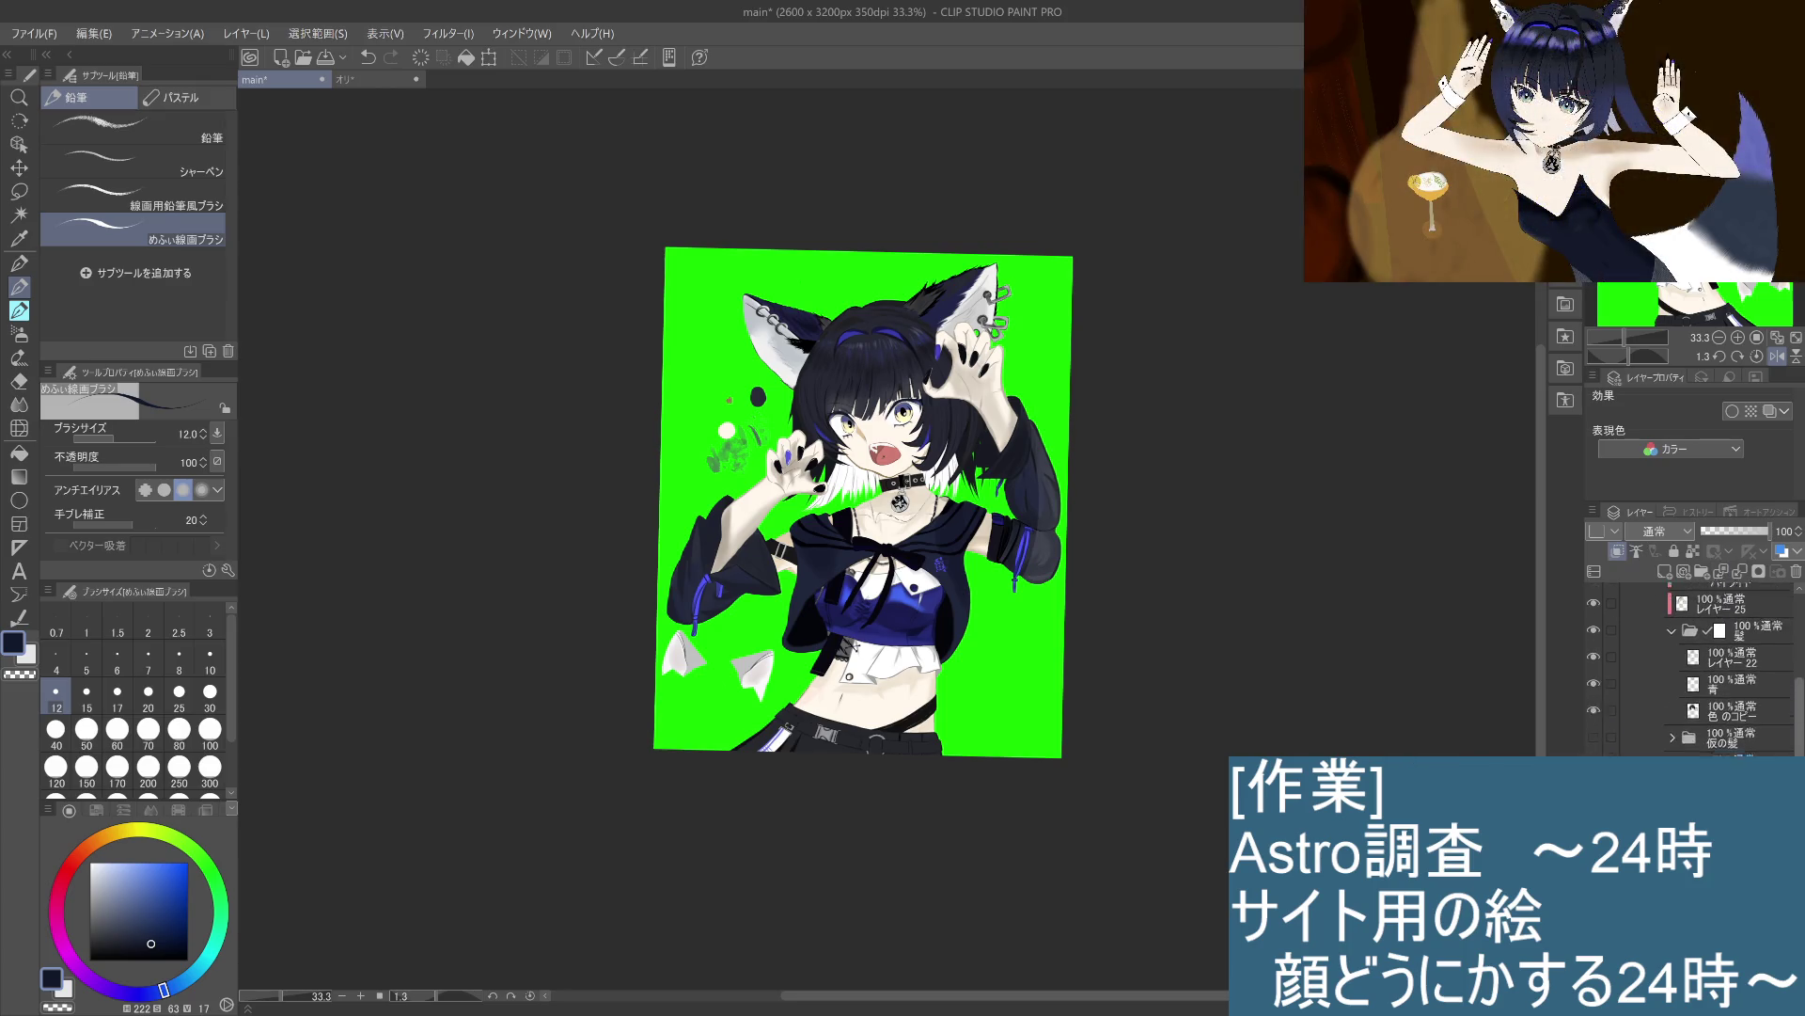
pyautogui.scroll(5, 1792, 632)
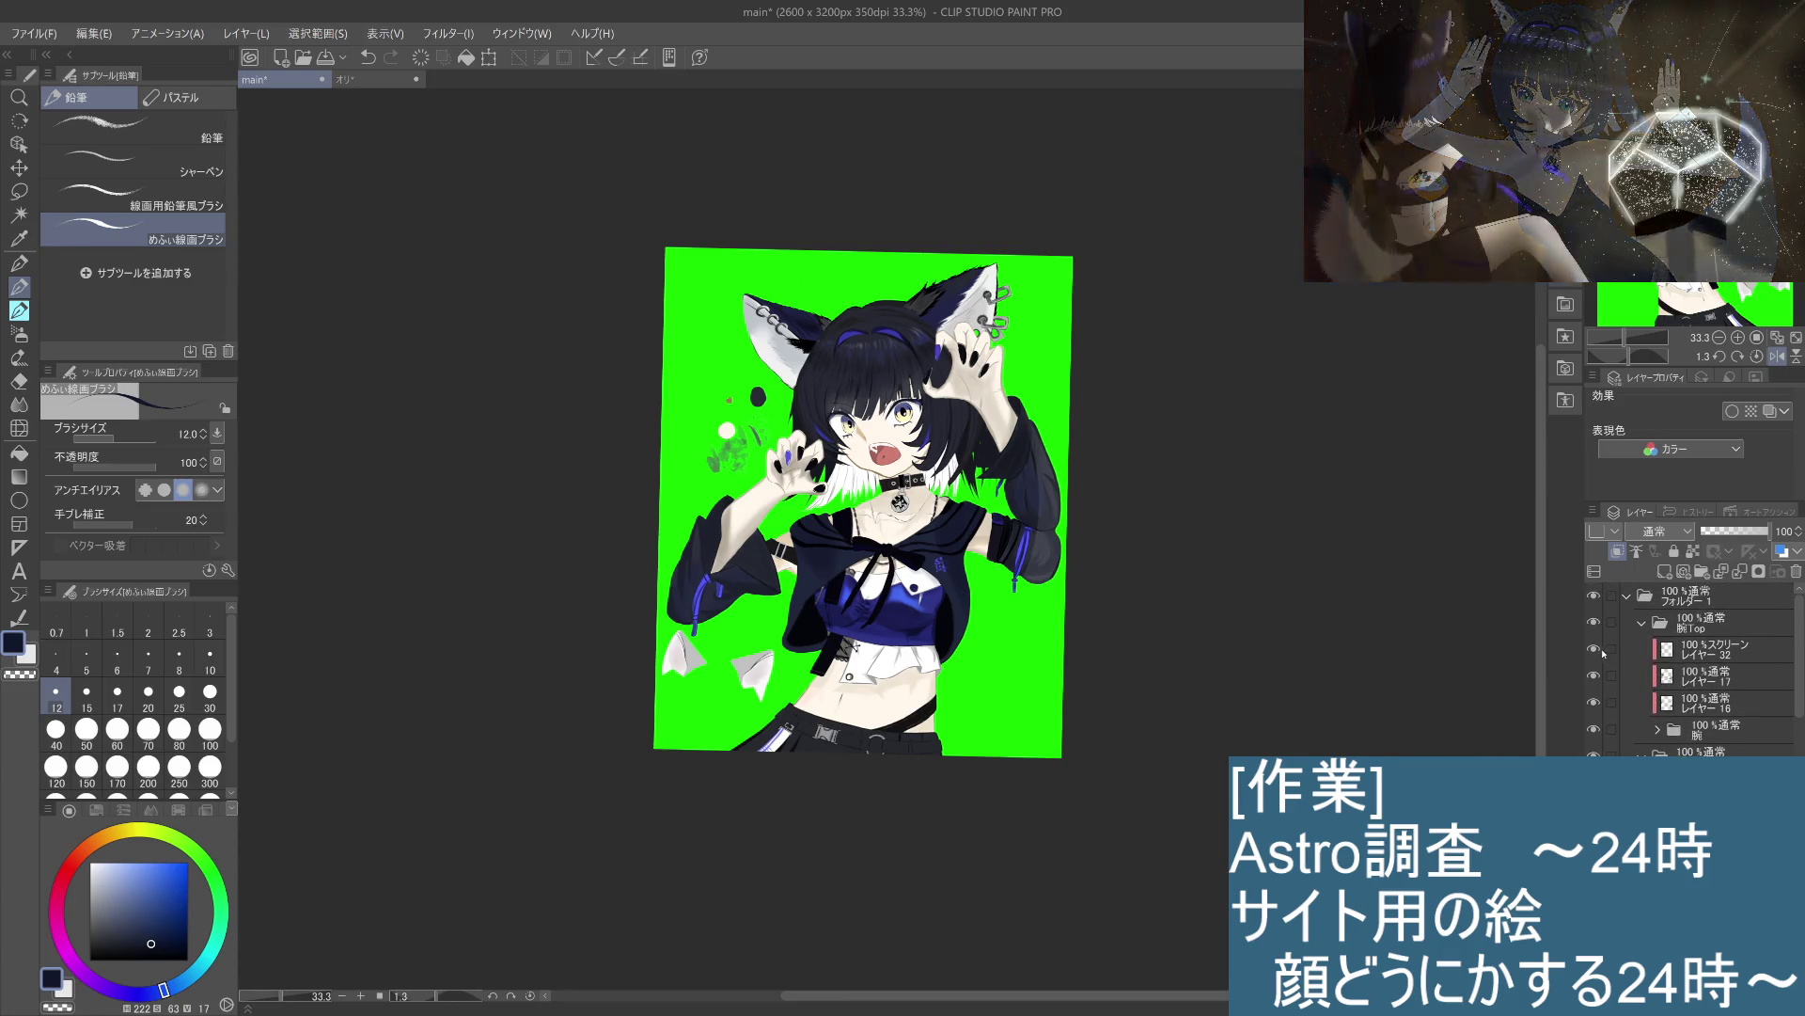
pyautogui.click(1594, 649)
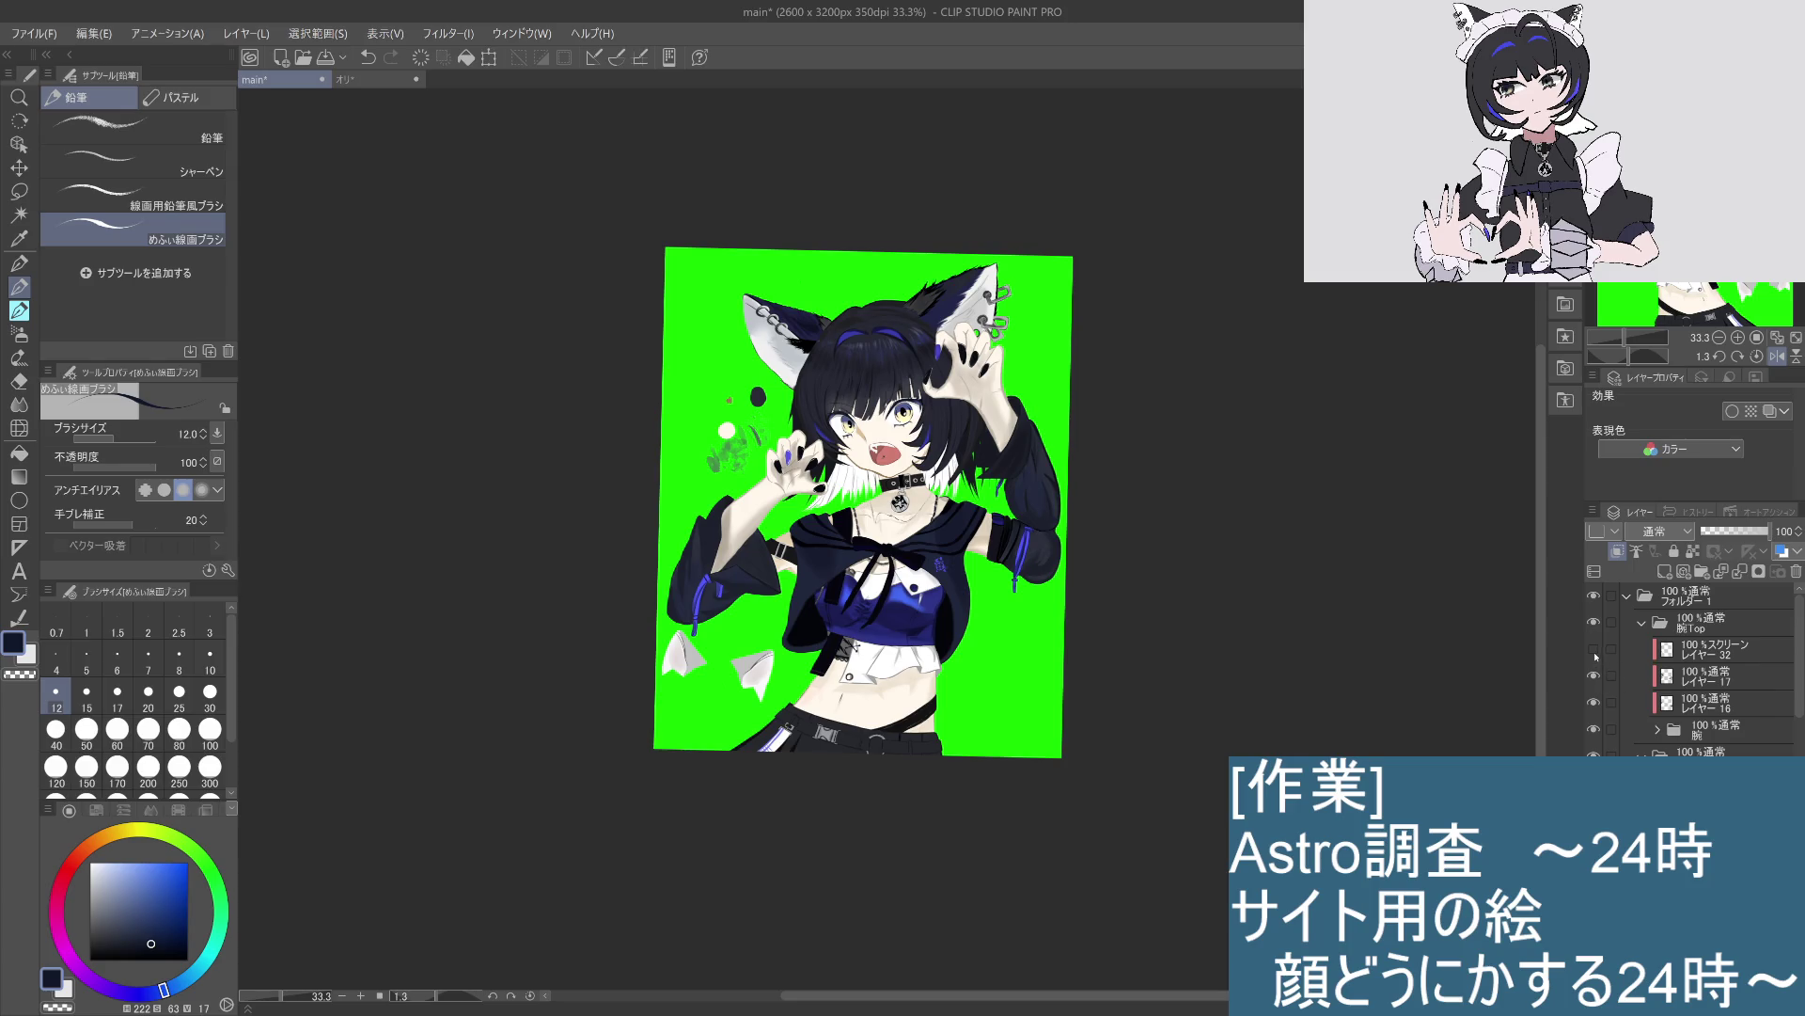
pyautogui.press('h')
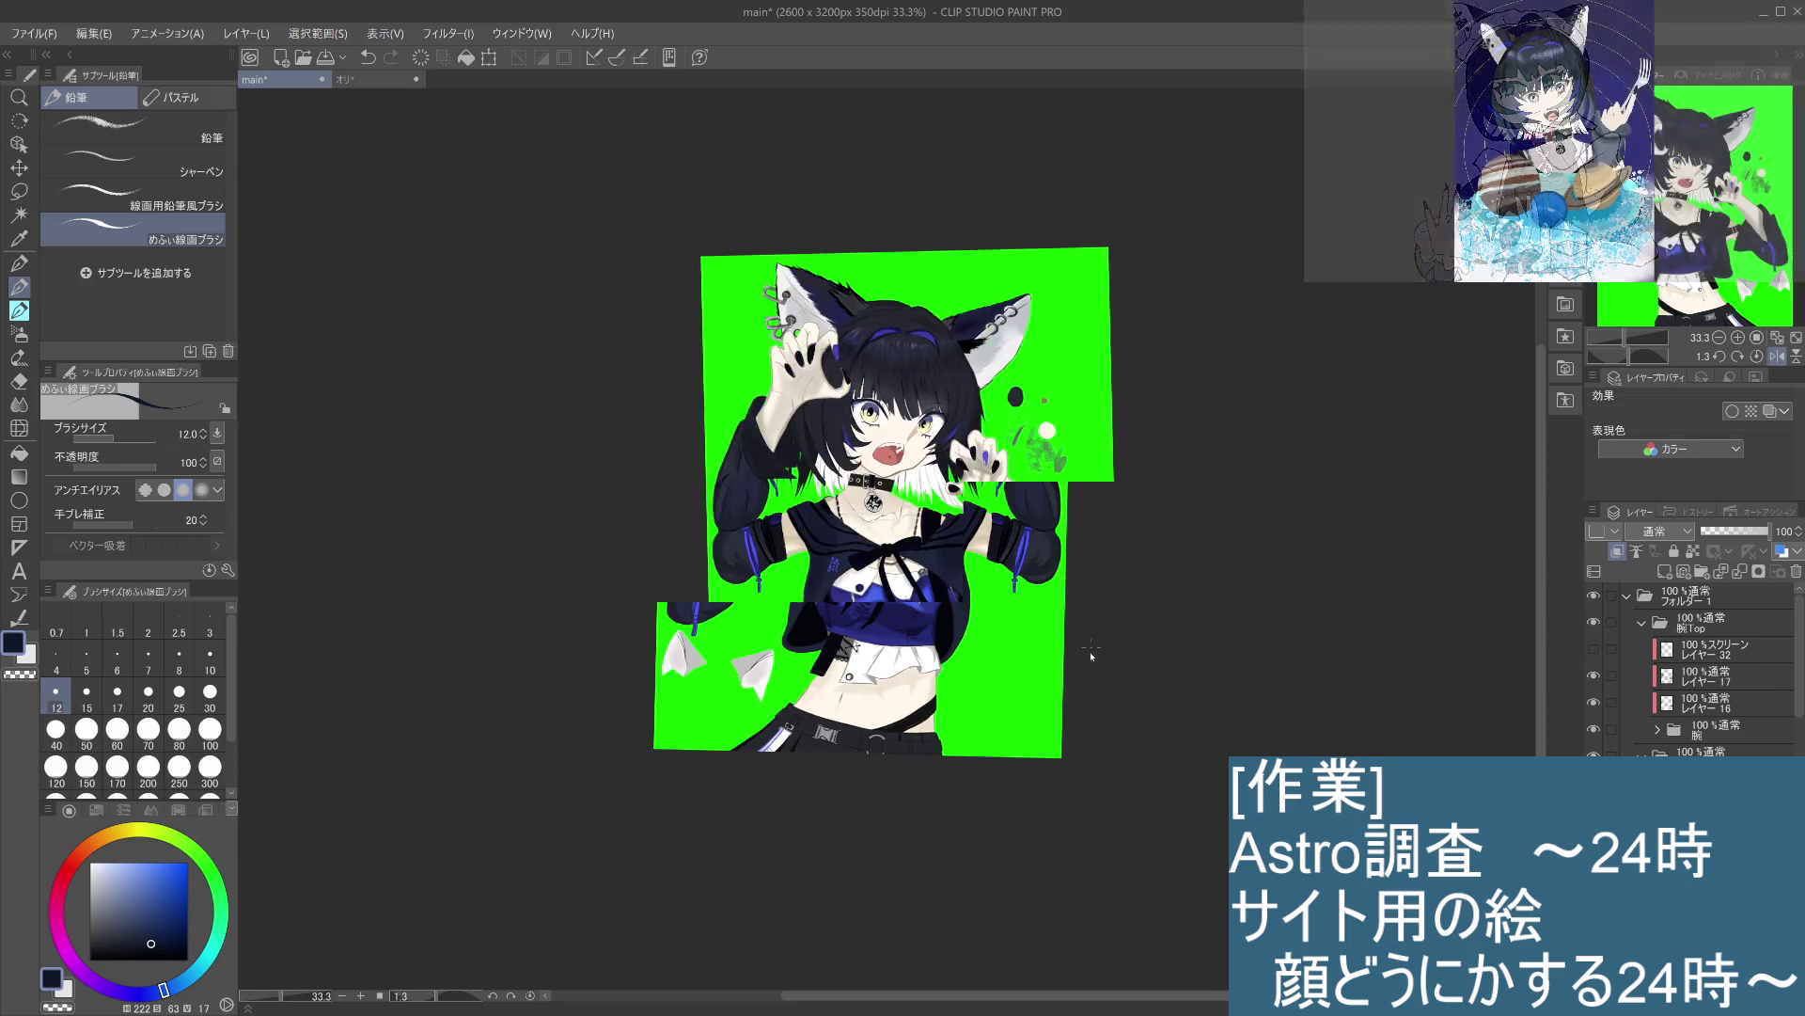
pyautogui.press('h')
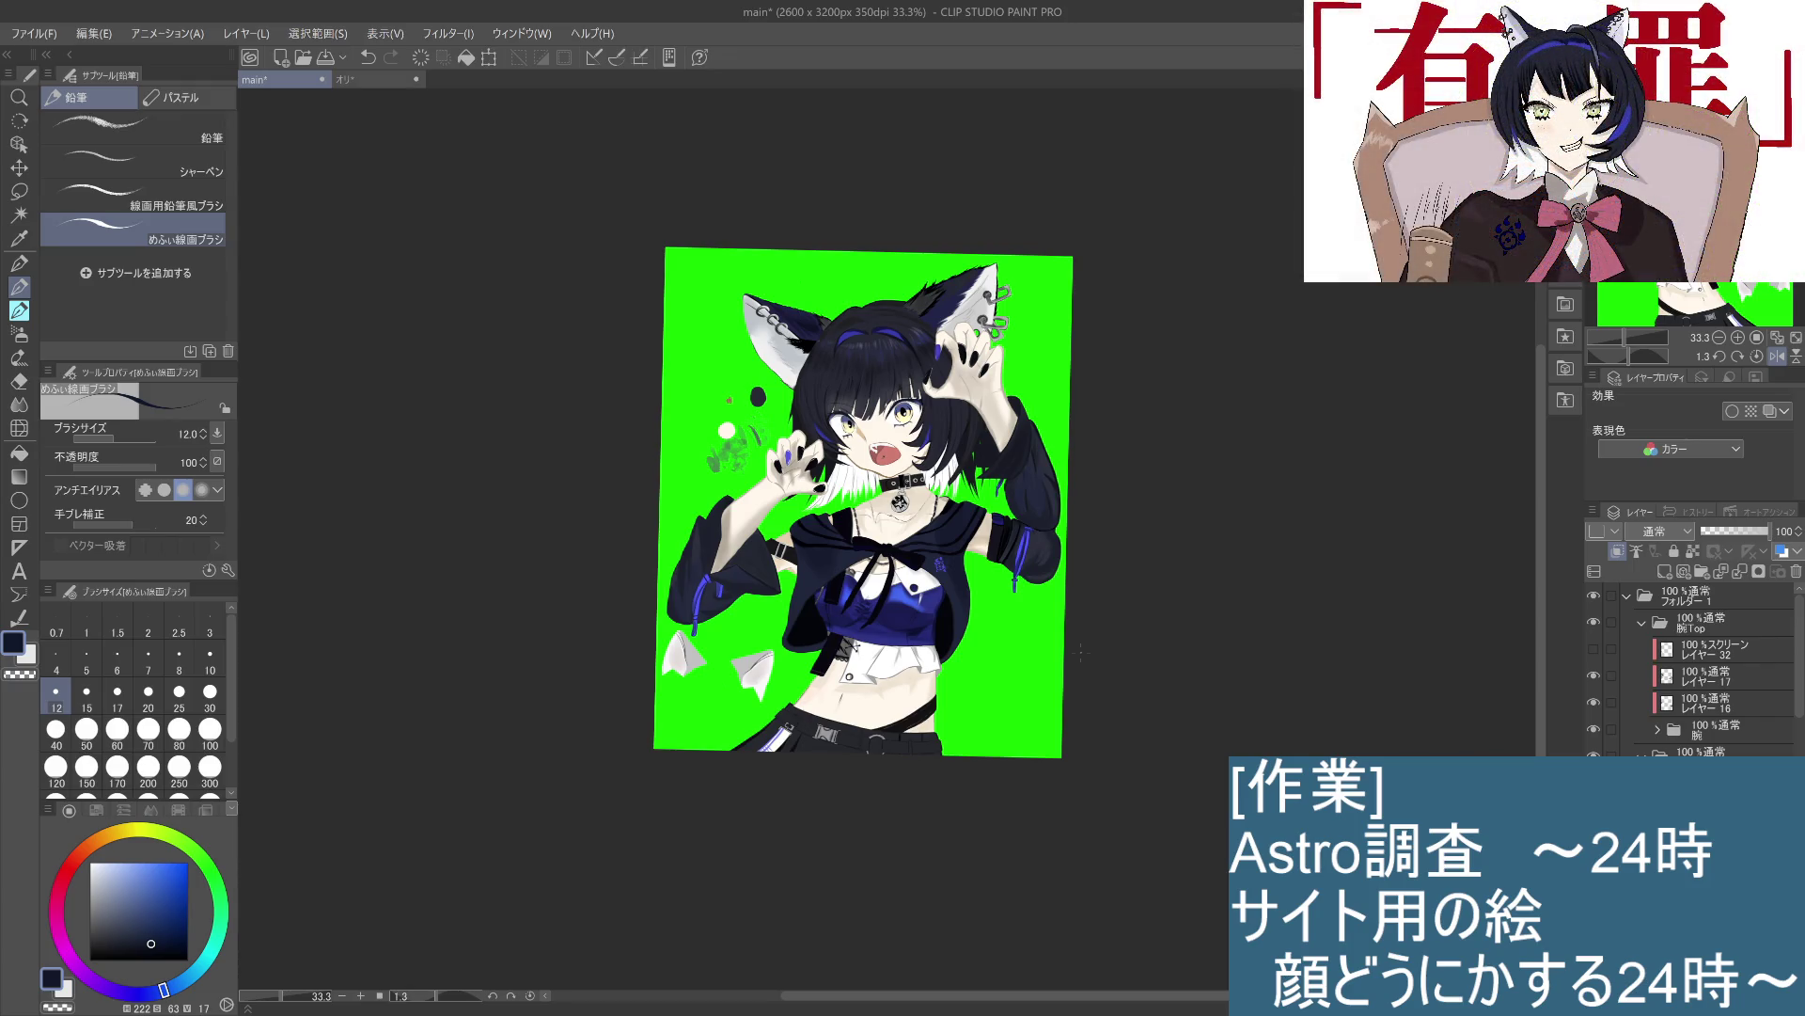
pyautogui.click(1594, 649)
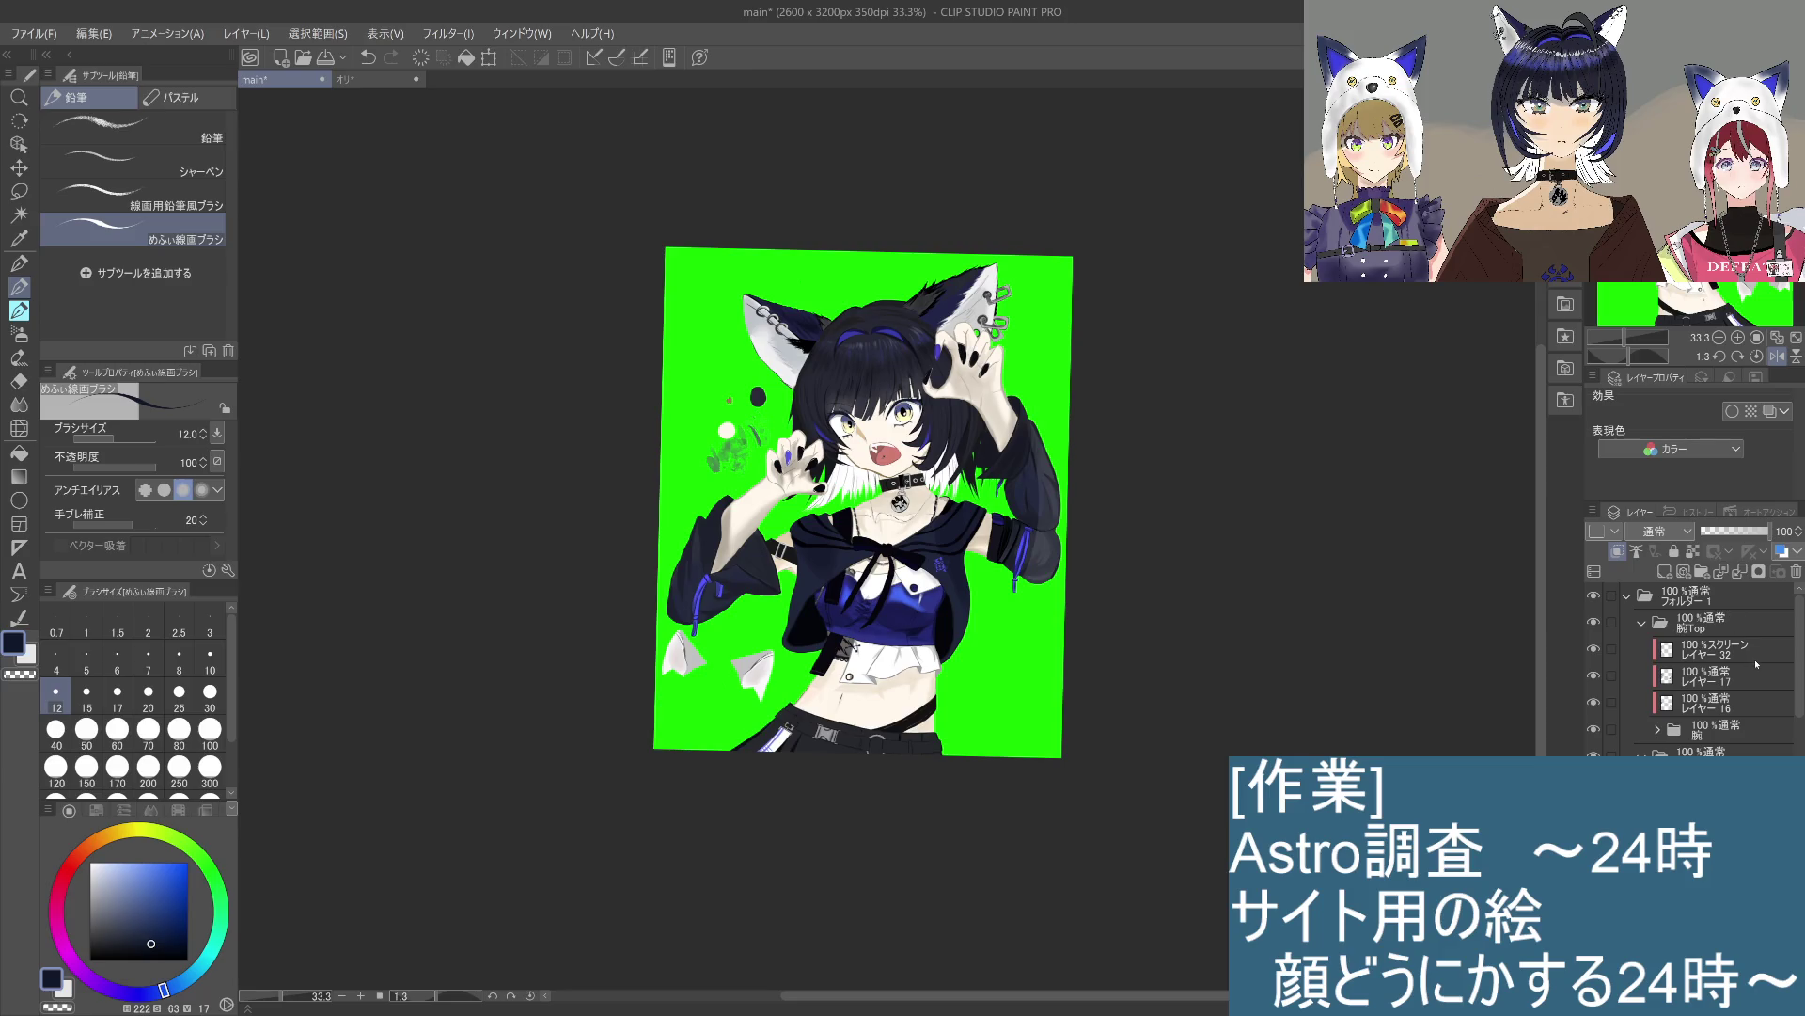
pyautogui.click(1728, 643)
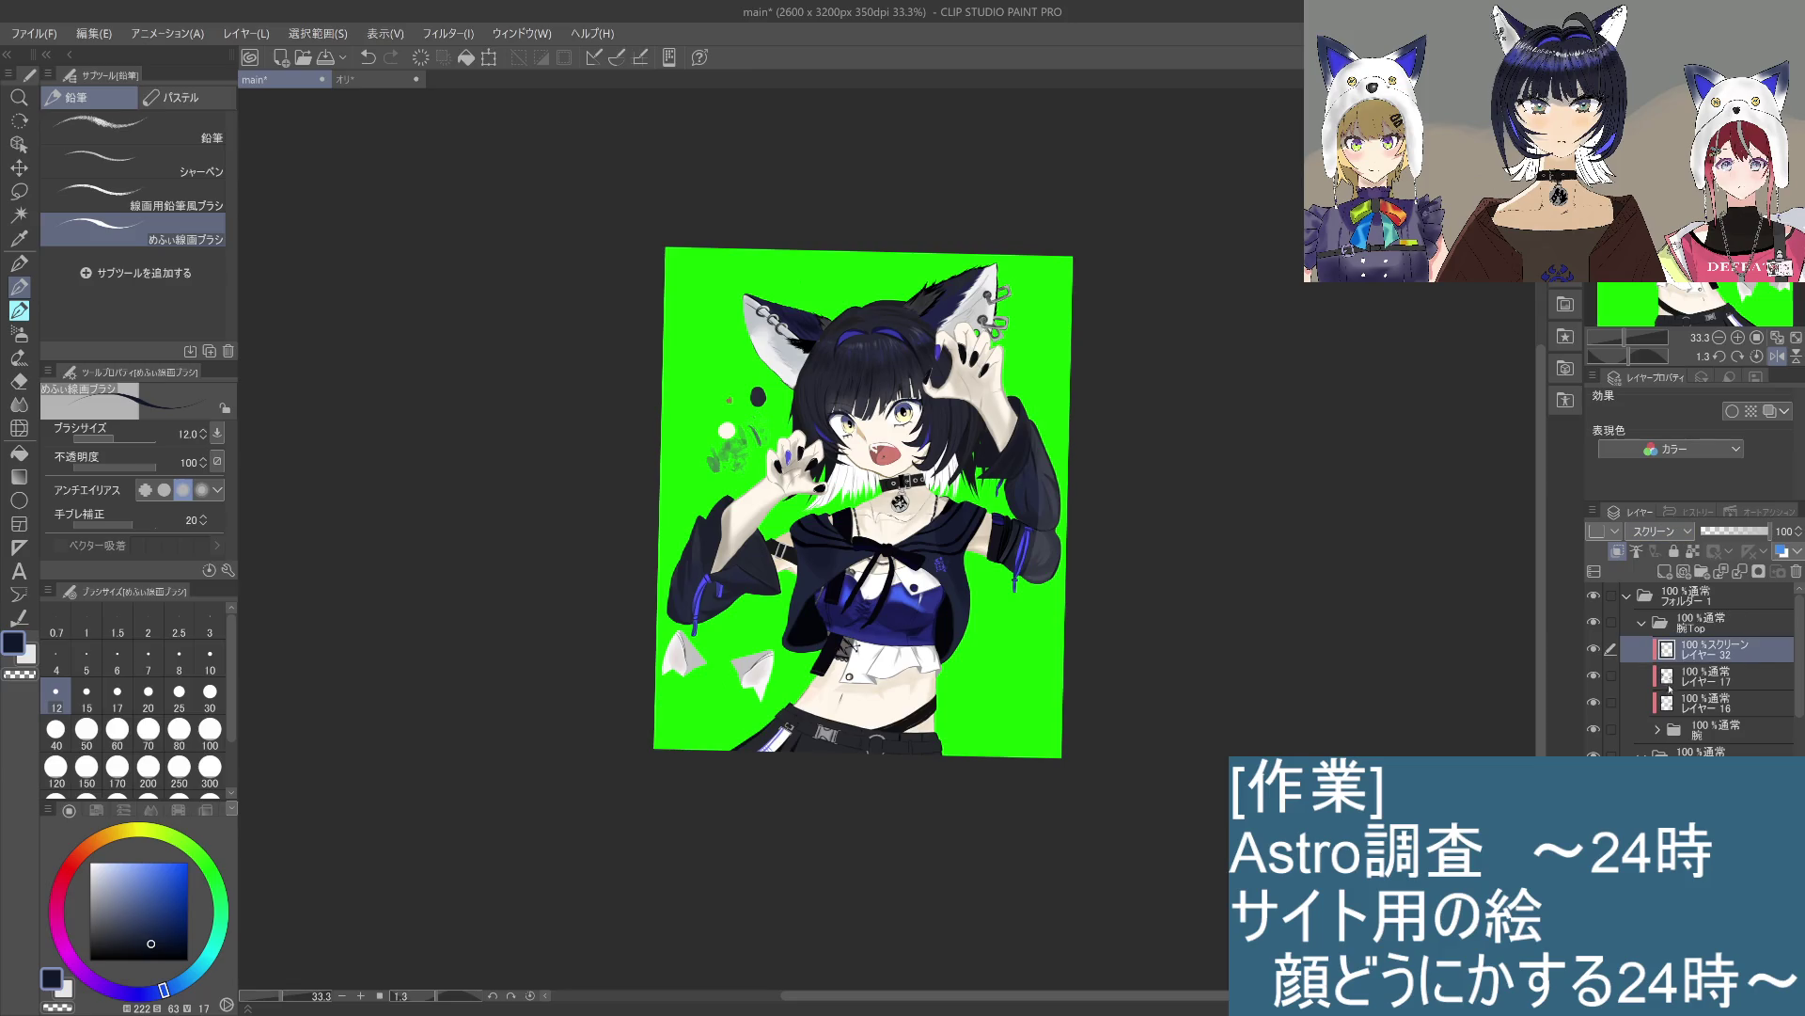
pyautogui.click(1655, 531)
pyautogui.click(1673, 705)
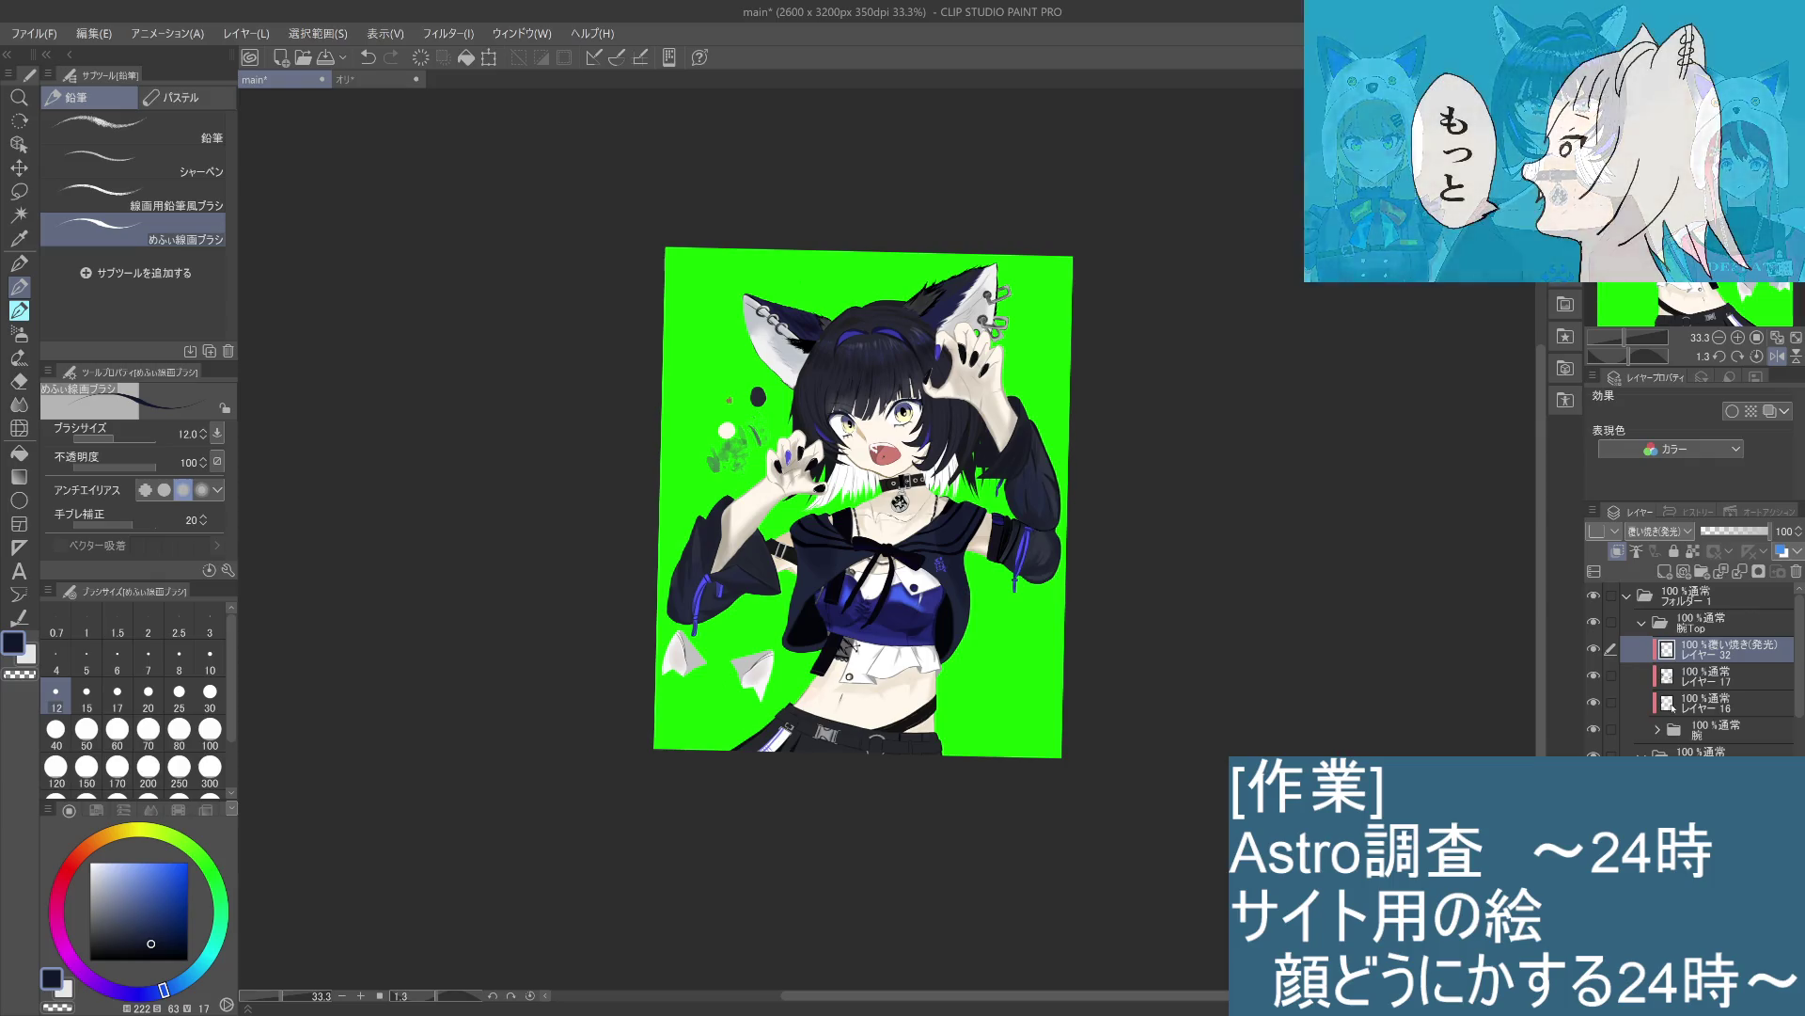
pyautogui.scroll(2, 1674, 532)
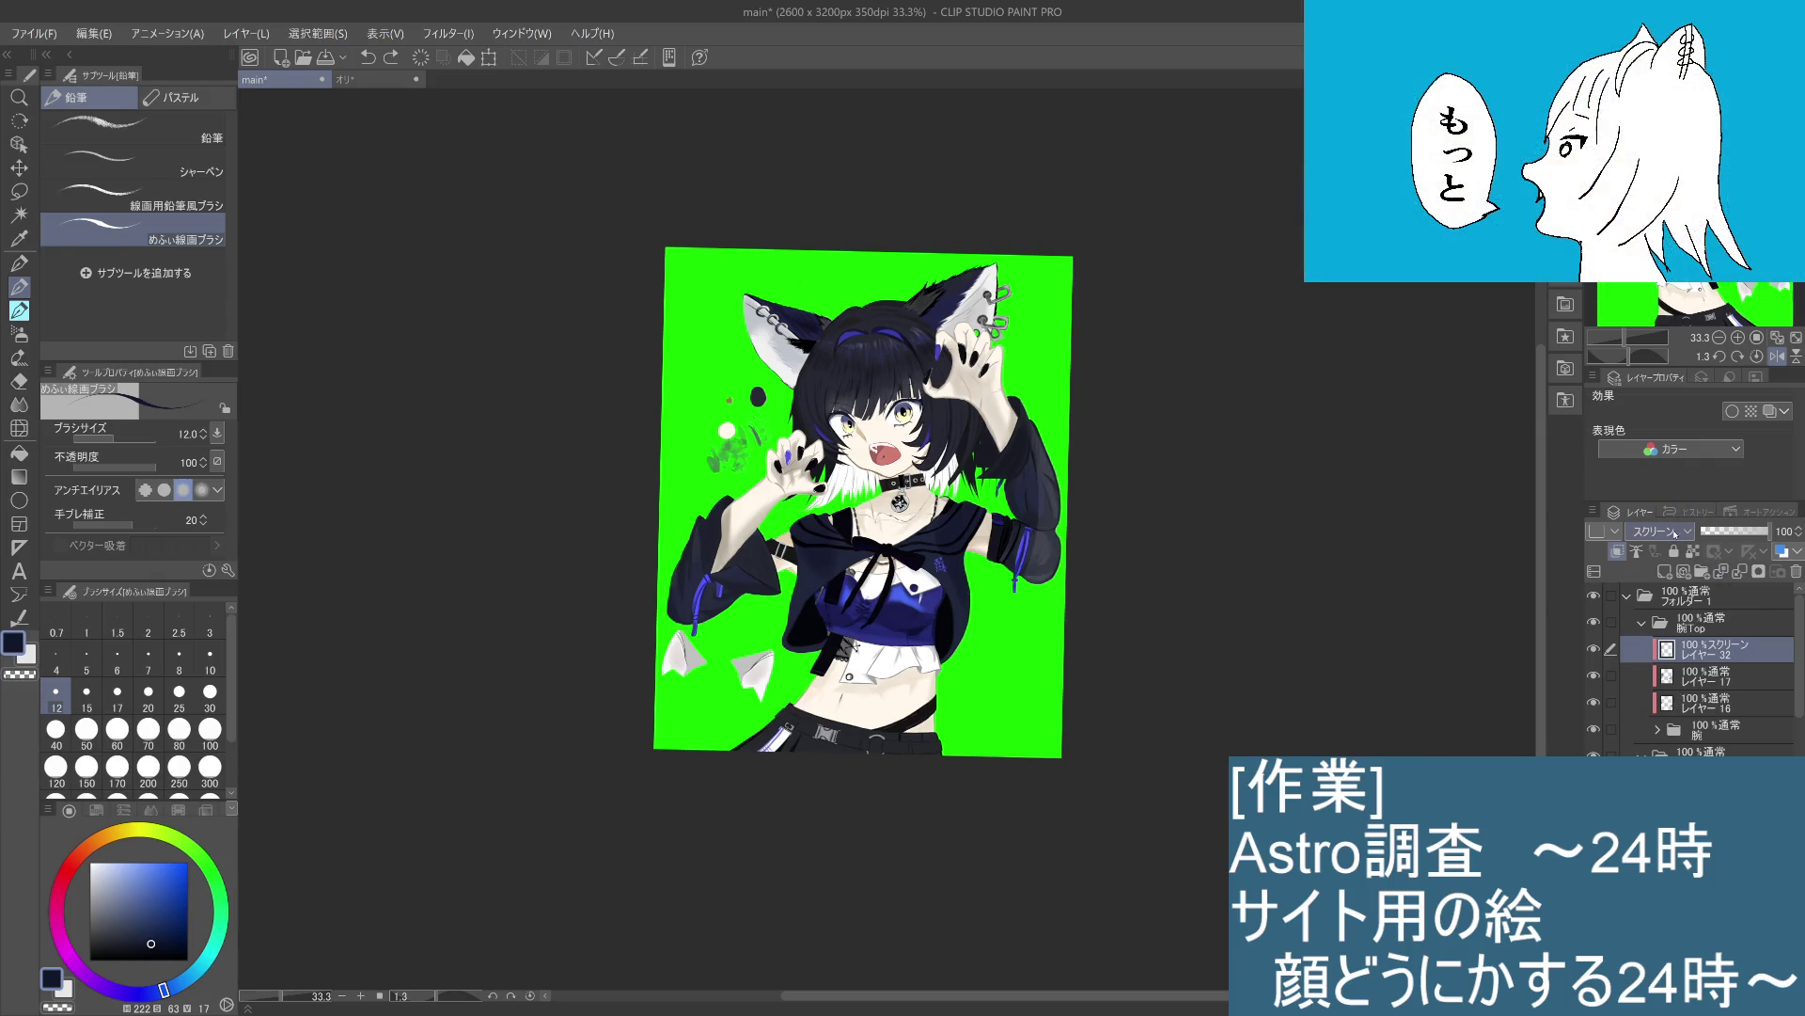
pyautogui.scroll(-2, 1675, 532)
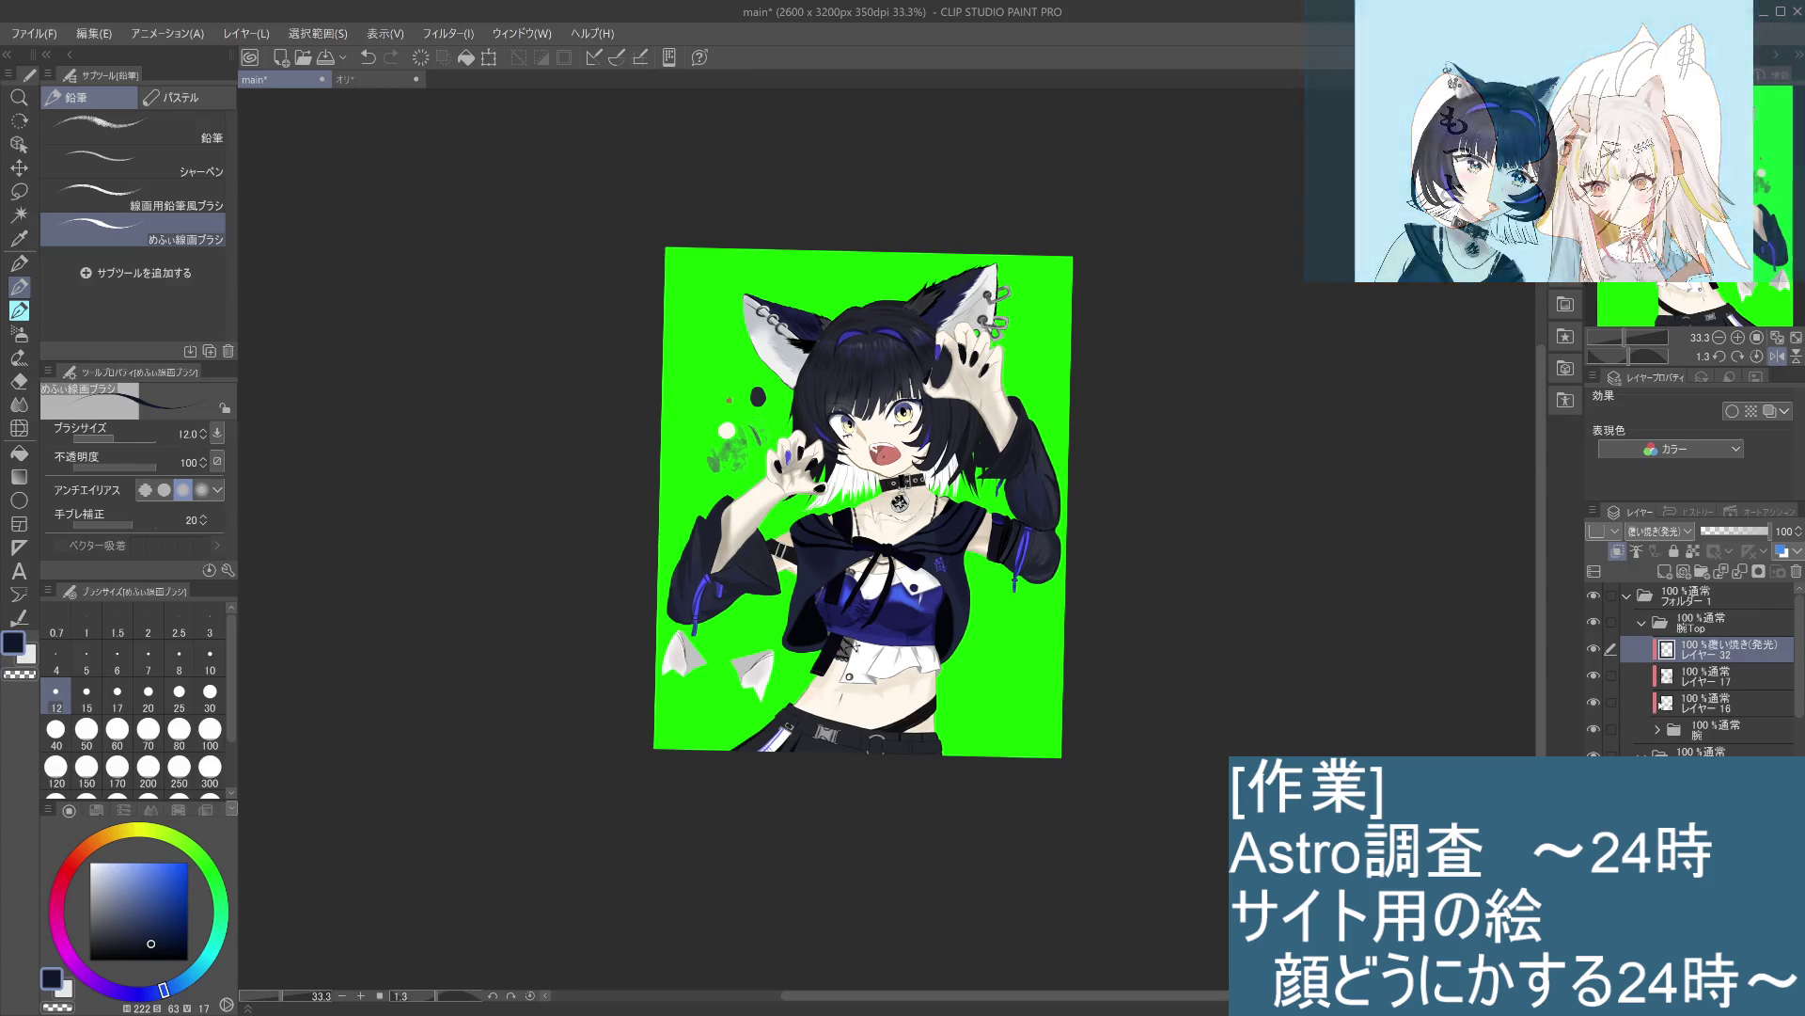
pyautogui.hotkey('ctrl', 'z')
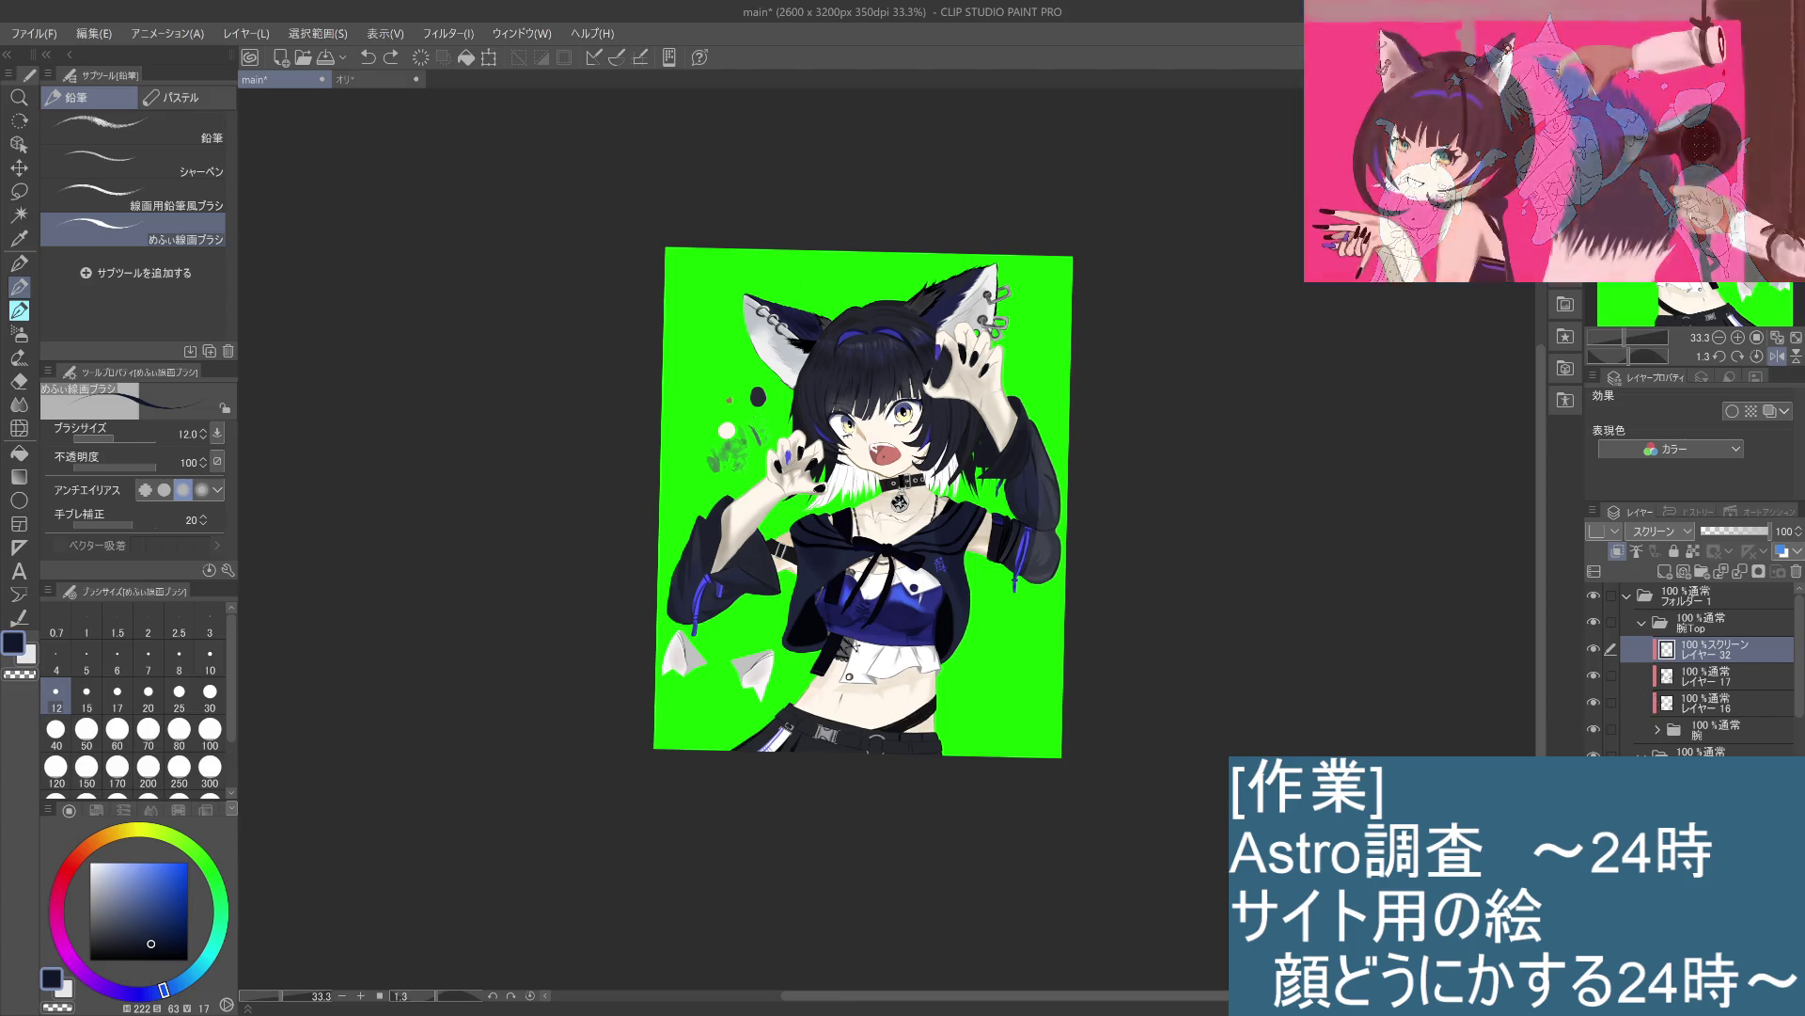
pyautogui.press('h')
pyautogui.press('h')
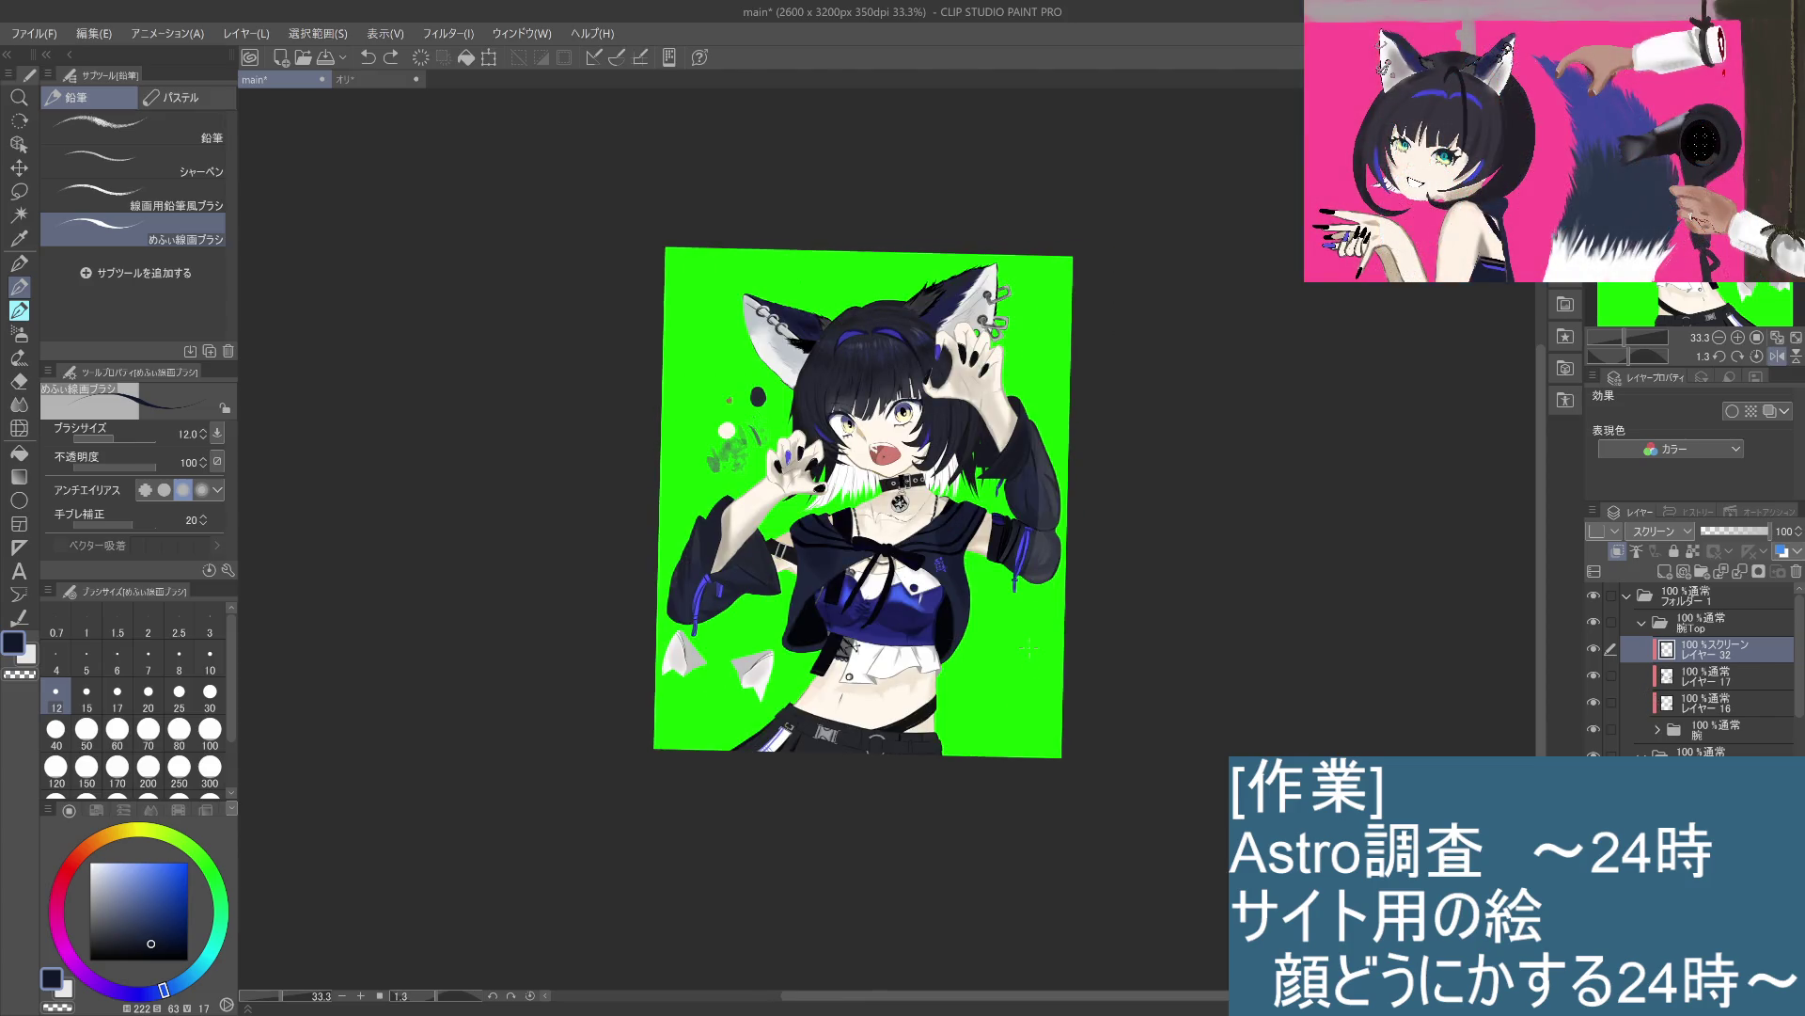
pyautogui.press('h')
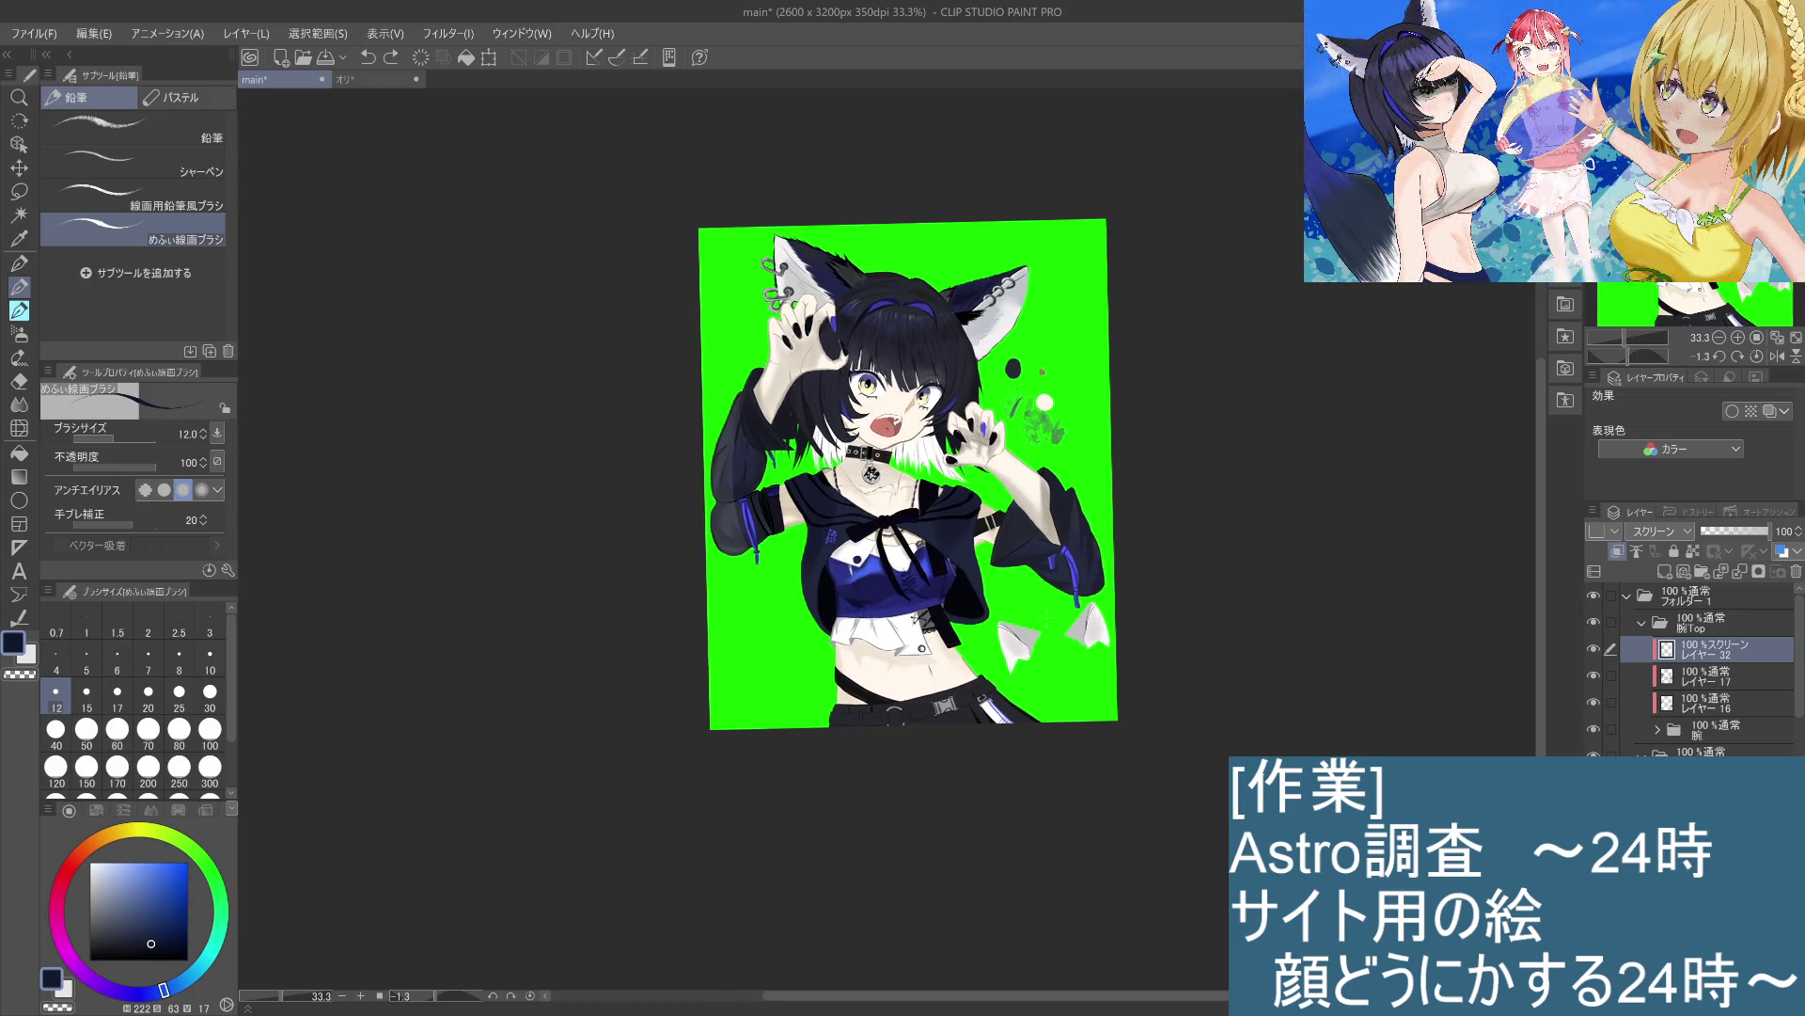
# Step: Hide the sleeve highlight layer to compare, then zoom out to the whole picture
pyautogui.scroll(2, 1051, 662)
pyautogui.moveTo(945, 403)
pyautogui.mouseDown()
pyautogui.moveTo(1048, 685)
pyautogui.moveTo(1093, 743)
pyautogui.moveTo(1092, 802)
pyautogui.moveTo(1032, 670)
pyautogui.mouseUp()
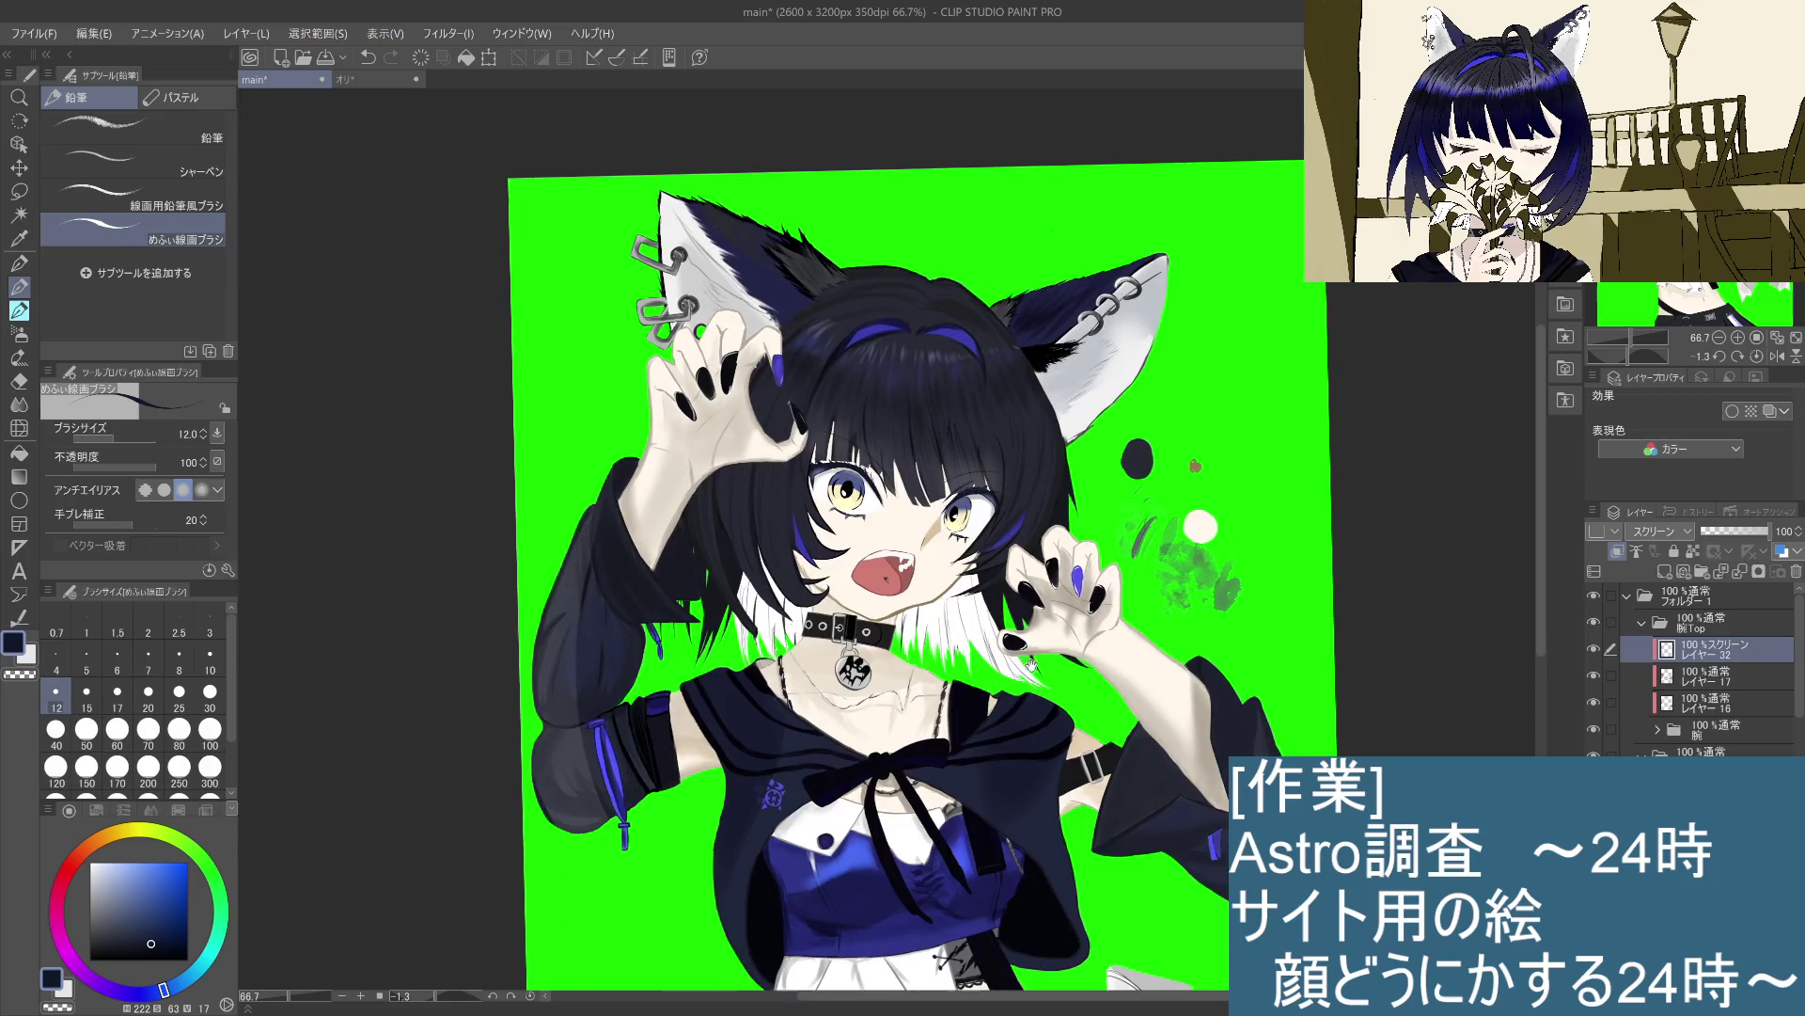
pyautogui.click(1594, 649)
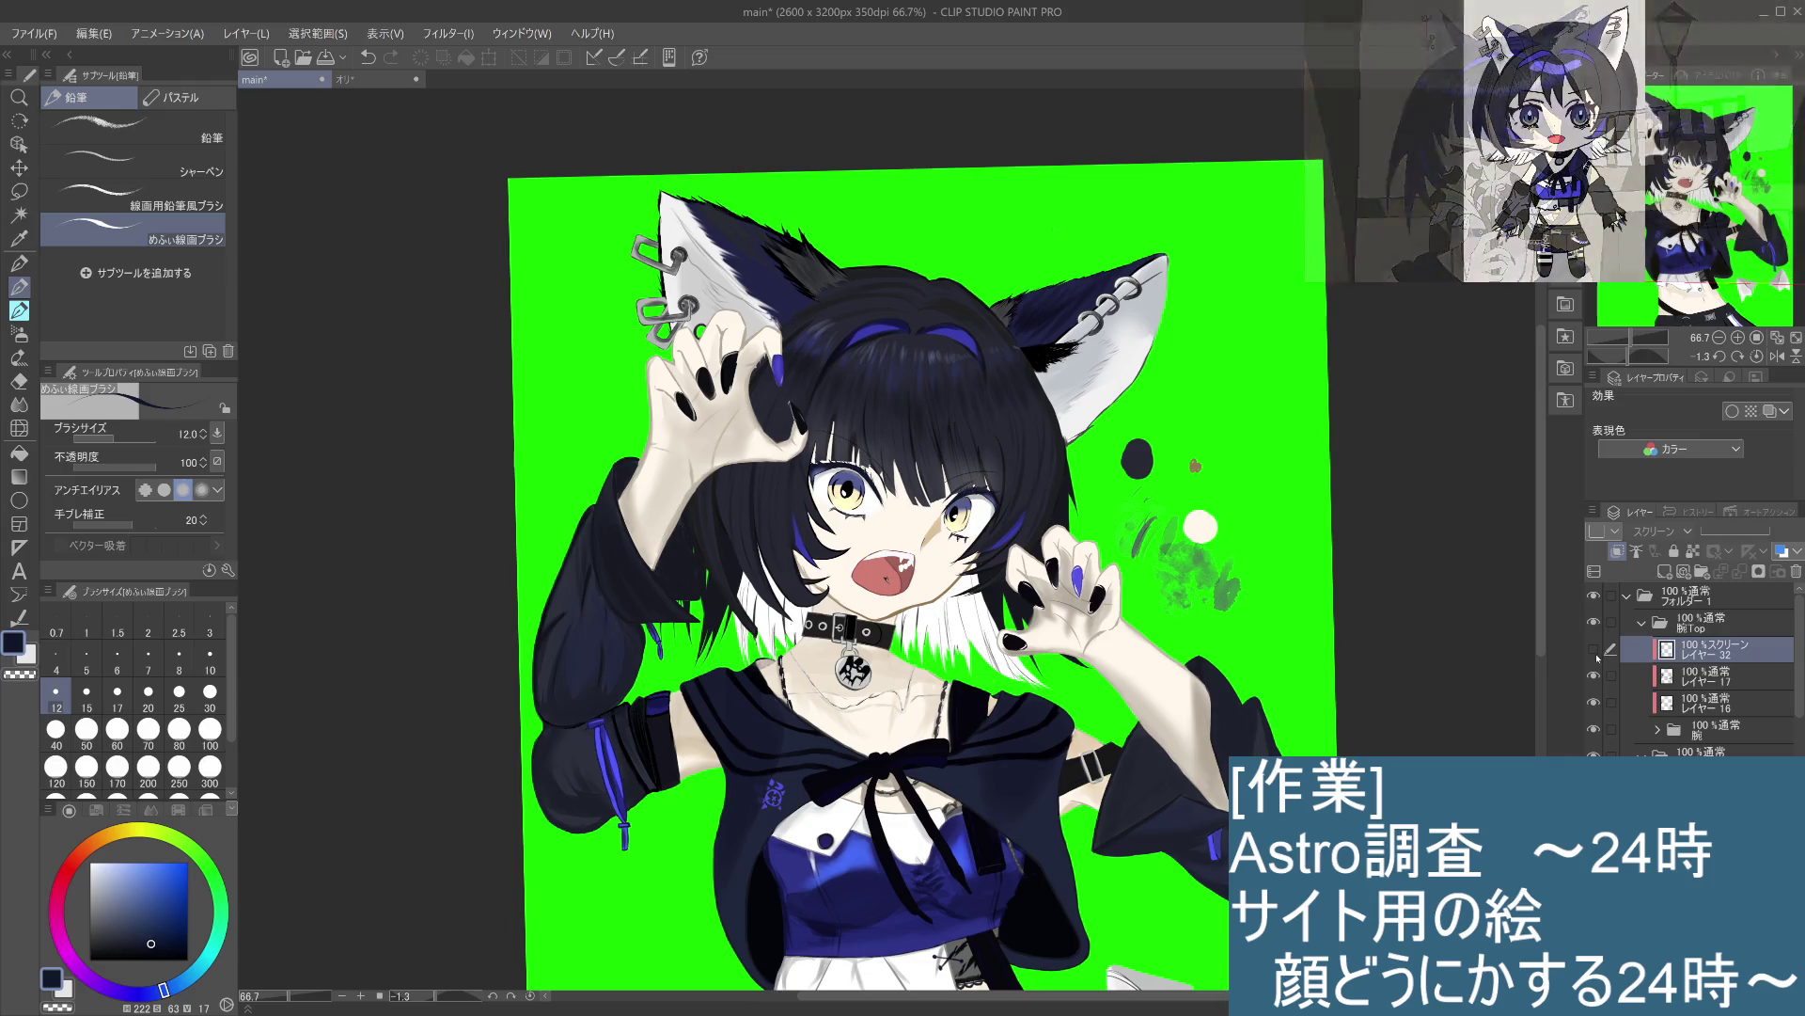
pyautogui.hotkey('ctrl', '-')
pyautogui.hotkey('ctrl', '-')
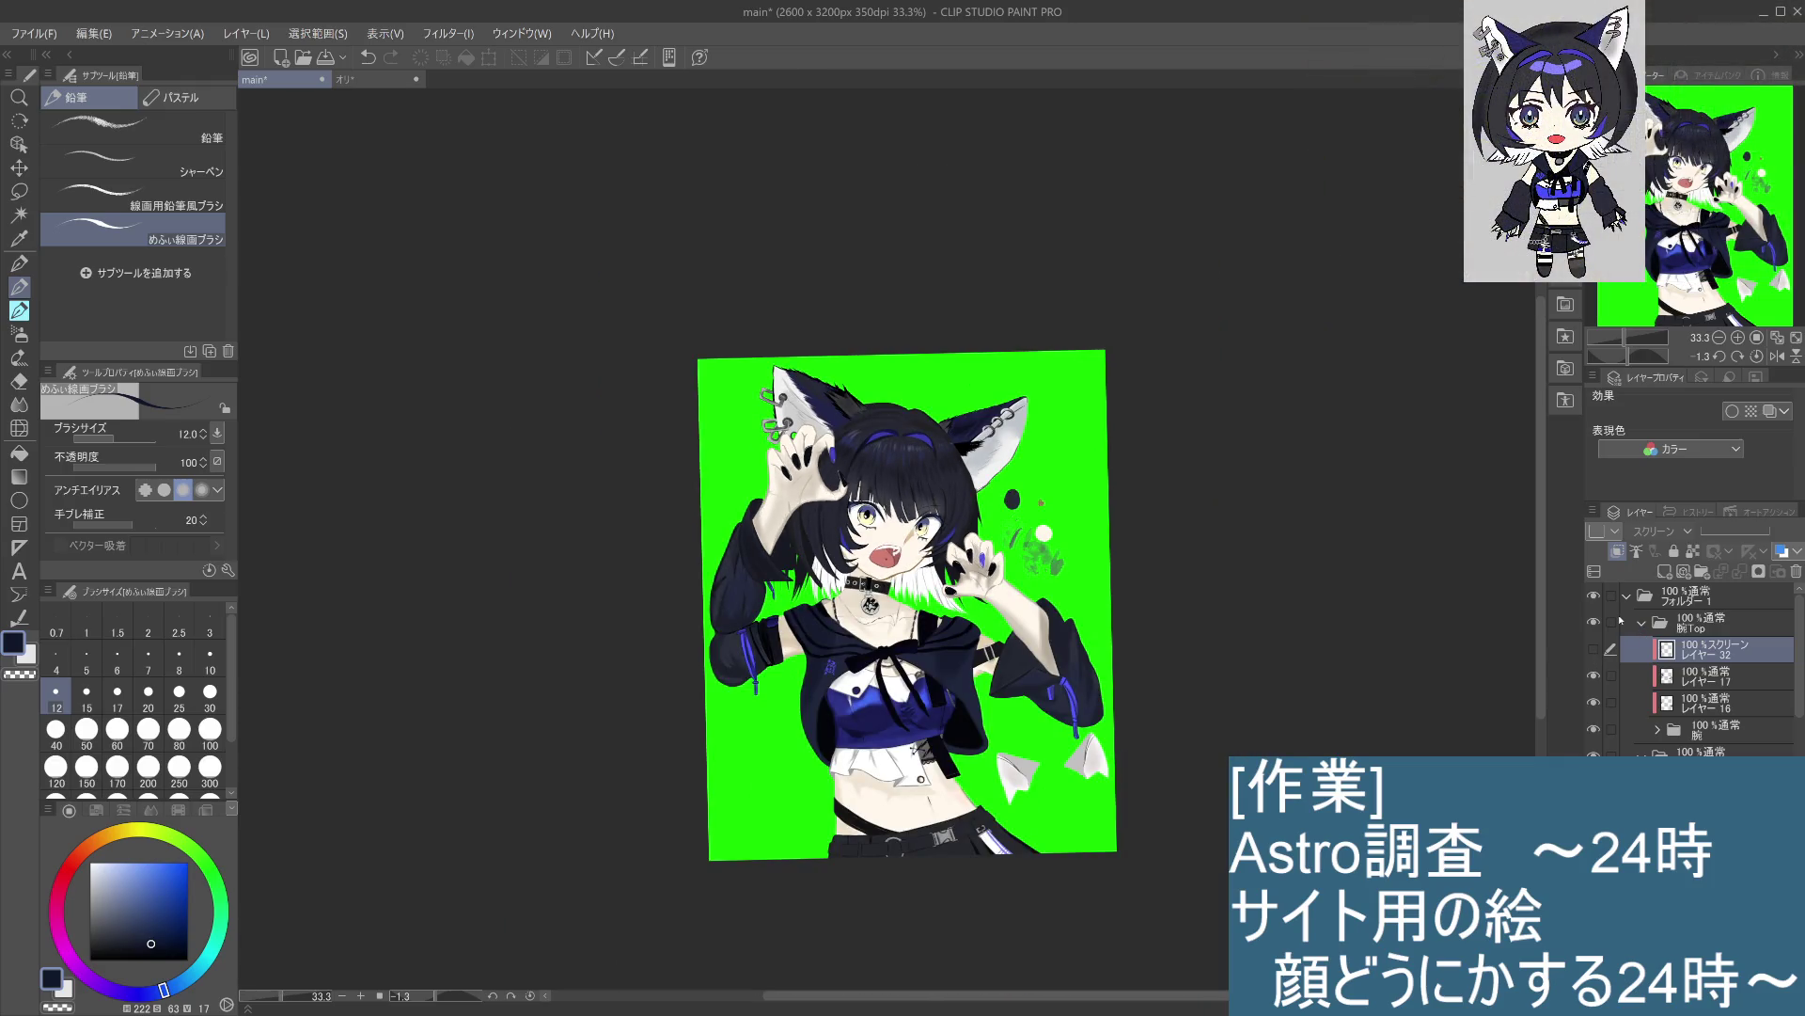
# Step: Reset the view rotation and flip the canvas horizontally repeatedly, leaving it mirrored
pyautogui.press('h')
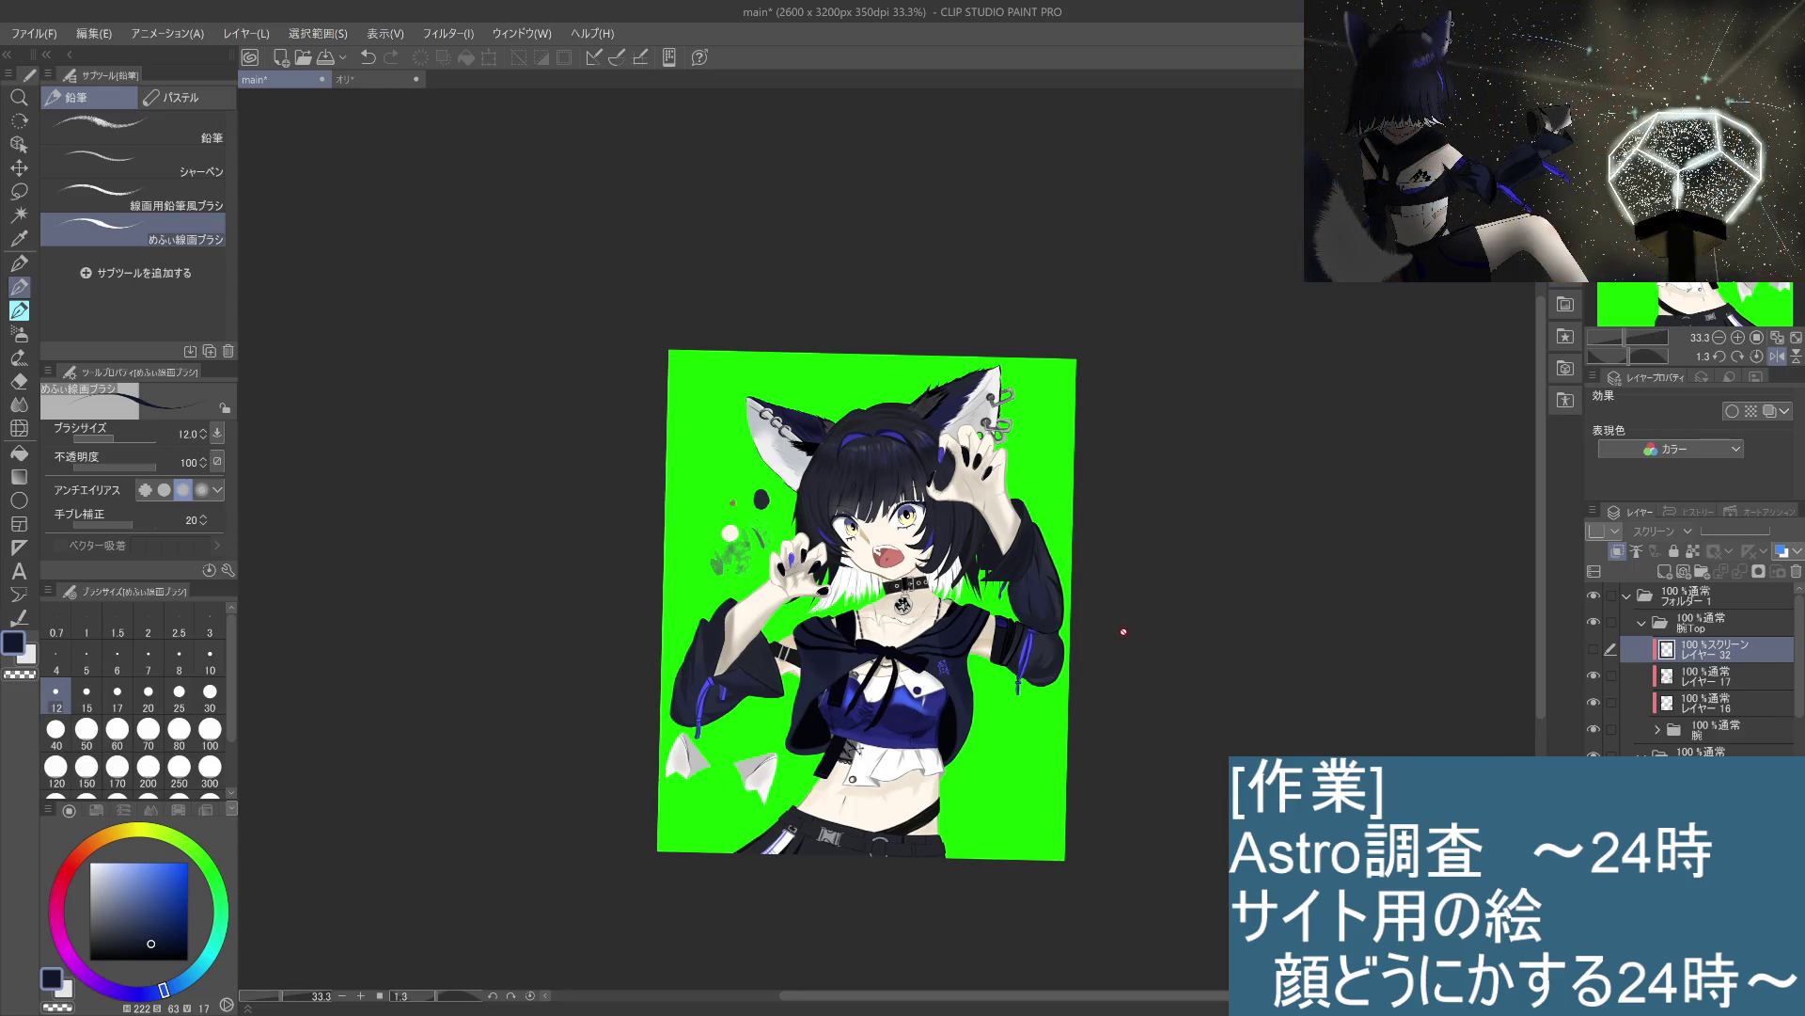
pyautogui.press('h')
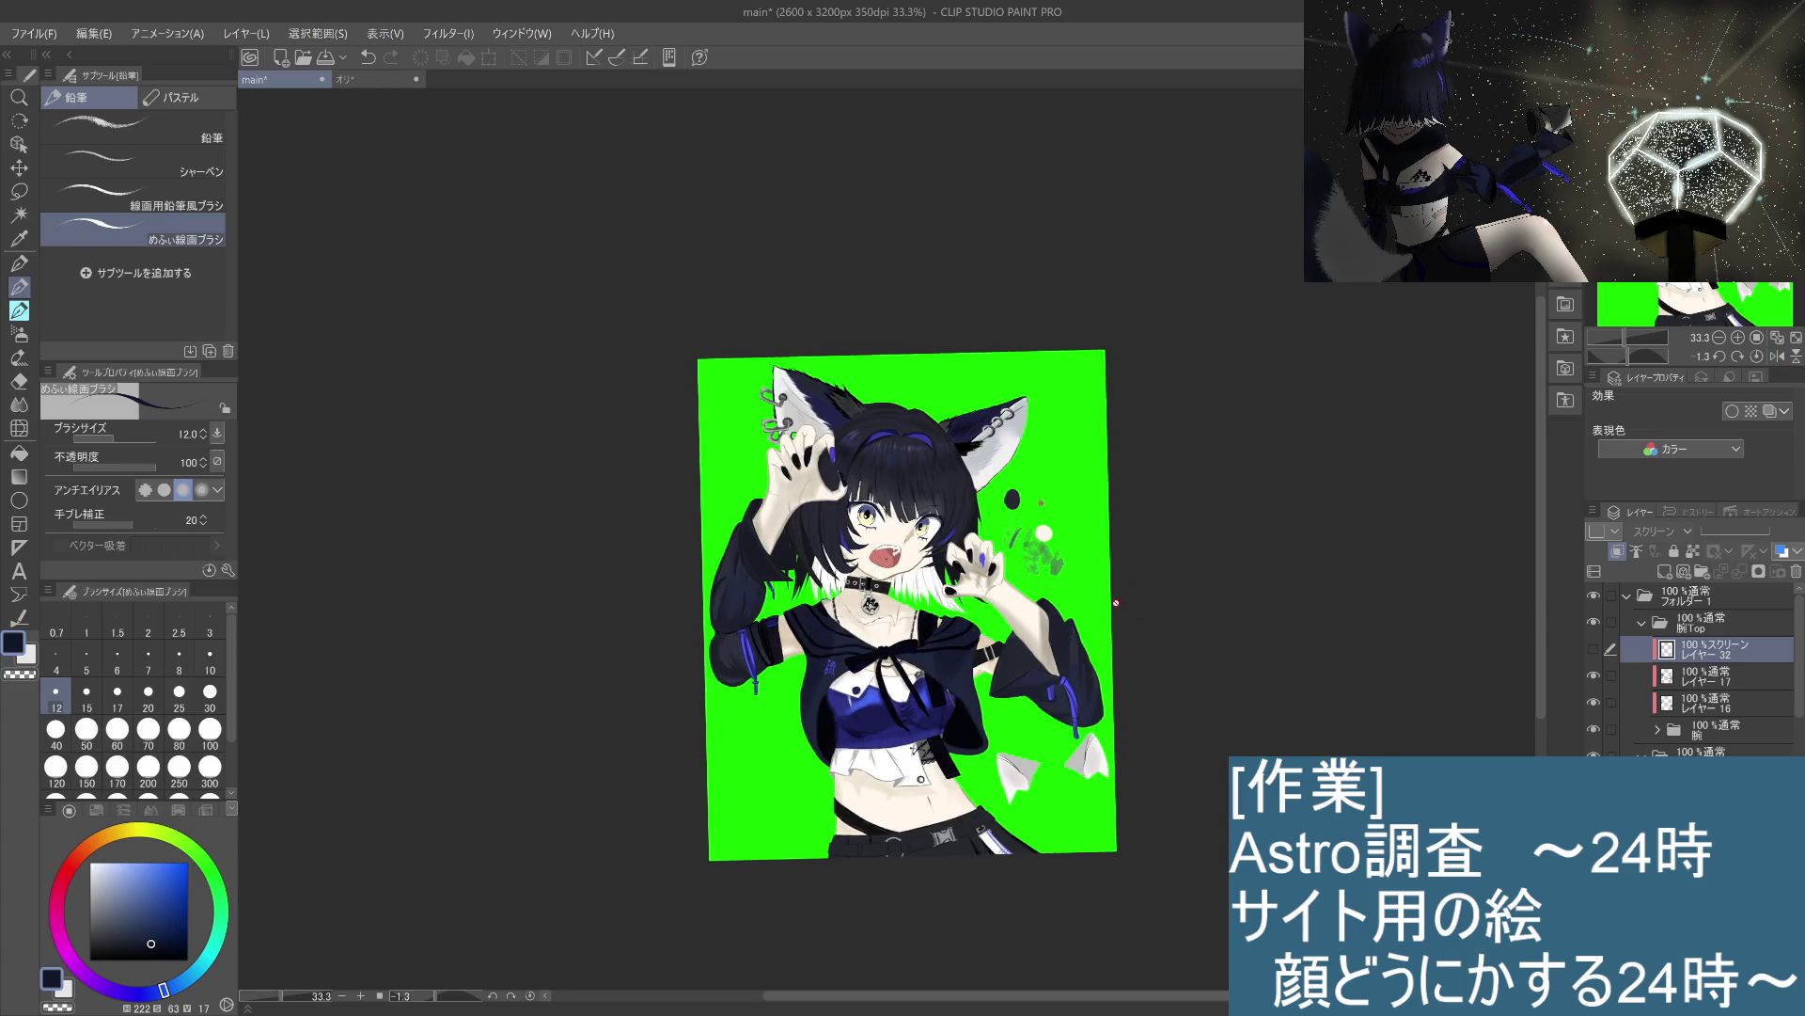
pyautogui.hotkey('ctrl', '@')
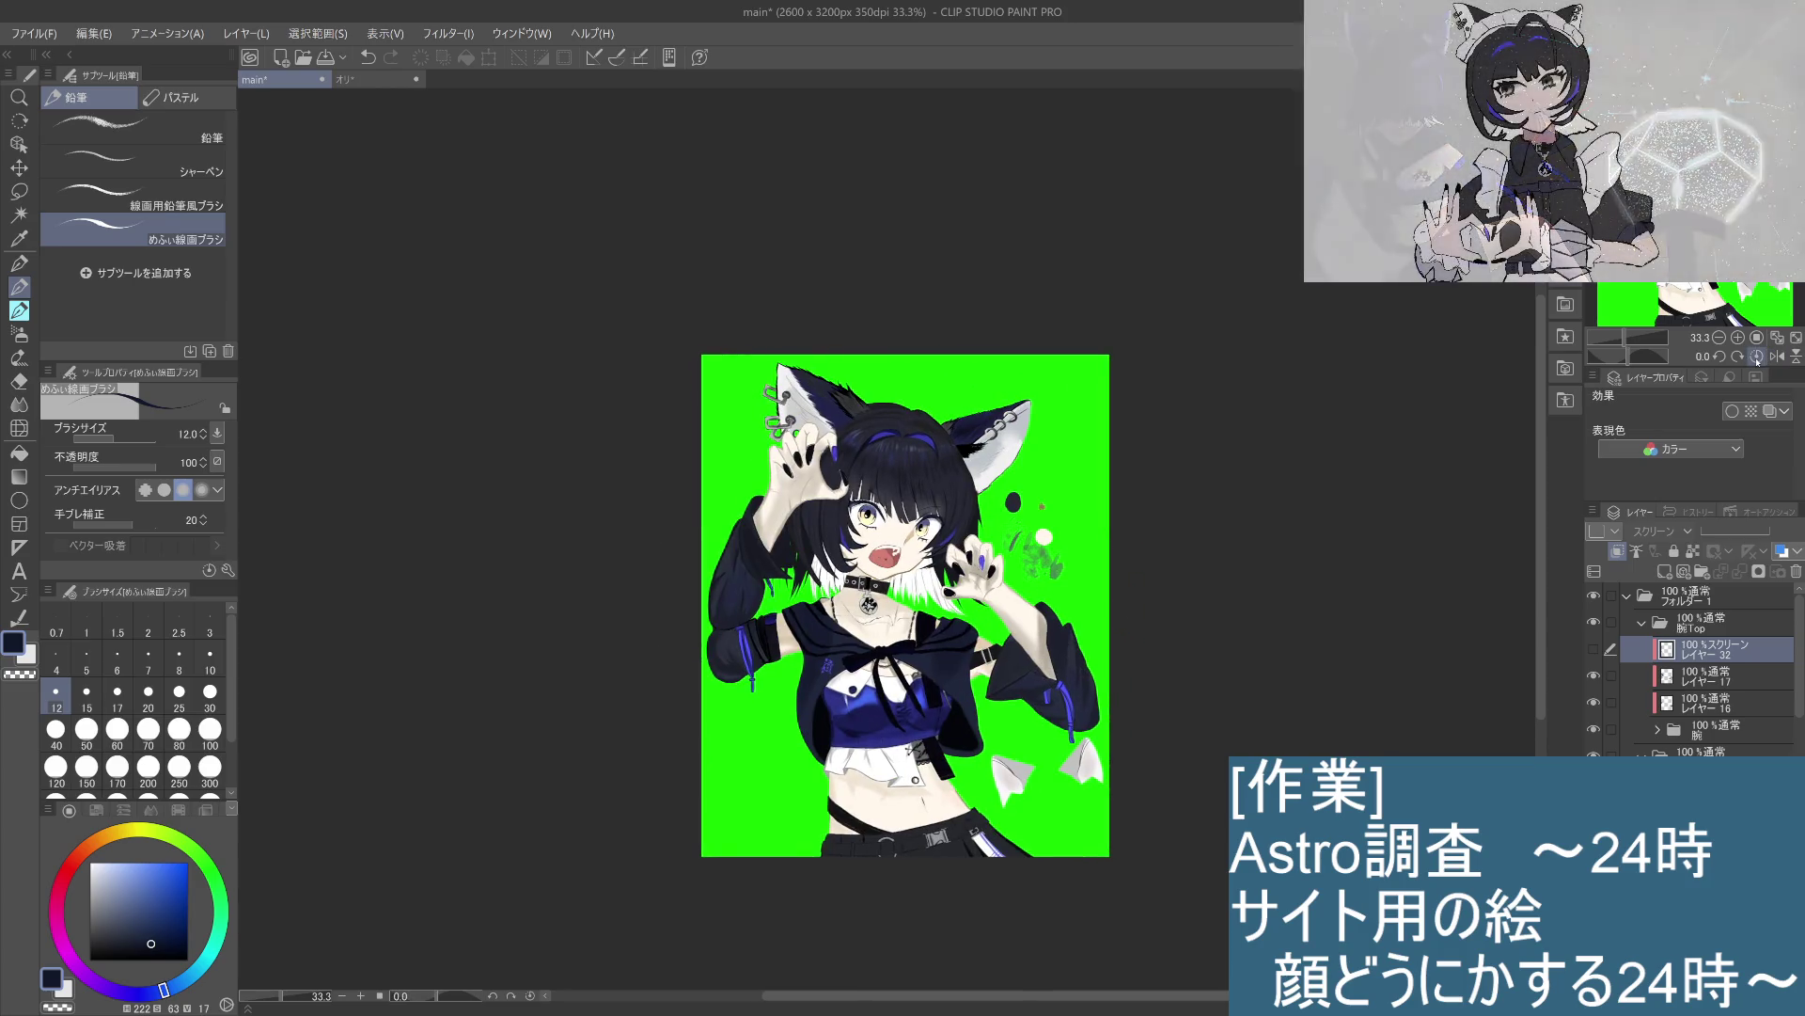
pyautogui.press('h')
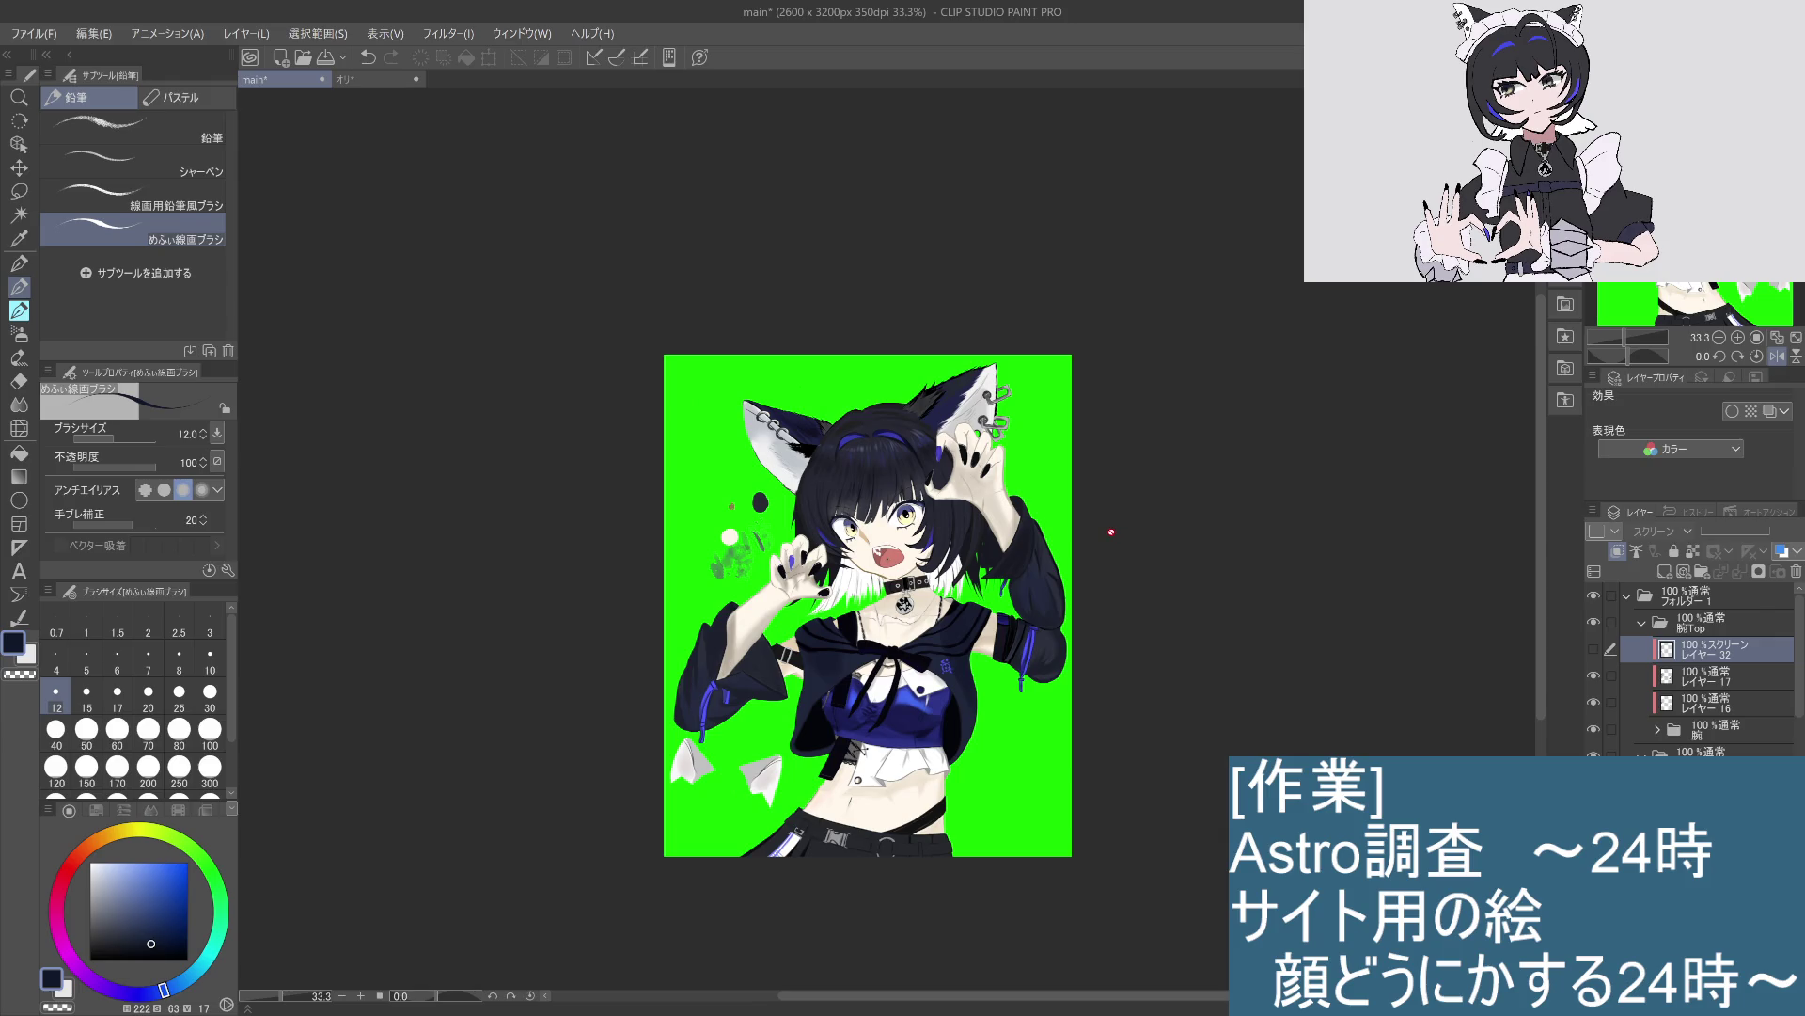
pyautogui.press('h')
pyautogui.press('h')
pyautogui.press('h')
pyautogui.press('h')
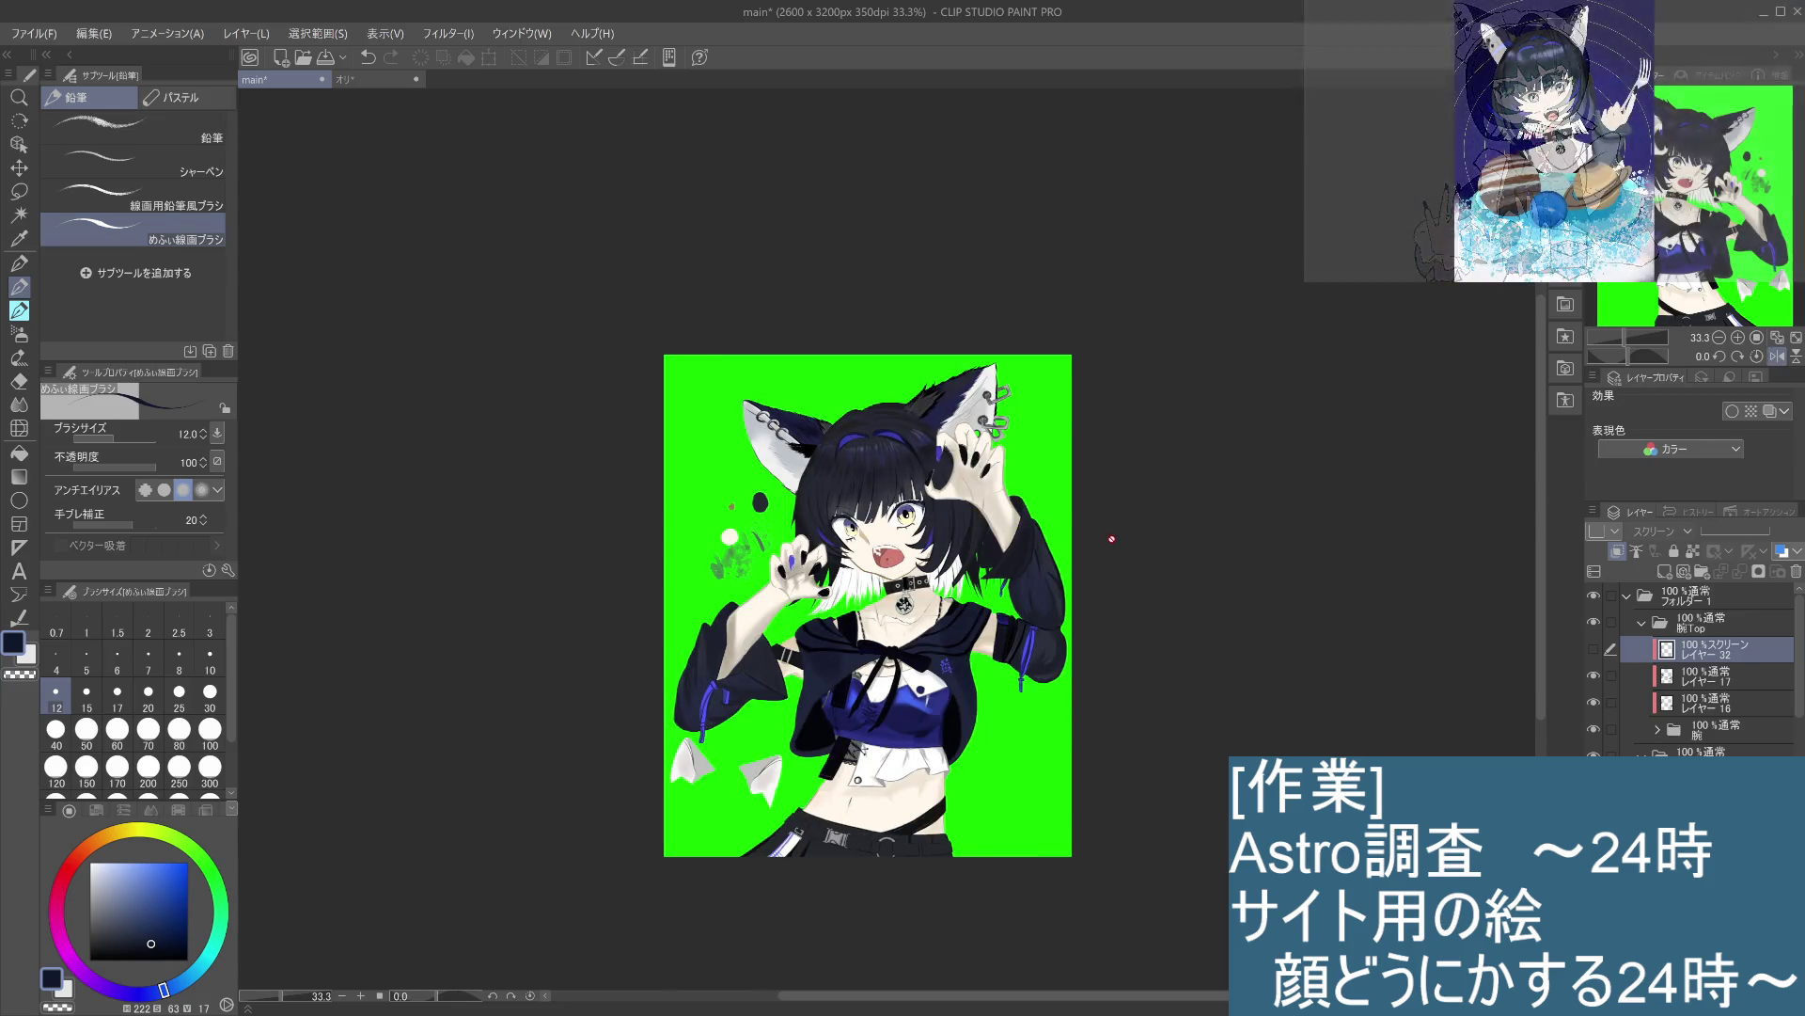
pyautogui.press('h')
pyautogui.press('h')
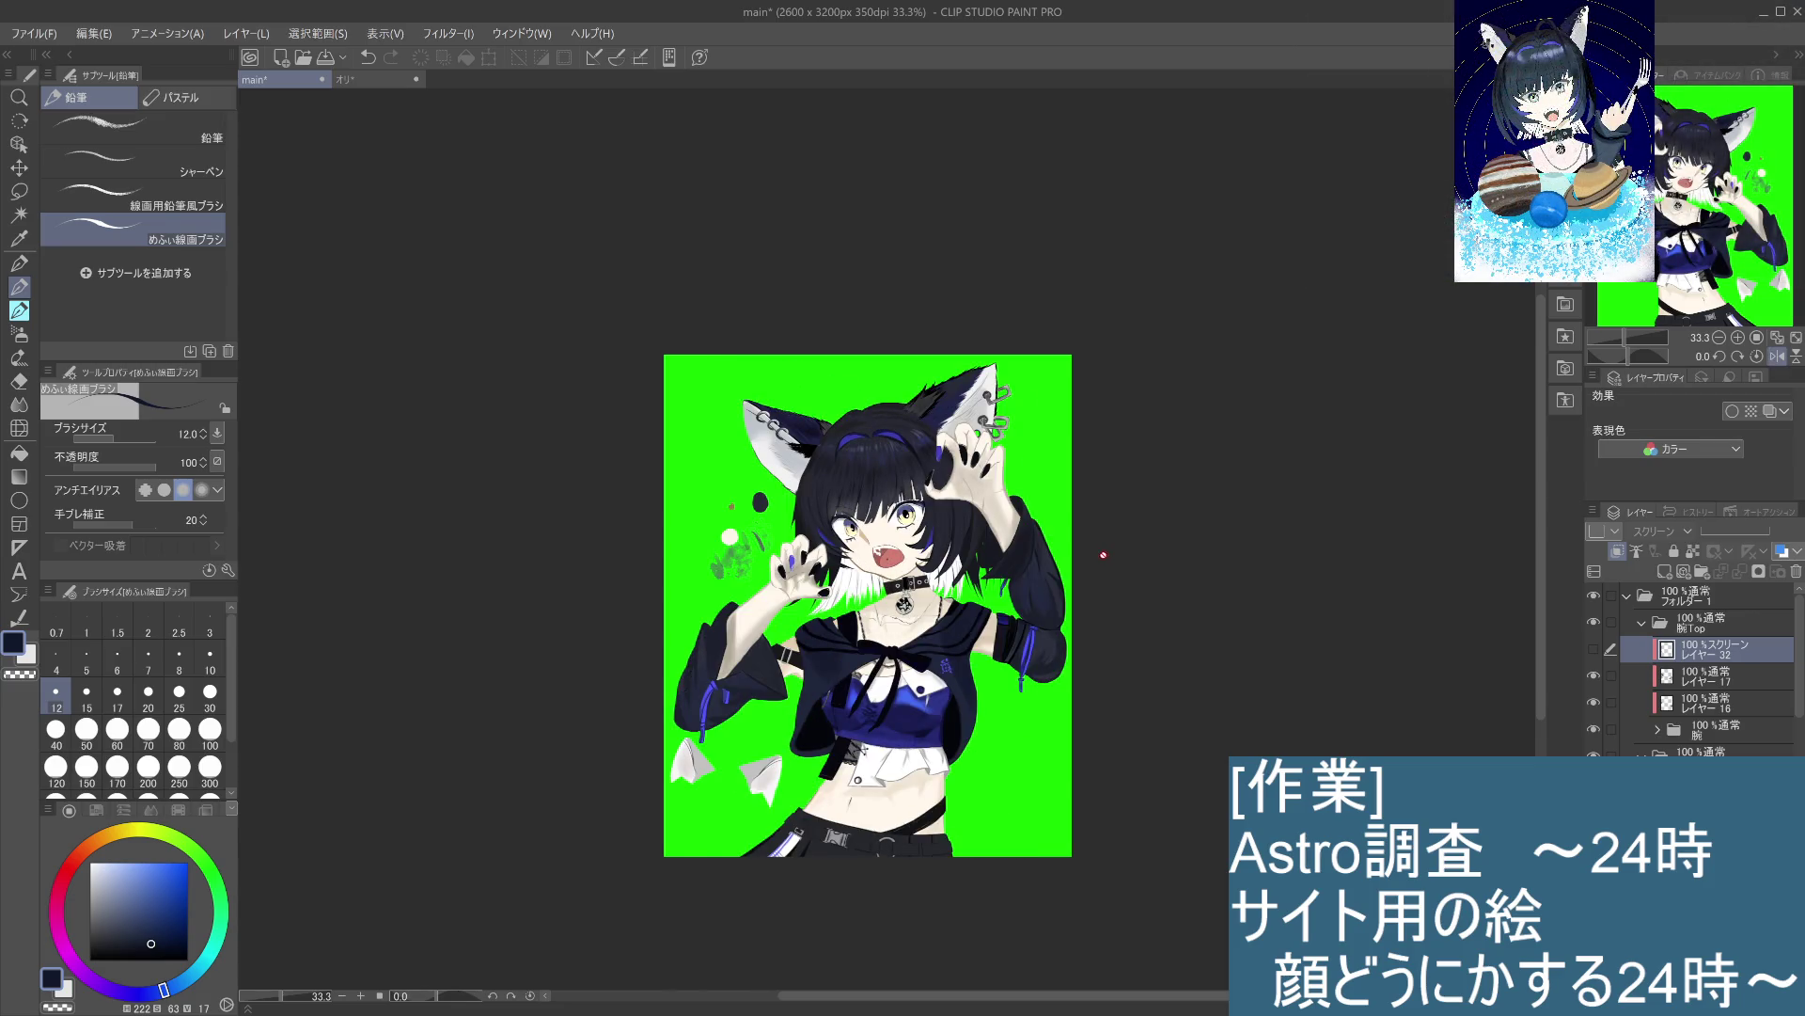
pyautogui.press('h')
pyautogui.press('h')
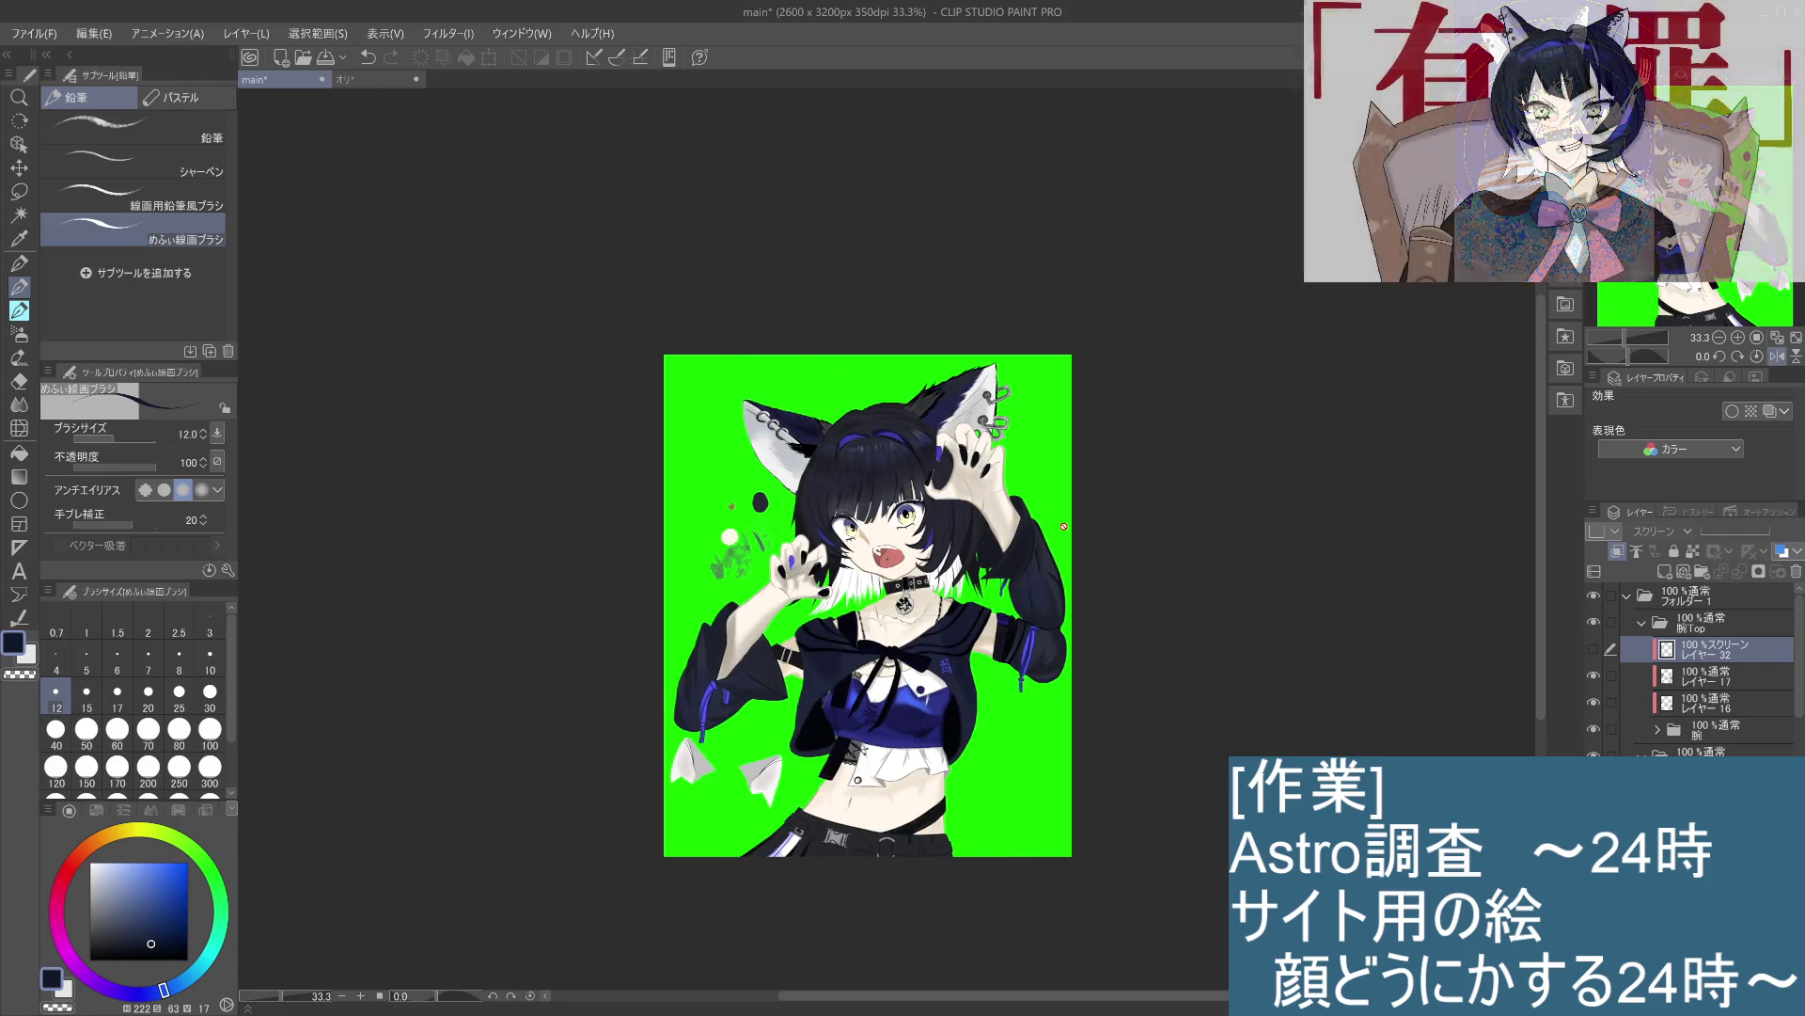
pyautogui.press('h')
pyautogui.press('h')
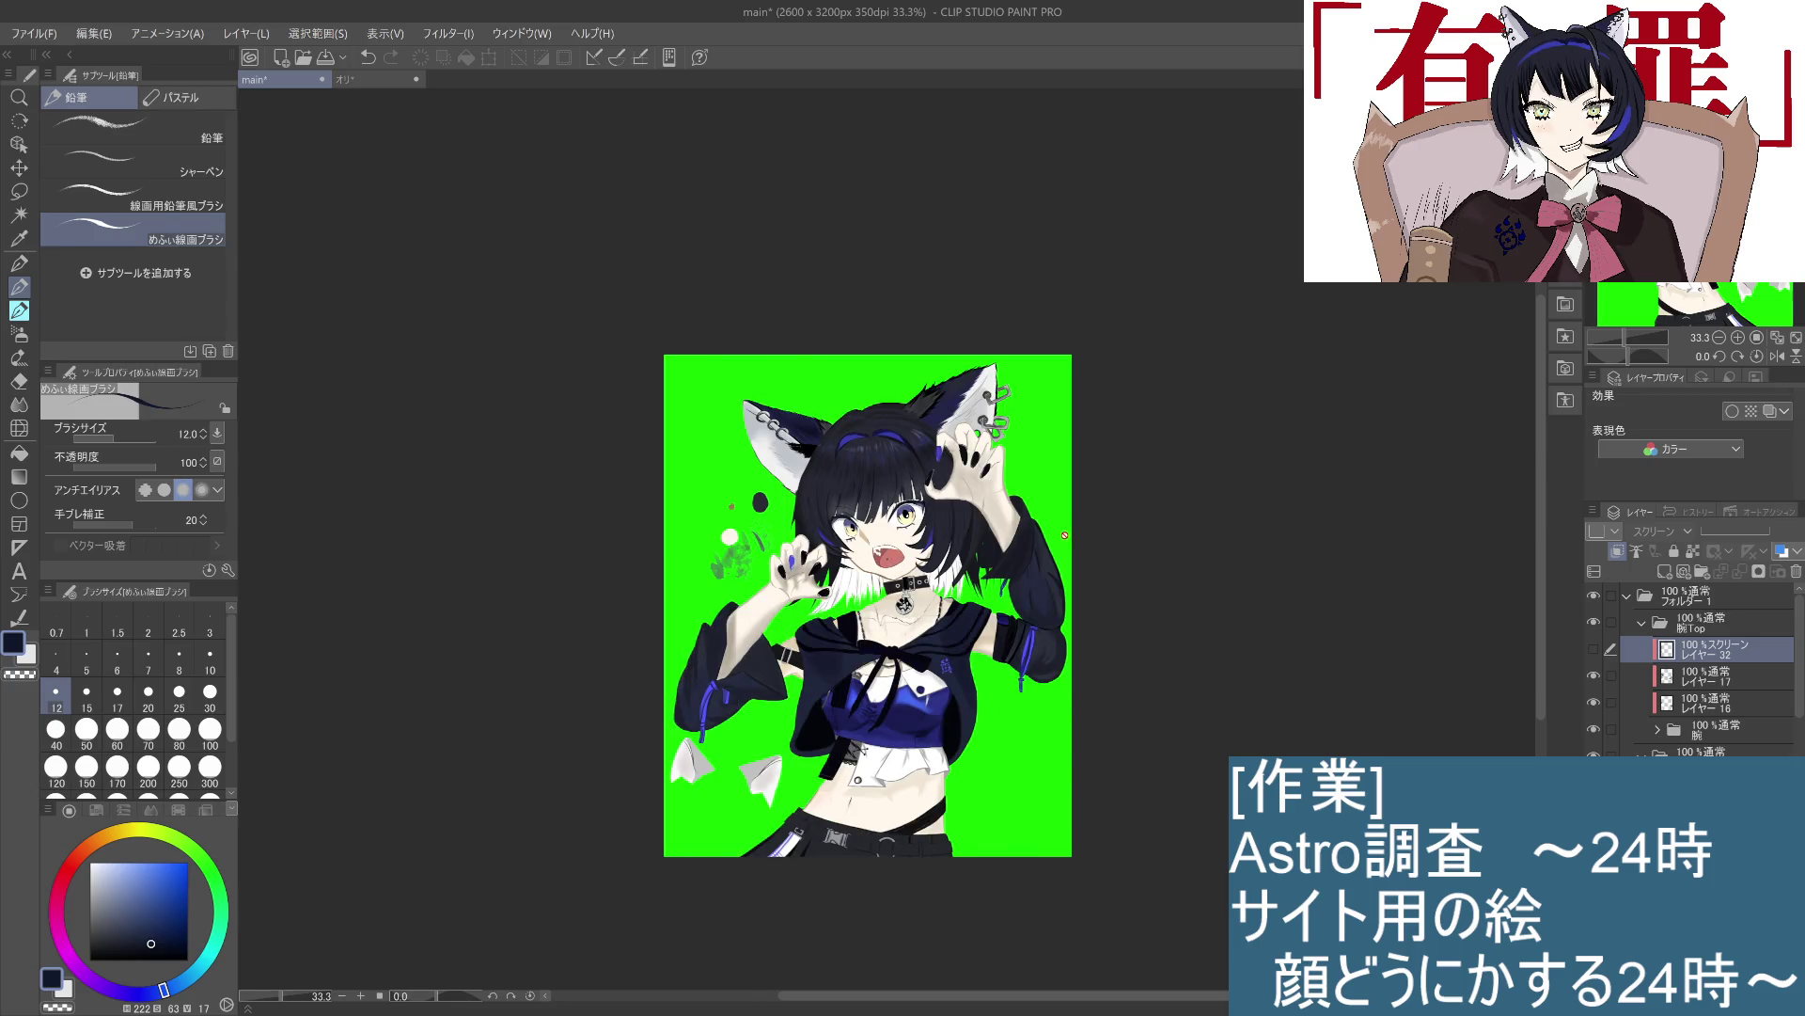
pyautogui.press('h')
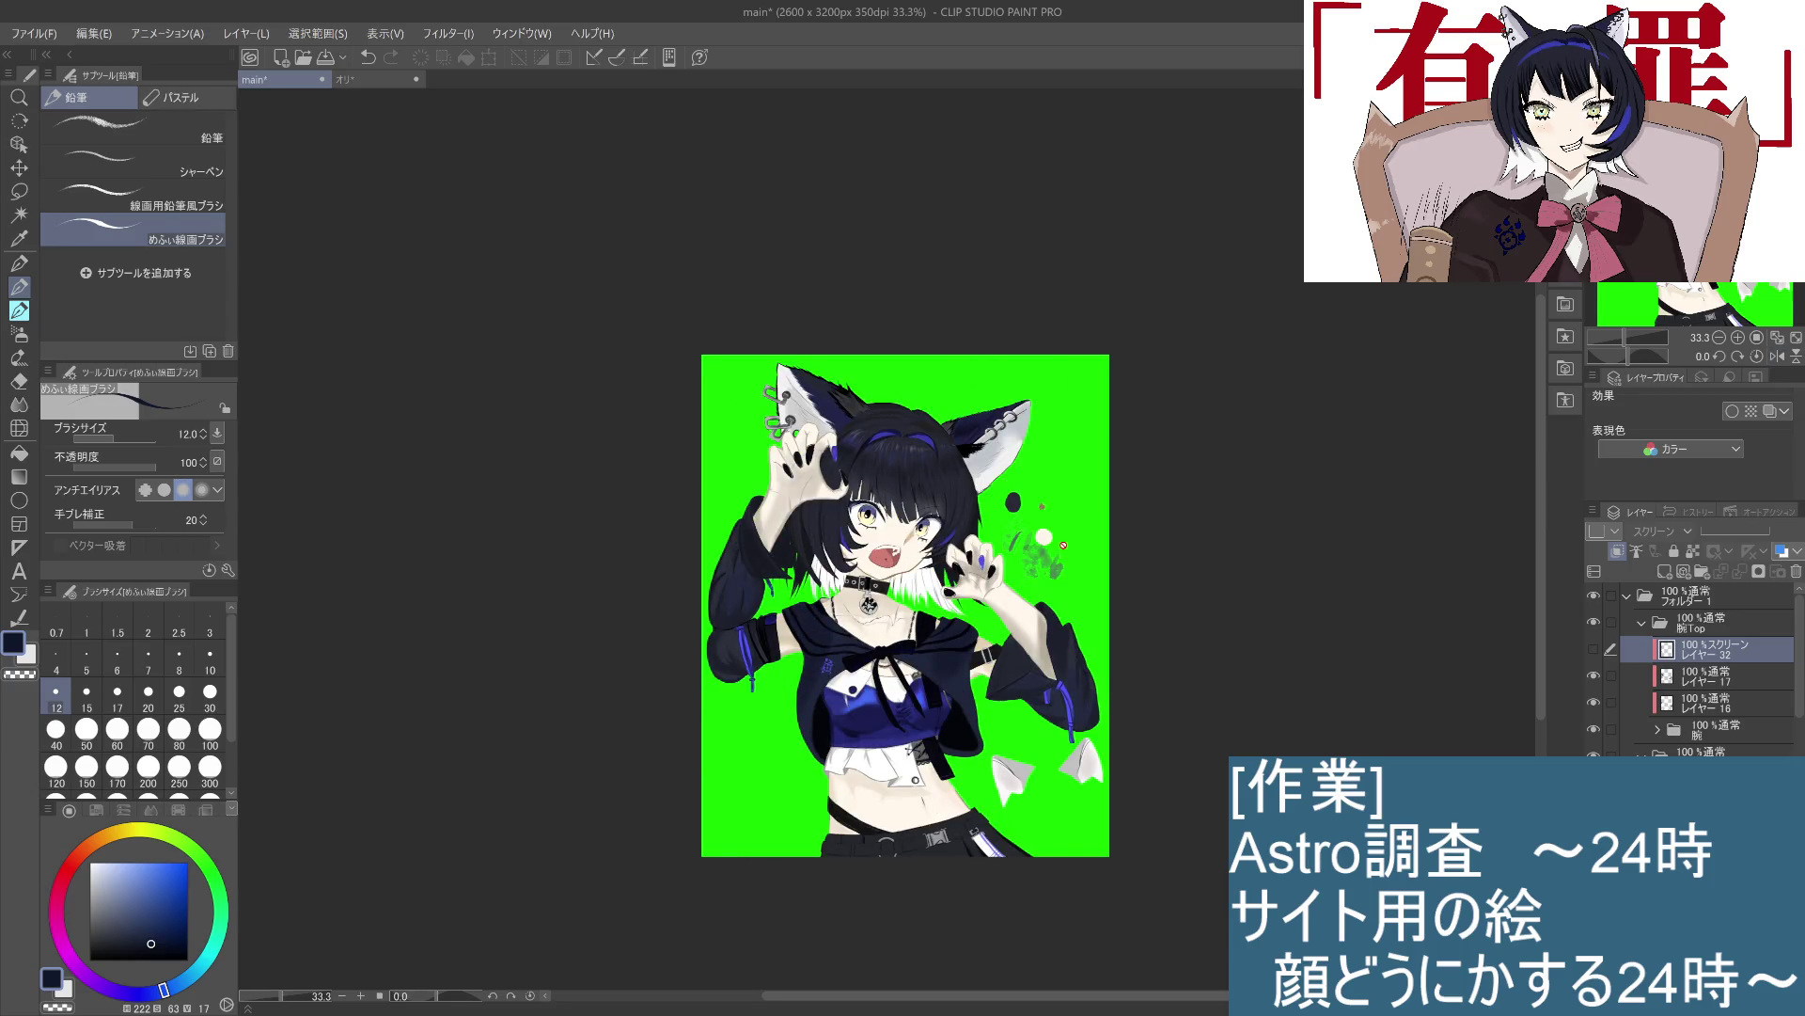
pyautogui.press('h')
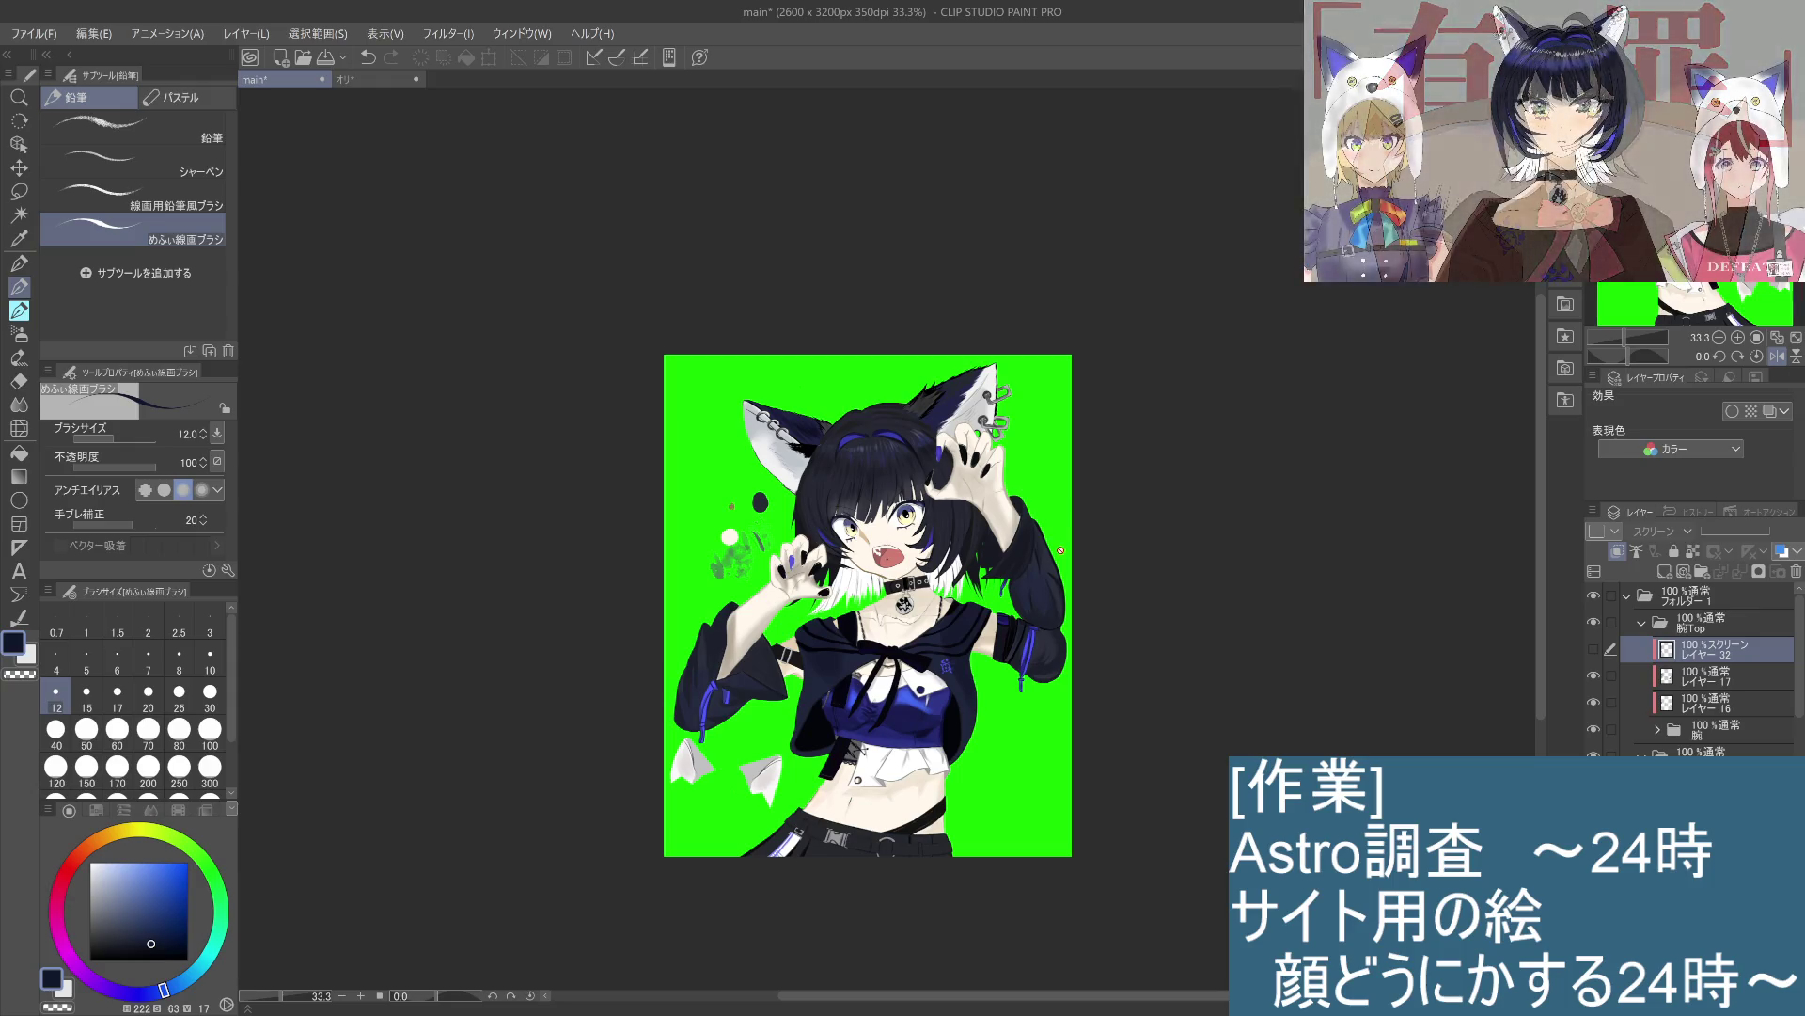
pyautogui.press('h')
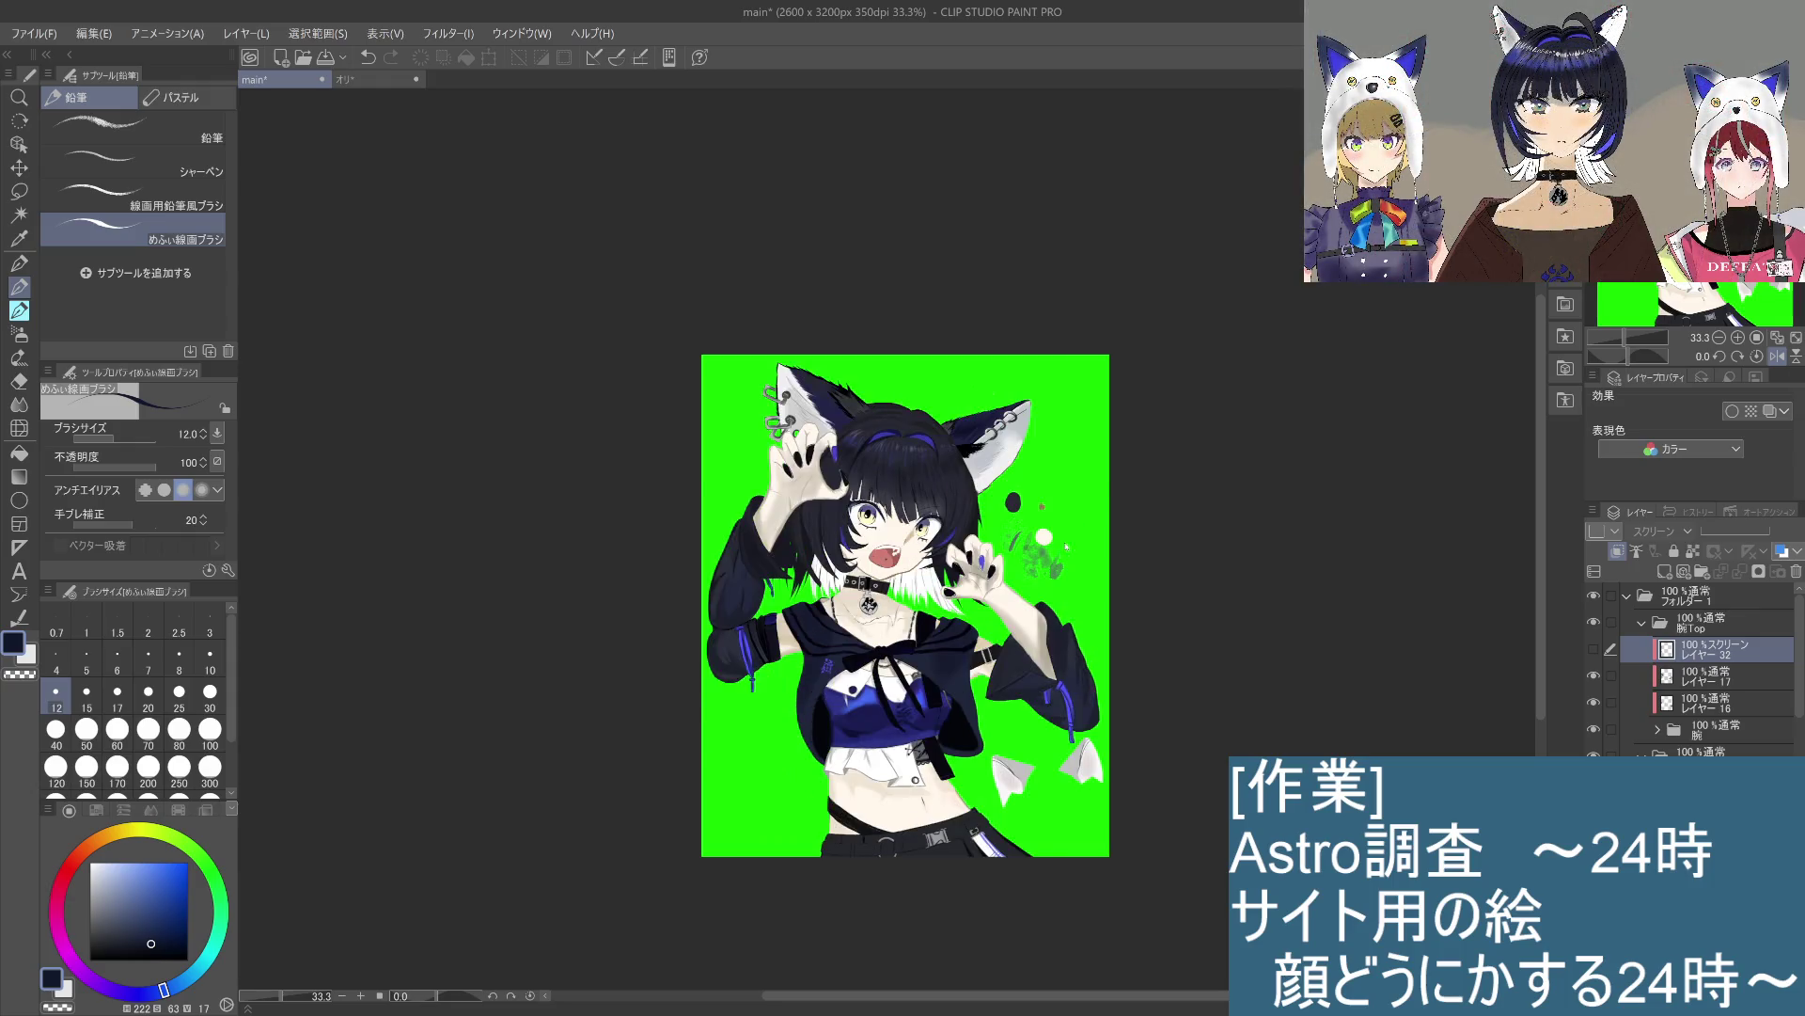
pyautogui.press('h')
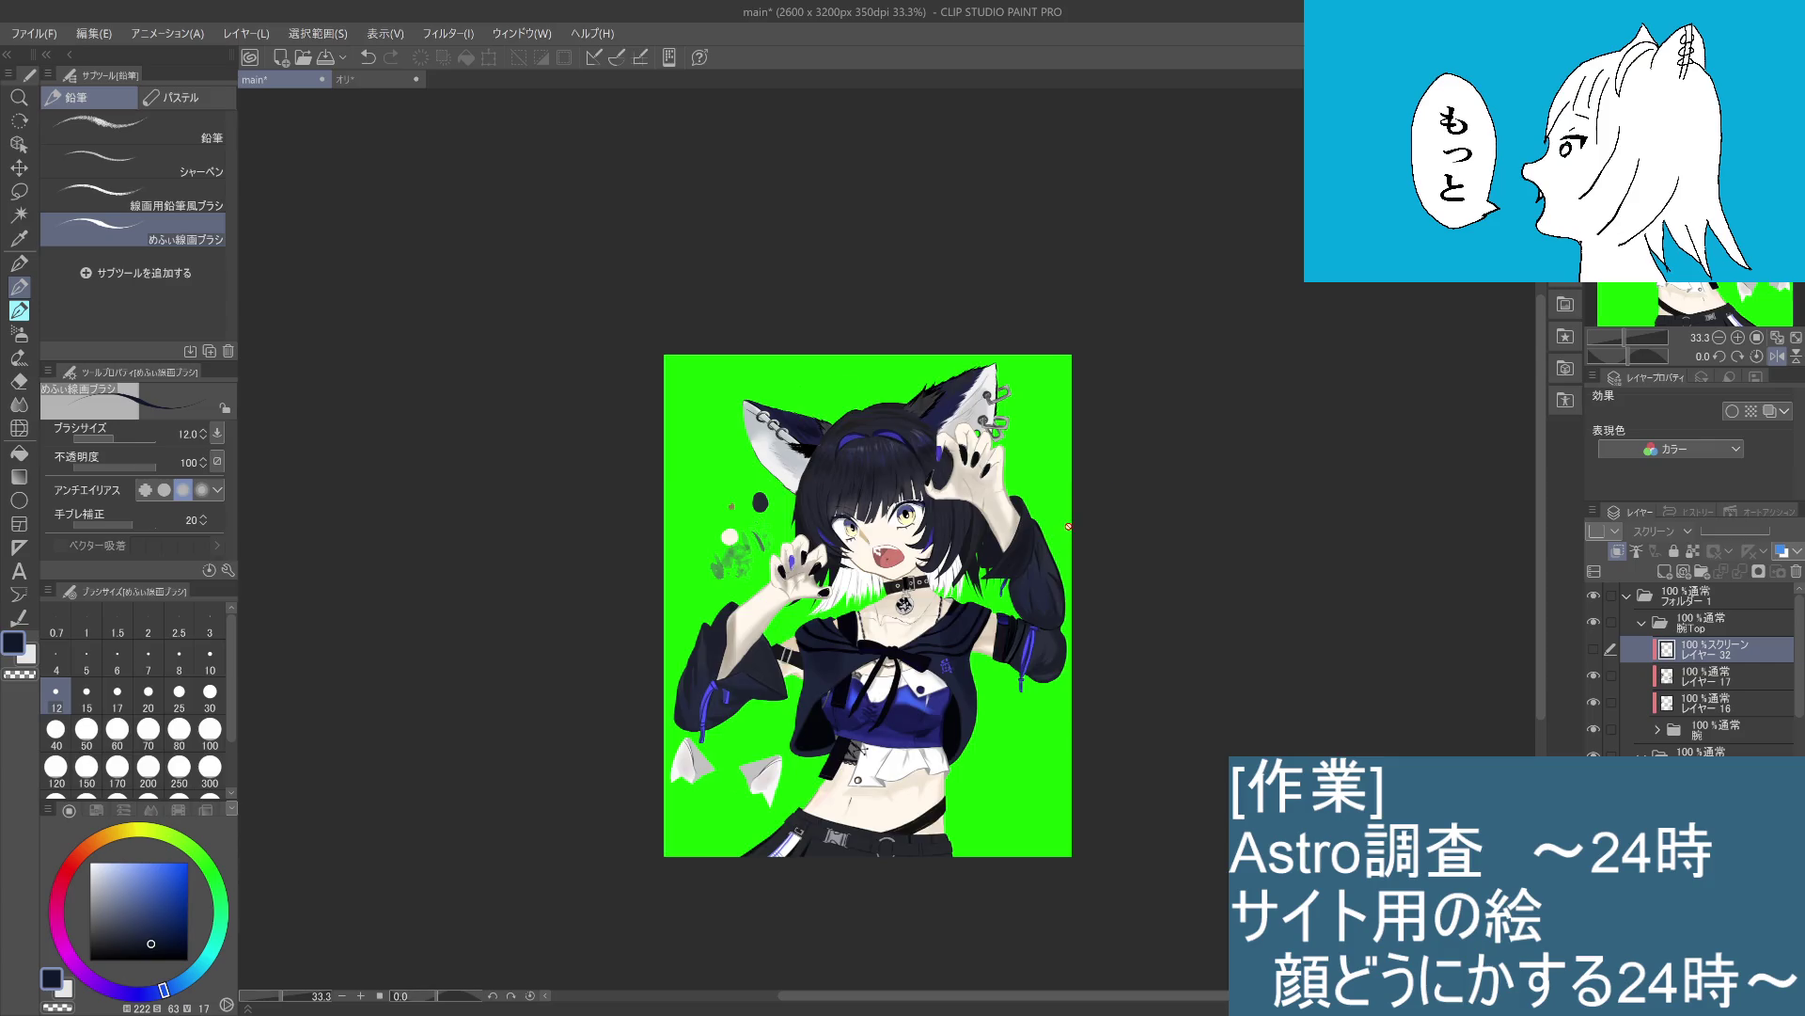
pyautogui.press('h')
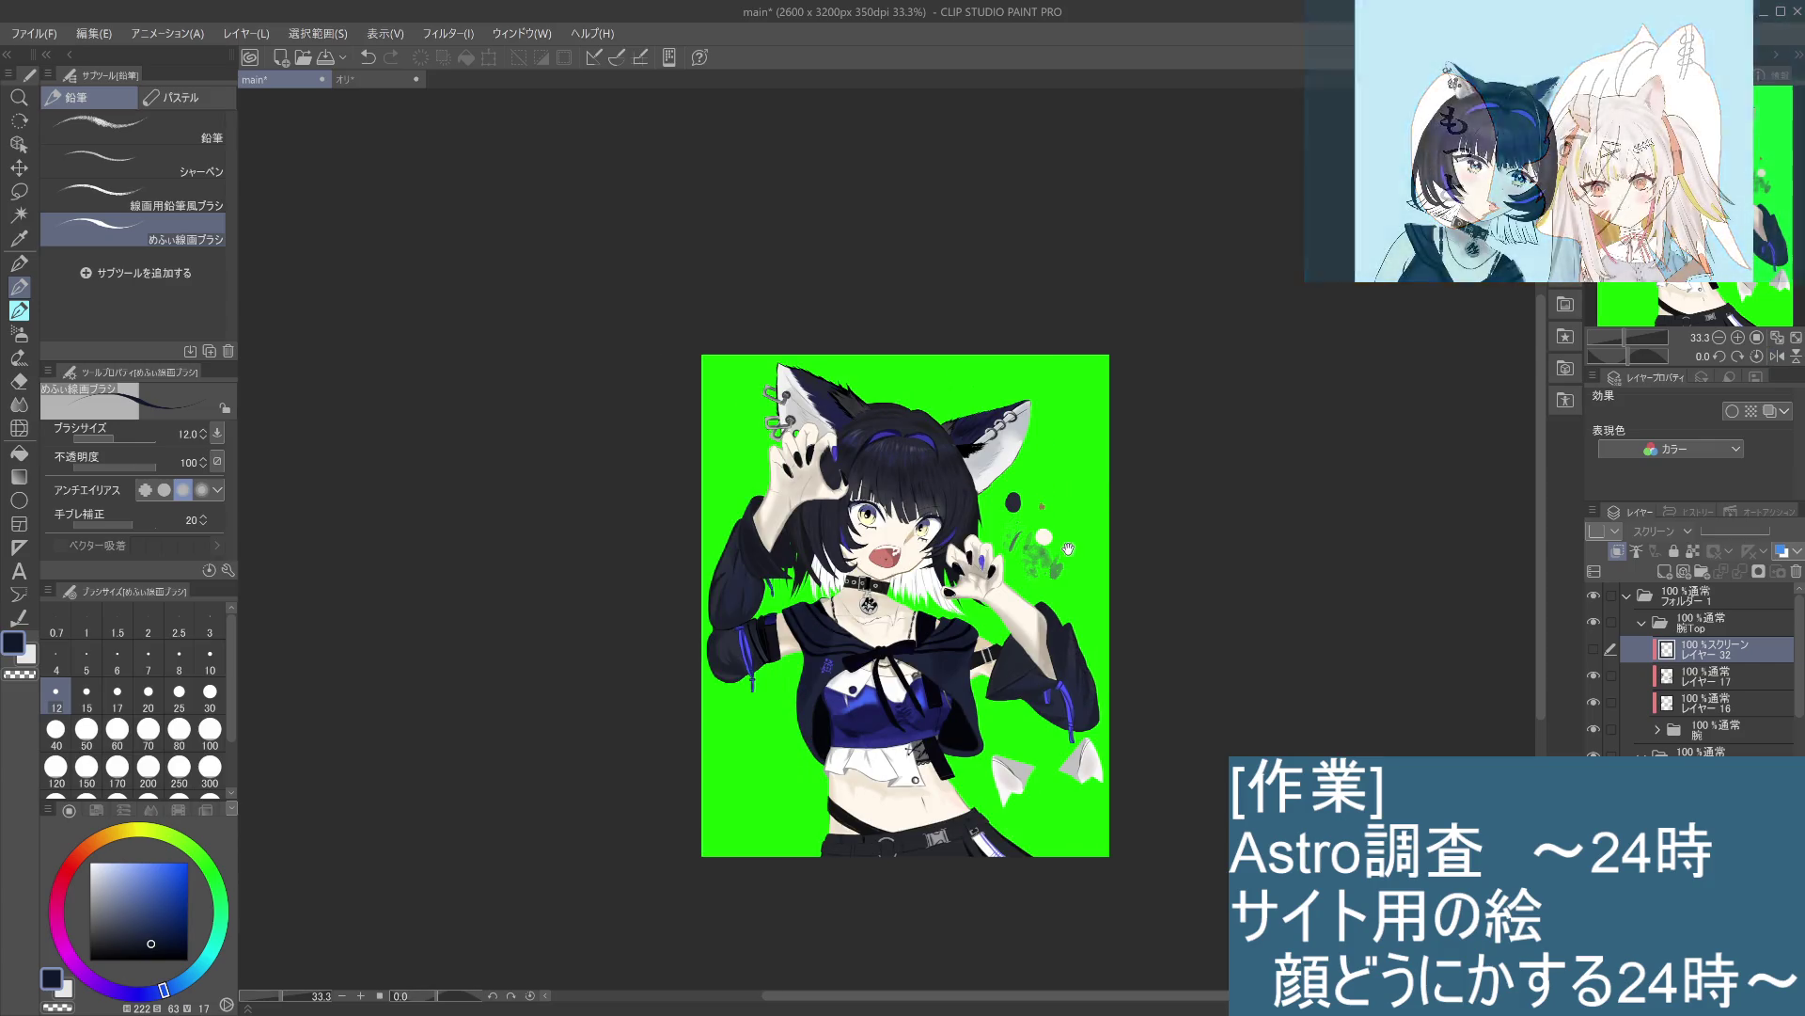
pyautogui.scroll(2, 1039, 543)
# Step: Pan to the face and collapse the 腕Top and まつ毛 folders in the Layer panel
pyautogui.moveTo(961, 431)
pyautogui.mouseDown()
pyautogui.moveTo(1123, 506)
pyautogui.moveTo(1152, 491)
pyautogui.moveTo(1142, 542)
pyautogui.mouseUp()
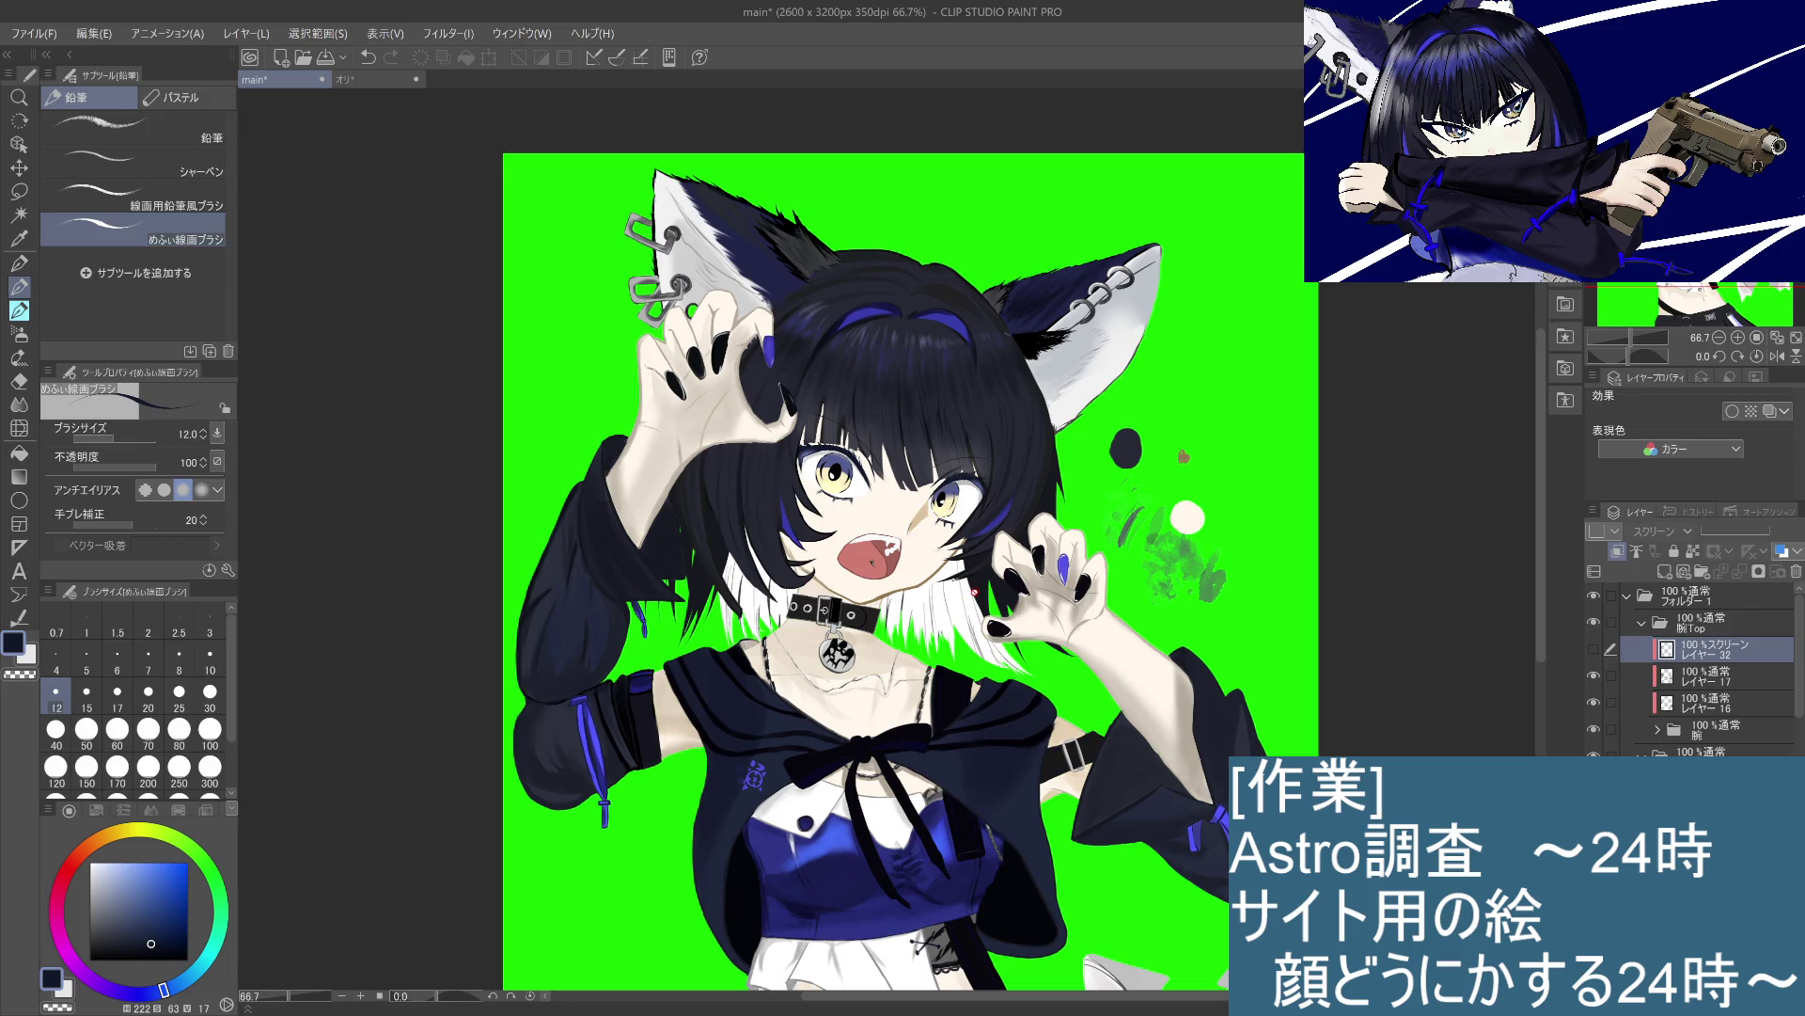
pyautogui.click(1771, 616)
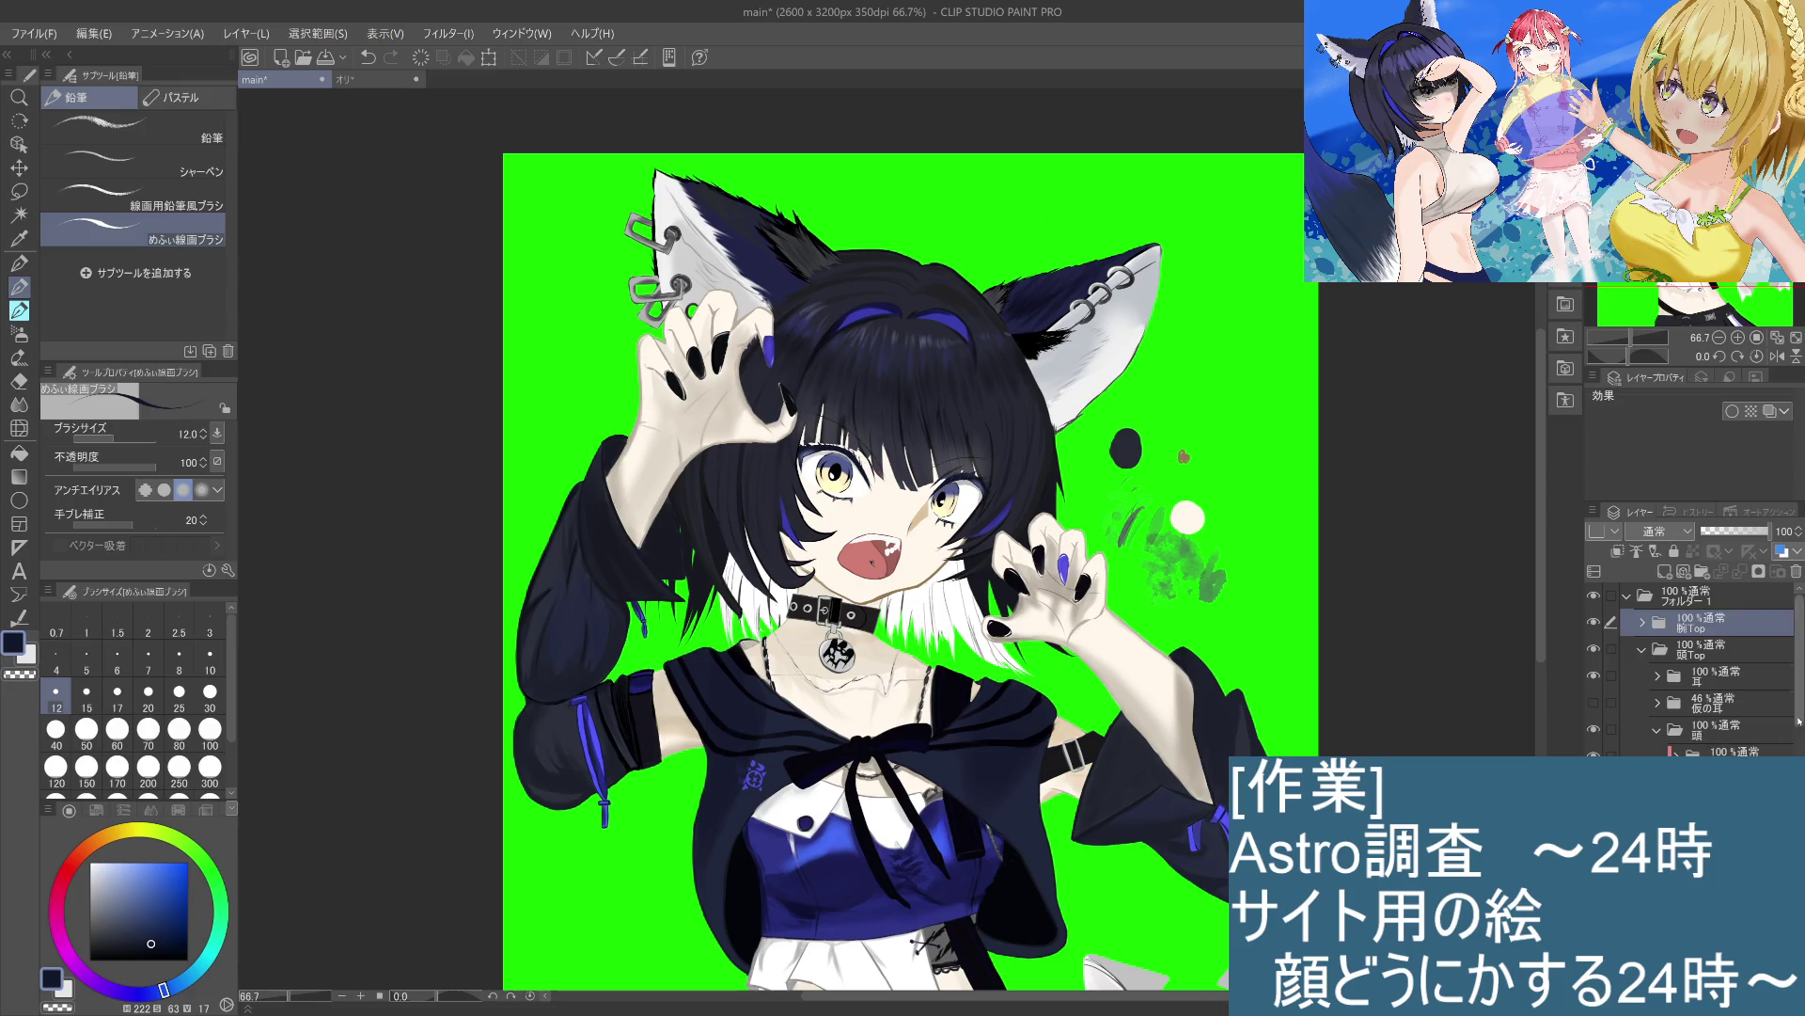
pyautogui.scroll(-3, 1702, 740)
pyautogui.scroll(-3, 1693, 673)
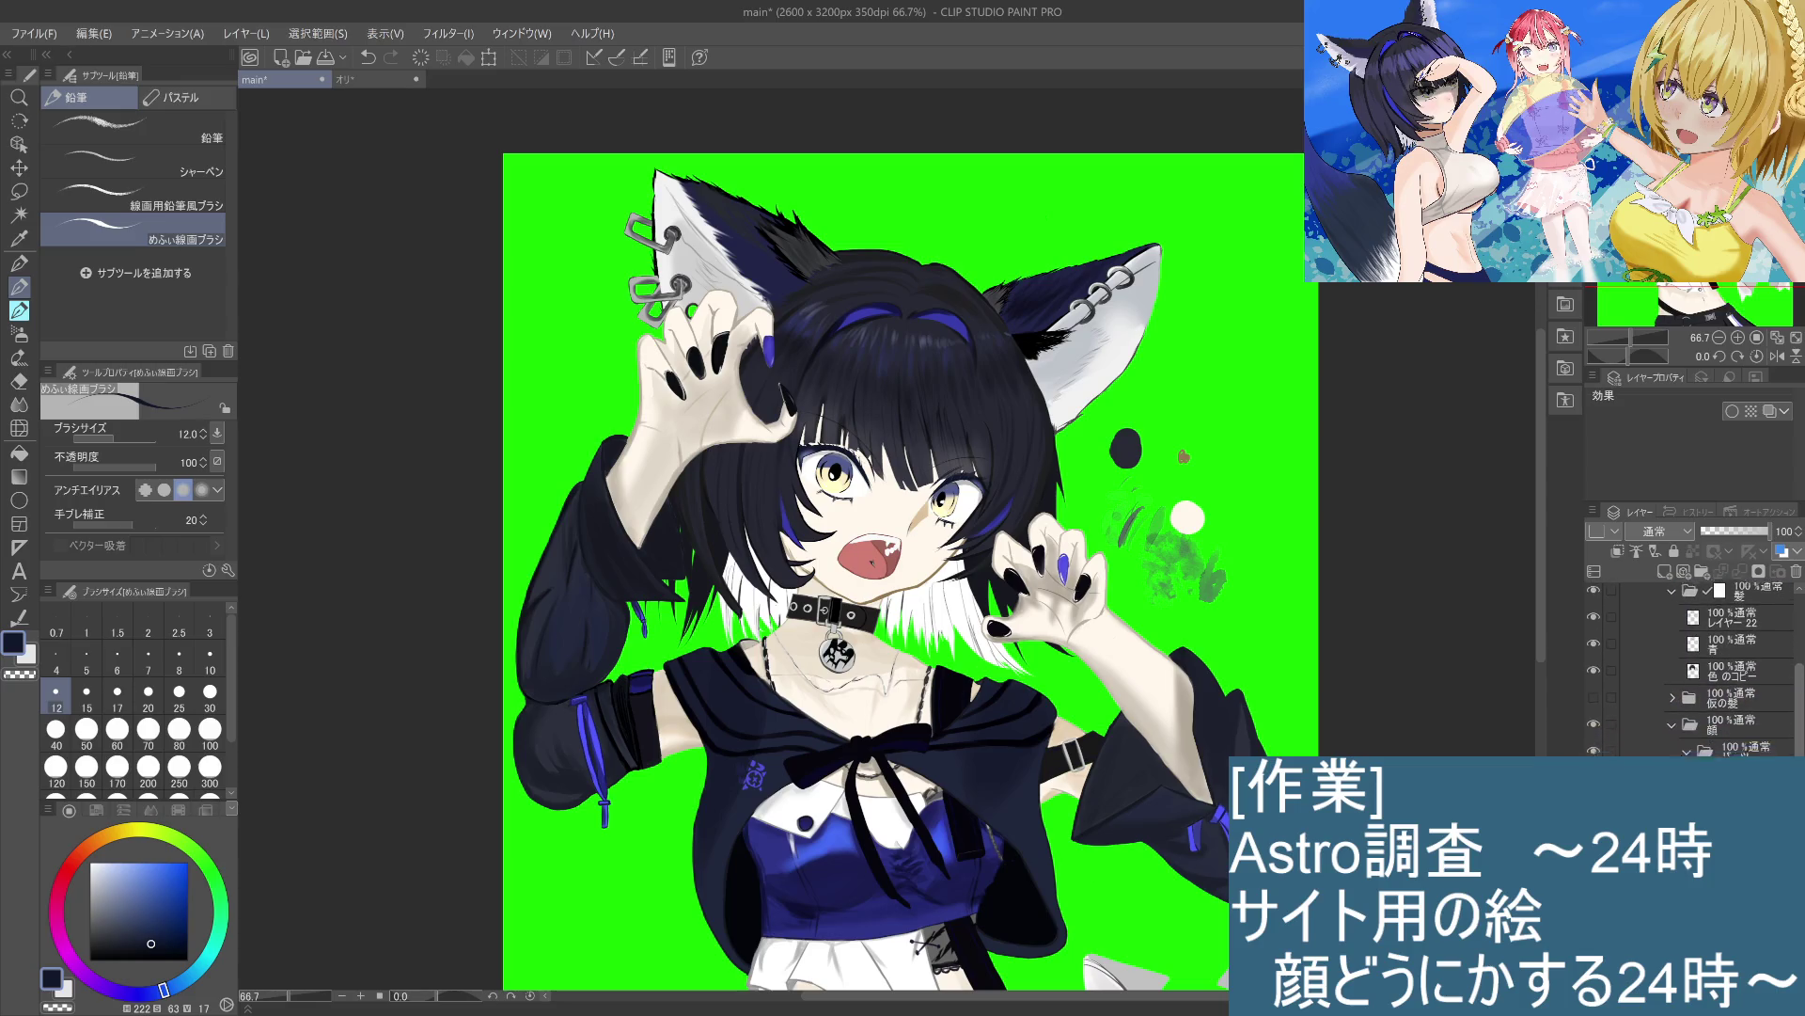
pyautogui.click(1703, 726)
pyautogui.scroll(-3, 1702, 668)
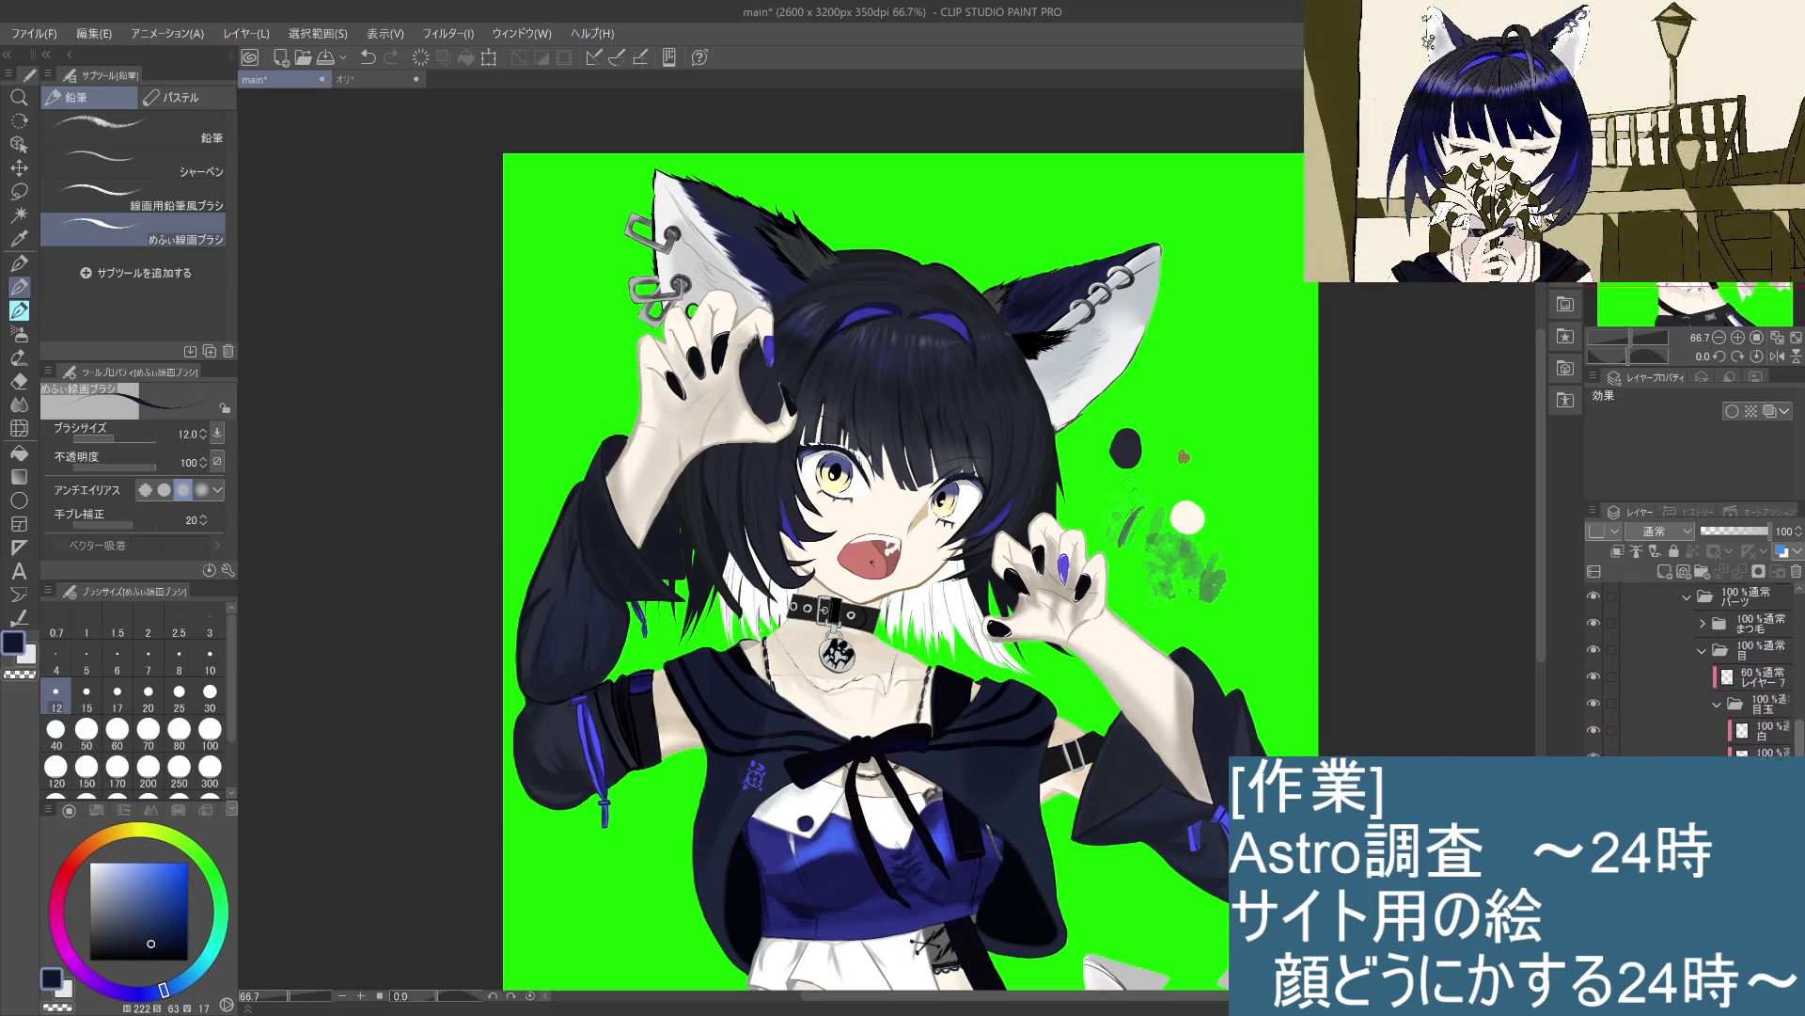
# Step: Select the 彩 eye layer, hide it, and zoom in on the face
pyautogui.click(1717, 674)
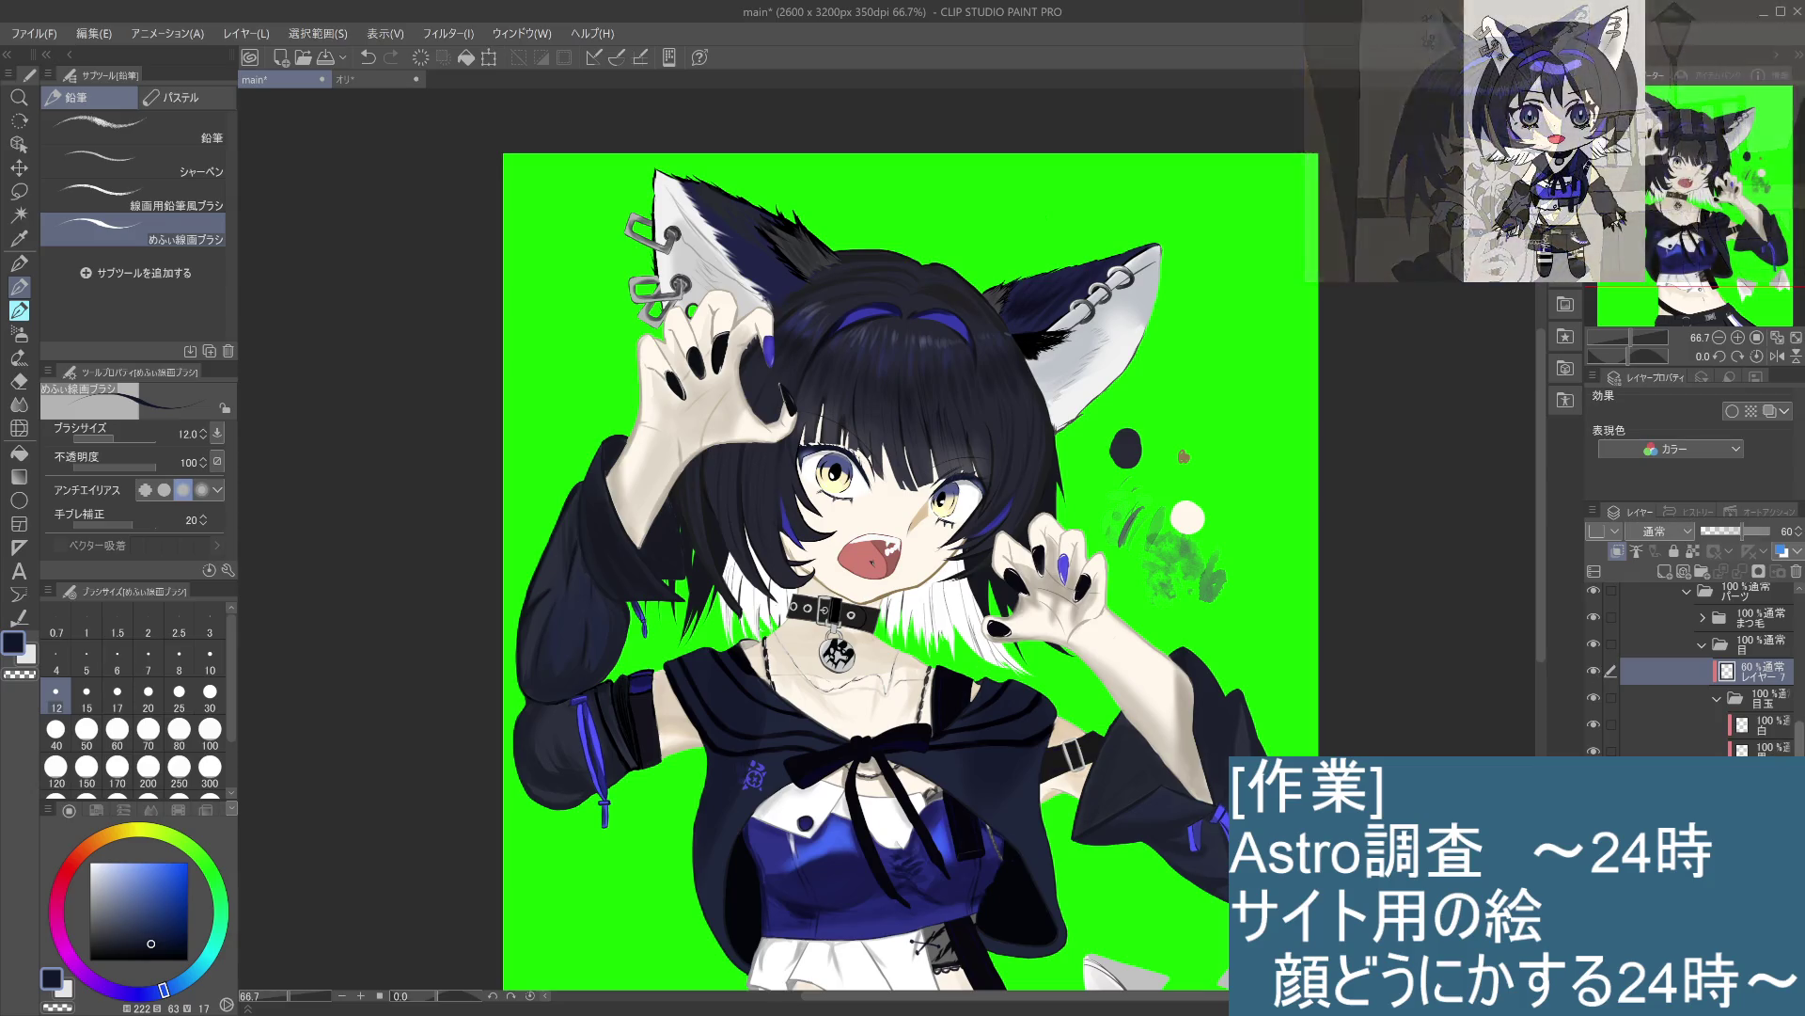
pyautogui.scroll(-2, 1693, 677)
pyautogui.click(1683, 727)
pyautogui.click(1594, 728)
pyautogui.hotkey('ctrl', '+')
pyautogui.hotkey('ctrl', '+')
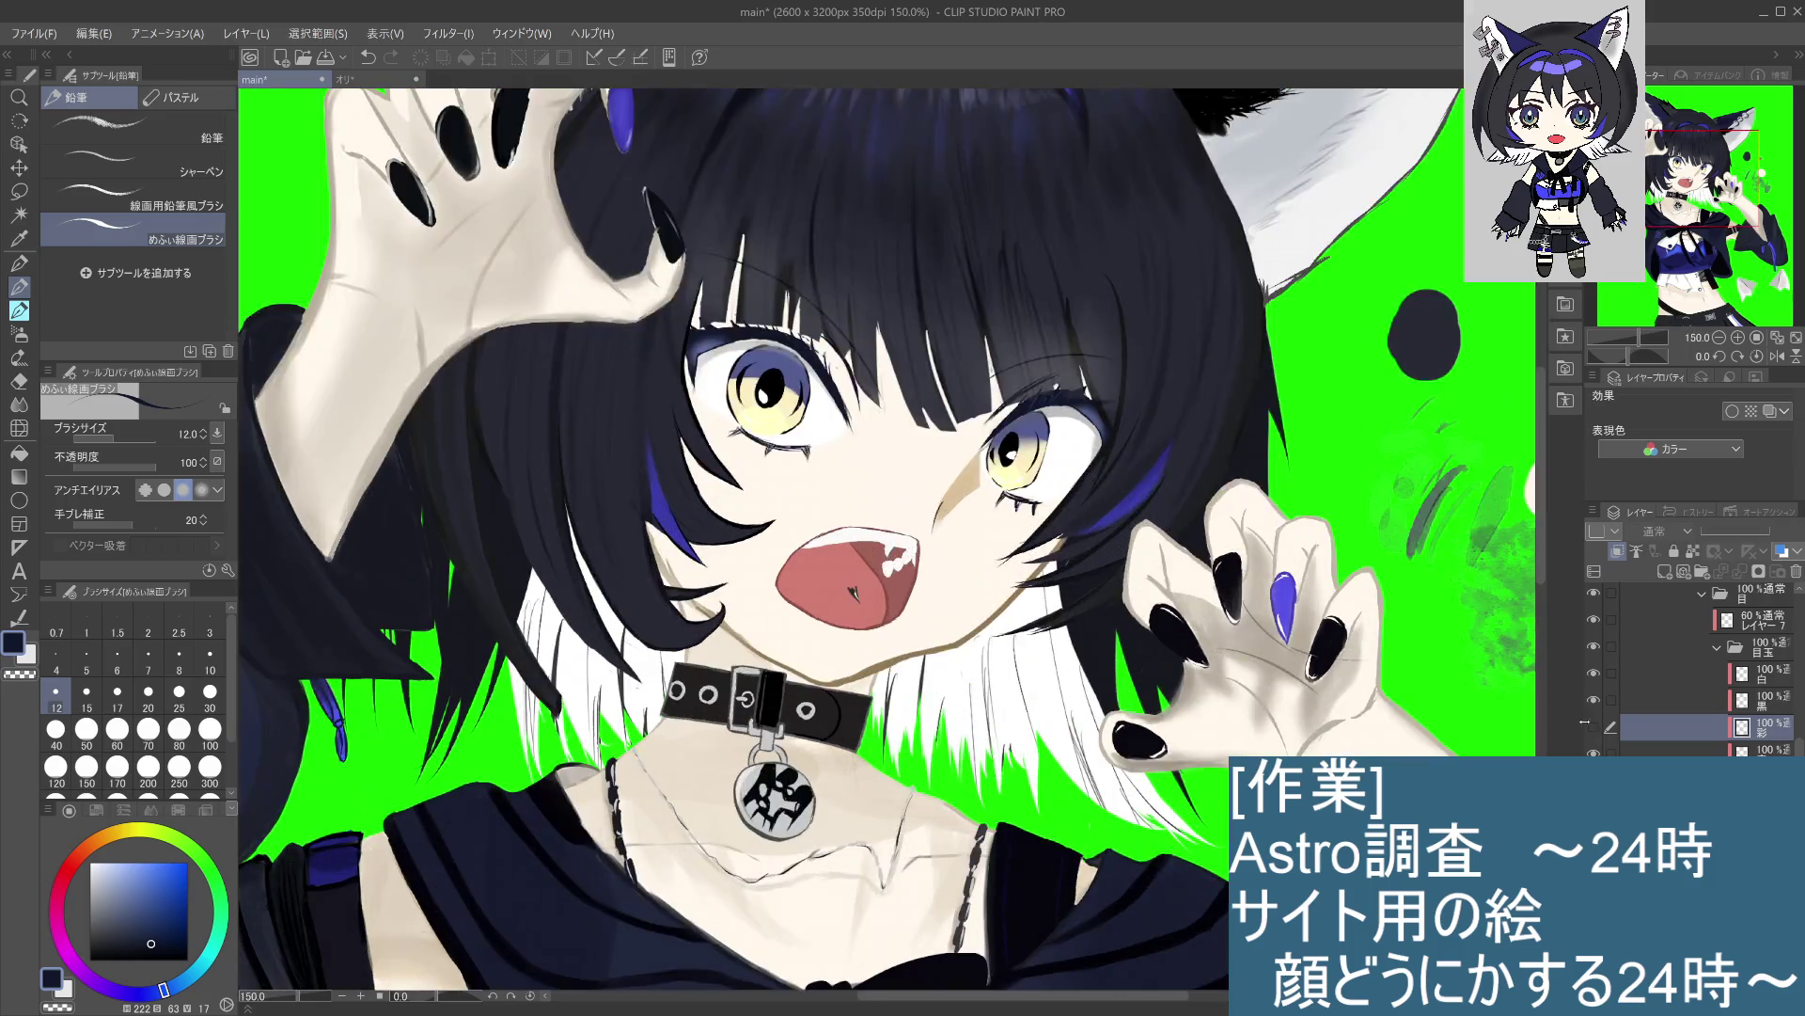
# Step: Set the view upright, re-show 彩, and paint an eyedropped light cyan highlight into the left eye
pyautogui.hotkey('ctrl', 'z')
pyautogui.hotkey('ctrl', 'z')
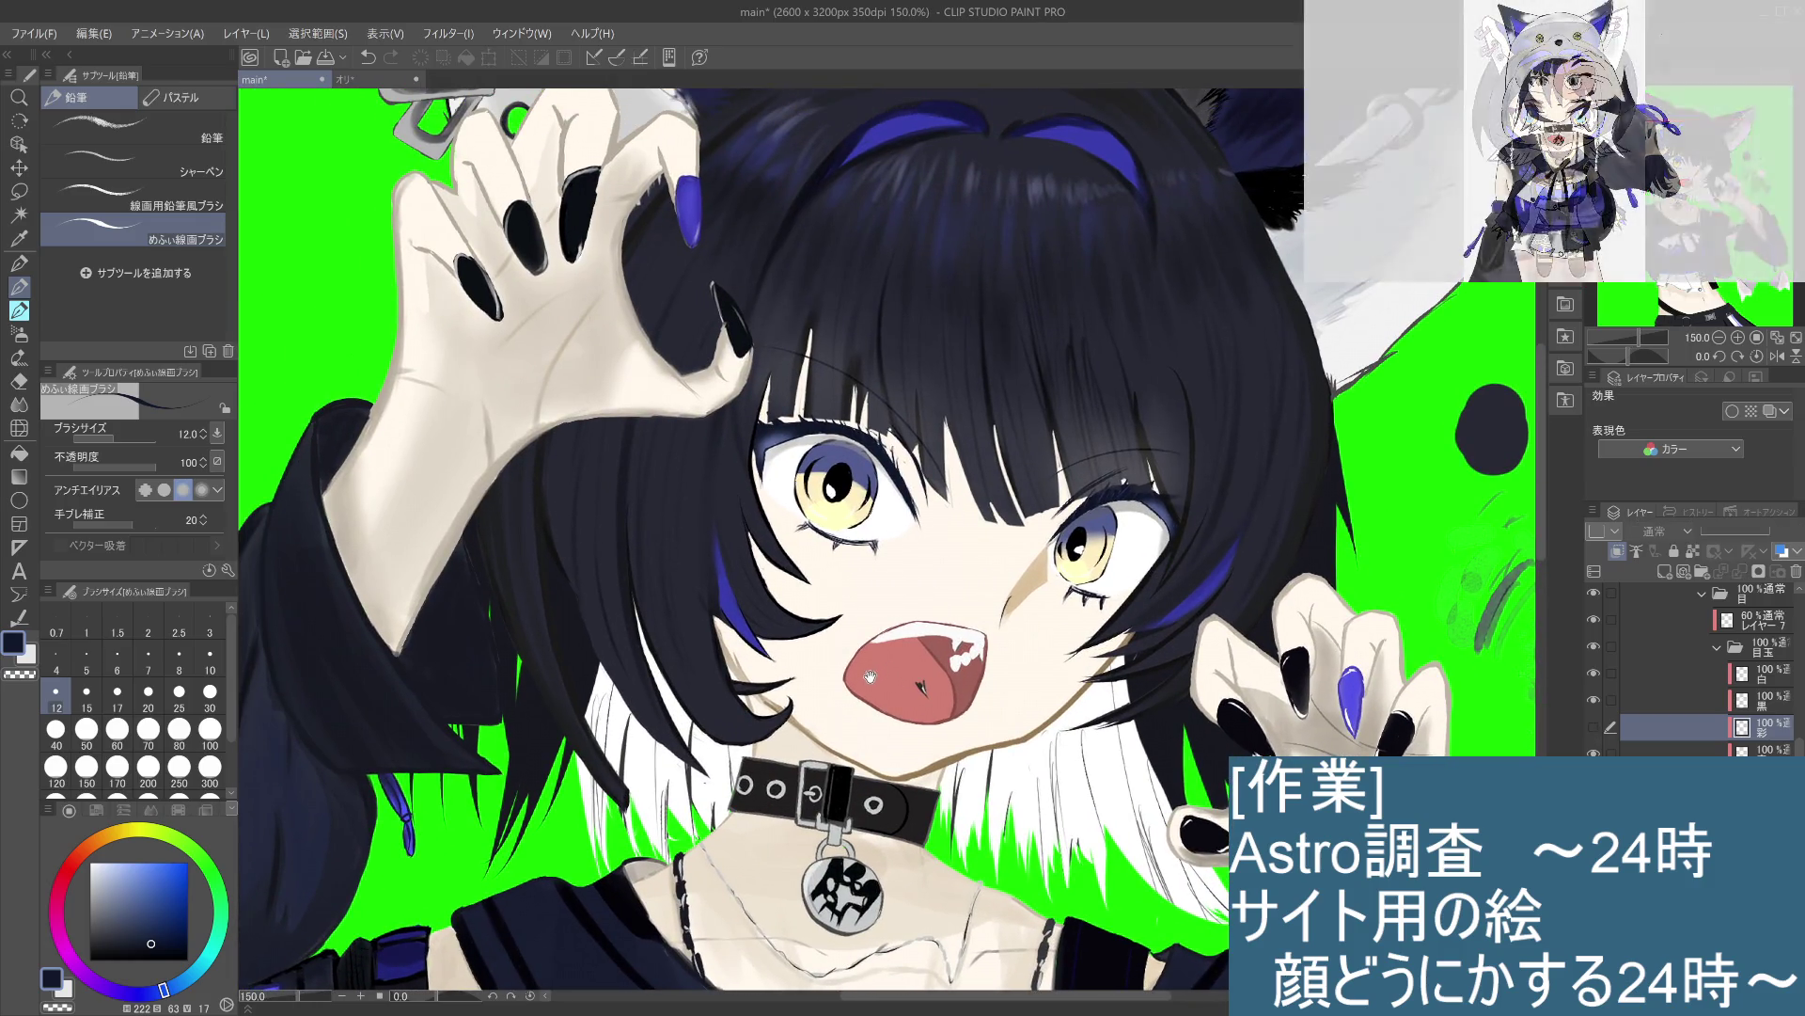
pyautogui.click(1594, 727)
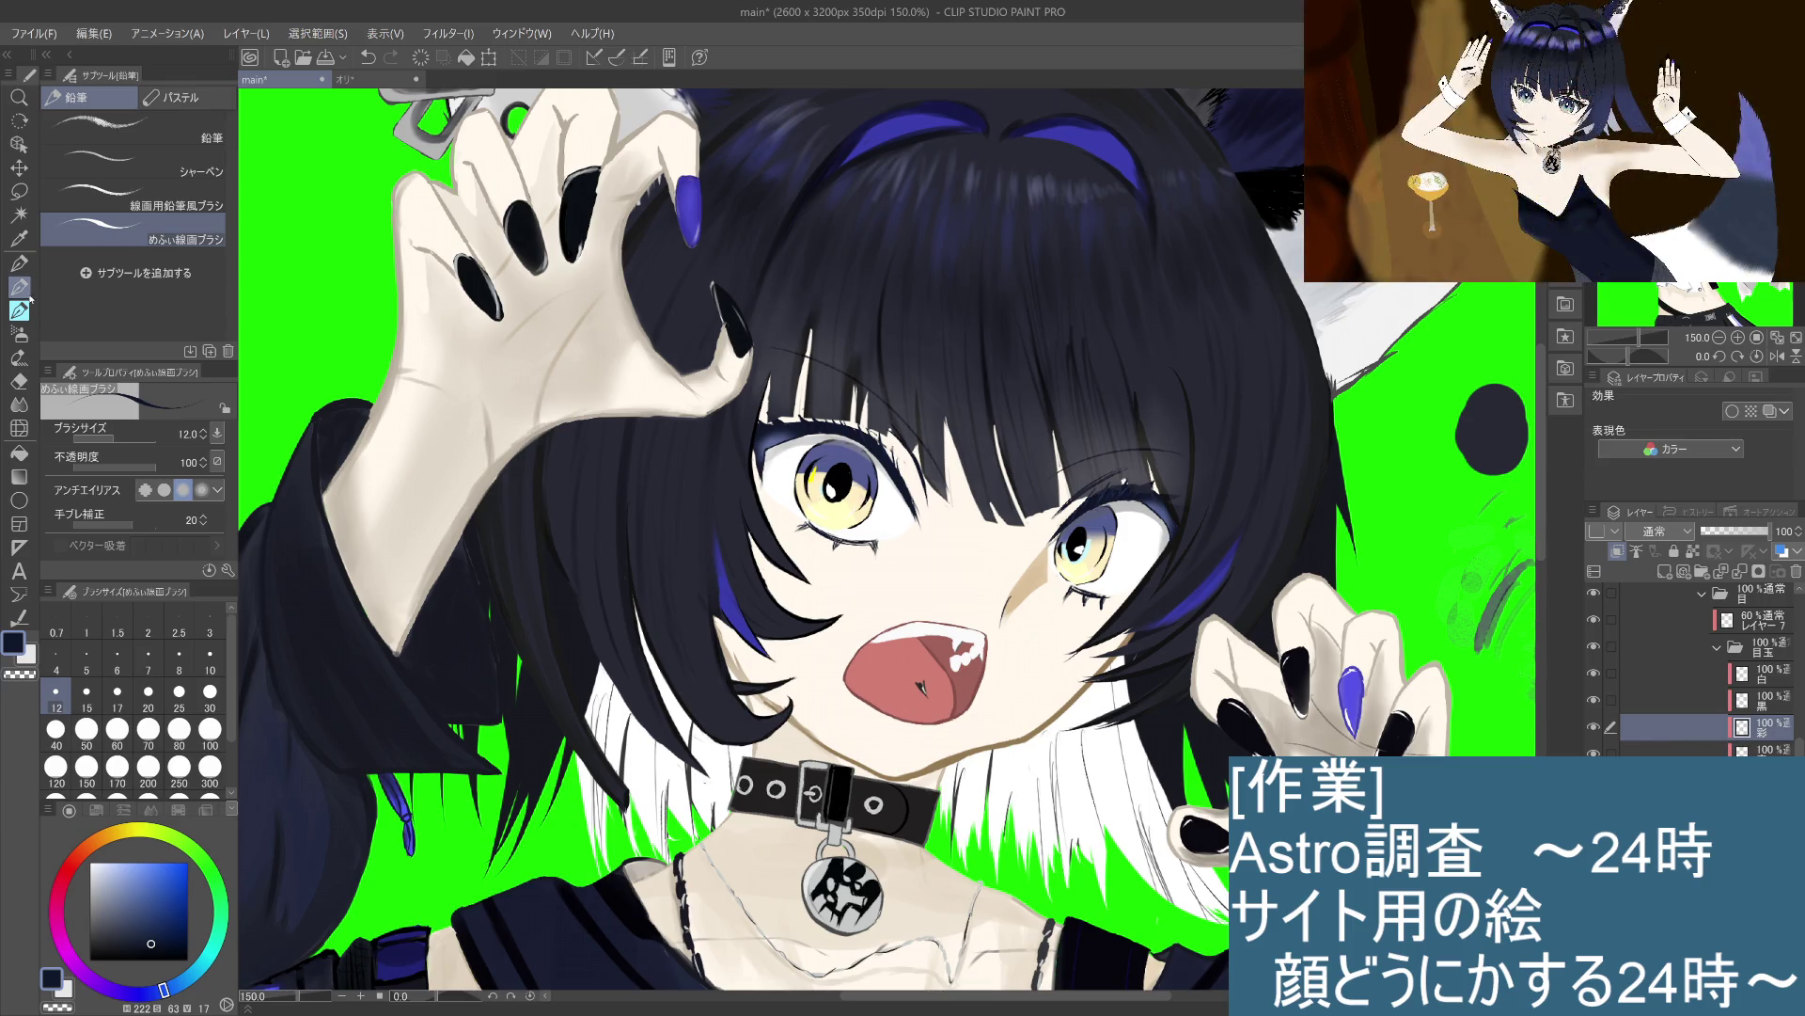
pyautogui.keyDown('alt'); pyautogui.click(832, 480); pyautogui.keyUp('alt')
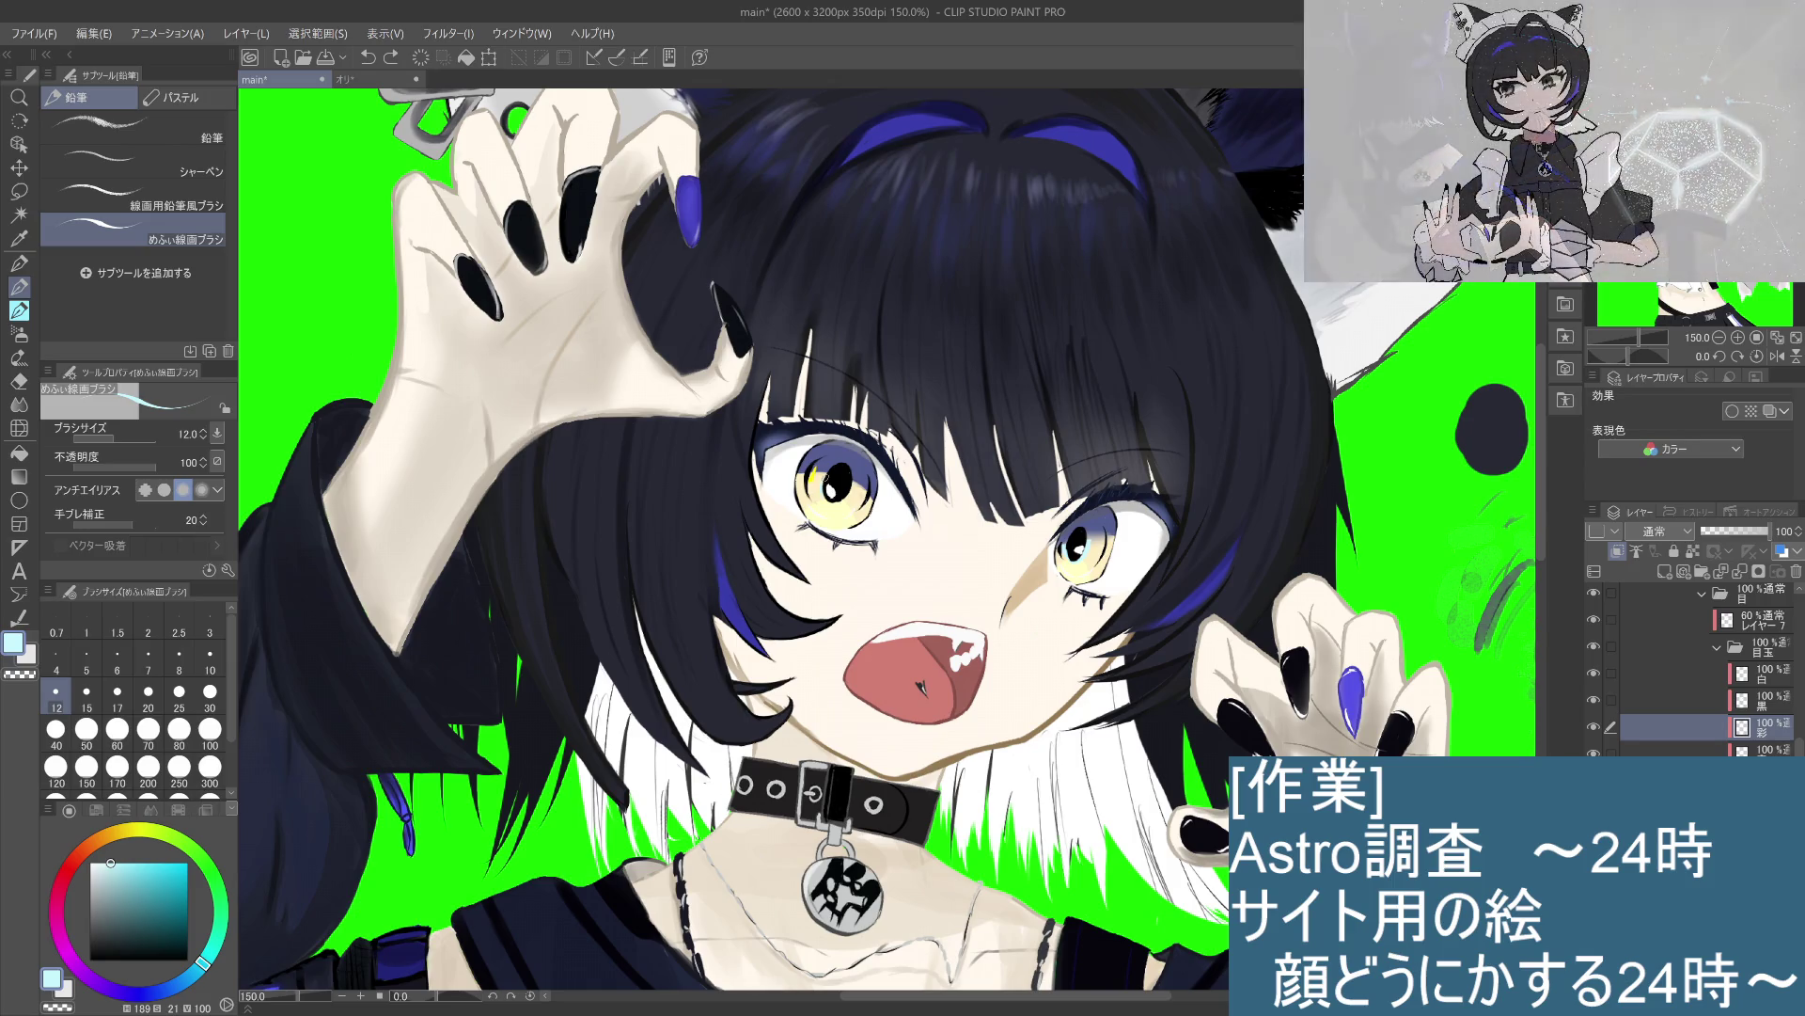
pyautogui.click(837, 483)
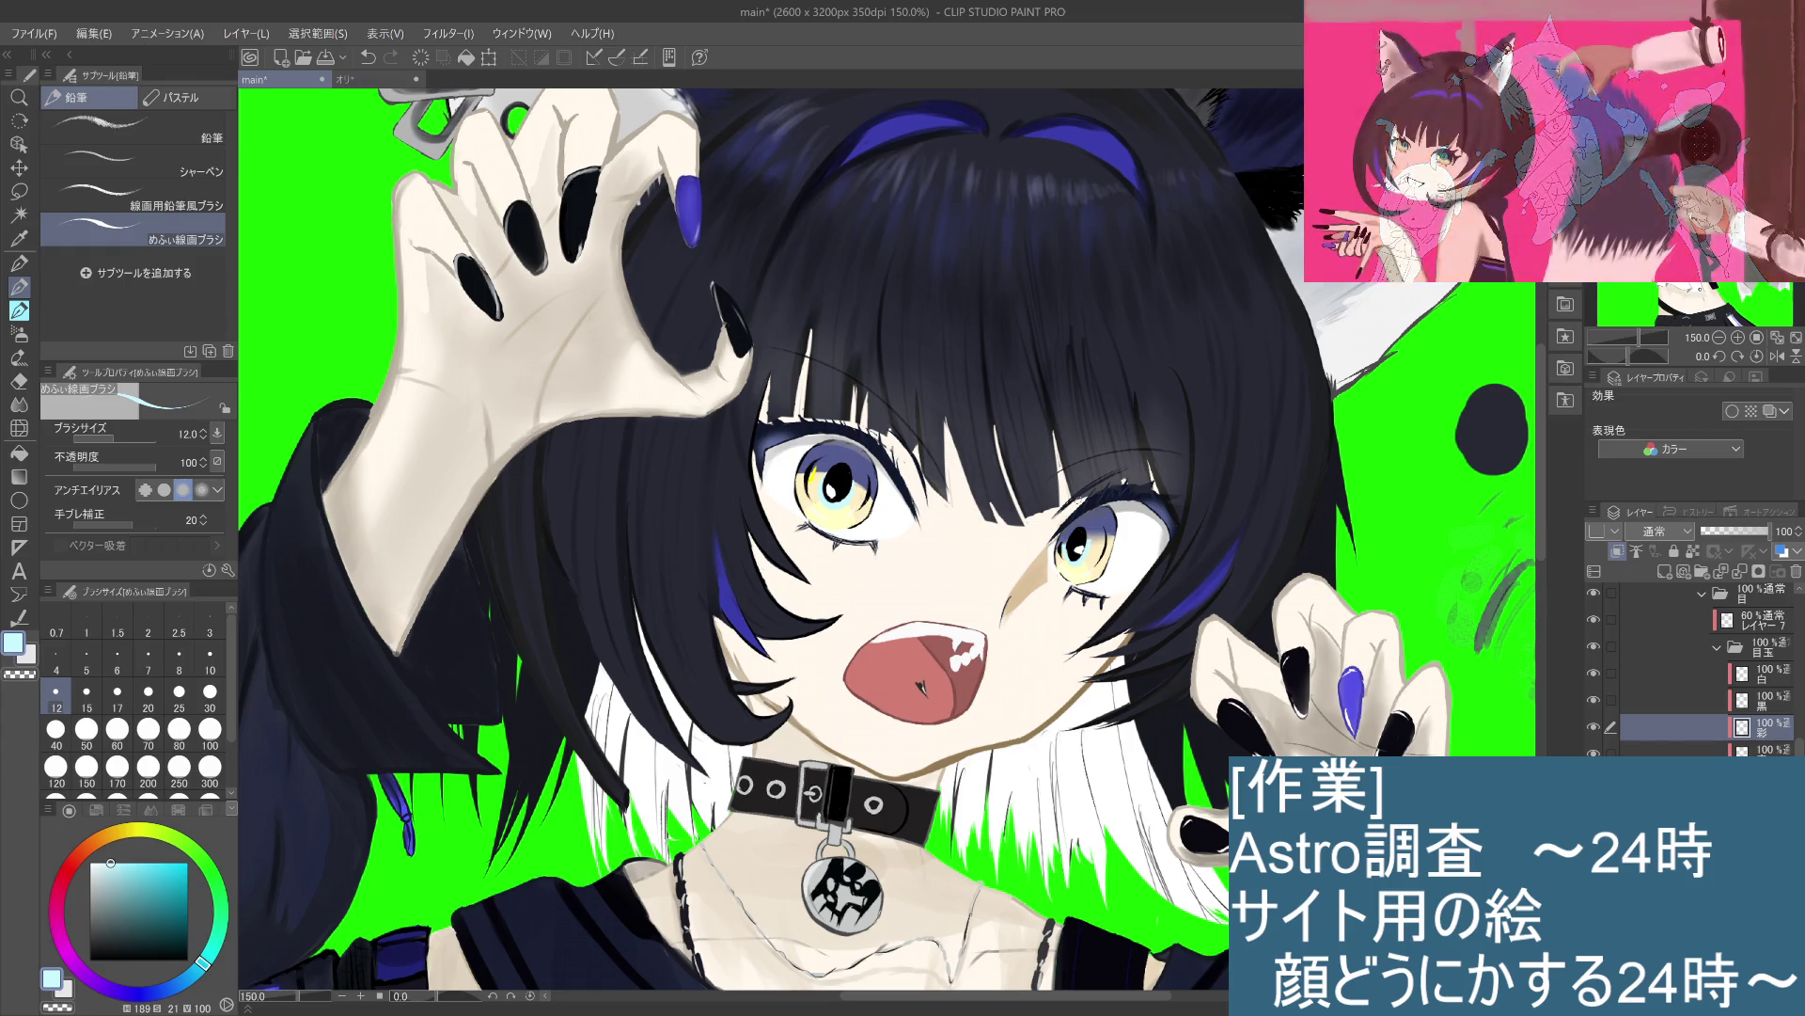
# Step: Dab small light highlights into the right iris and pupil and touch up the left eye's highlight
pyautogui.click(1064, 558)
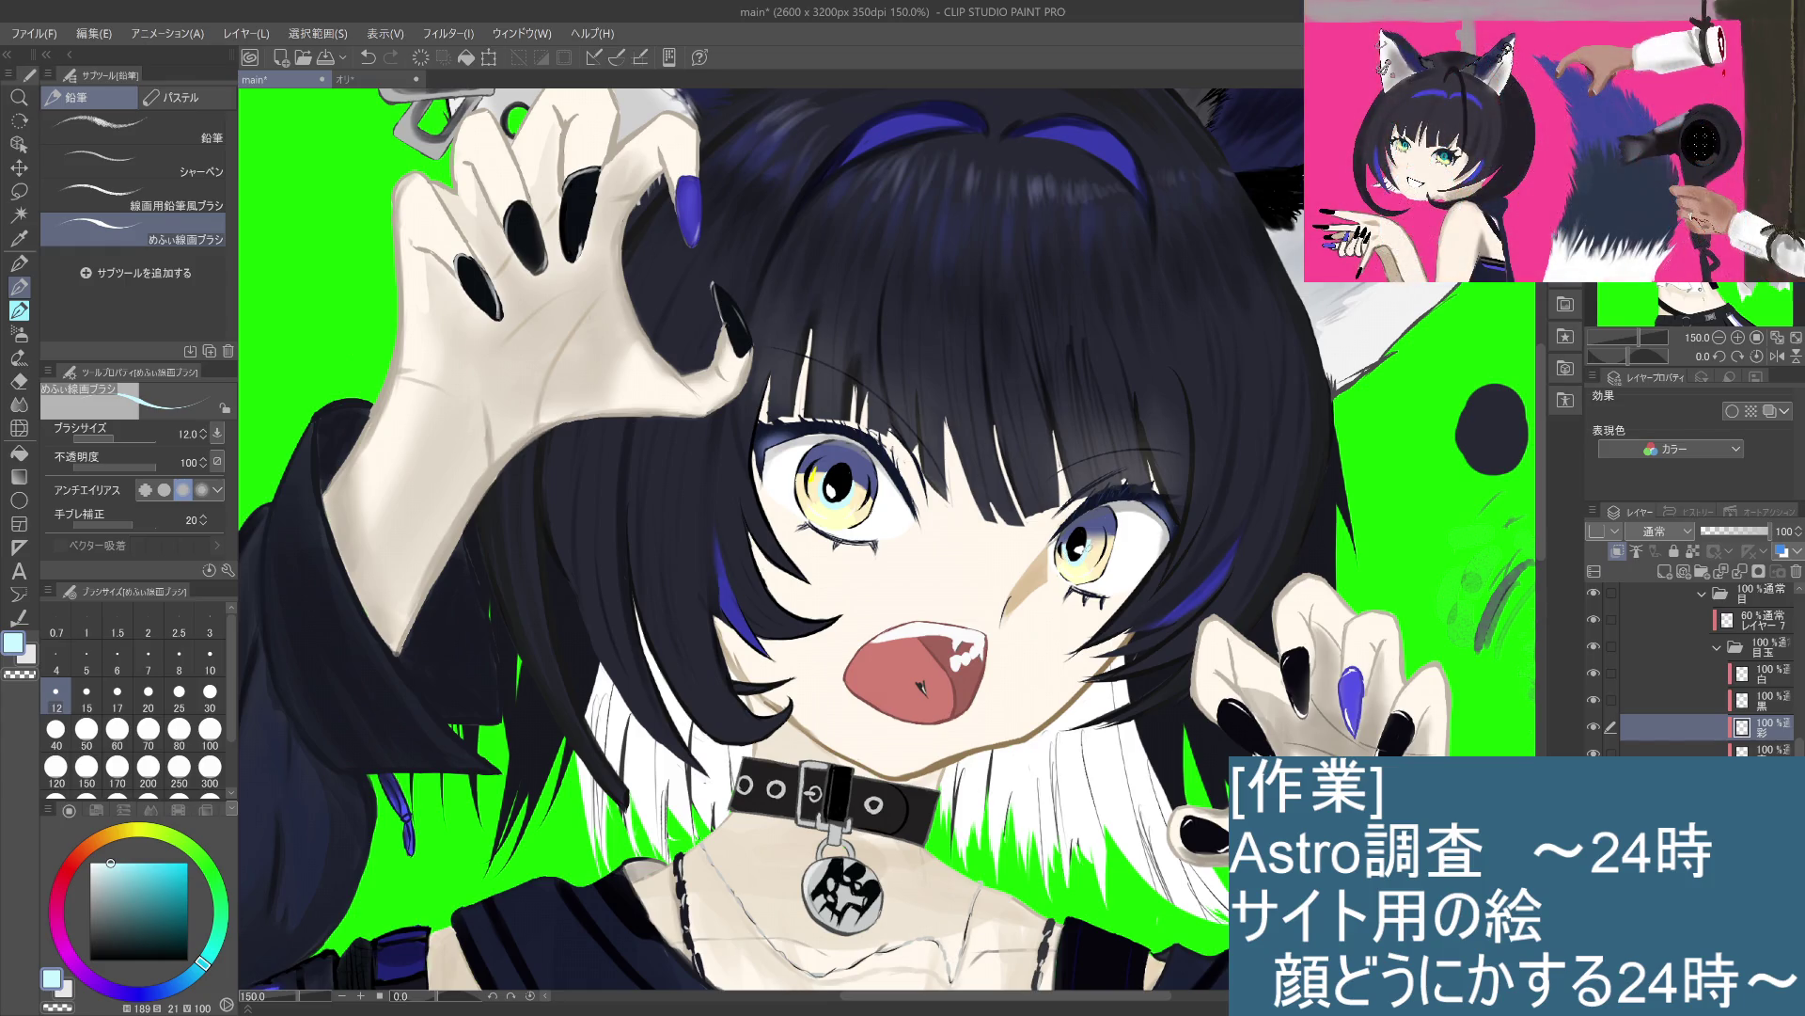
pyautogui.click(1081, 555)
pyautogui.click(1084, 554)
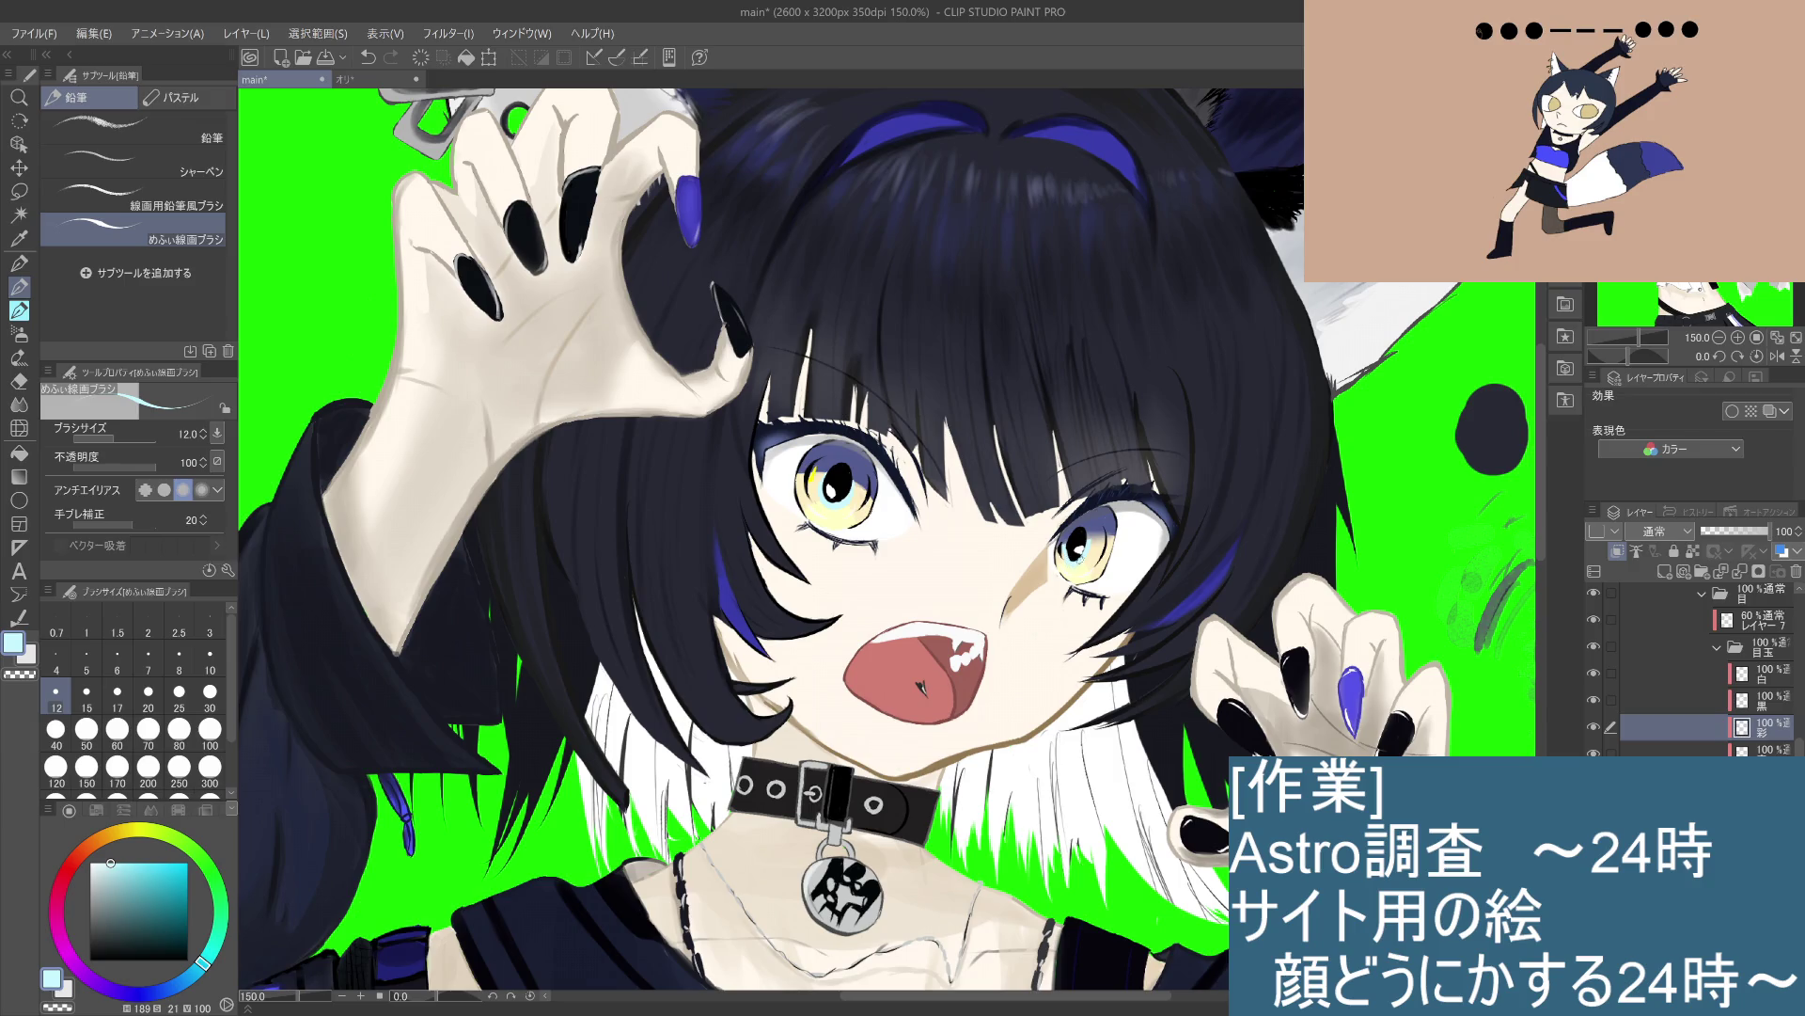
pyautogui.click(1076, 558)
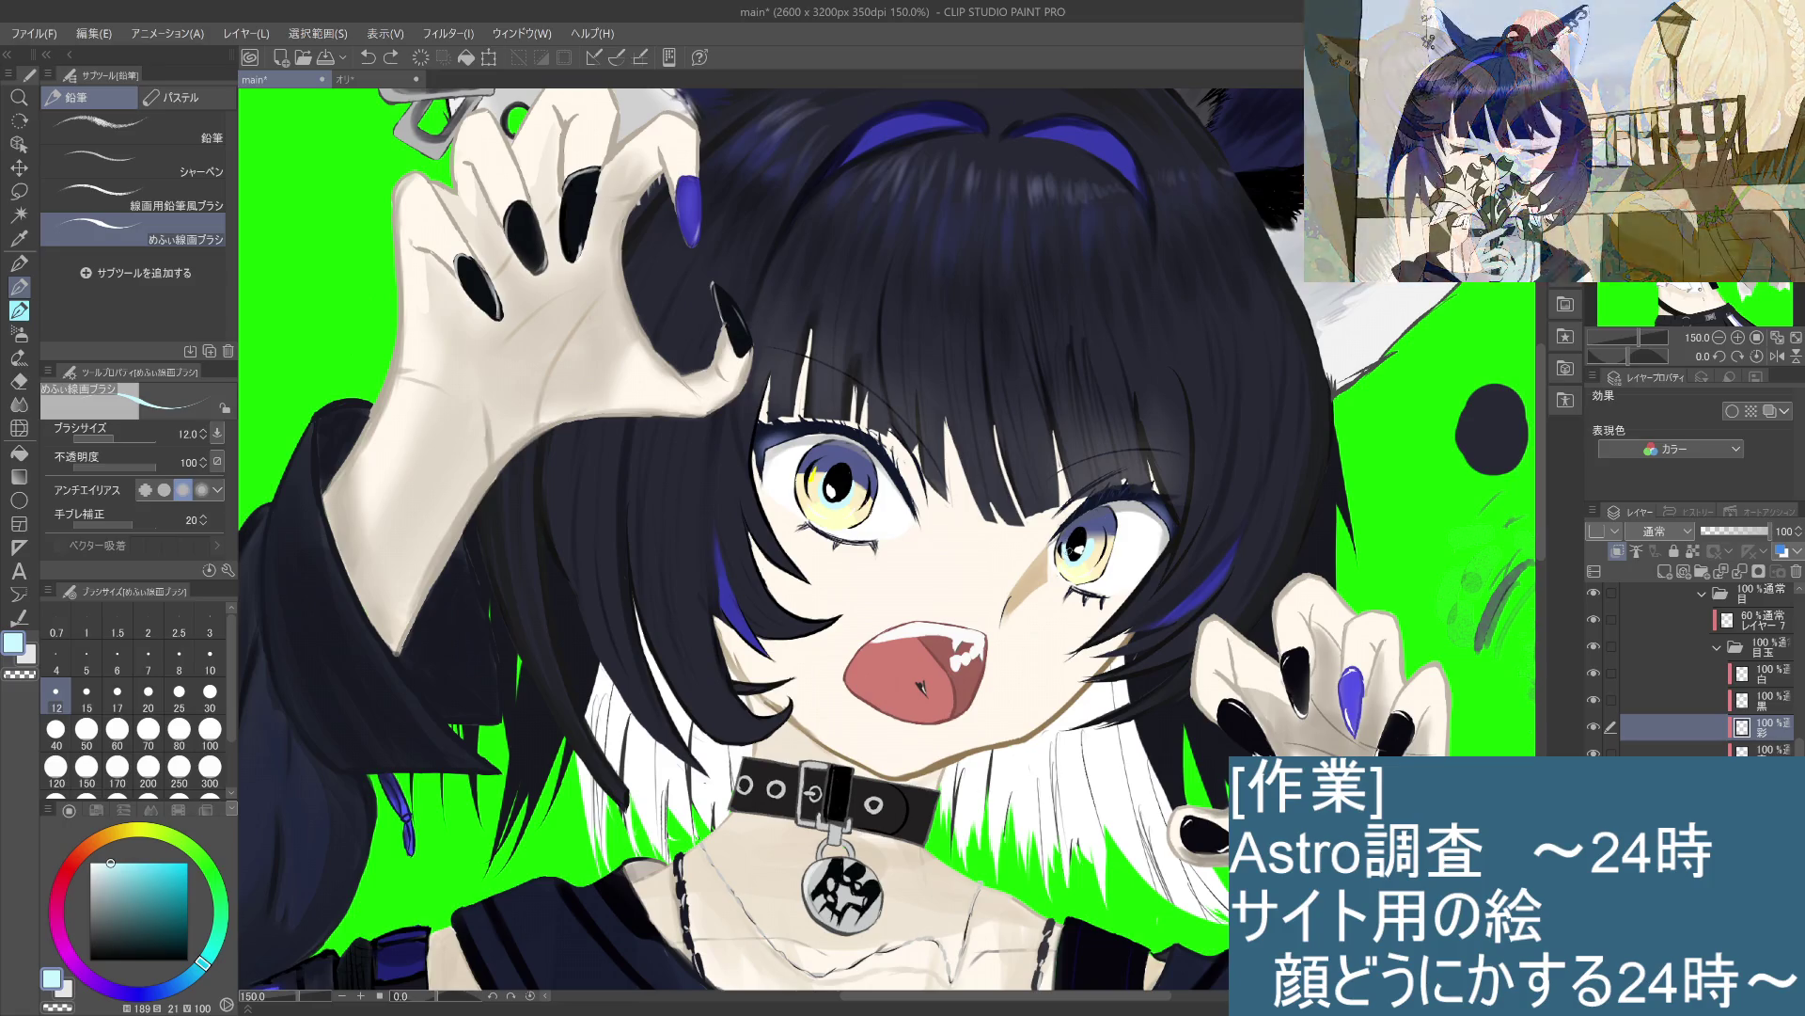
pyautogui.click(1077, 544)
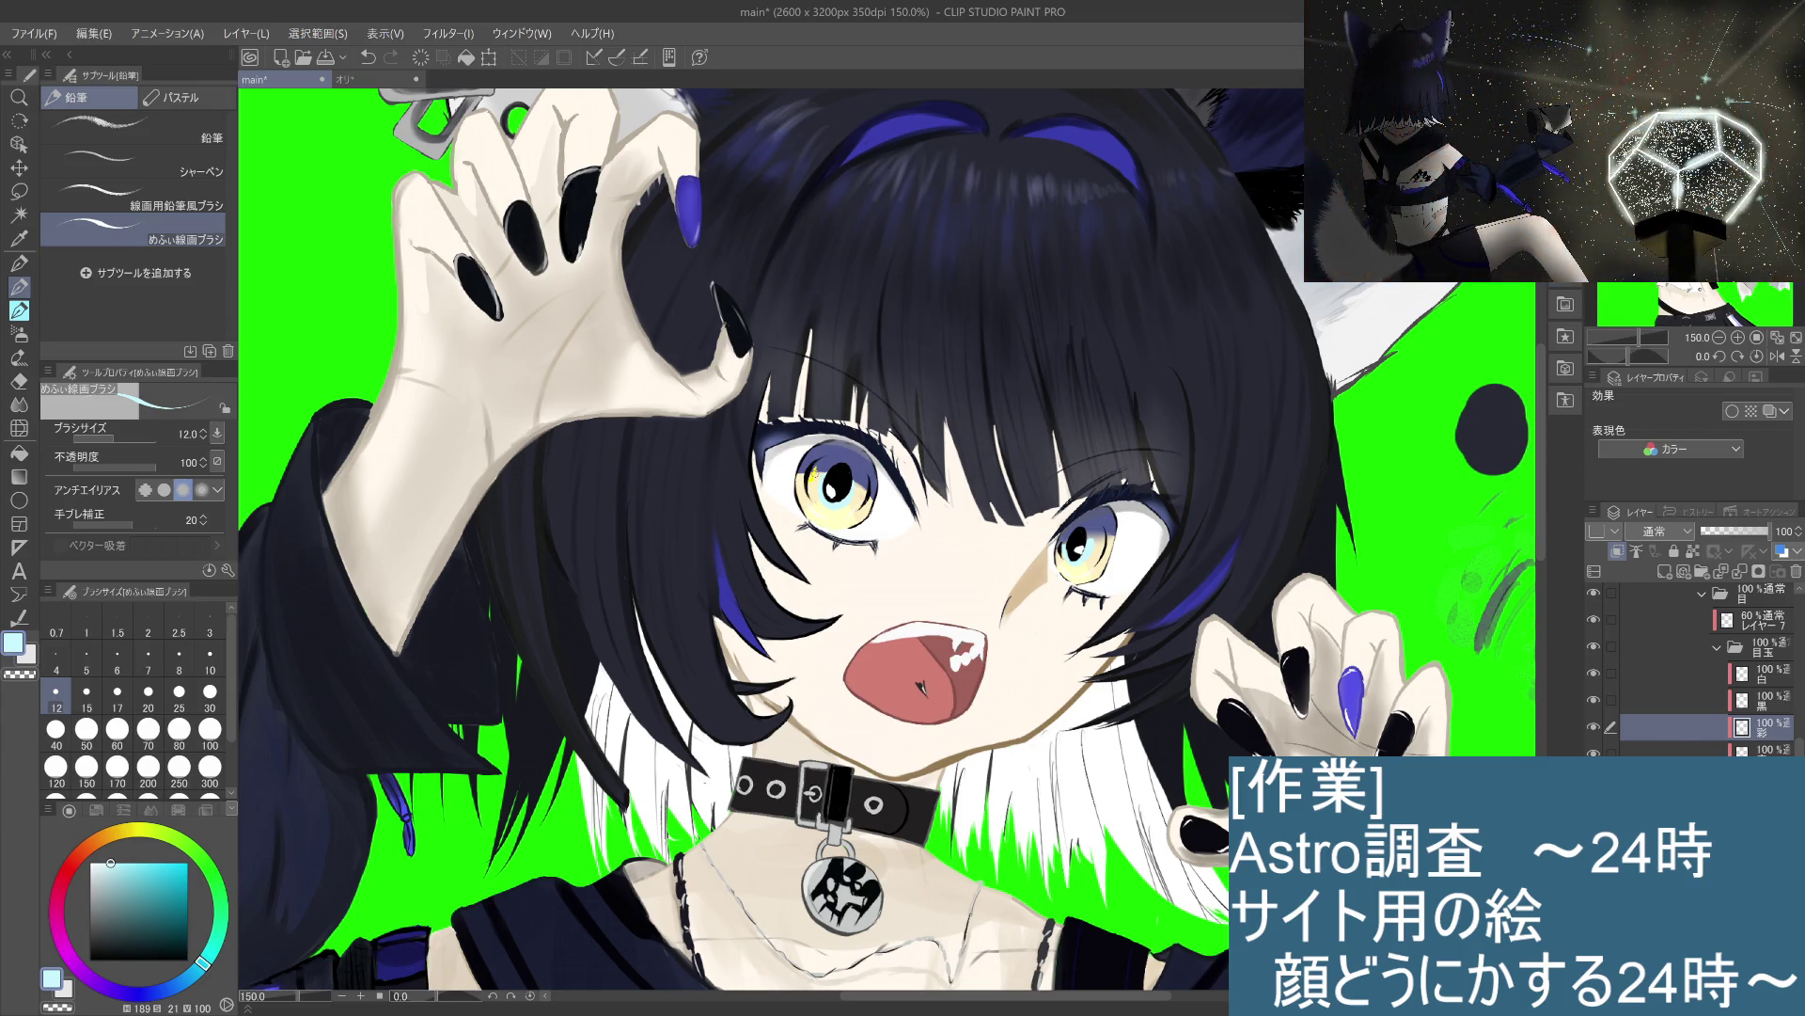
pyautogui.moveTo(807, 479); pyautogui.dragTo(811, 493)
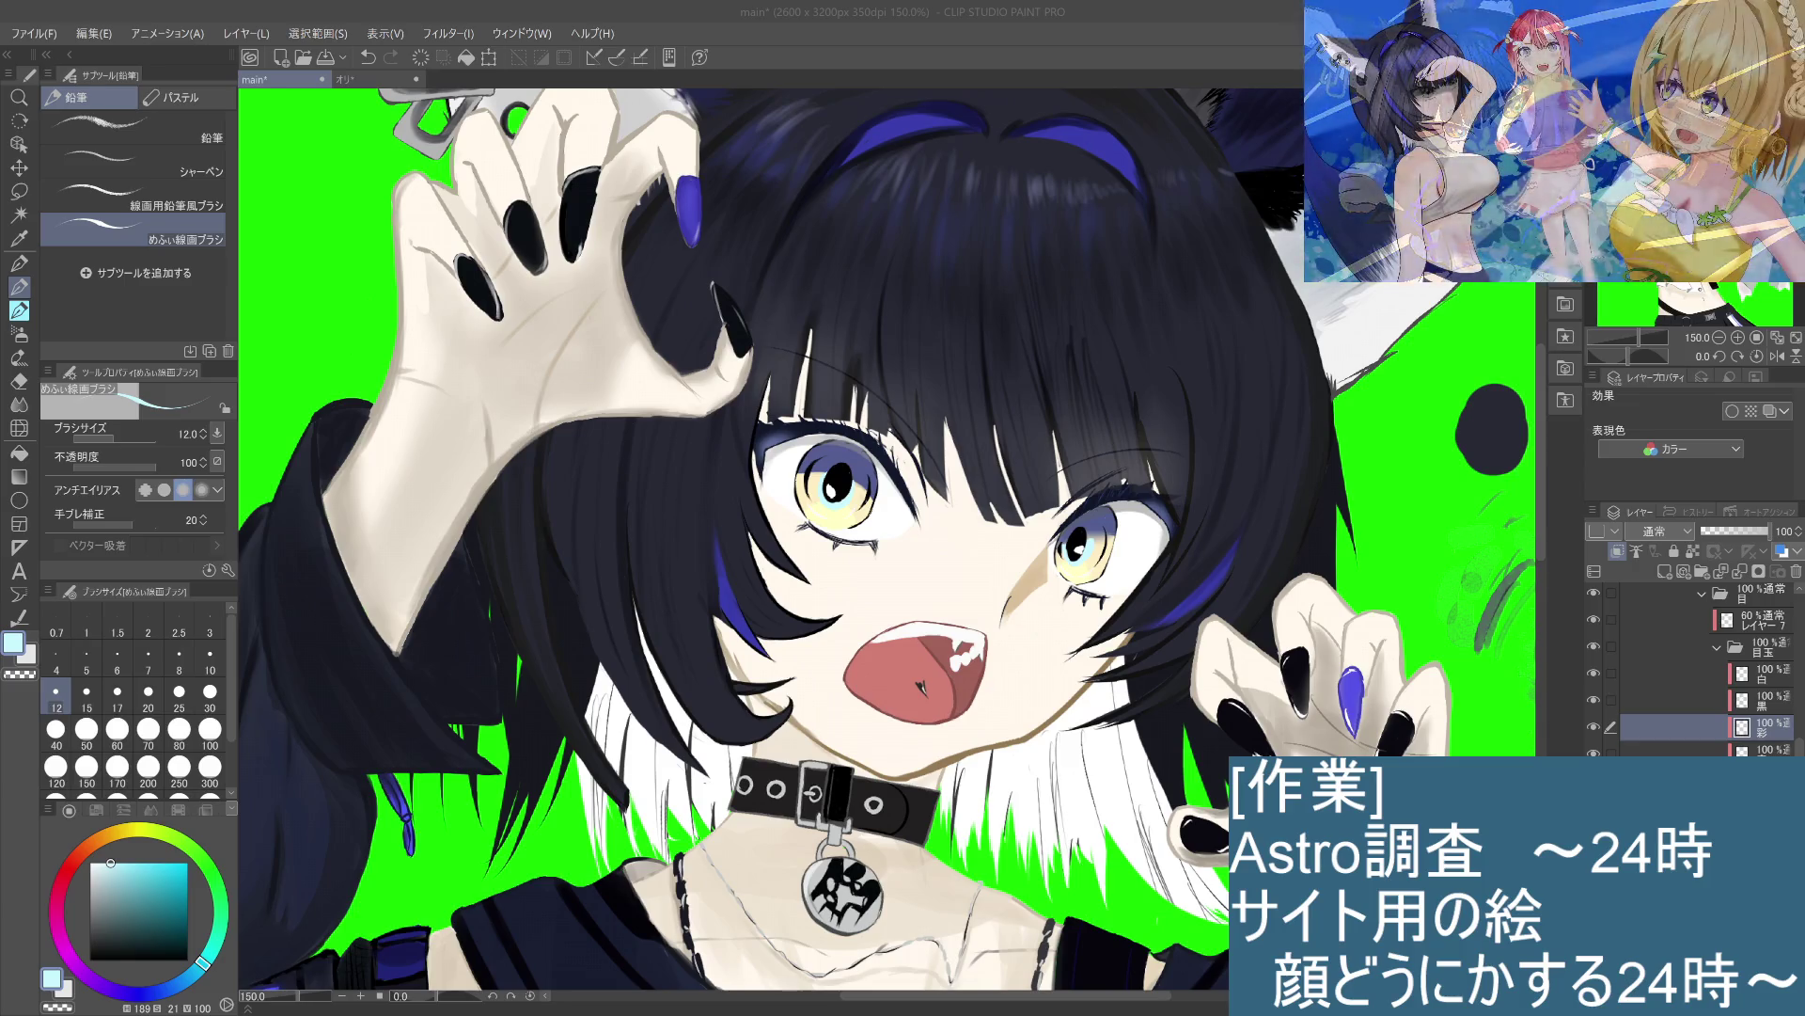
# Step: With the watercolour brush in dark grey on the 黒 layer, repaint the left pupil's highlight
pyautogui.click(19, 310)
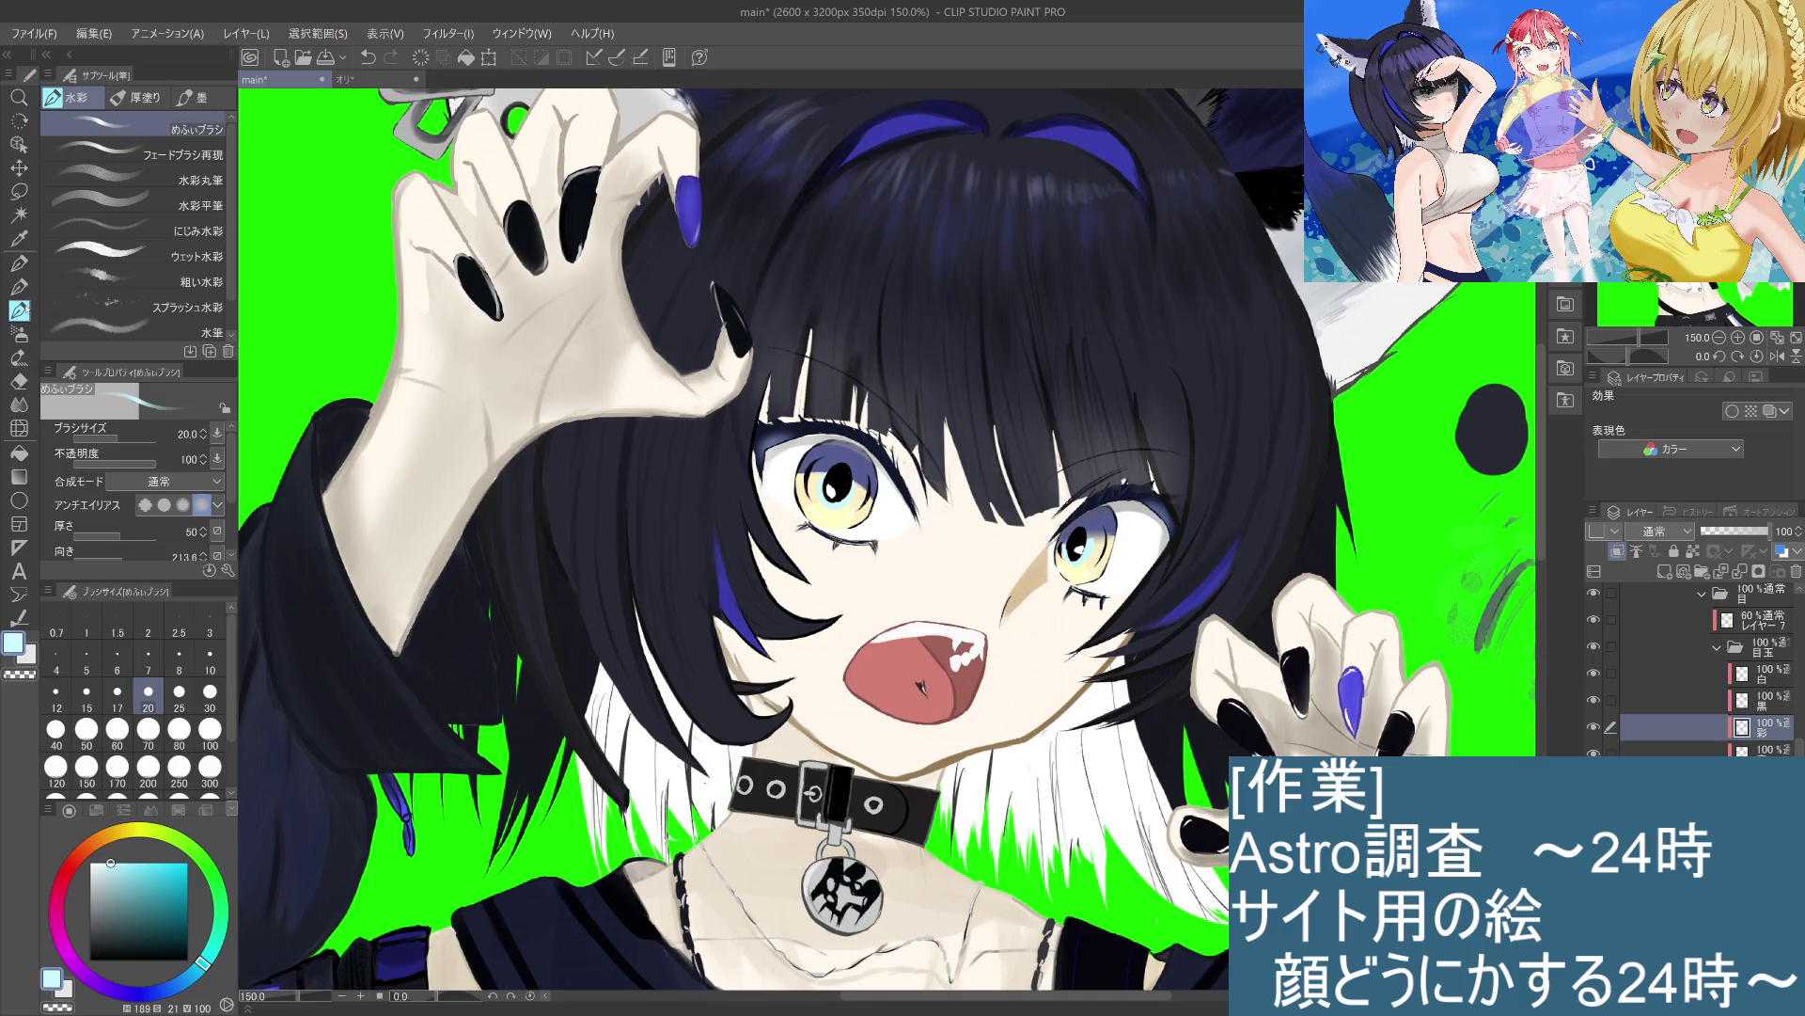
pyautogui.click(98, 914)
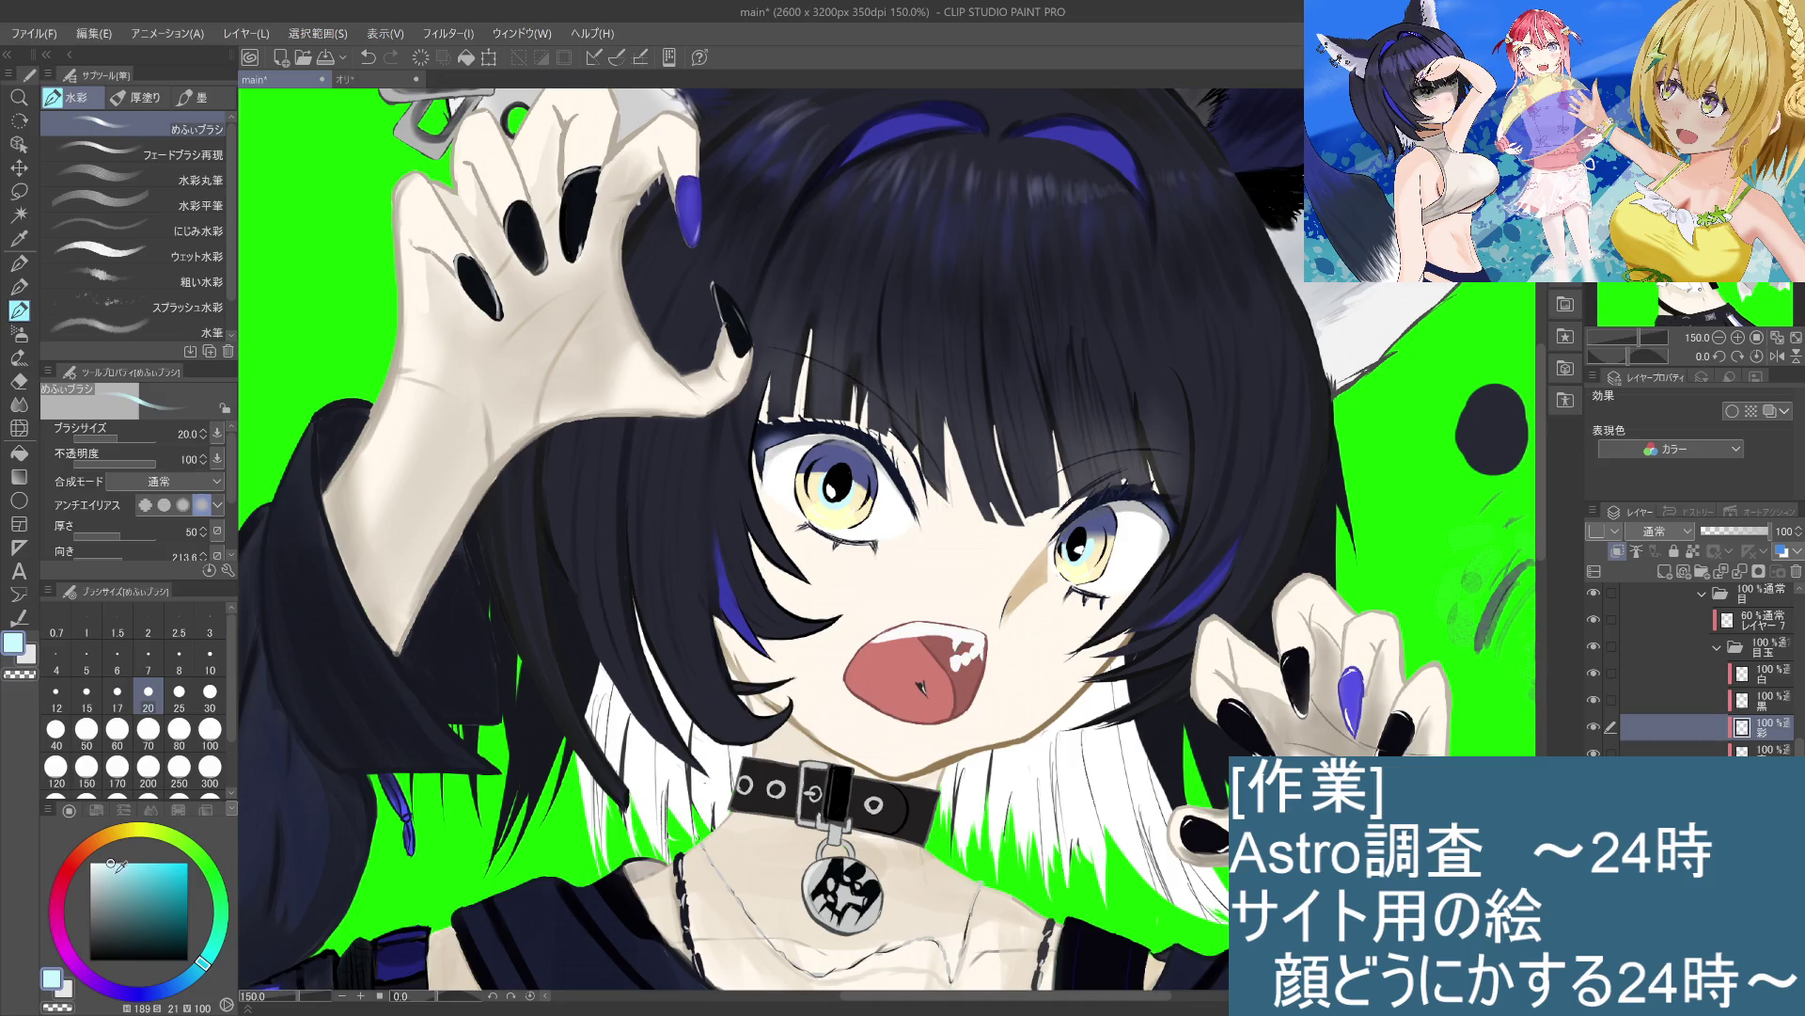
pyautogui.click(90, 935)
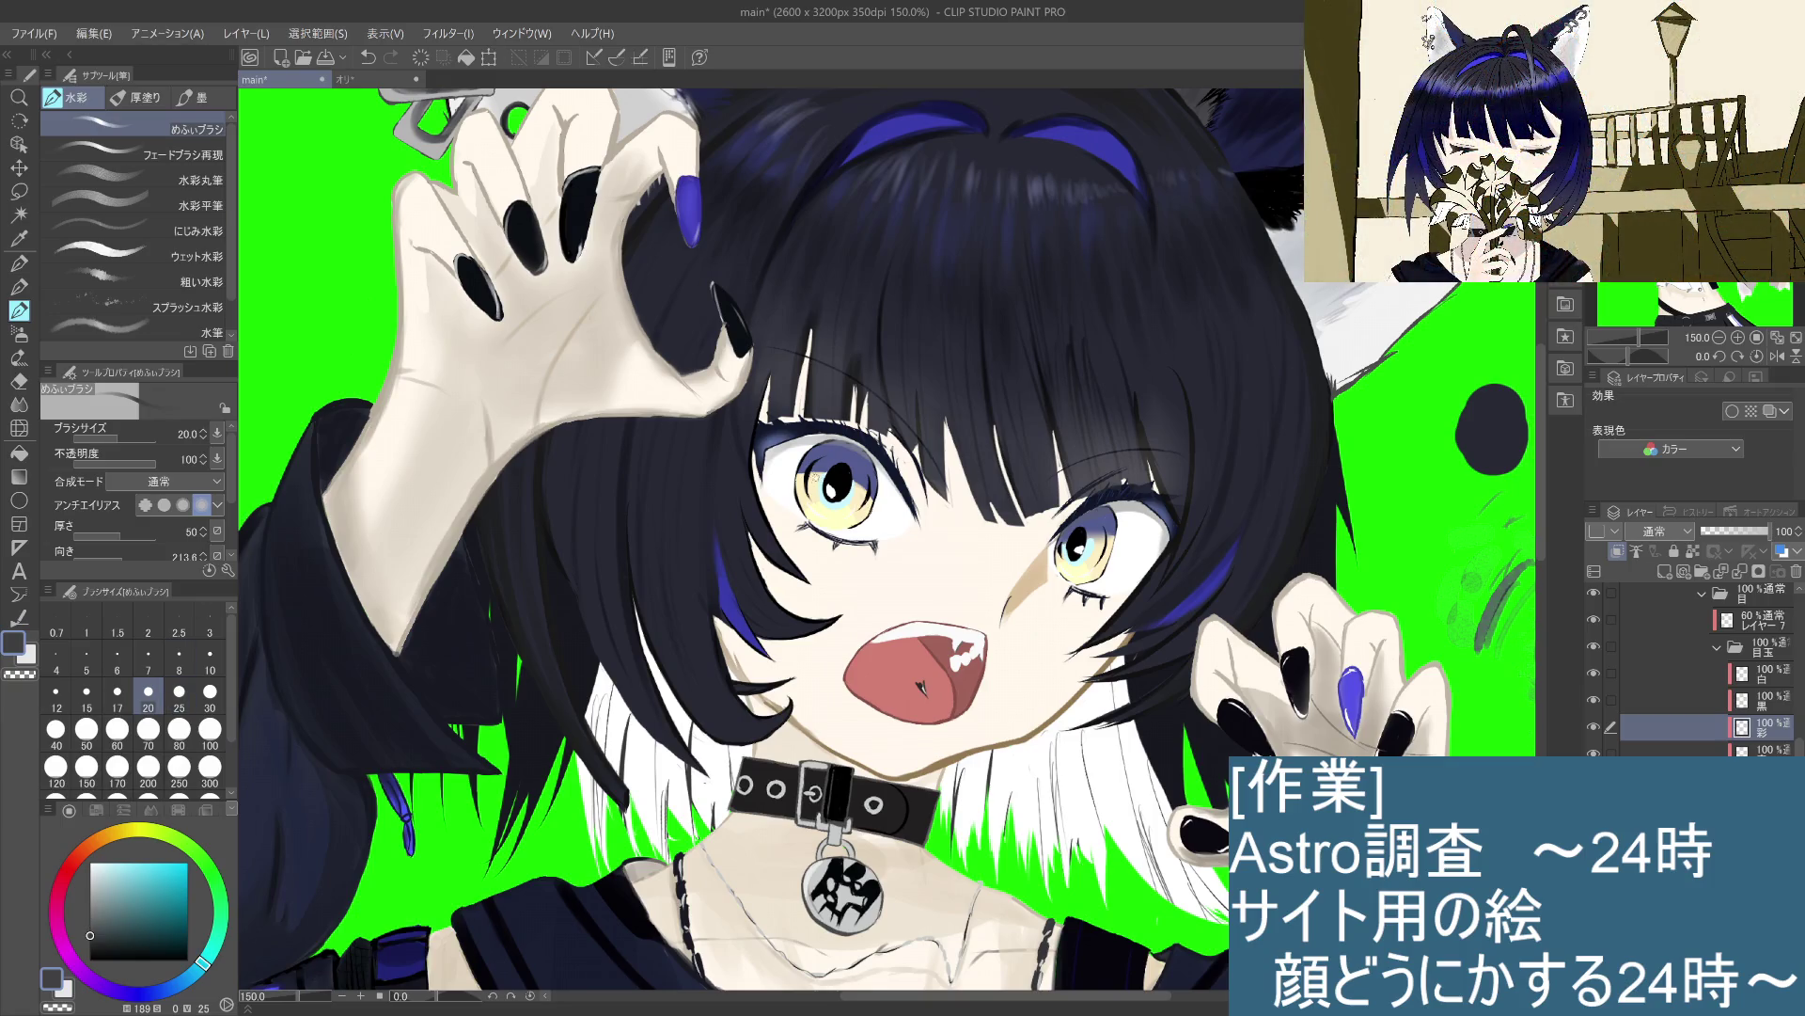
pyautogui.hotkey('ctrl', 'z')
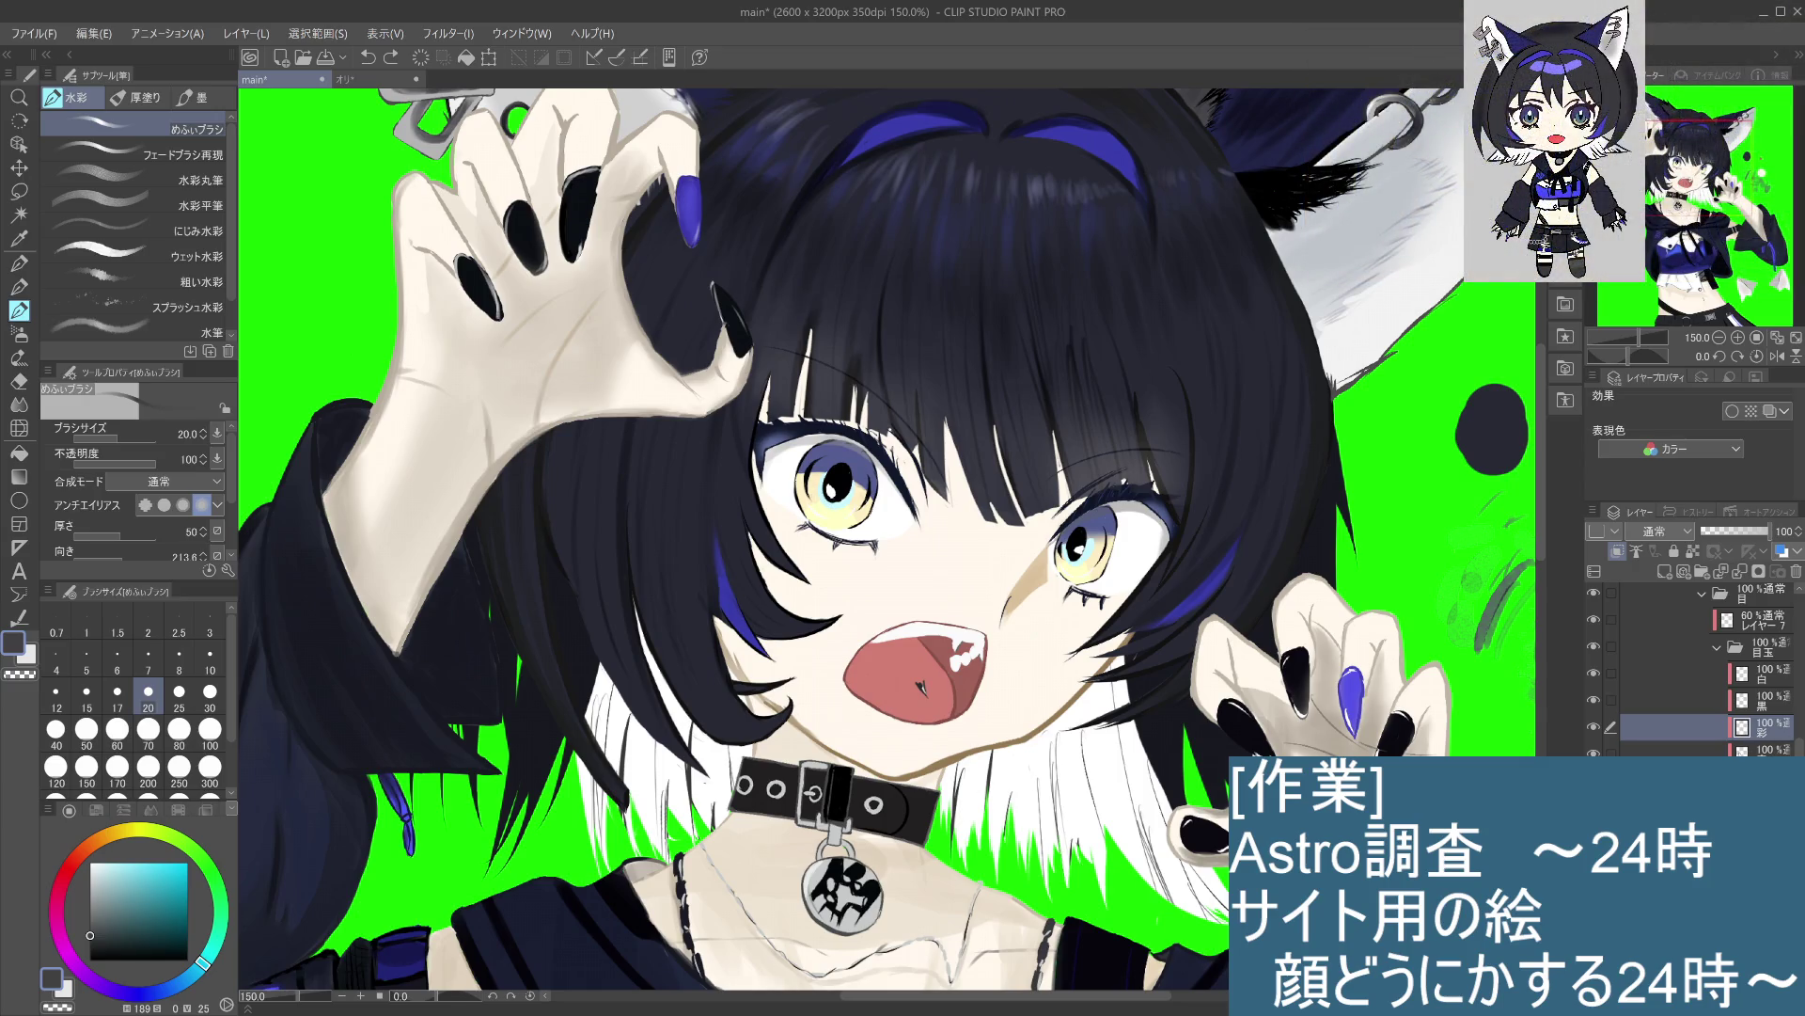
pyautogui.click(1768, 709)
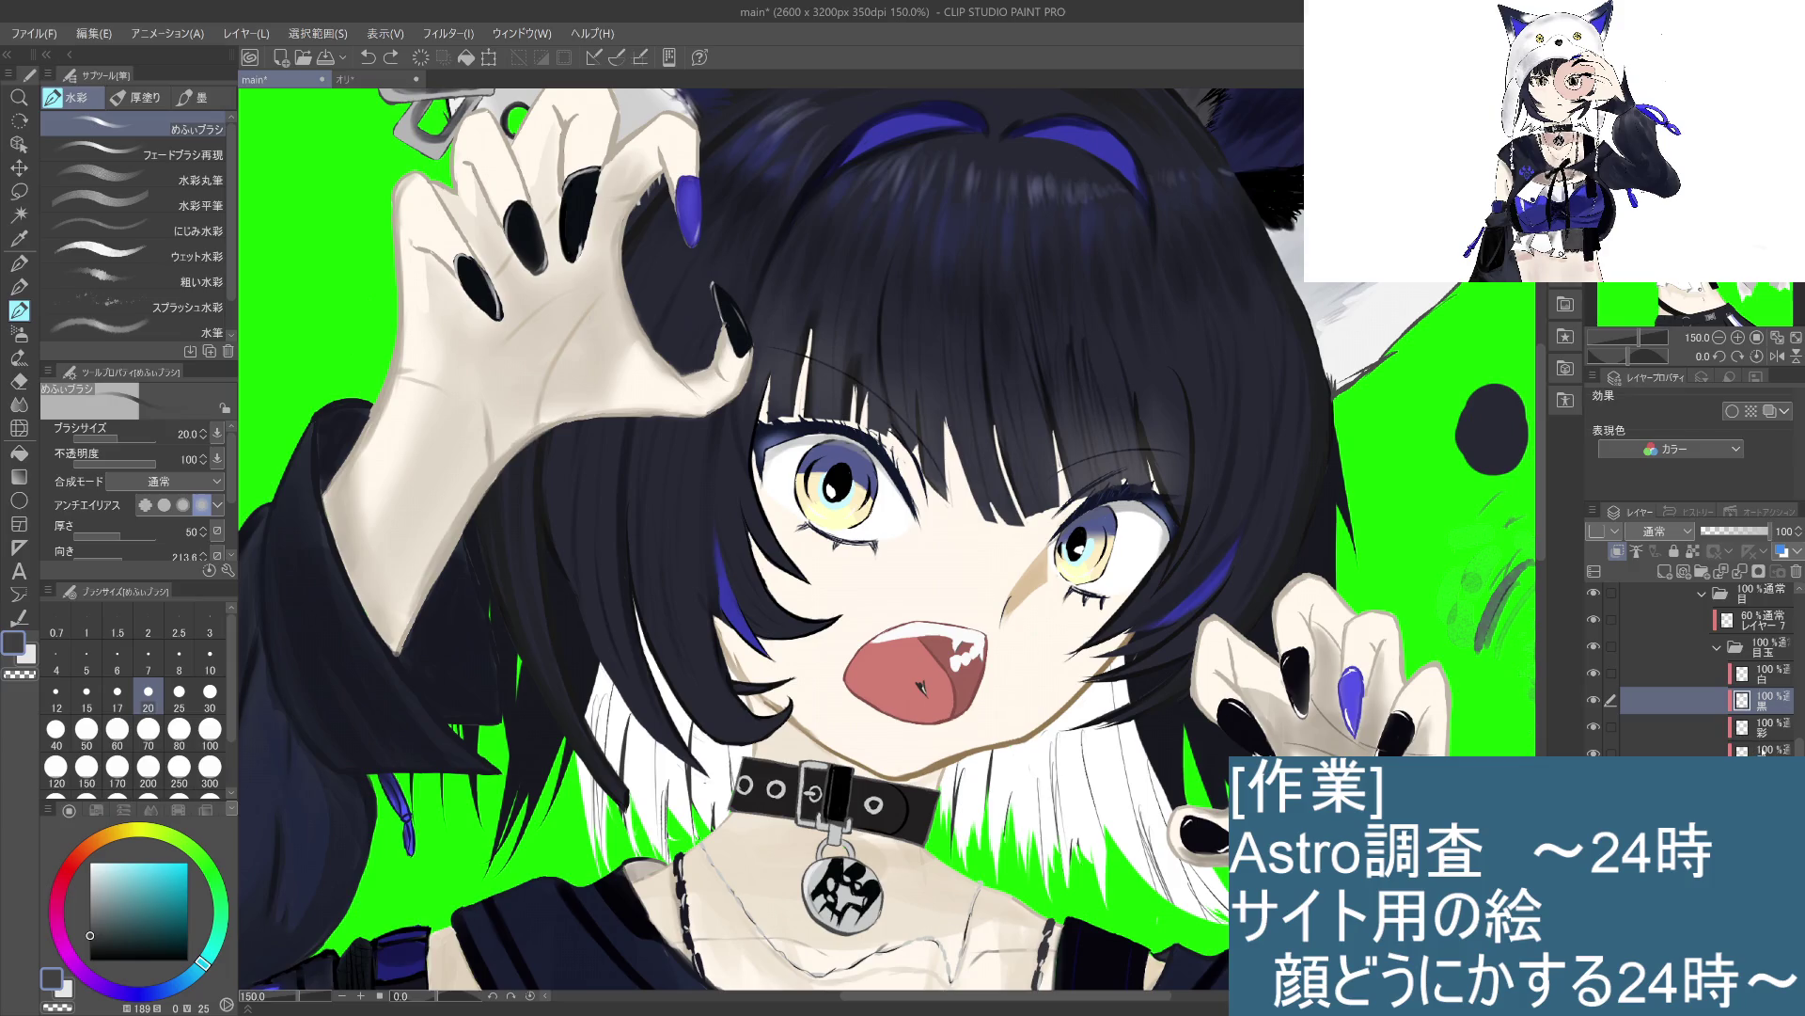
pyautogui.moveTo(818, 506); pyautogui.dragTo(851, 488)
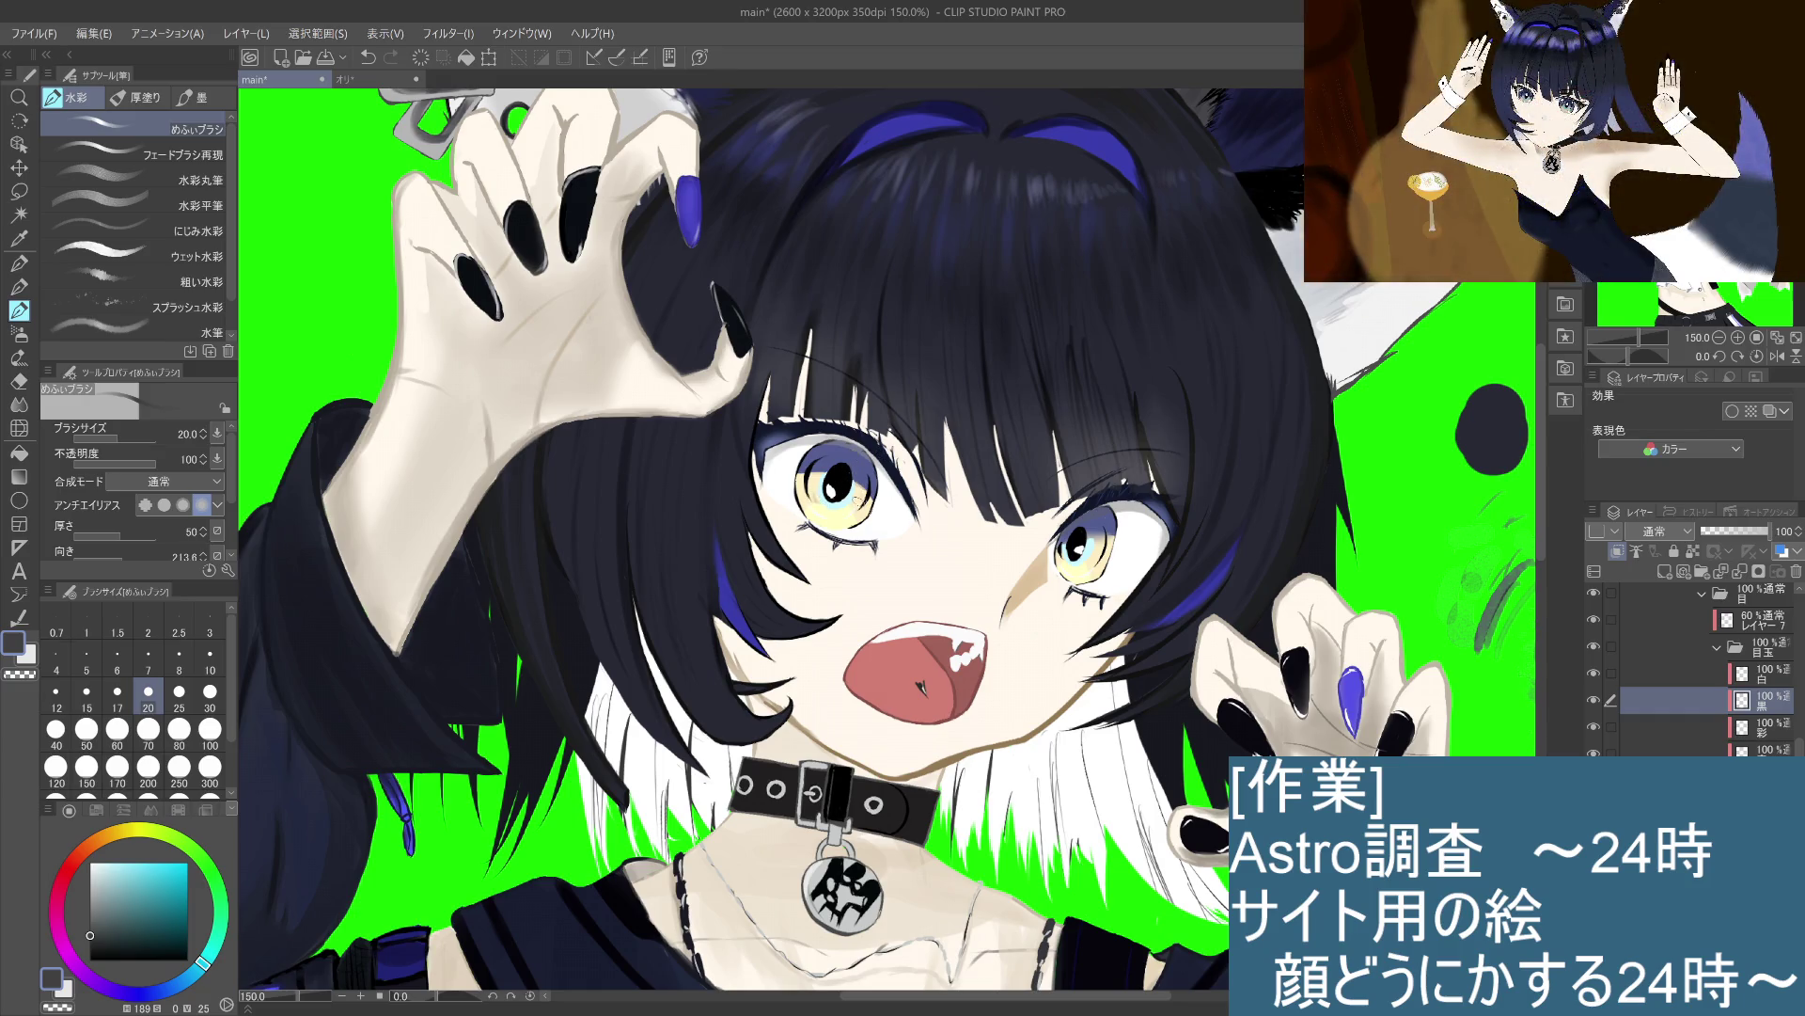
pyautogui.hotkey('ctrl', 'z')
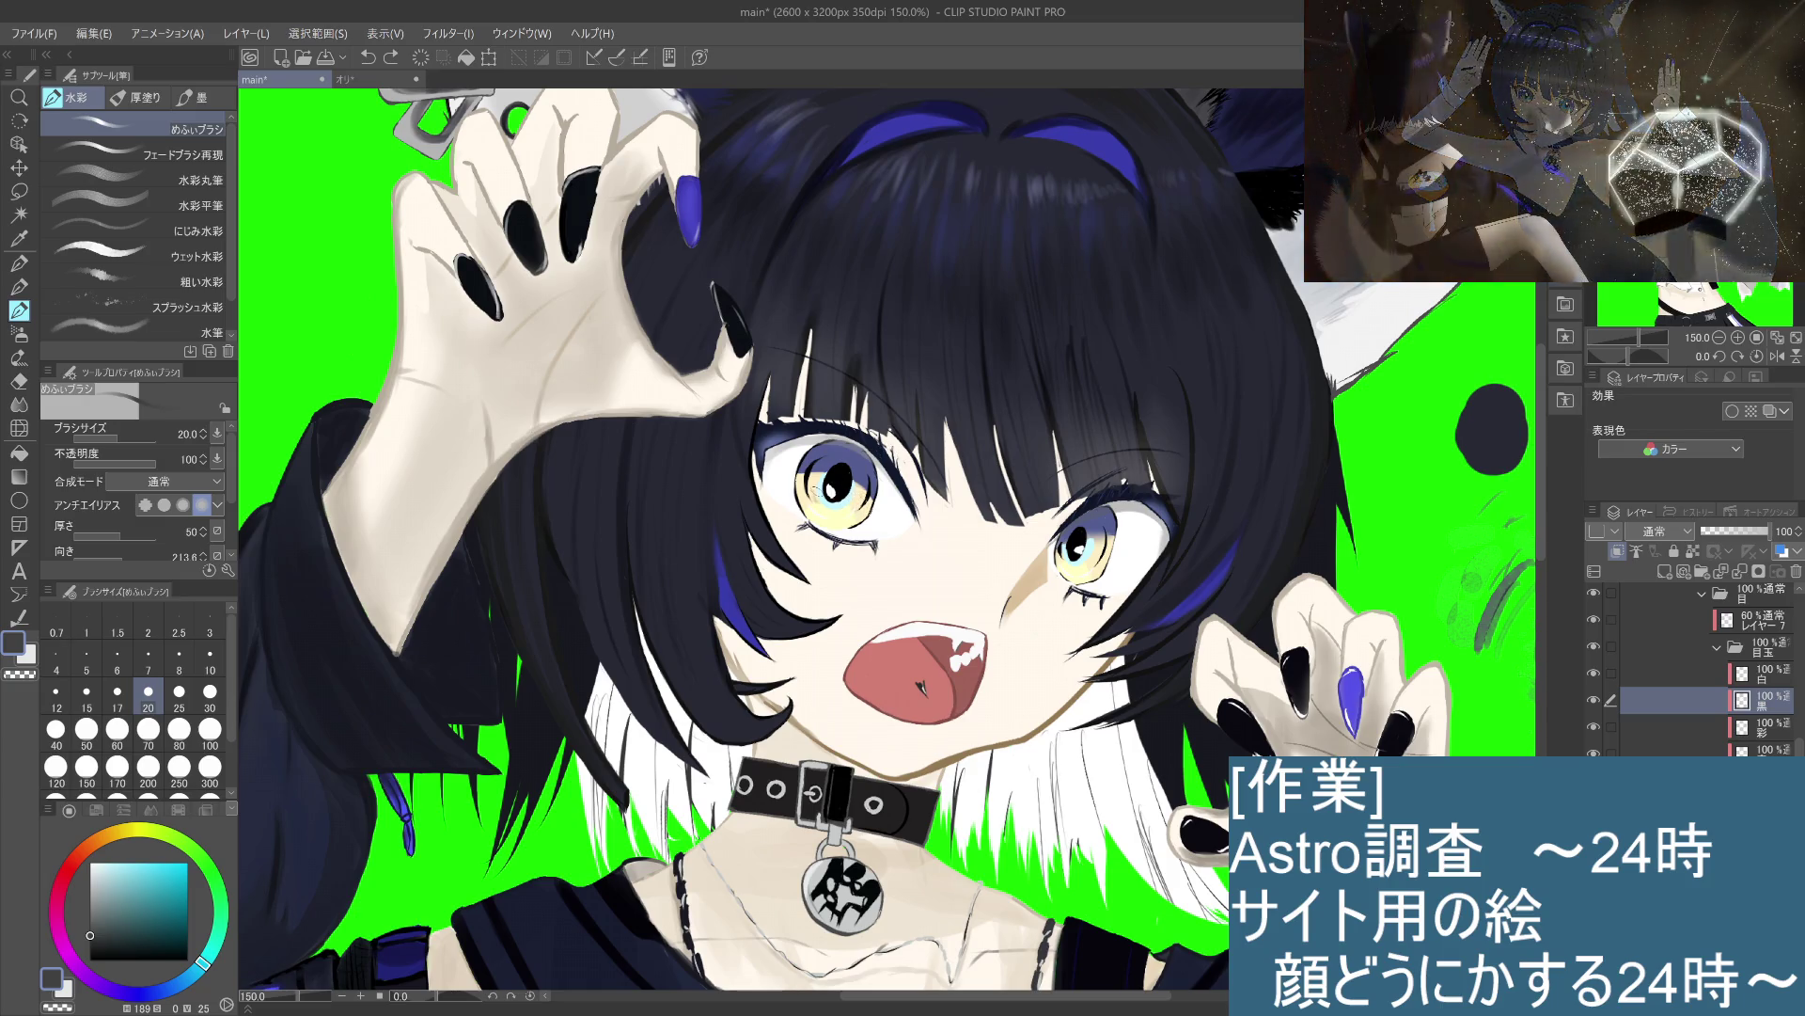
pyautogui.moveTo(812, 495); pyautogui.dragTo(825, 495)
pyautogui.hotkey('ctrl', 'z')
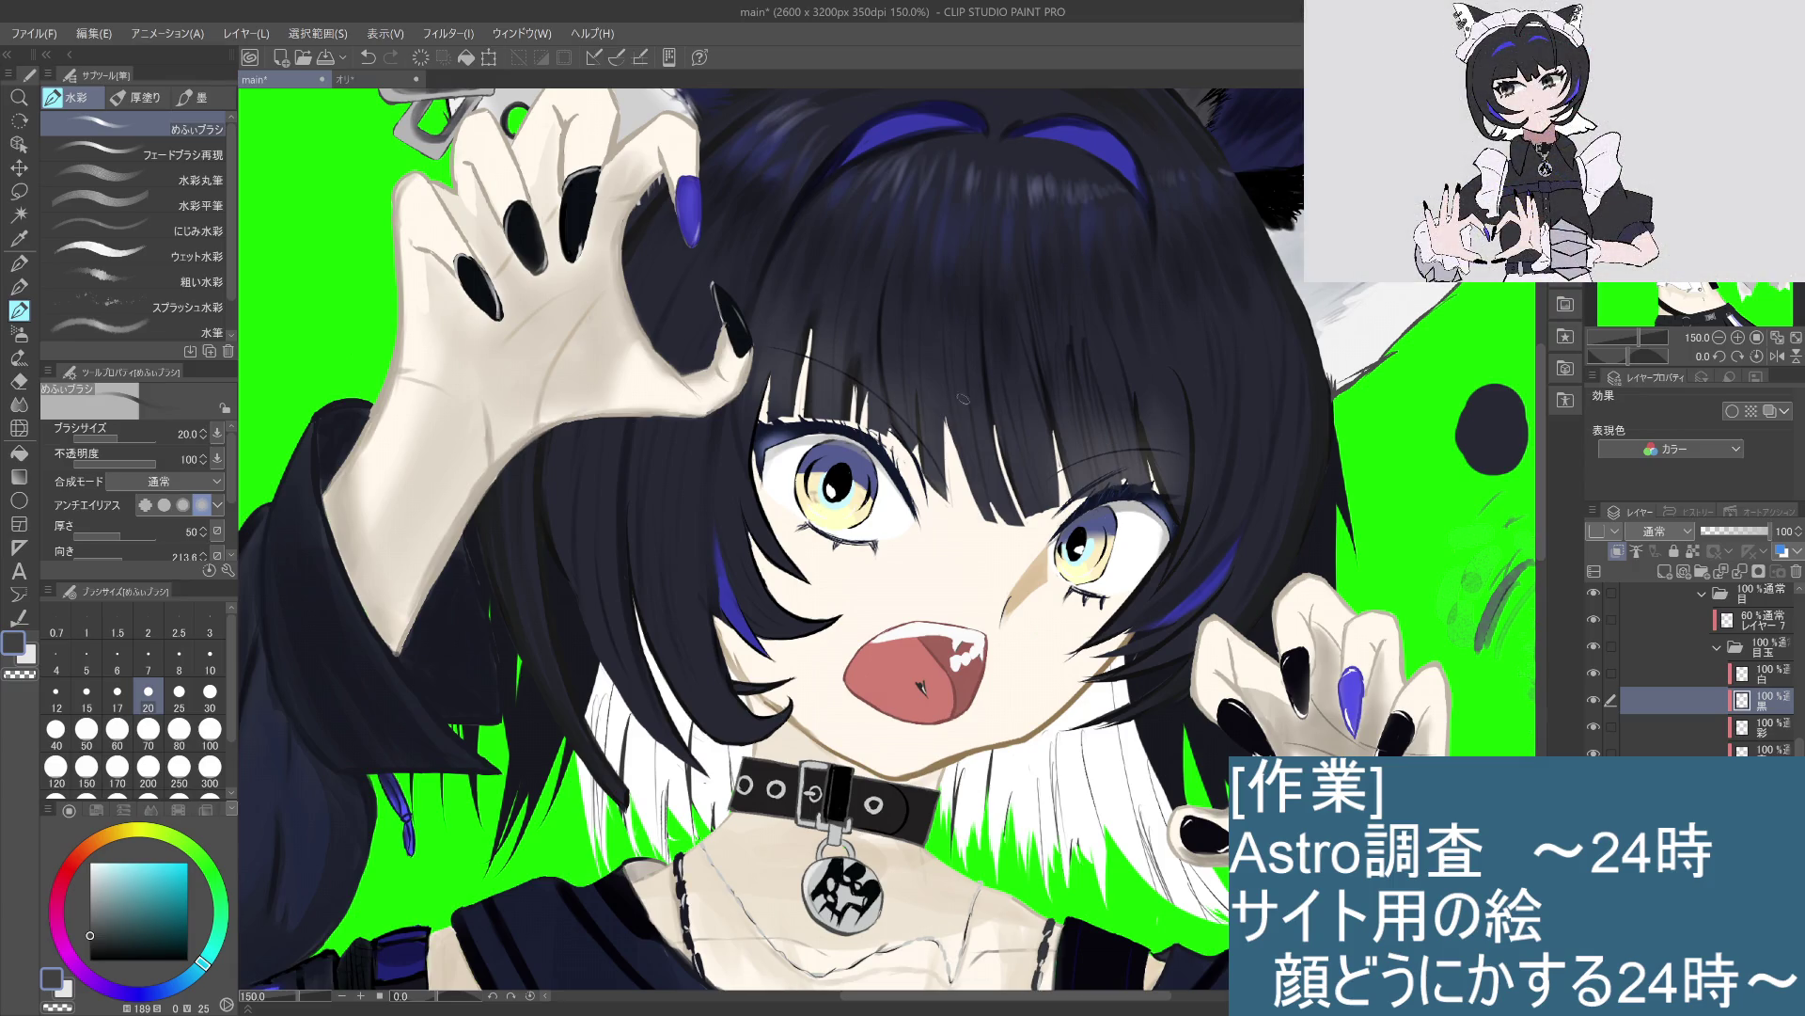
pyautogui.moveTo(959, 422); pyautogui.dragTo(940, 450)
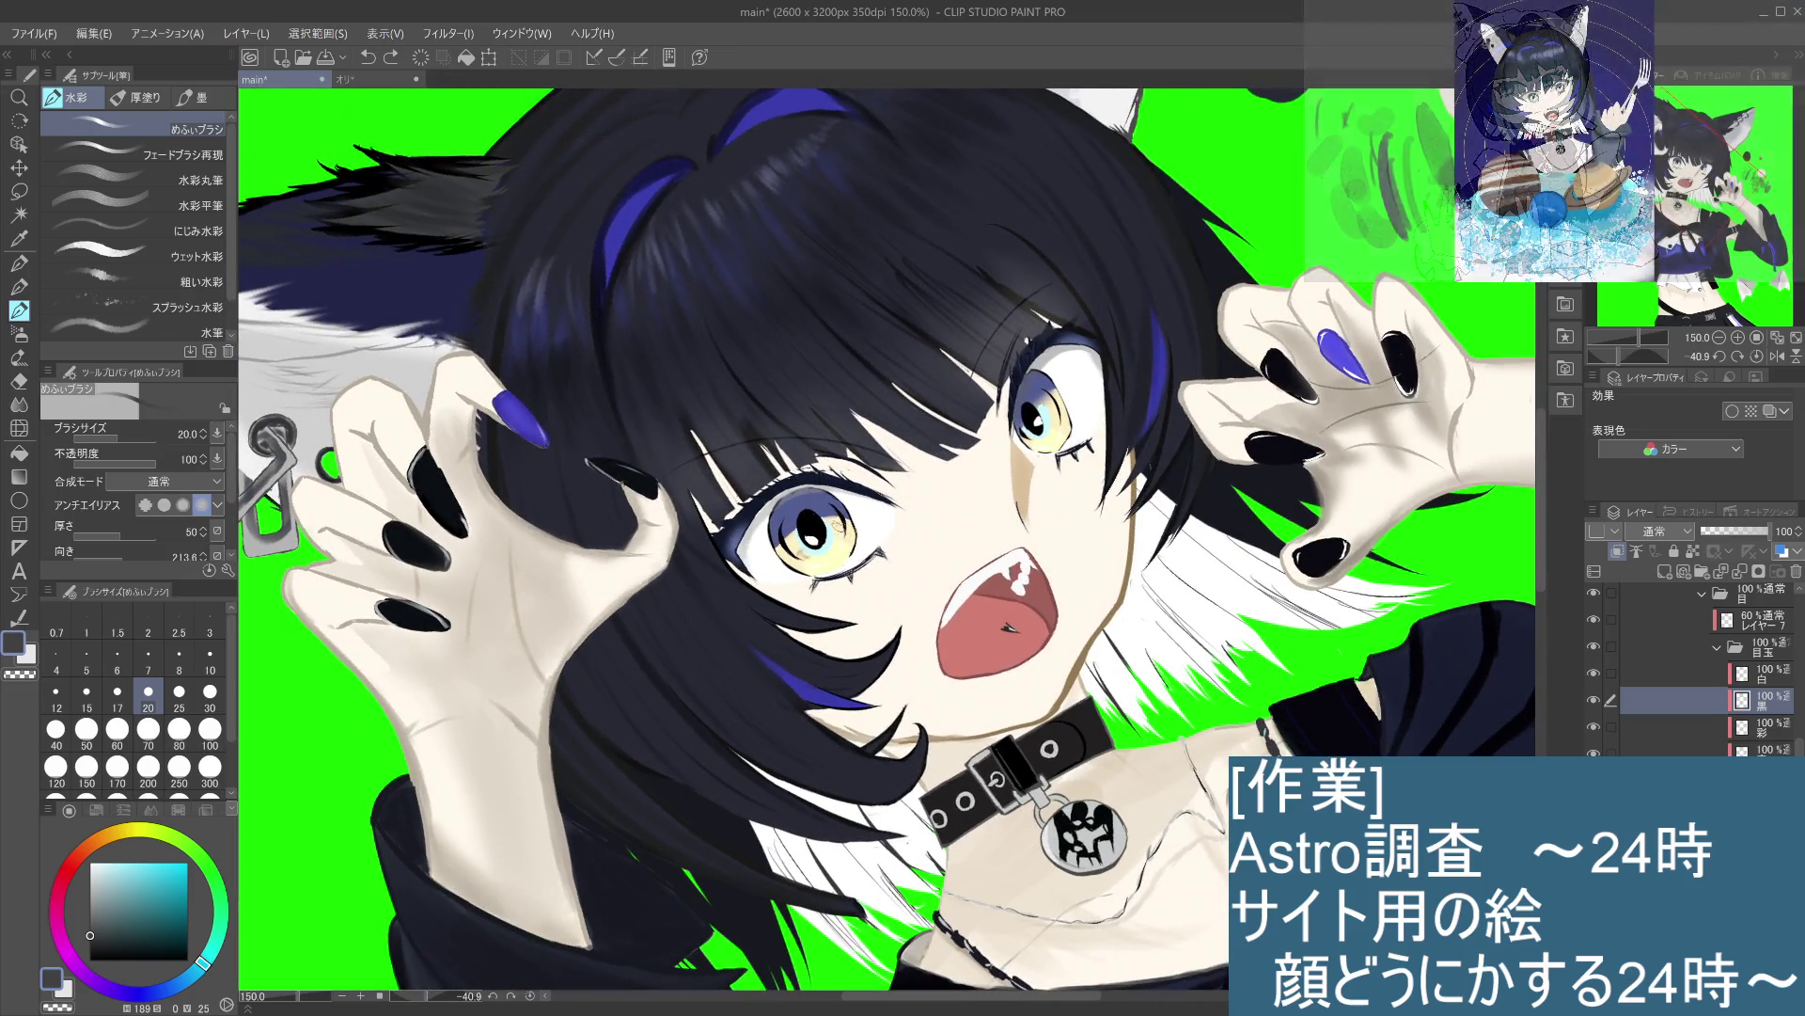
# Step: Undo a trial grey dab on the left iris and repaint the right eye's iris highlight
pyautogui.moveTo(832, 528); pyautogui.dragTo(842, 547)
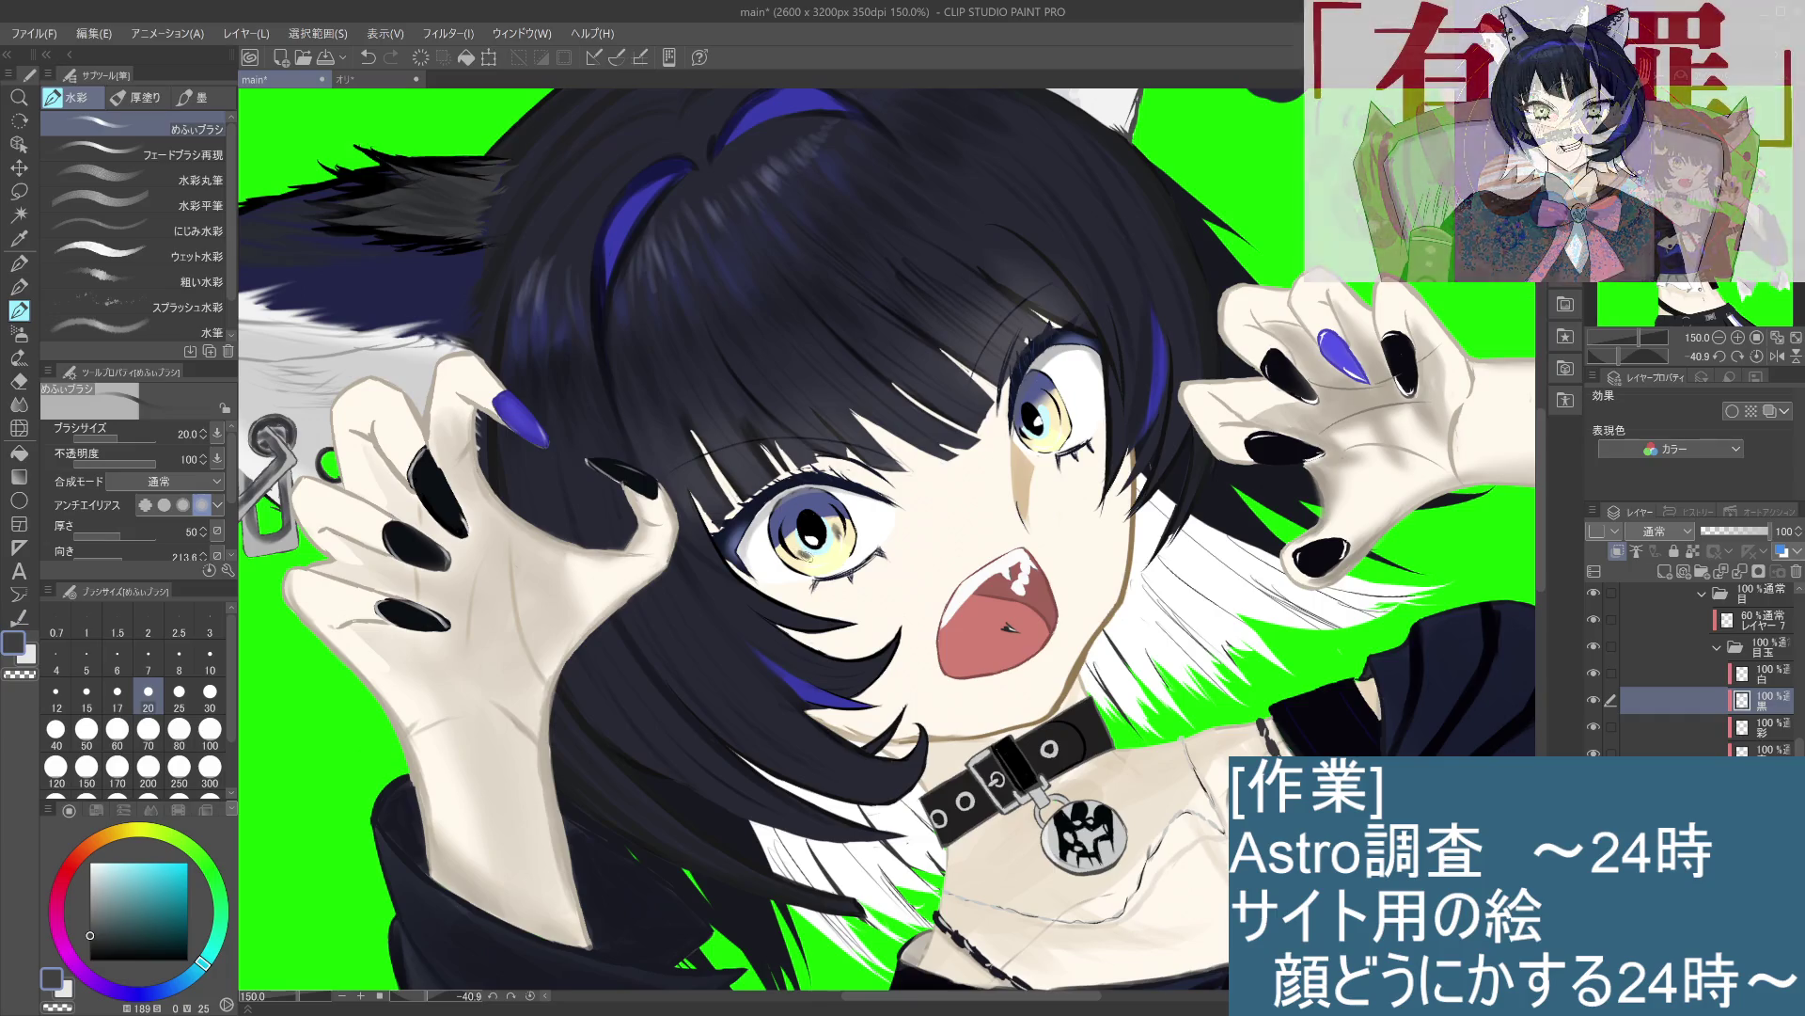
pyautogui.scroll(1, 1099, 421)
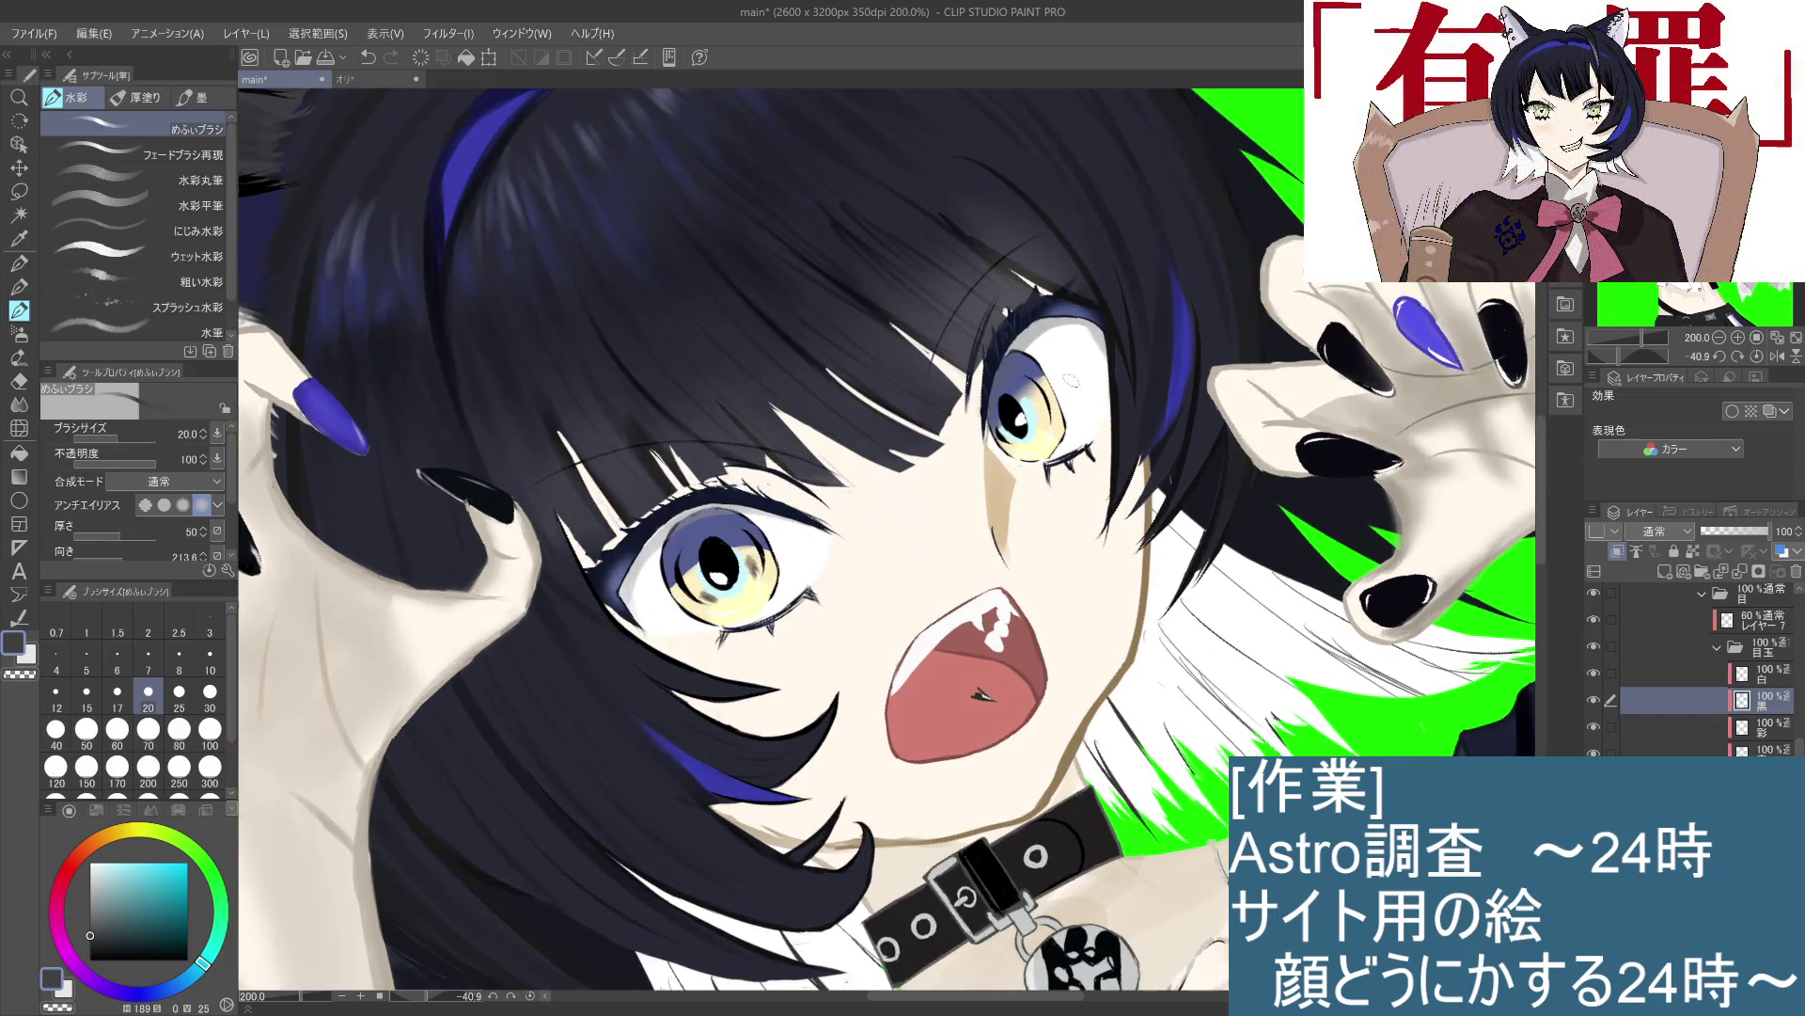
pyautogui.hotkey('ctrl', 'z')
pyautogui.moveTo(1041, 412); pyautogui.dragTo(1044, 428)
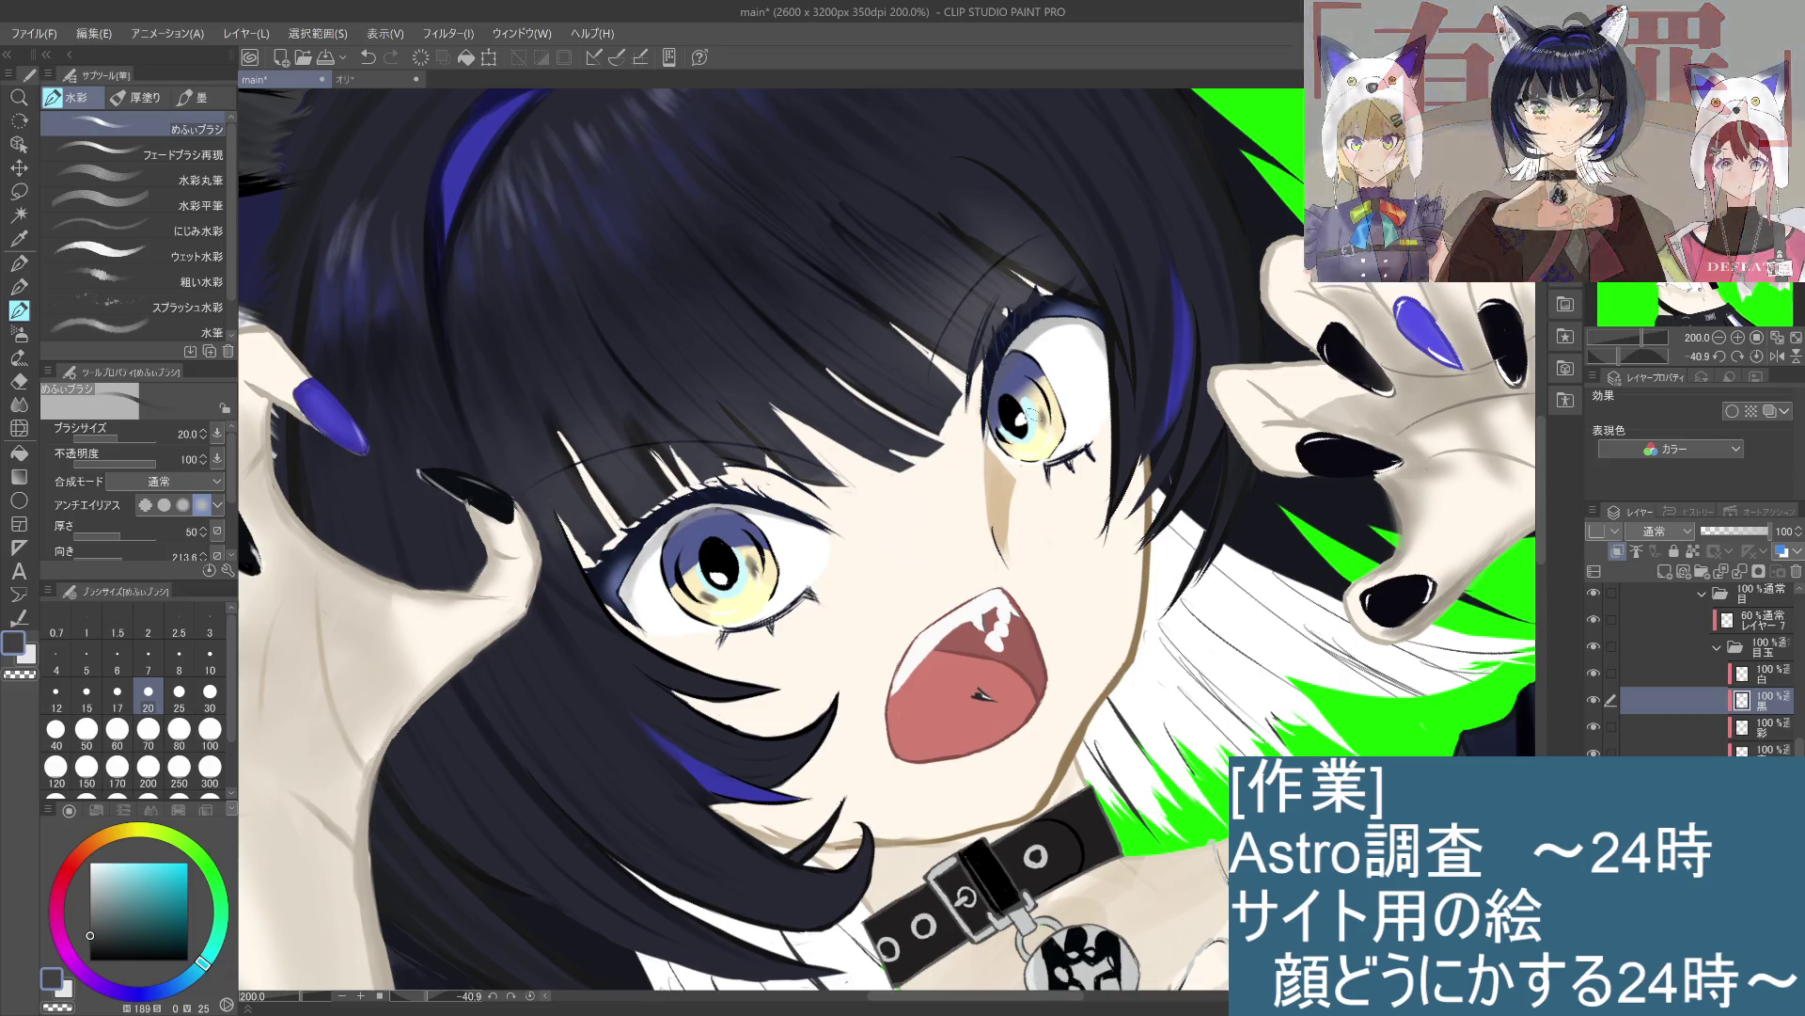
# Step: Try light-blue strokes on the left iris, undo the unwanted ones, and rotate the canvas view
pyautogui.moveTo(723, 598); pyautogui.dragTo(734, 589)
pyautogui.hotkey('ctrl', 'z')
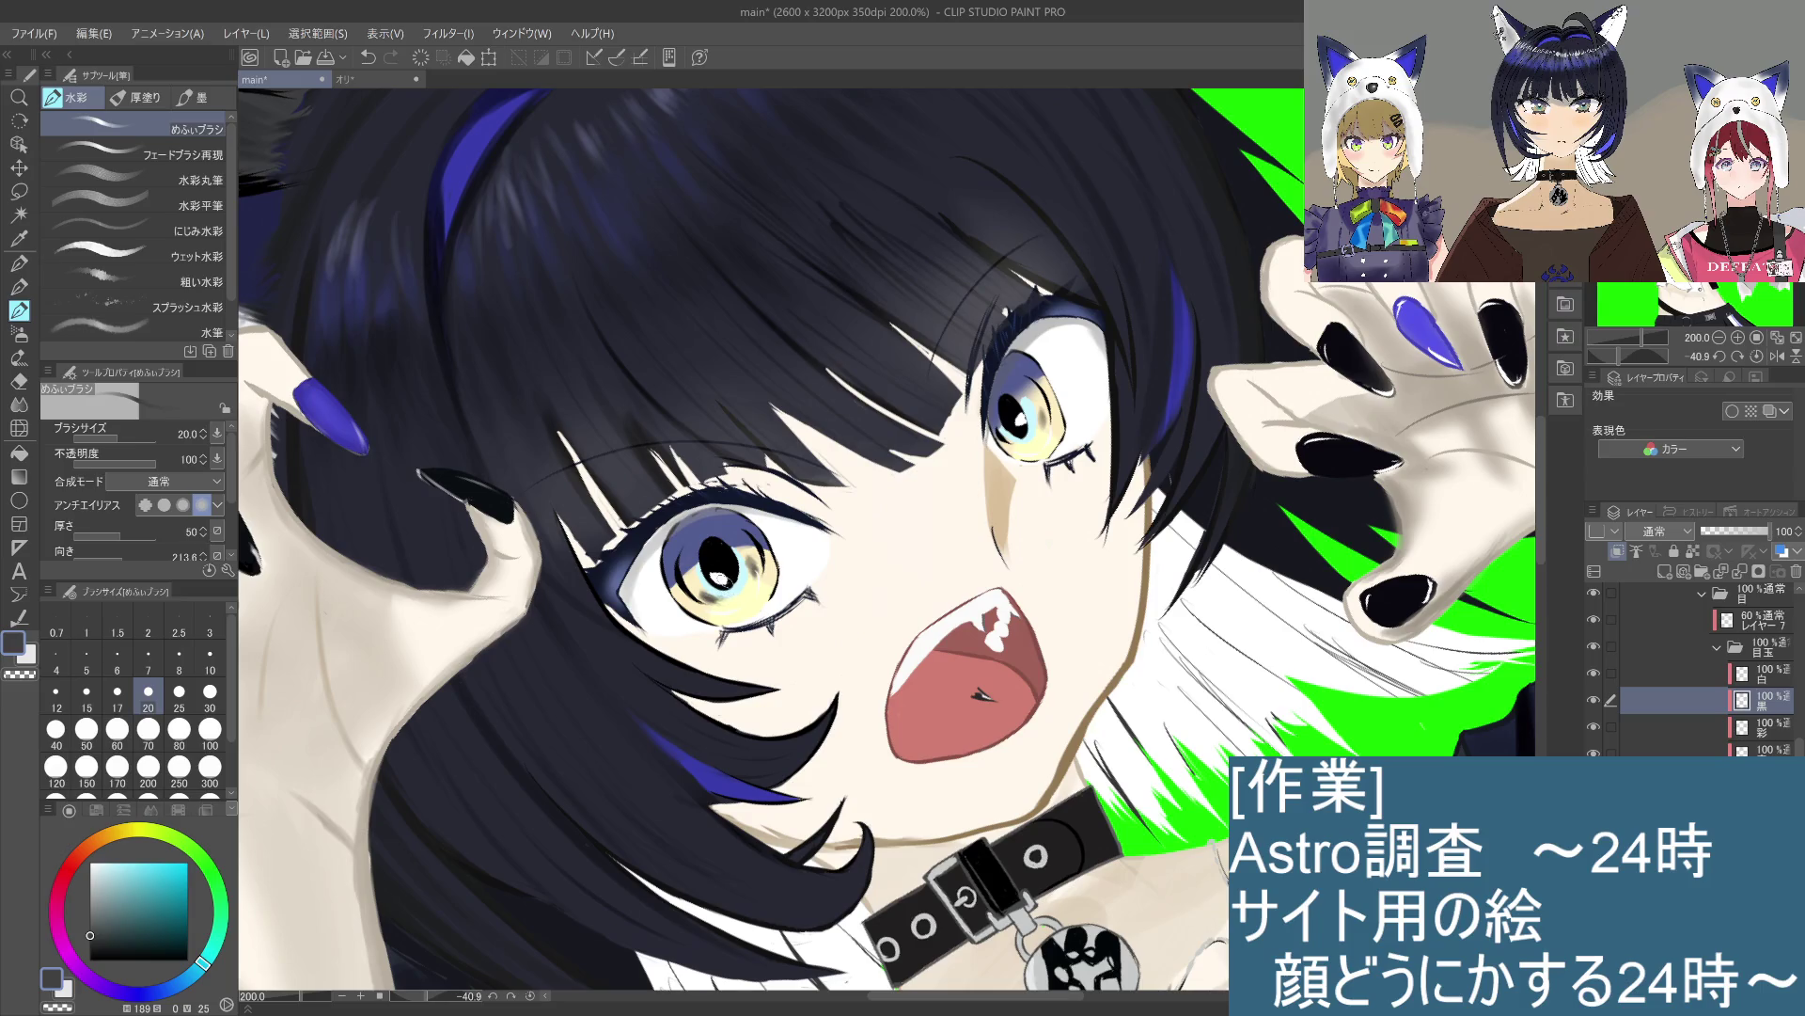
pyautogui.hotkey('ctrl', 'z')
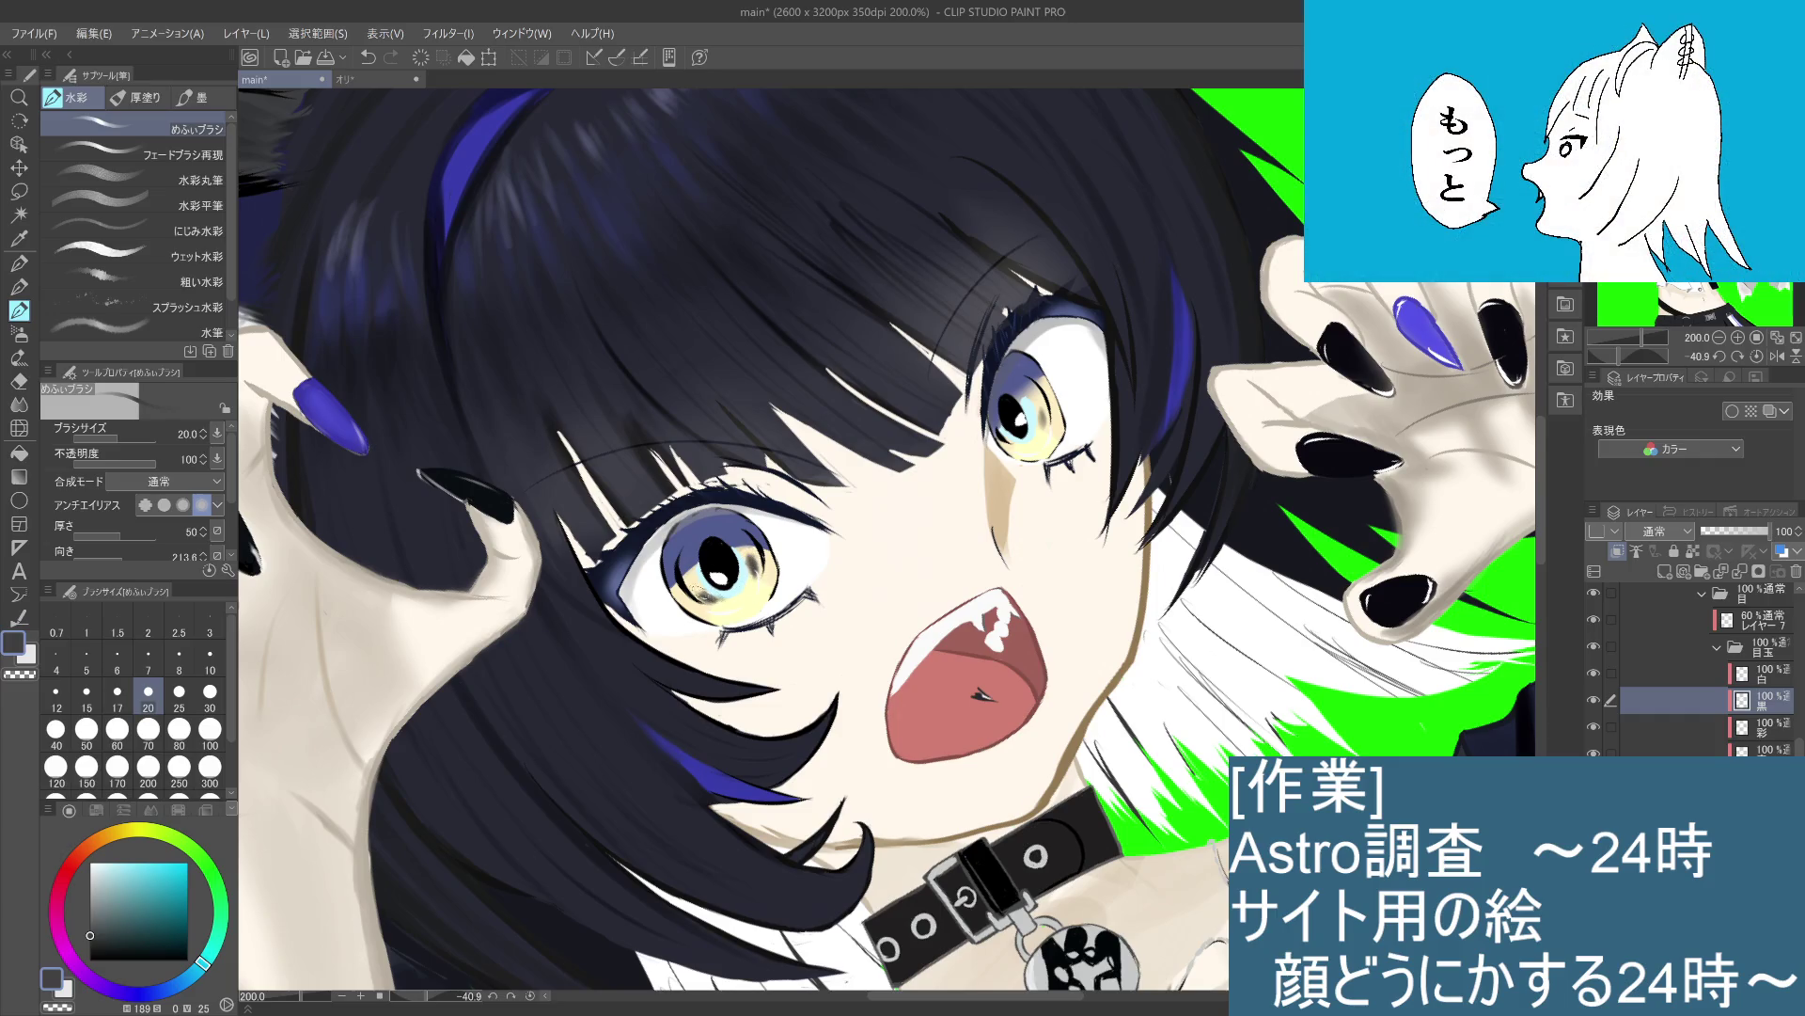
pyautogui.moveTo(734, 575)
pyautogui.mouseDown()
pyautogui.moveTo(715, 526)
pyautogui.moveTo(1035, 659)
pyautogui.moveTo(847, 395)
pyautogui.mouseUp()
pyautogui.moveTo(1026, 558)
pyautogui.mouseDown()
pyautogui.moveTo(999, 508)
pyautogui.moveTo(872, 514)
pyautogui.mouseUp()
pyautogui.hotkey('ctrl', 'z')
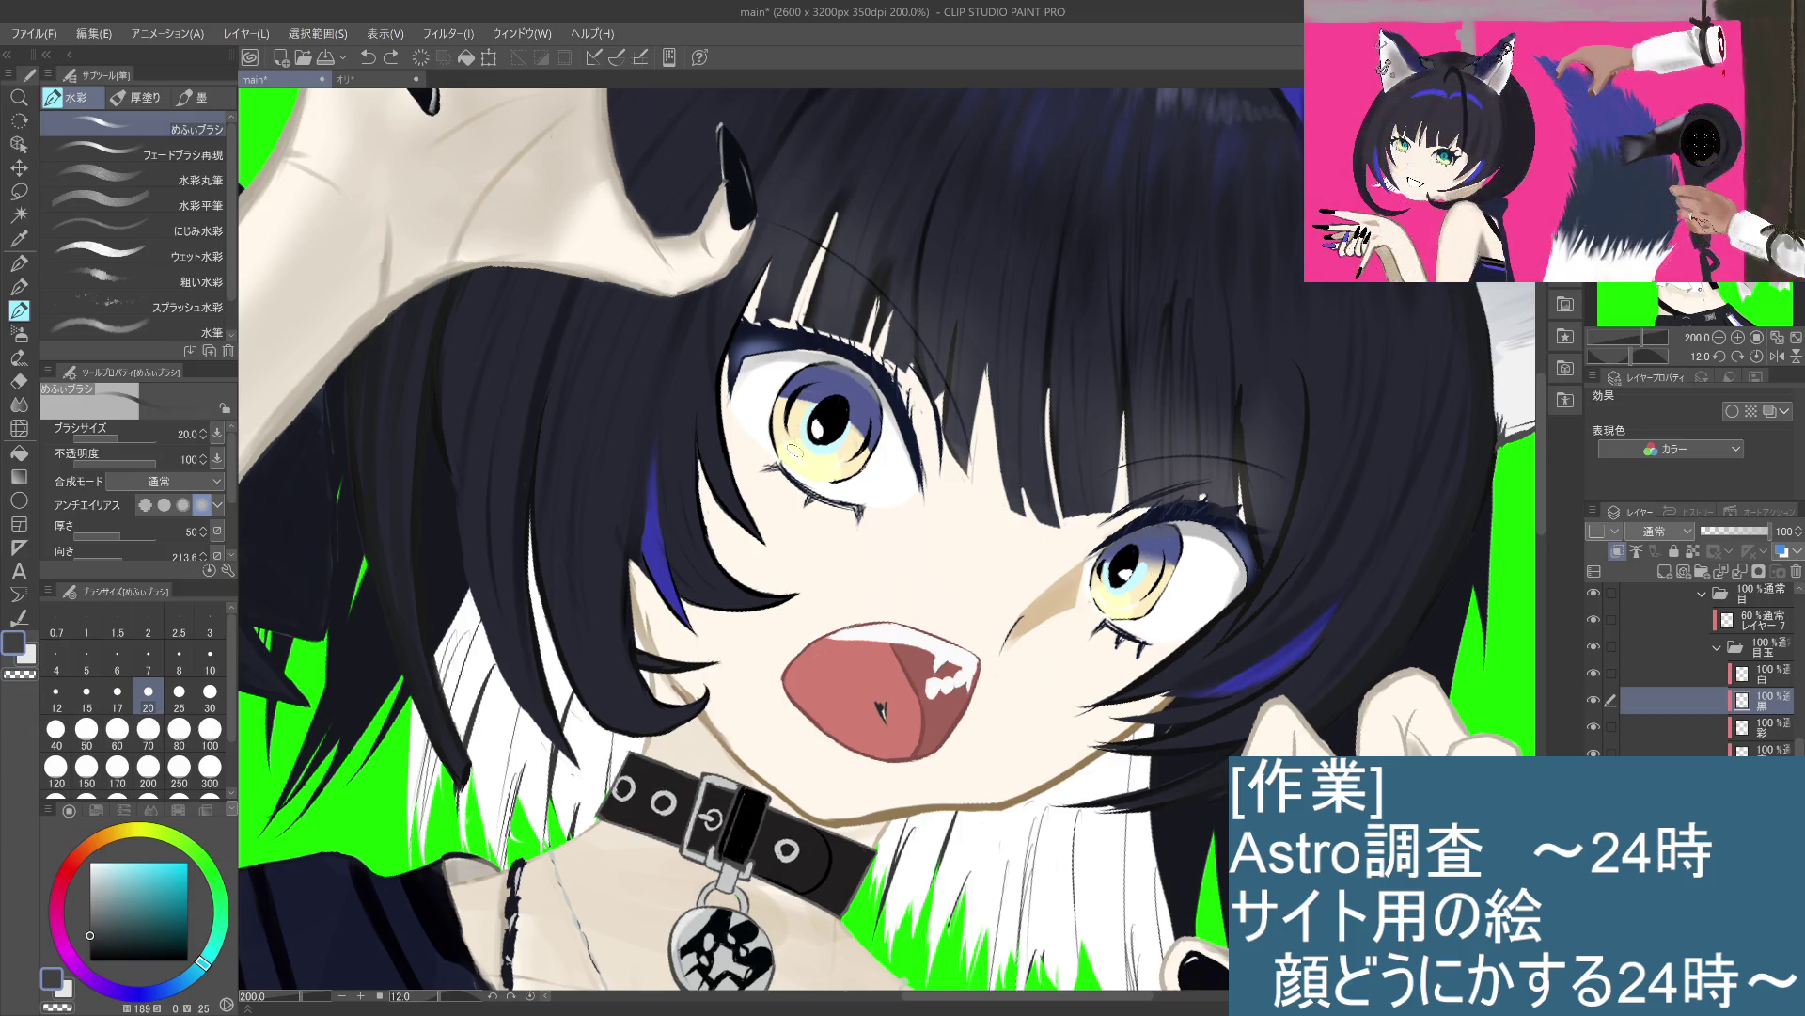
# Step: Pick grey, set brush size 15, and try small strokes on the left iris, undoing them
pyautogui.click(90, 909)
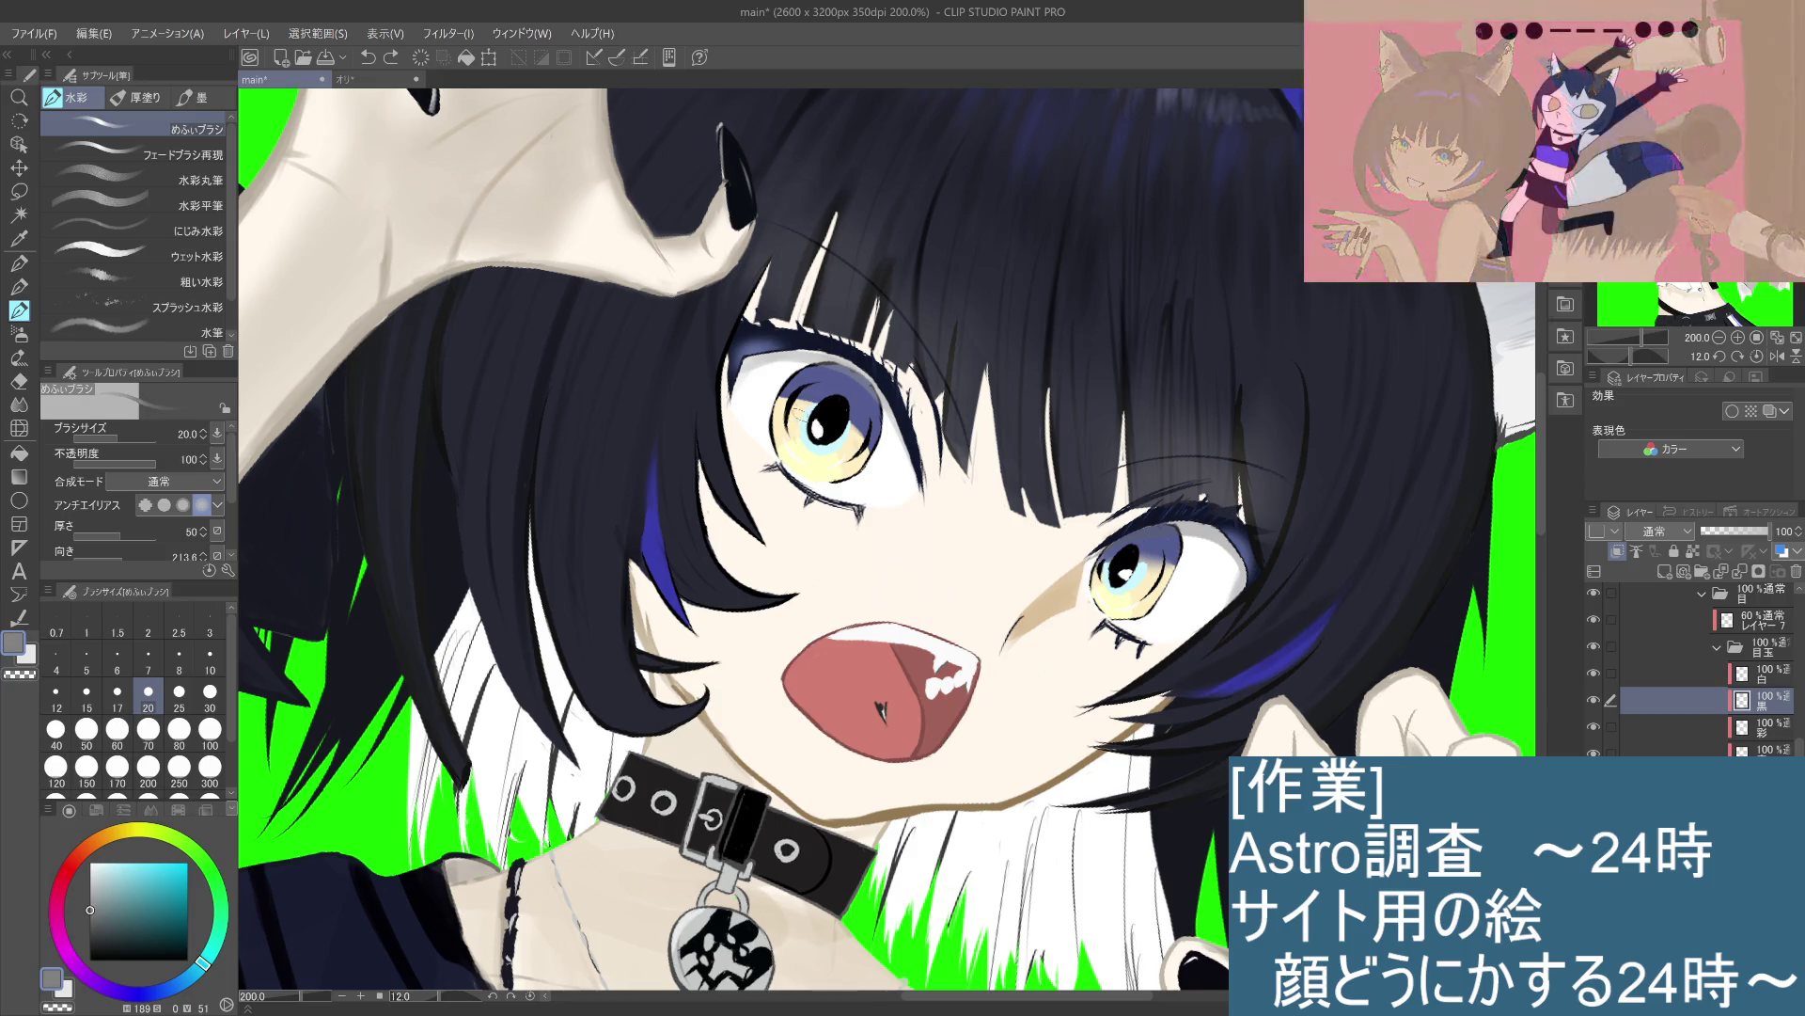
pyautogui.click(87, 700)
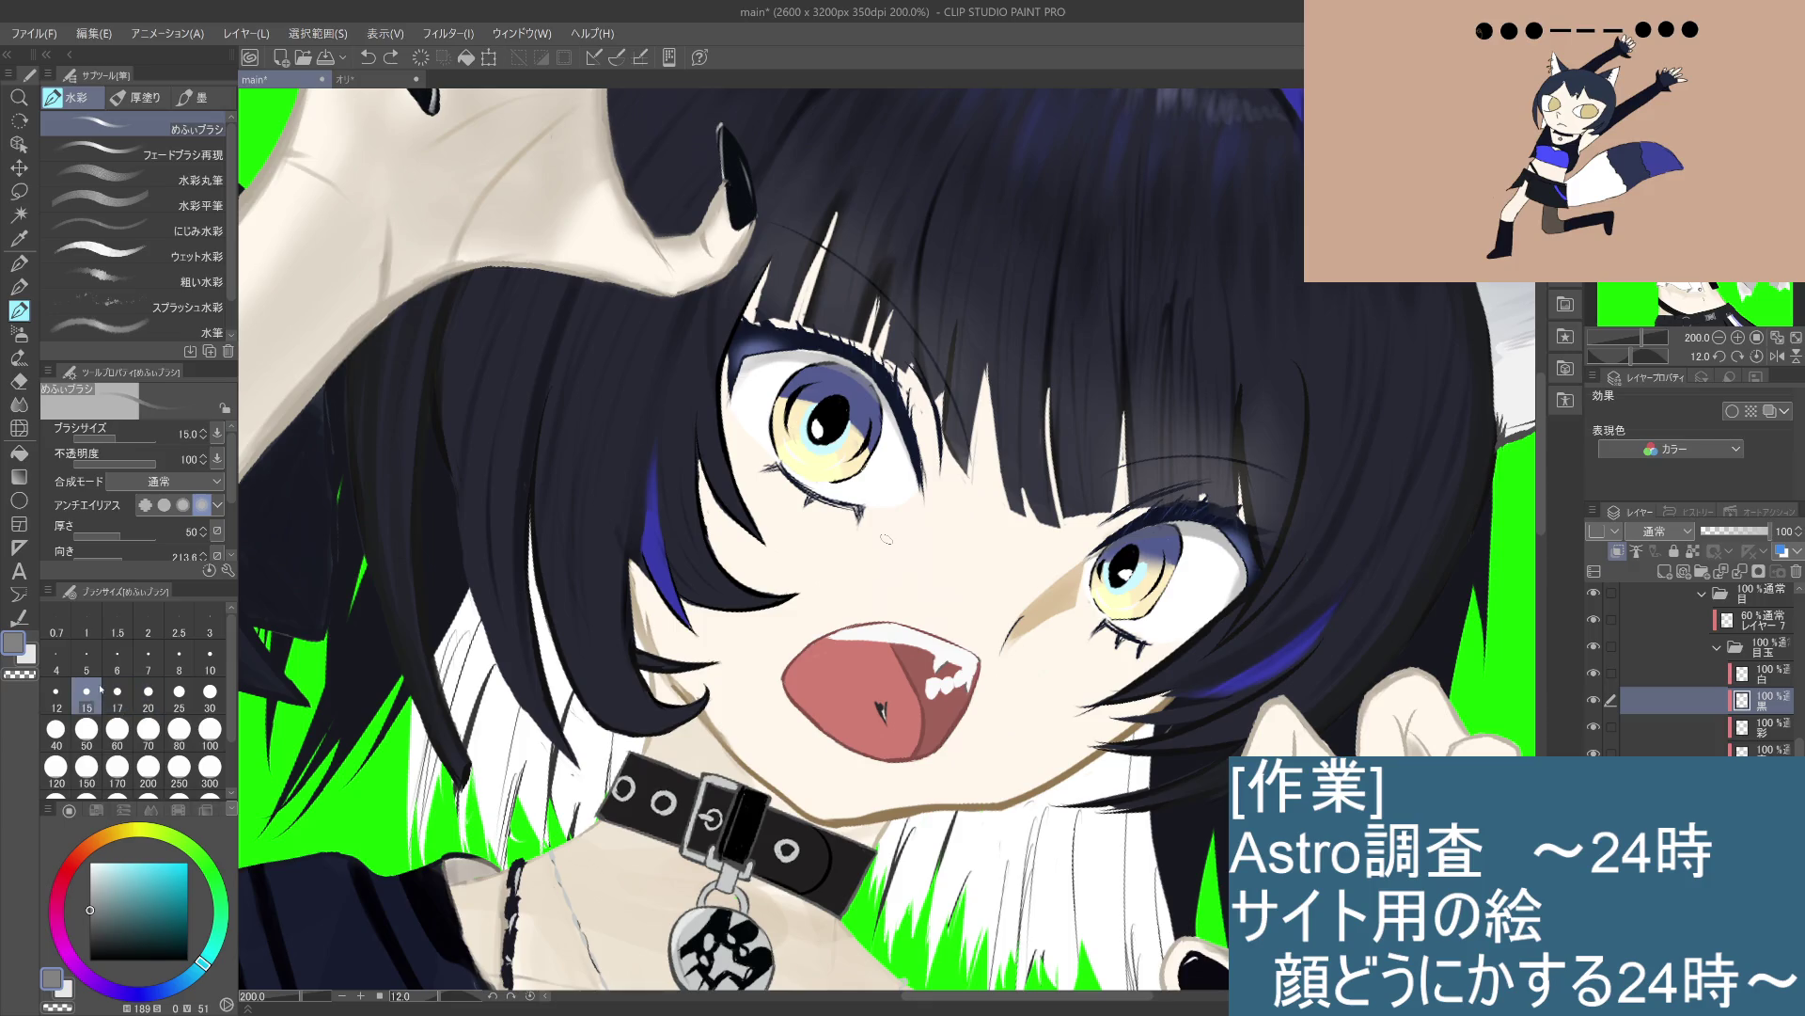
pyautogui.click(797, 423)
pyautogui.hotkey('ctrl', 'z')
pyautogui.moveTo(802, 409)
pyautogui.mouseDown()
pyautogui.moveTo(799, 442)
pyautogui.moveTo(833, 461)
pyautogui.mouseUp()
pyautogui.hotkey('ctrl', 'z')
pyautogui.hotkey('ctrl', 'z')
pyautogui.hotkey('ctrl', 'z')
pyautogui.hotkey('ctrl', 'z')
pyautogui.hotkey('ctrl', 'z')
pyautogui.hotkey('ctrl', 'z')
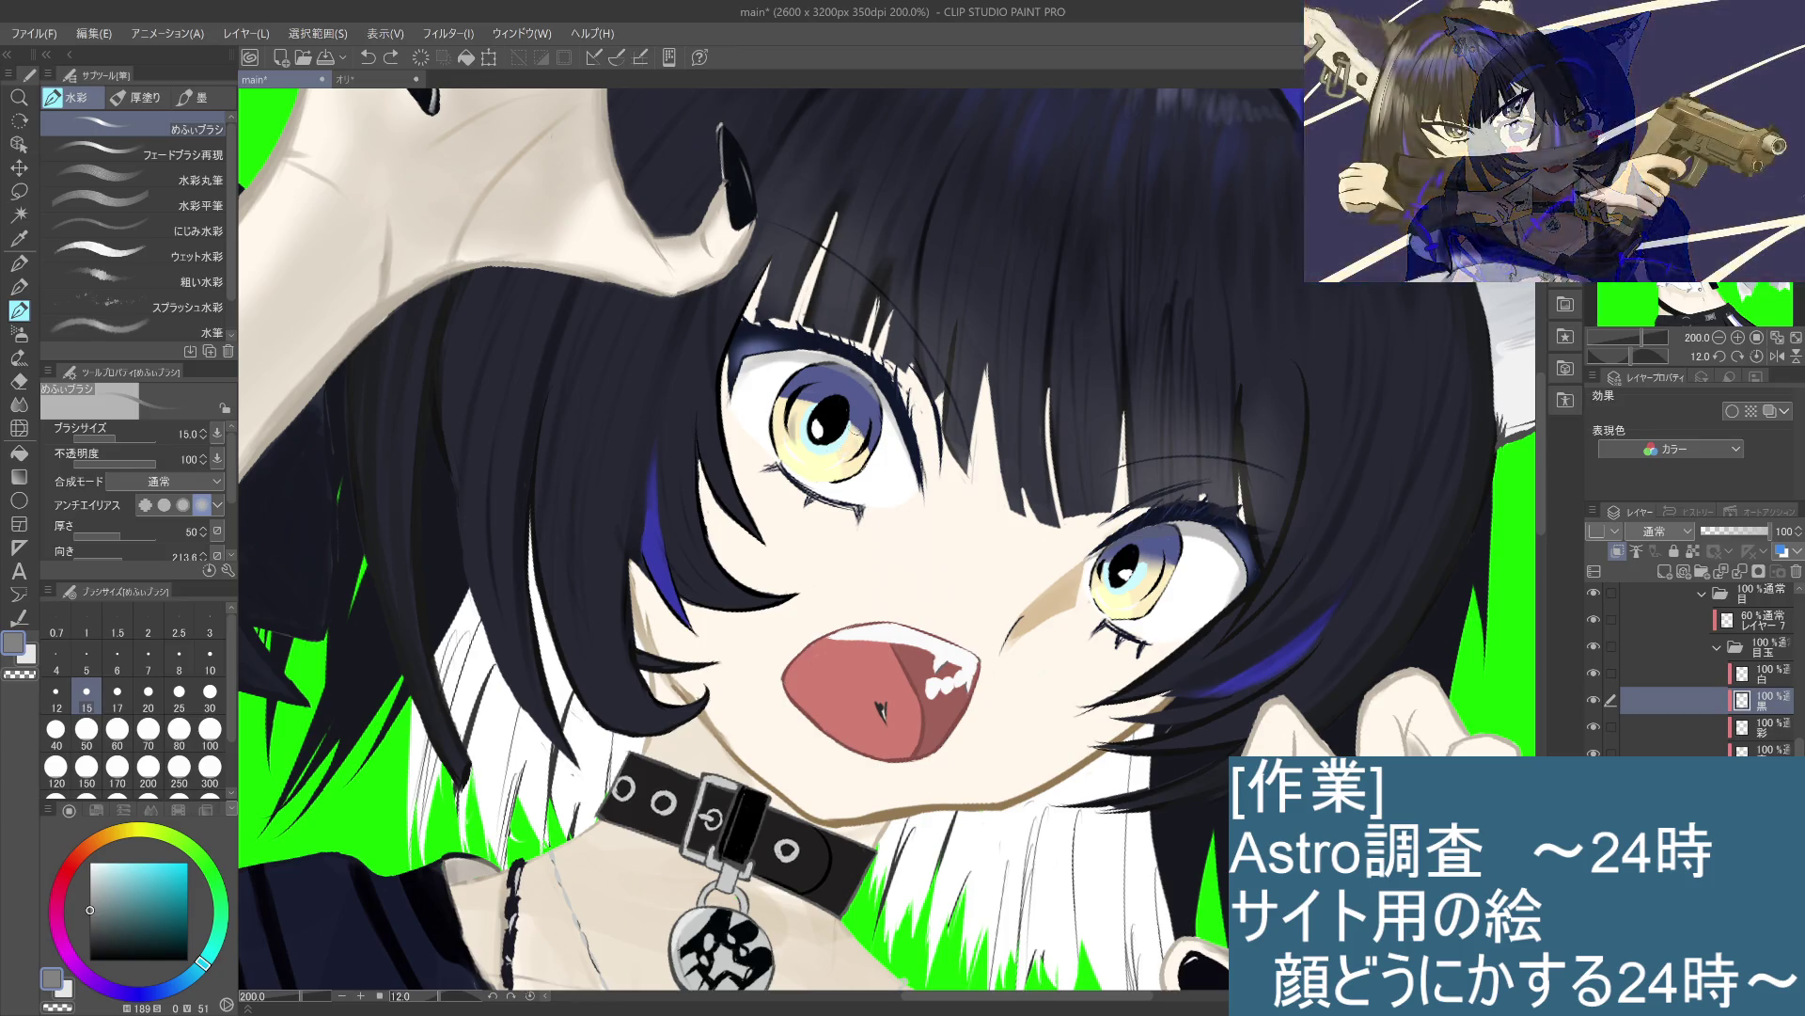
pyautogui.hotkey('ctrl', 'z')
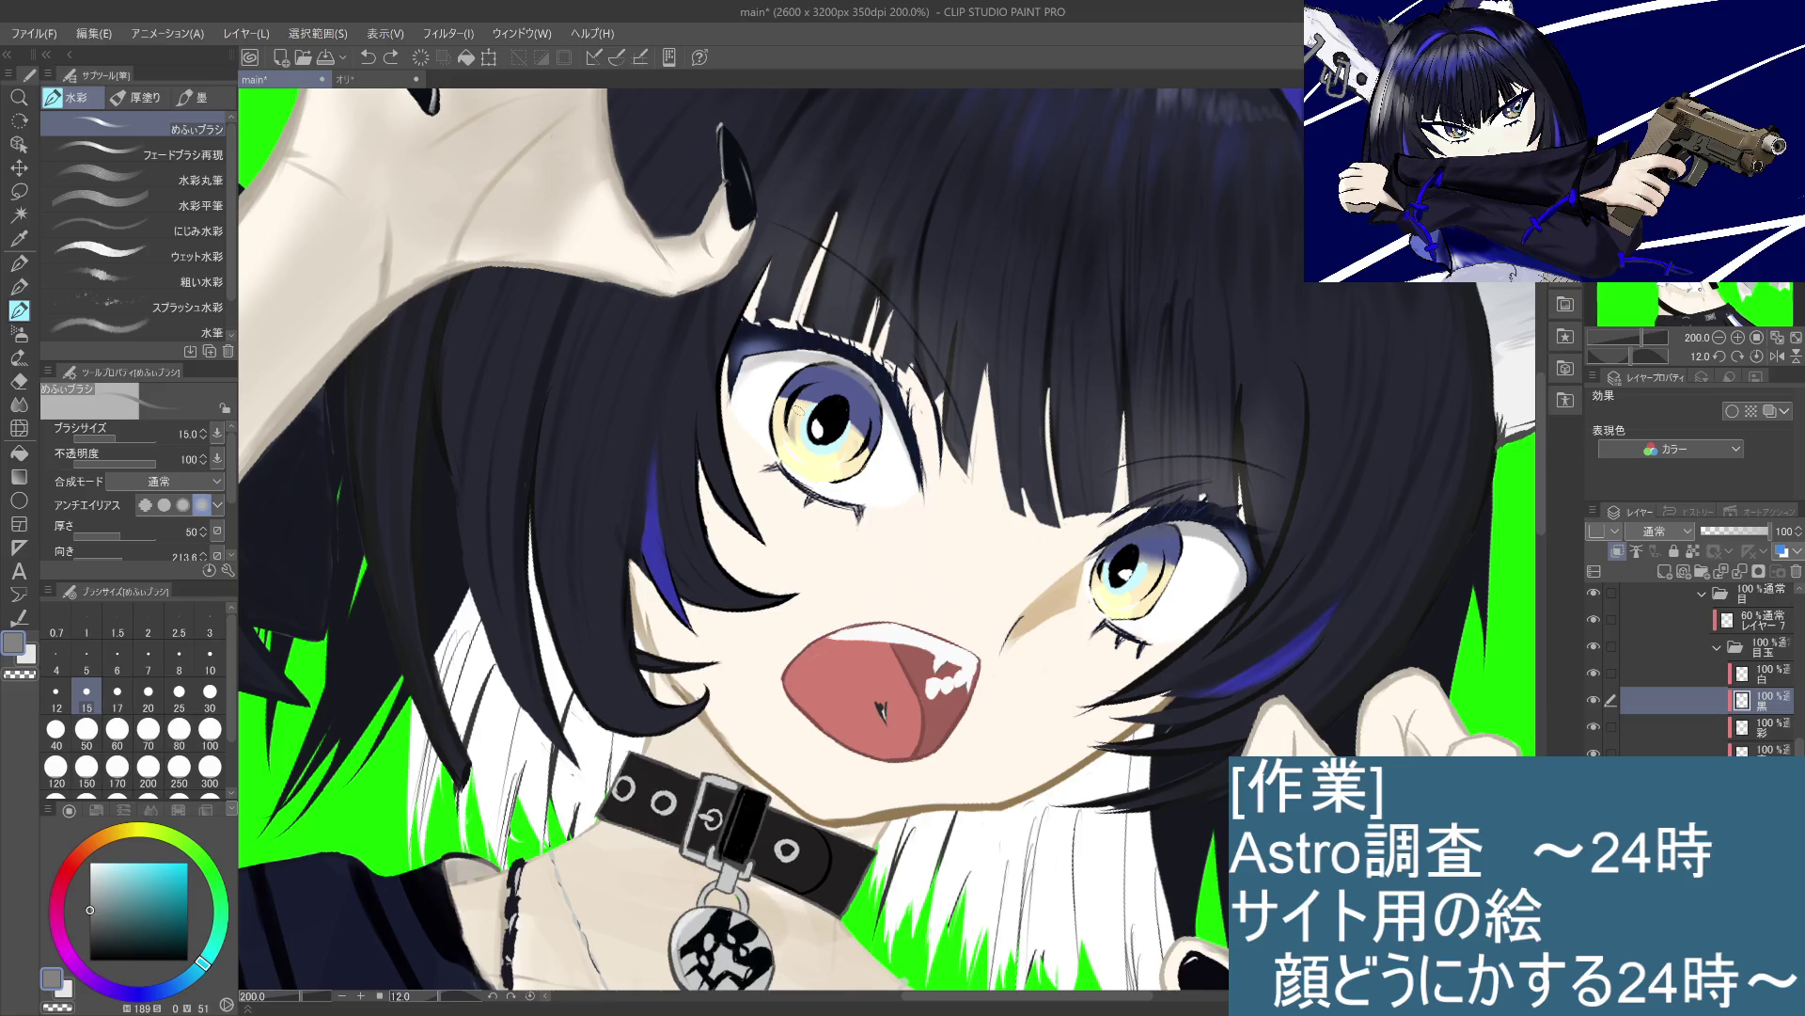
# Step: Switch to a lighter grey and retry small shading strokes on the left iris
pyautogui.moveTo(91, 905); pyautogui.dragTo(90, 890)
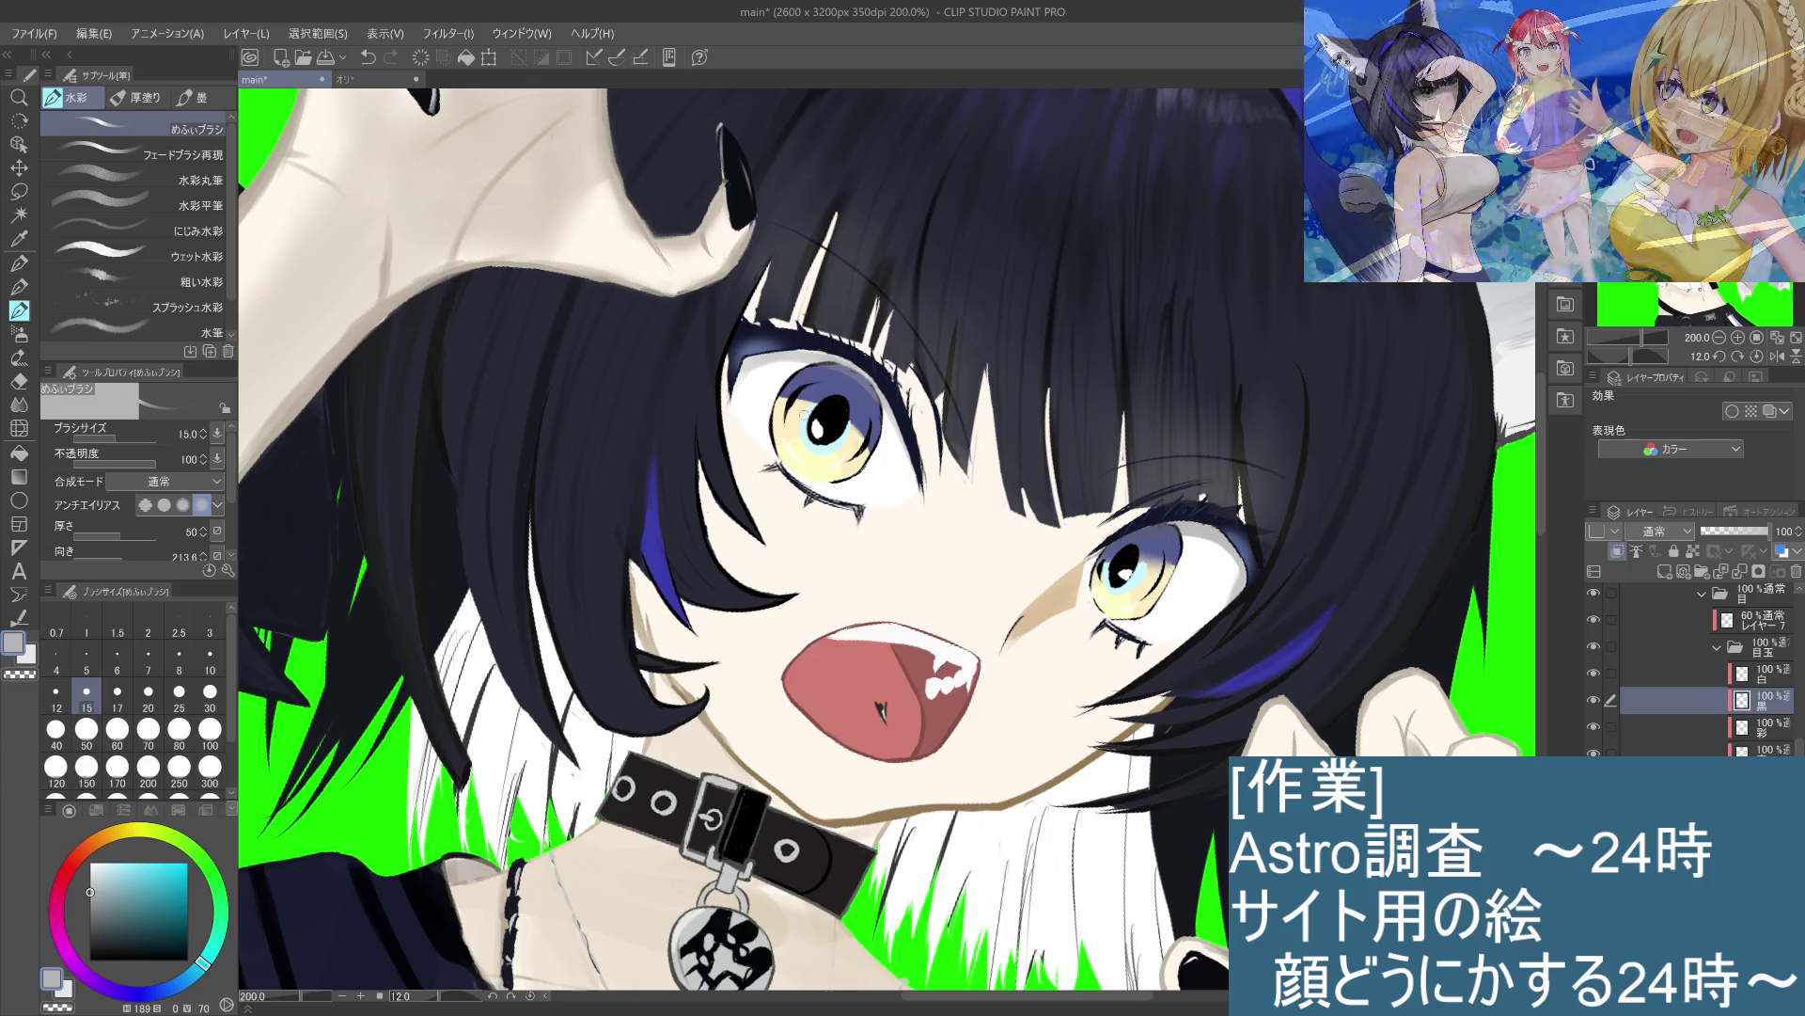
pyautogui.moveTo(801, 427); pyautogui.dragTo(795, 434)
pyautogui.hotkey('ctrl', 'z')
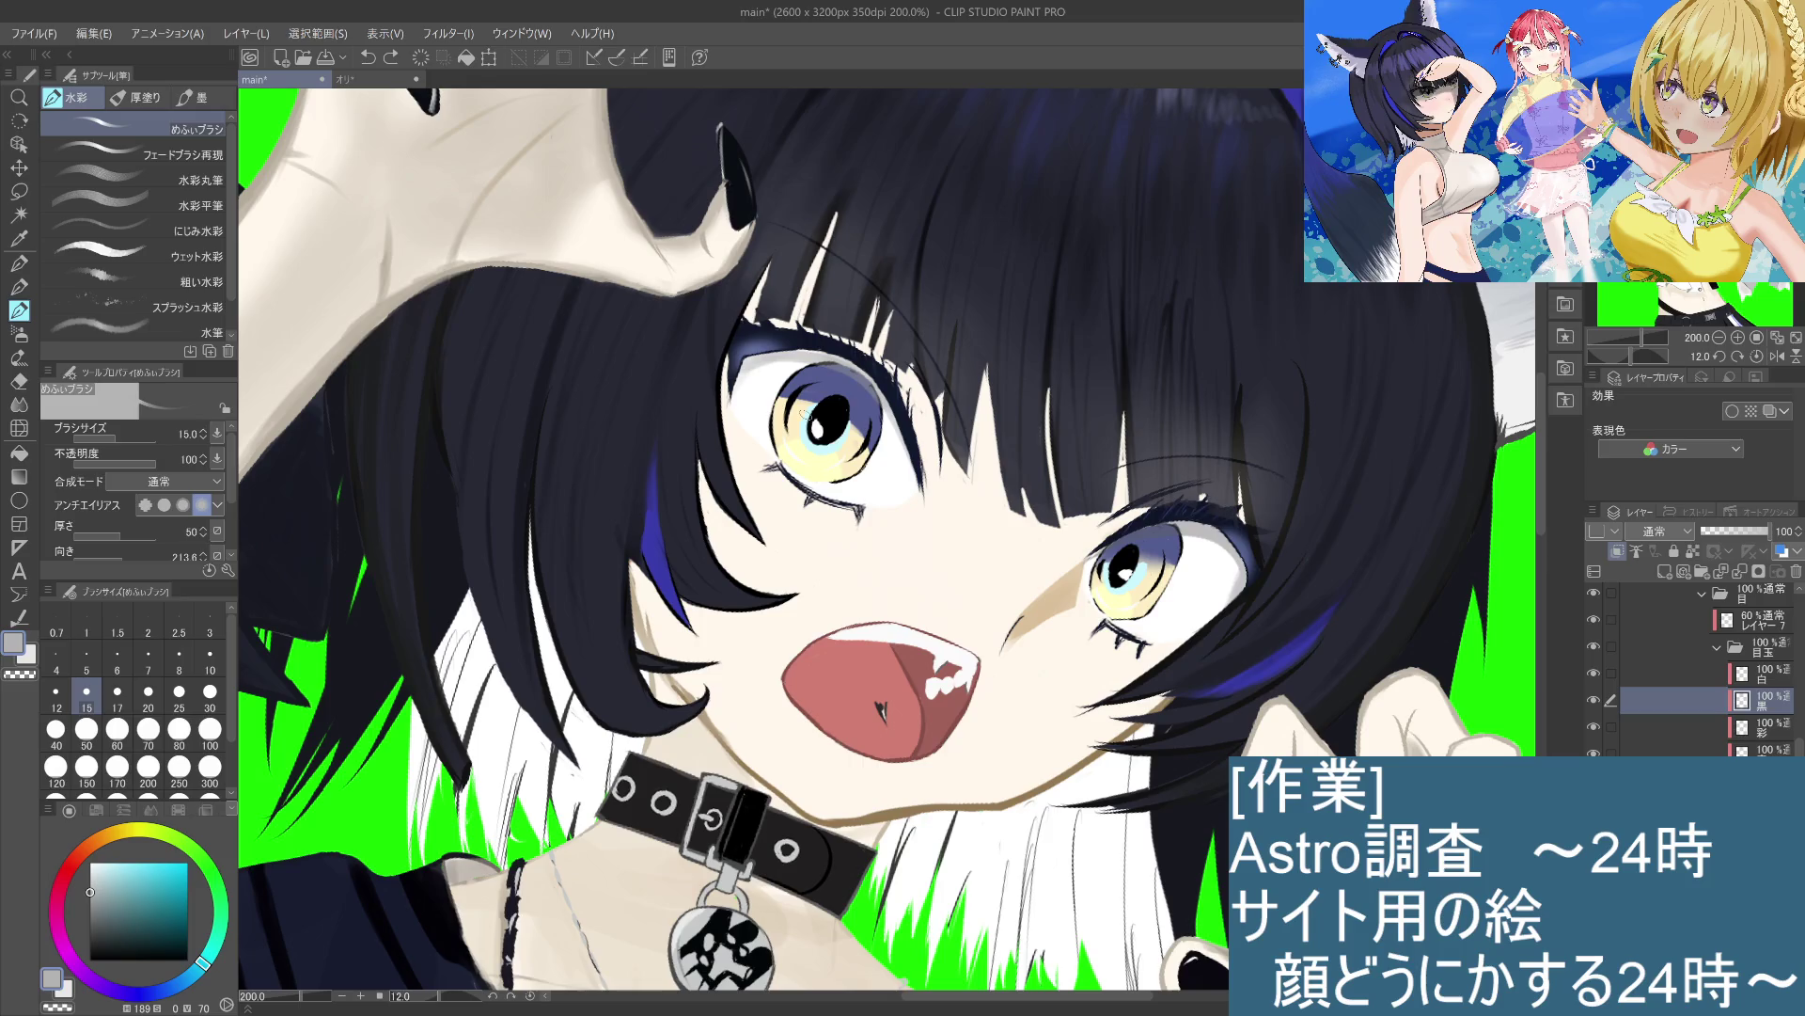
pyautogui.keyDown('alt'); pyautogui.click(797, 425); pyautogui.keyUp('alt')
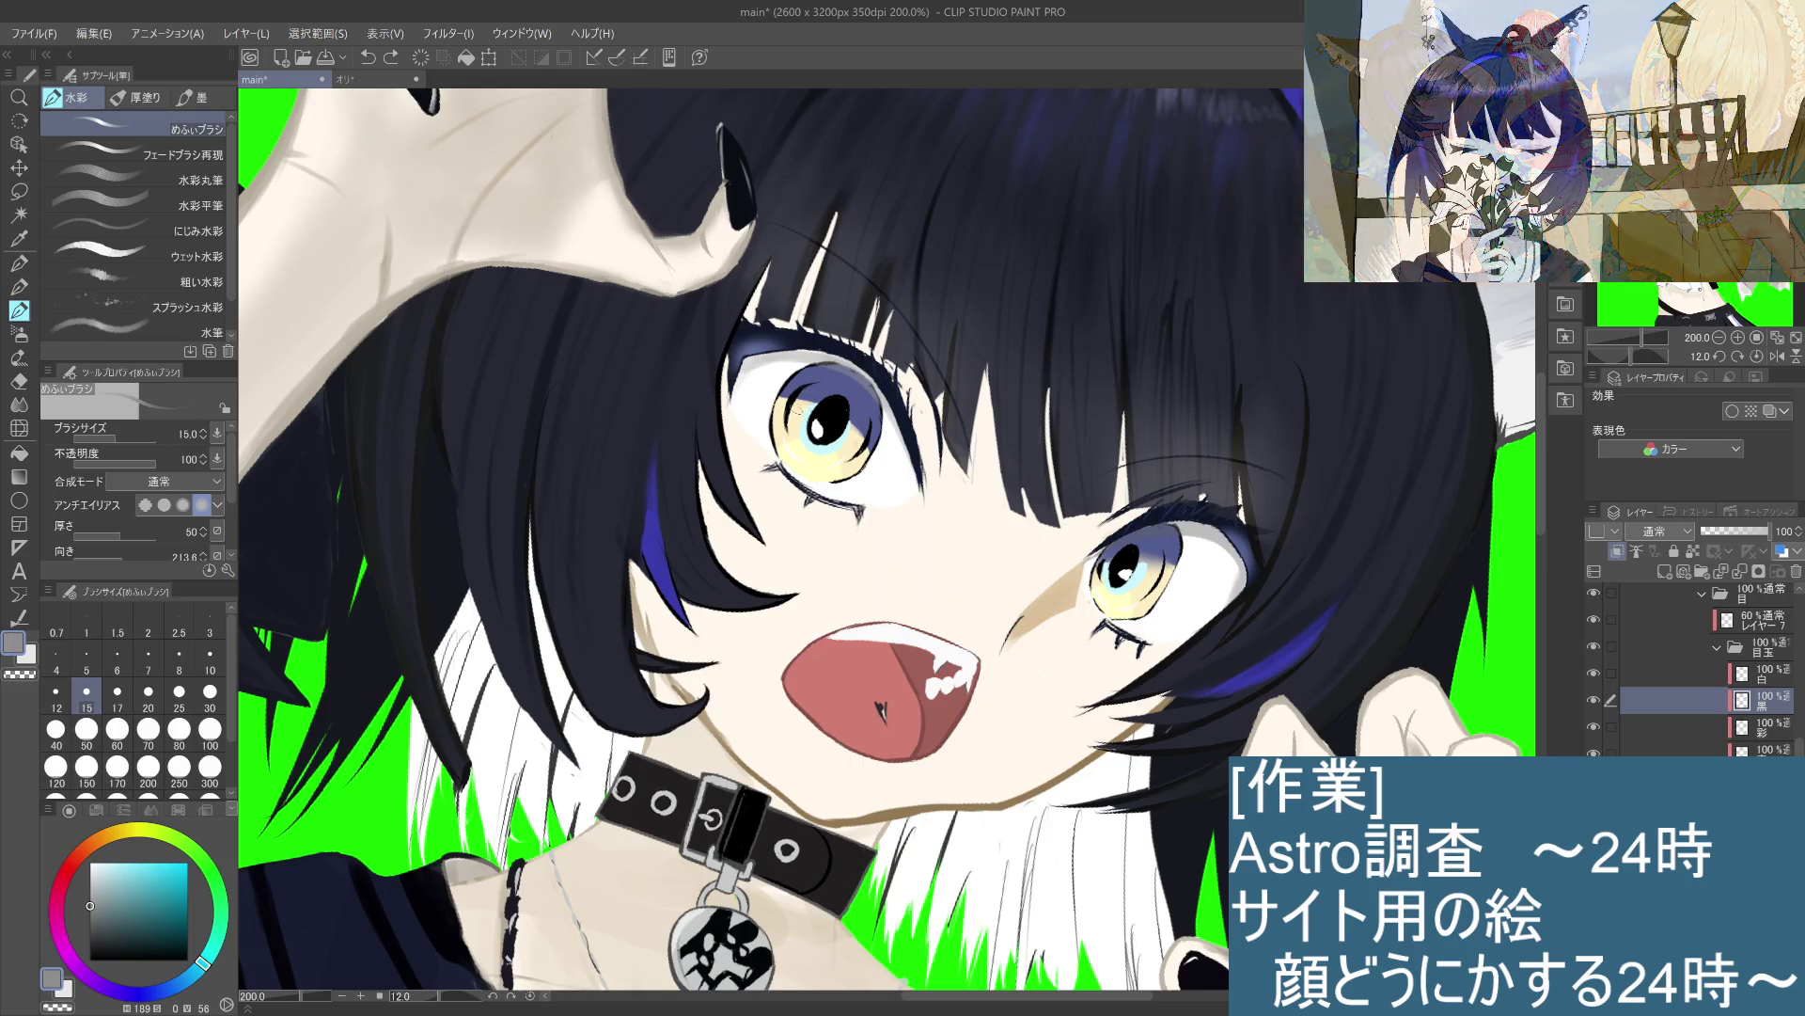
pyautogui.hotkey('ctrl', 'z')
pyautogui.moveTo(797, 425); pyautogui.dragTo(794, 435)
pyautogui.hotkey('ctrl', 'z')
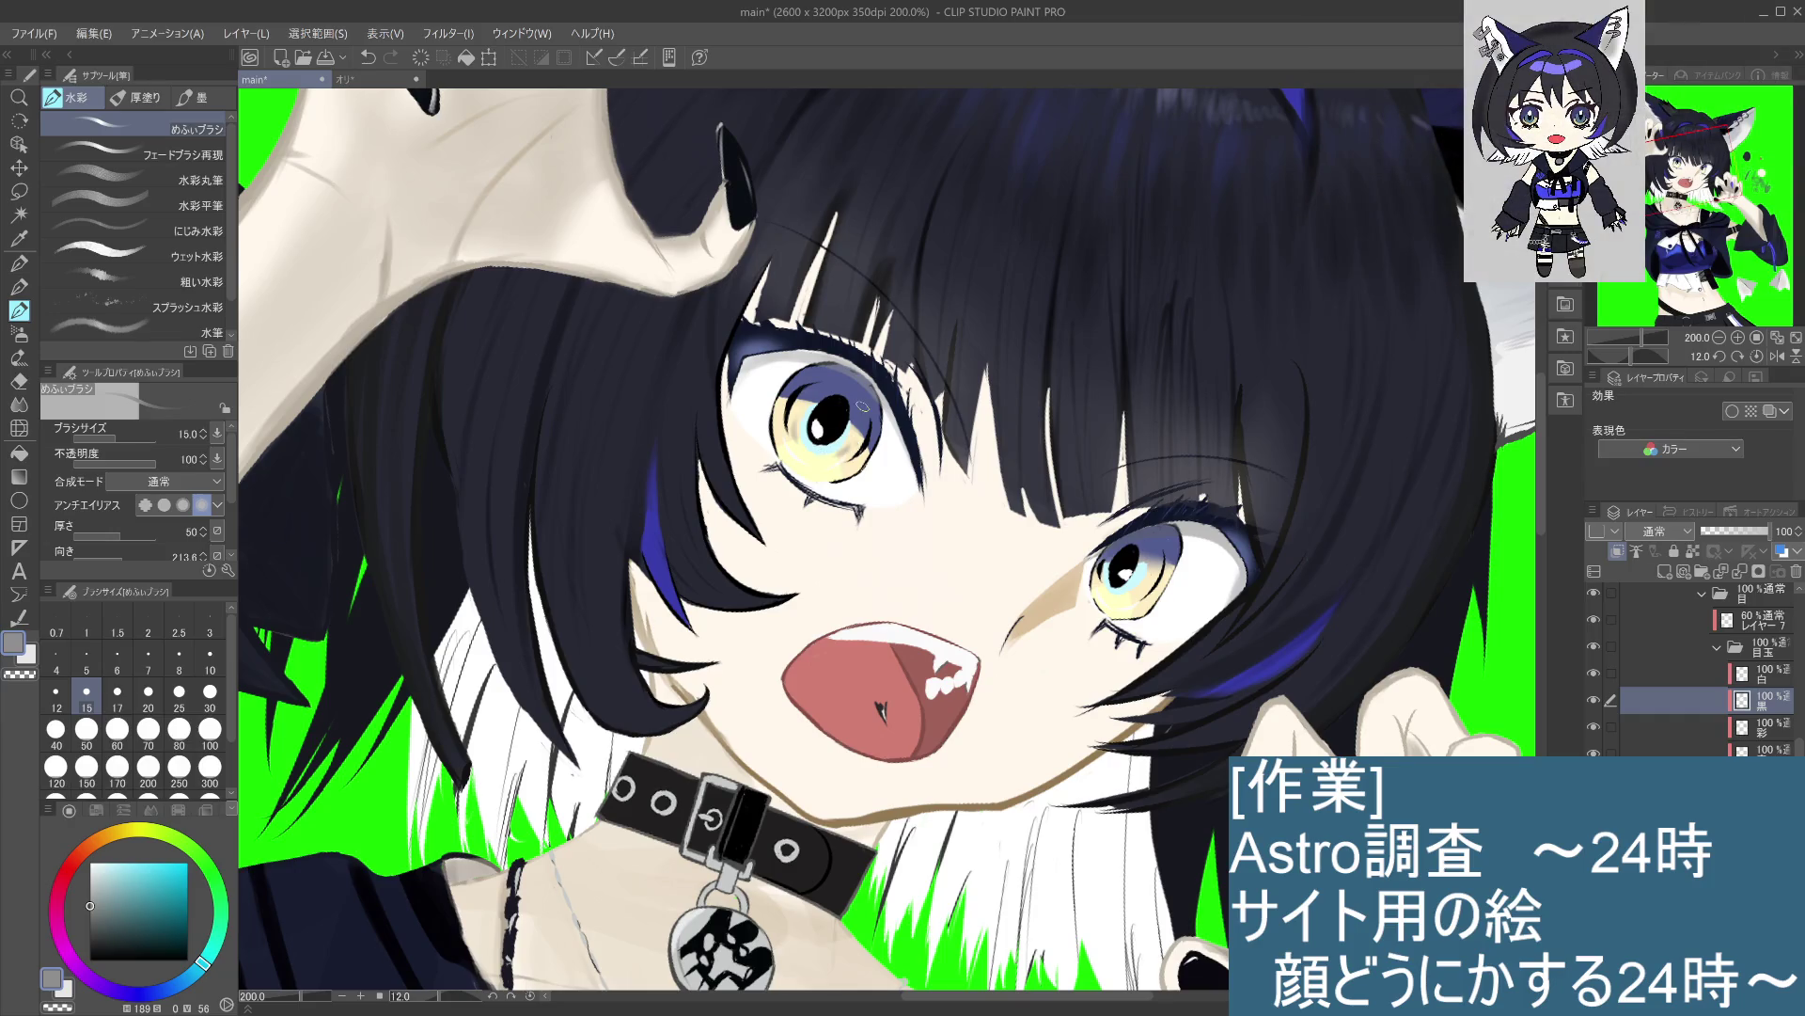
pyautogui.hotkey('ctrl', 'z')
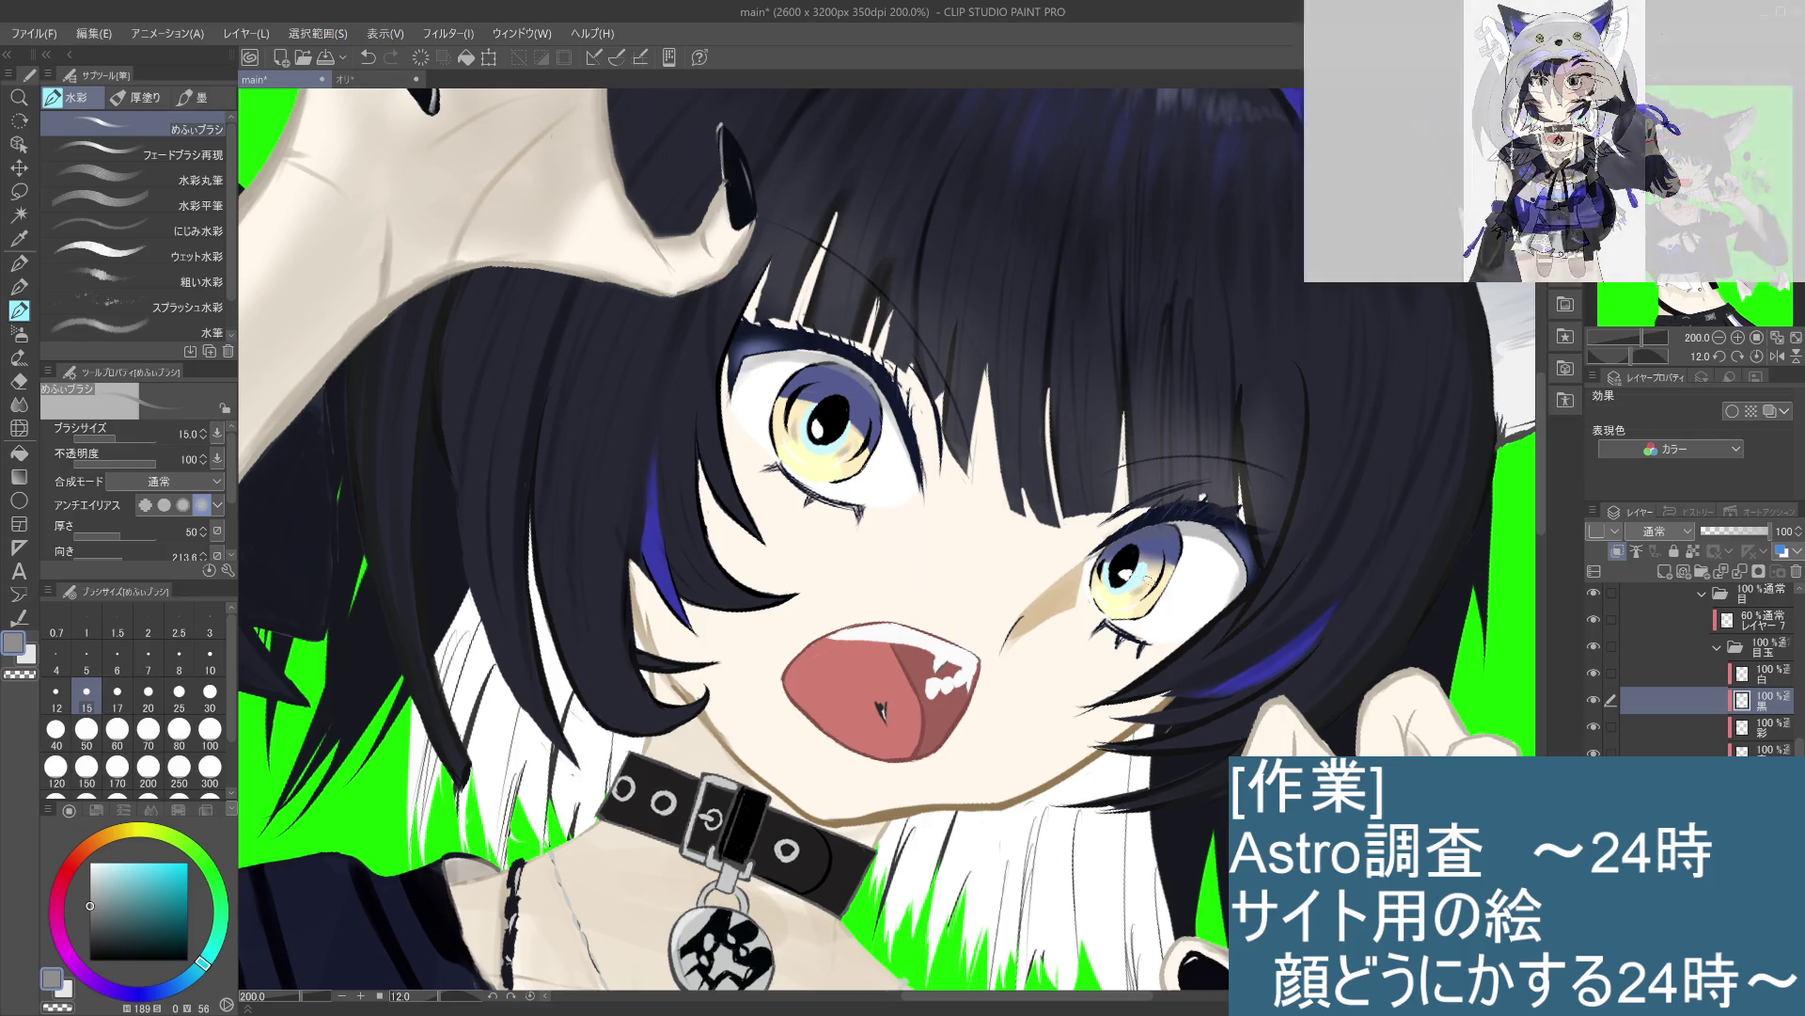
# Step: Dab grey shading into the right eye's iris, keeping the final dab
pyautogui.click(1142, 574)
pyautogui.hotkey('ctrl', 'z')
pyautogui.click(1143, 574)
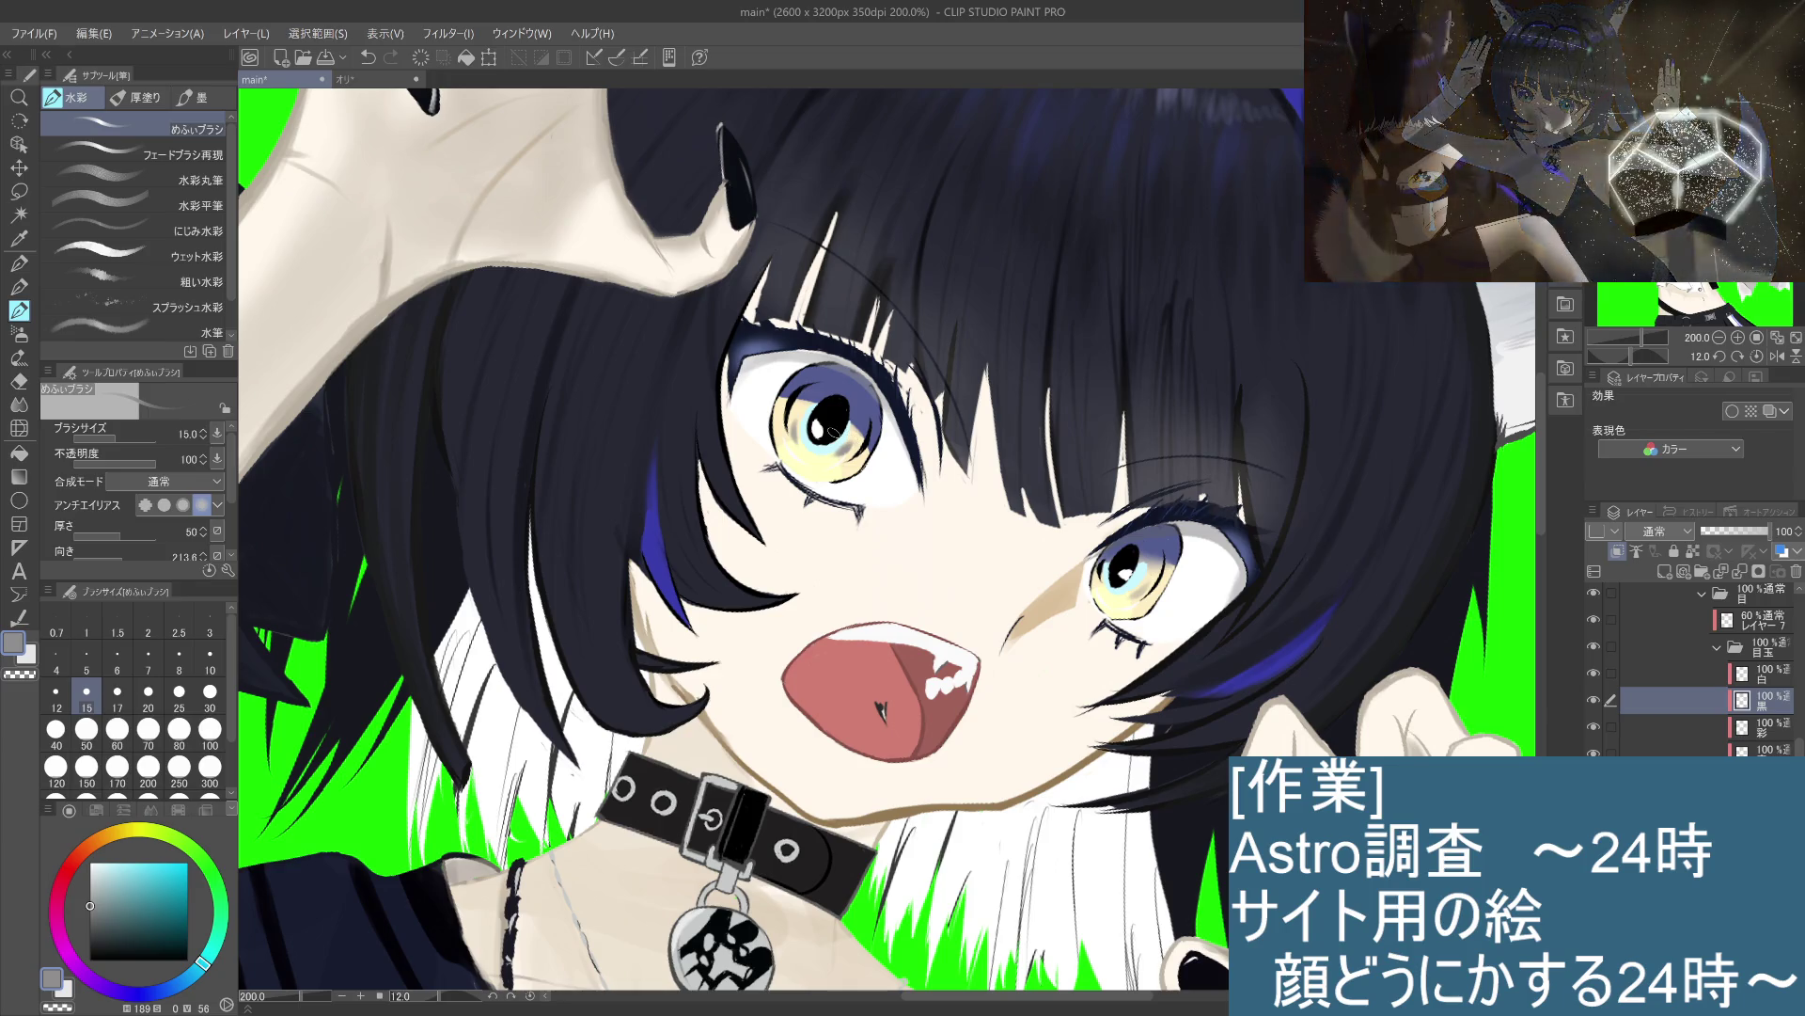
pyautogui.hotkey('ctrl', 'z')
pyautogui.hotkey('ctrl', 'y')
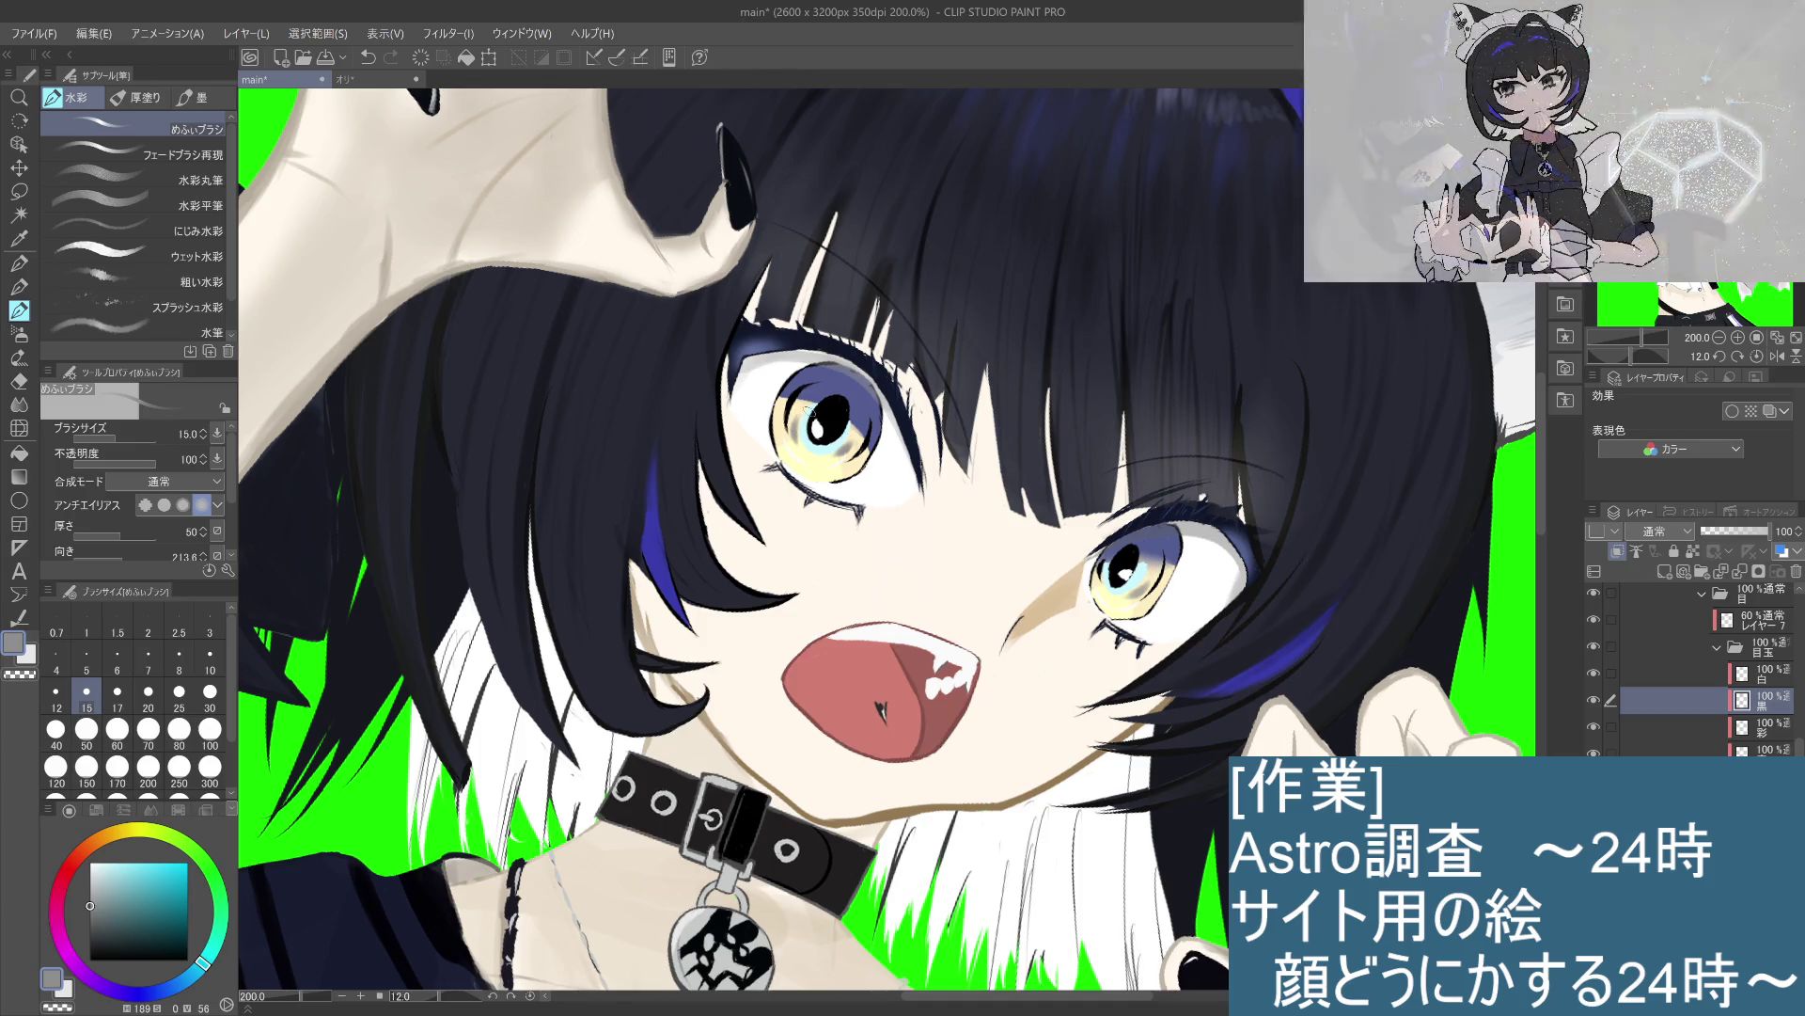
# Step: Undo the last iris stroke and set the brush size to 8
pyautogui.scroll(-5, 801, 423)
pyautogui.scroll(4, 772, 366)
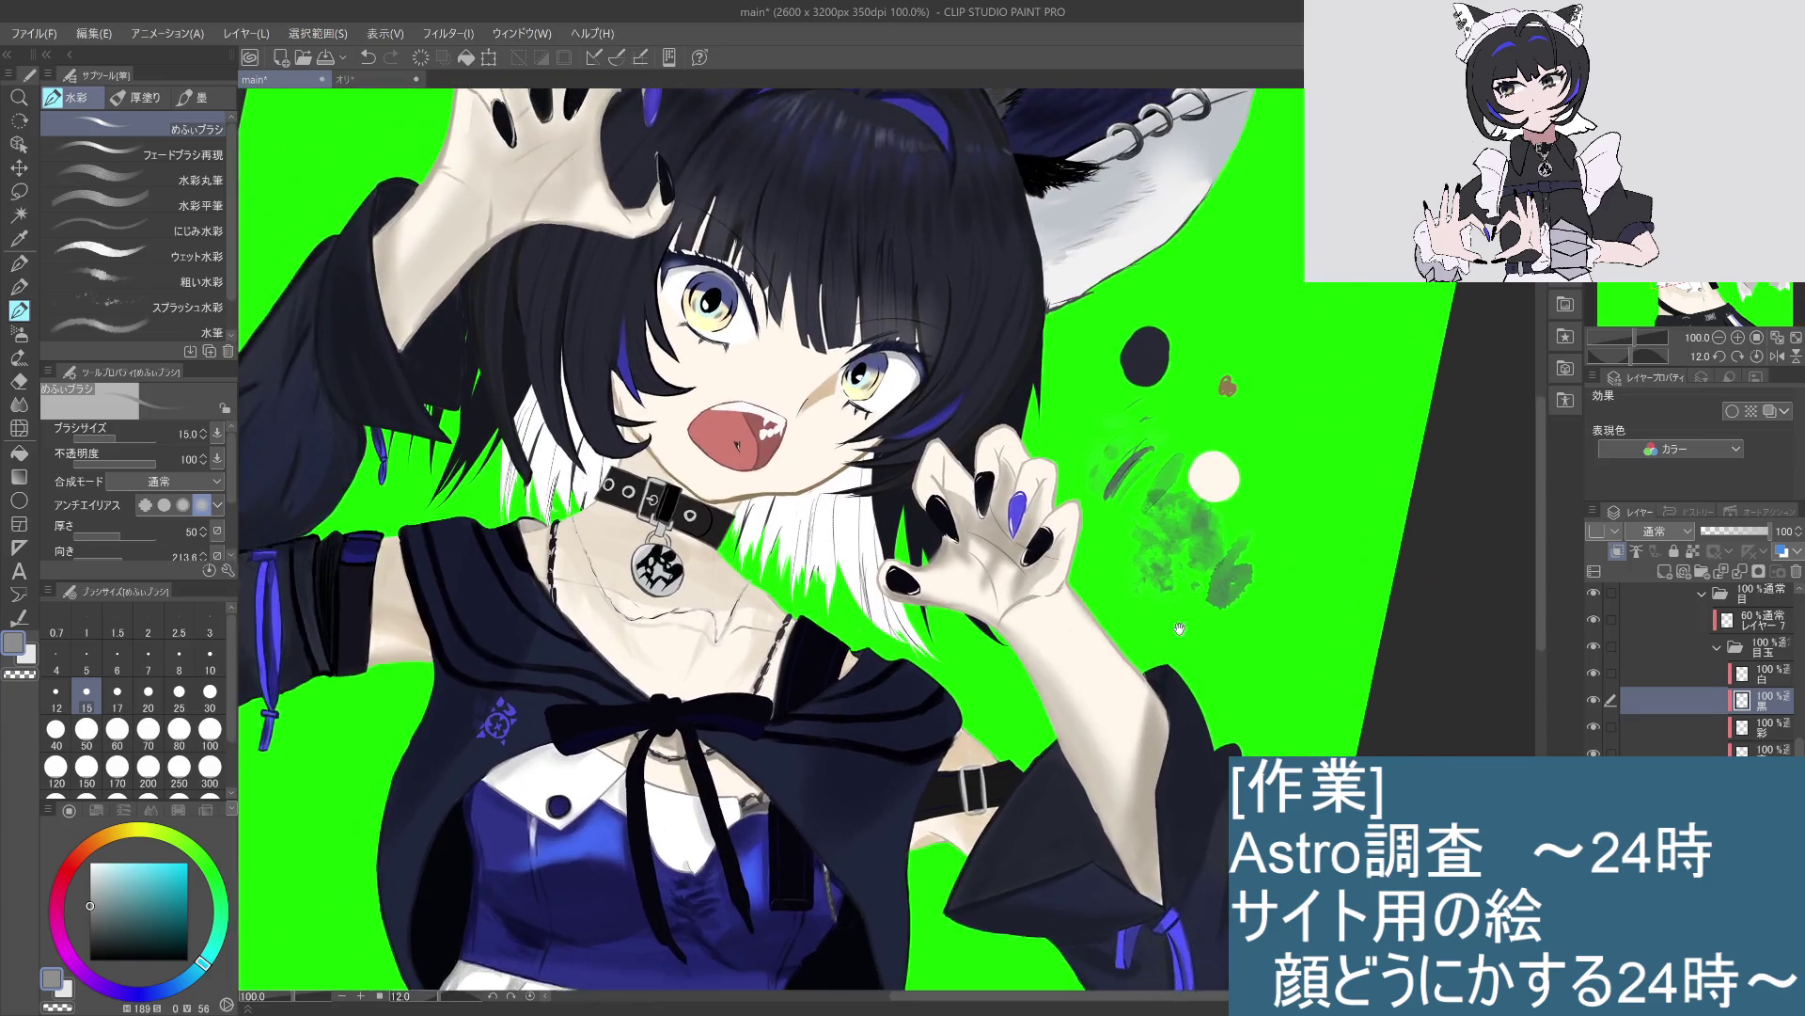
pyautogui.scroll(2, 1072, 494)
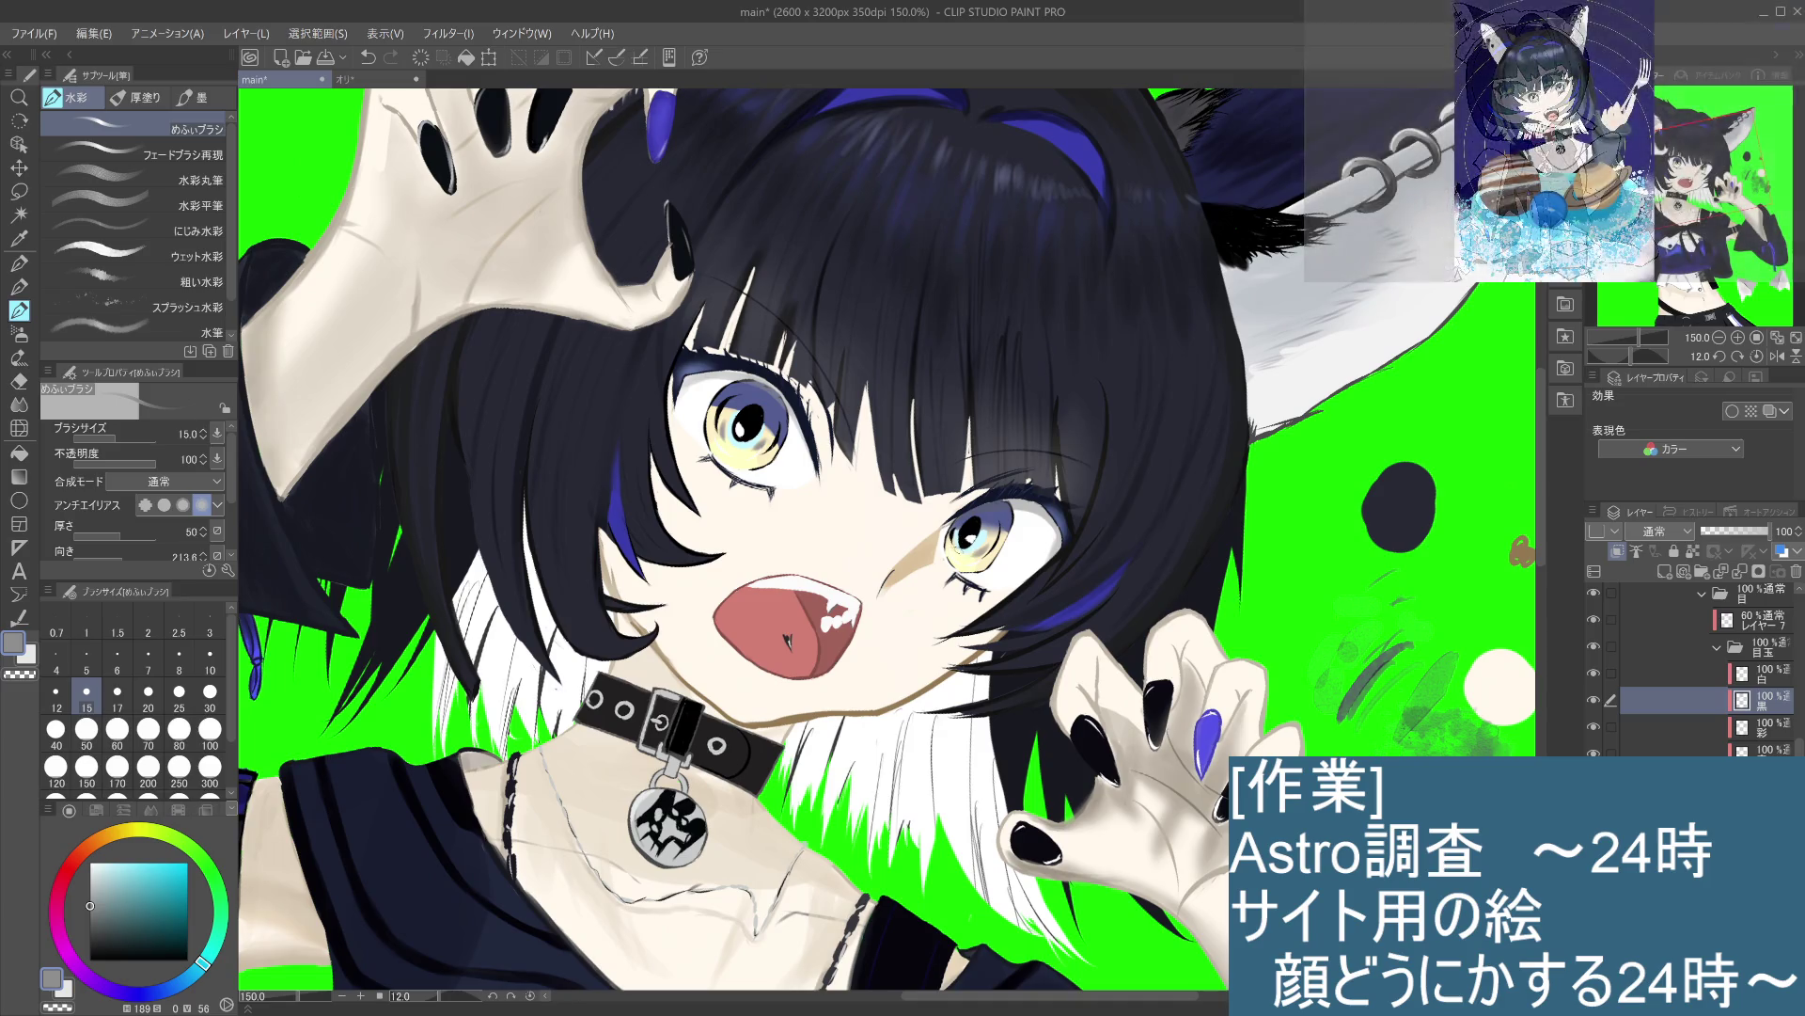
pyautogui.scroll(3, 966, 530)
pyautogui.hotkey('ctrl', 'z')
pyautogui.click(179, 658)
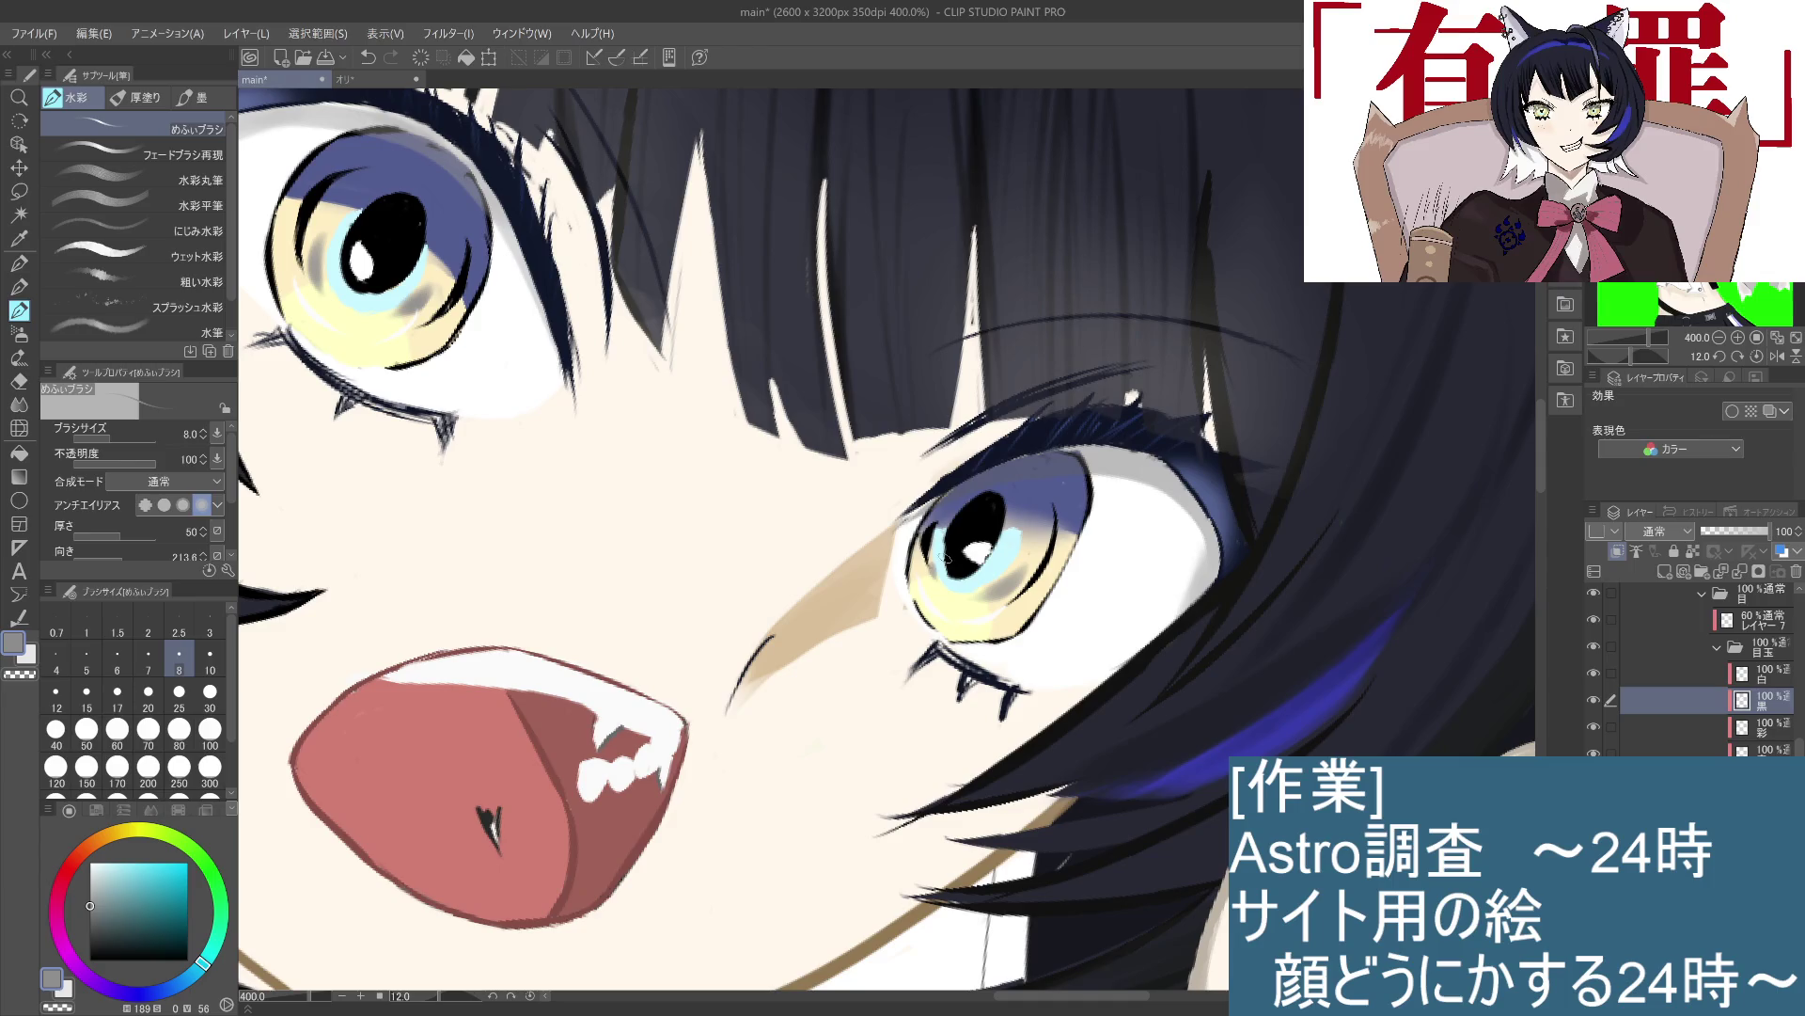
# Step: Select the Blend tool's 指先 finger-smudge subtool at size 8 and zoom in on the eye
pyautogui.scroll(-5, 945, 557)
pyautogui.scroll(3, 945, 557)
pyautogui.scroll(3, 930, 661)
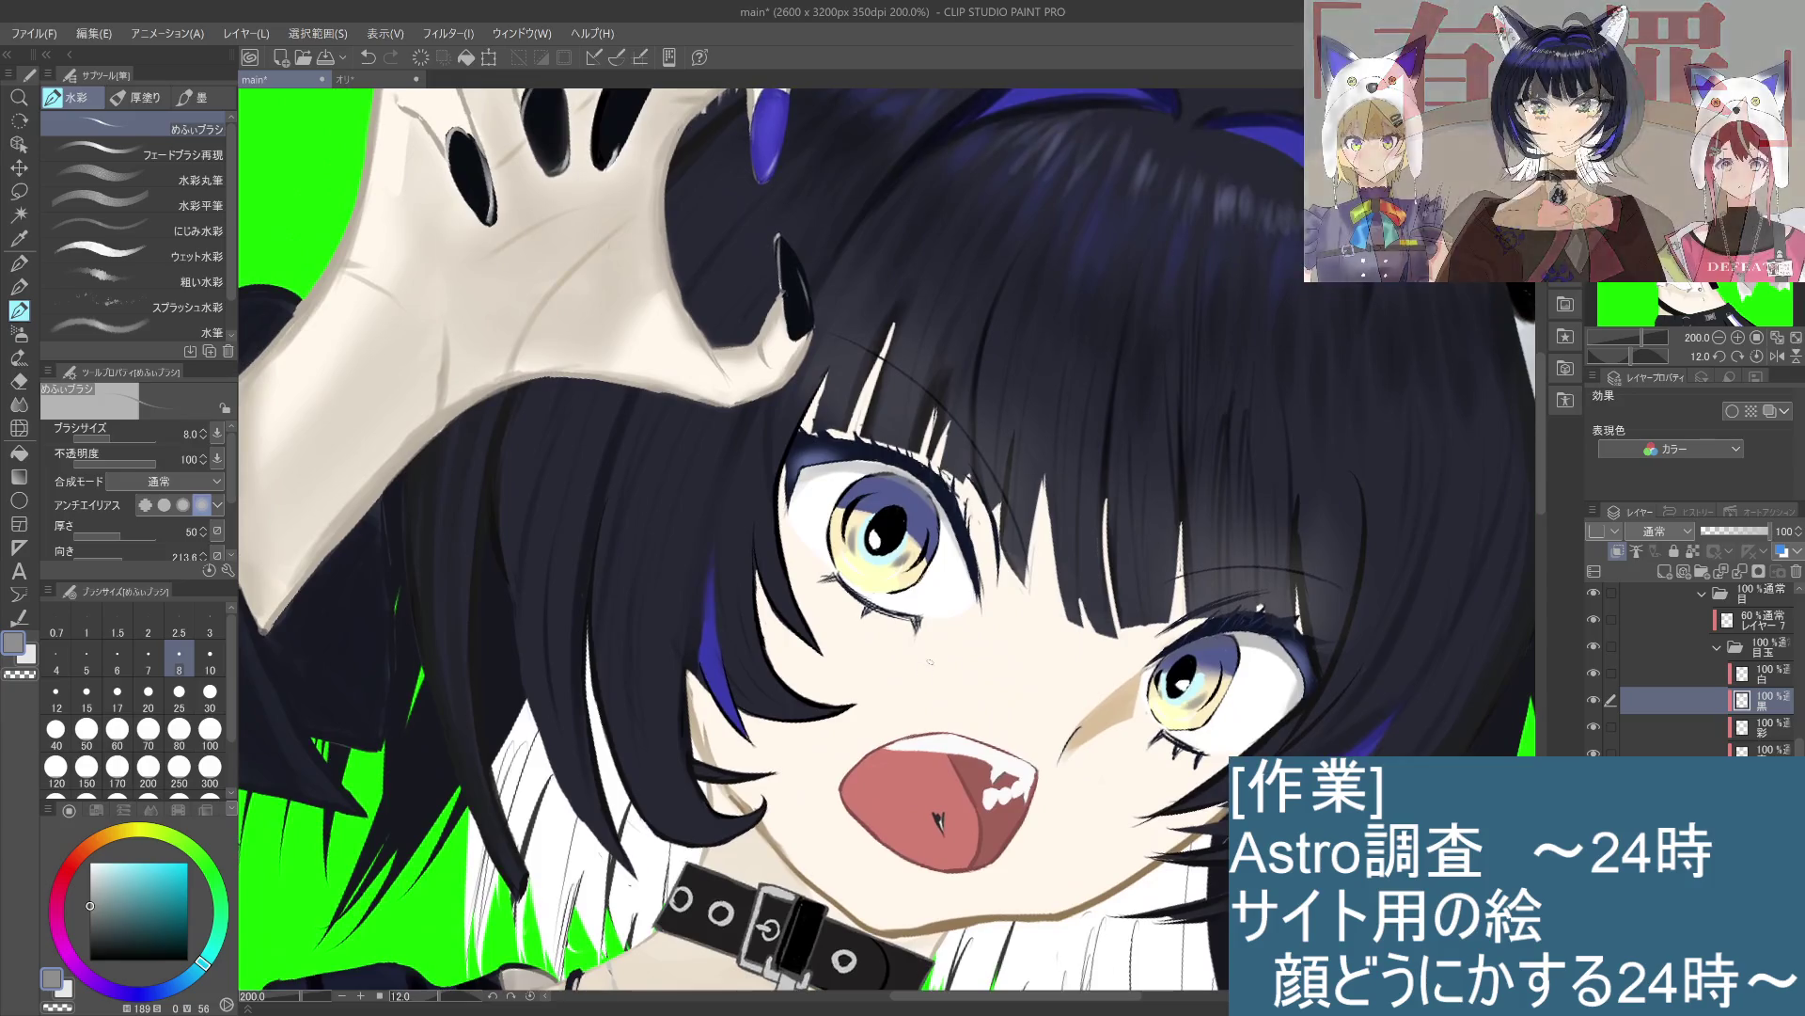
pyautogui.click(19, 286)
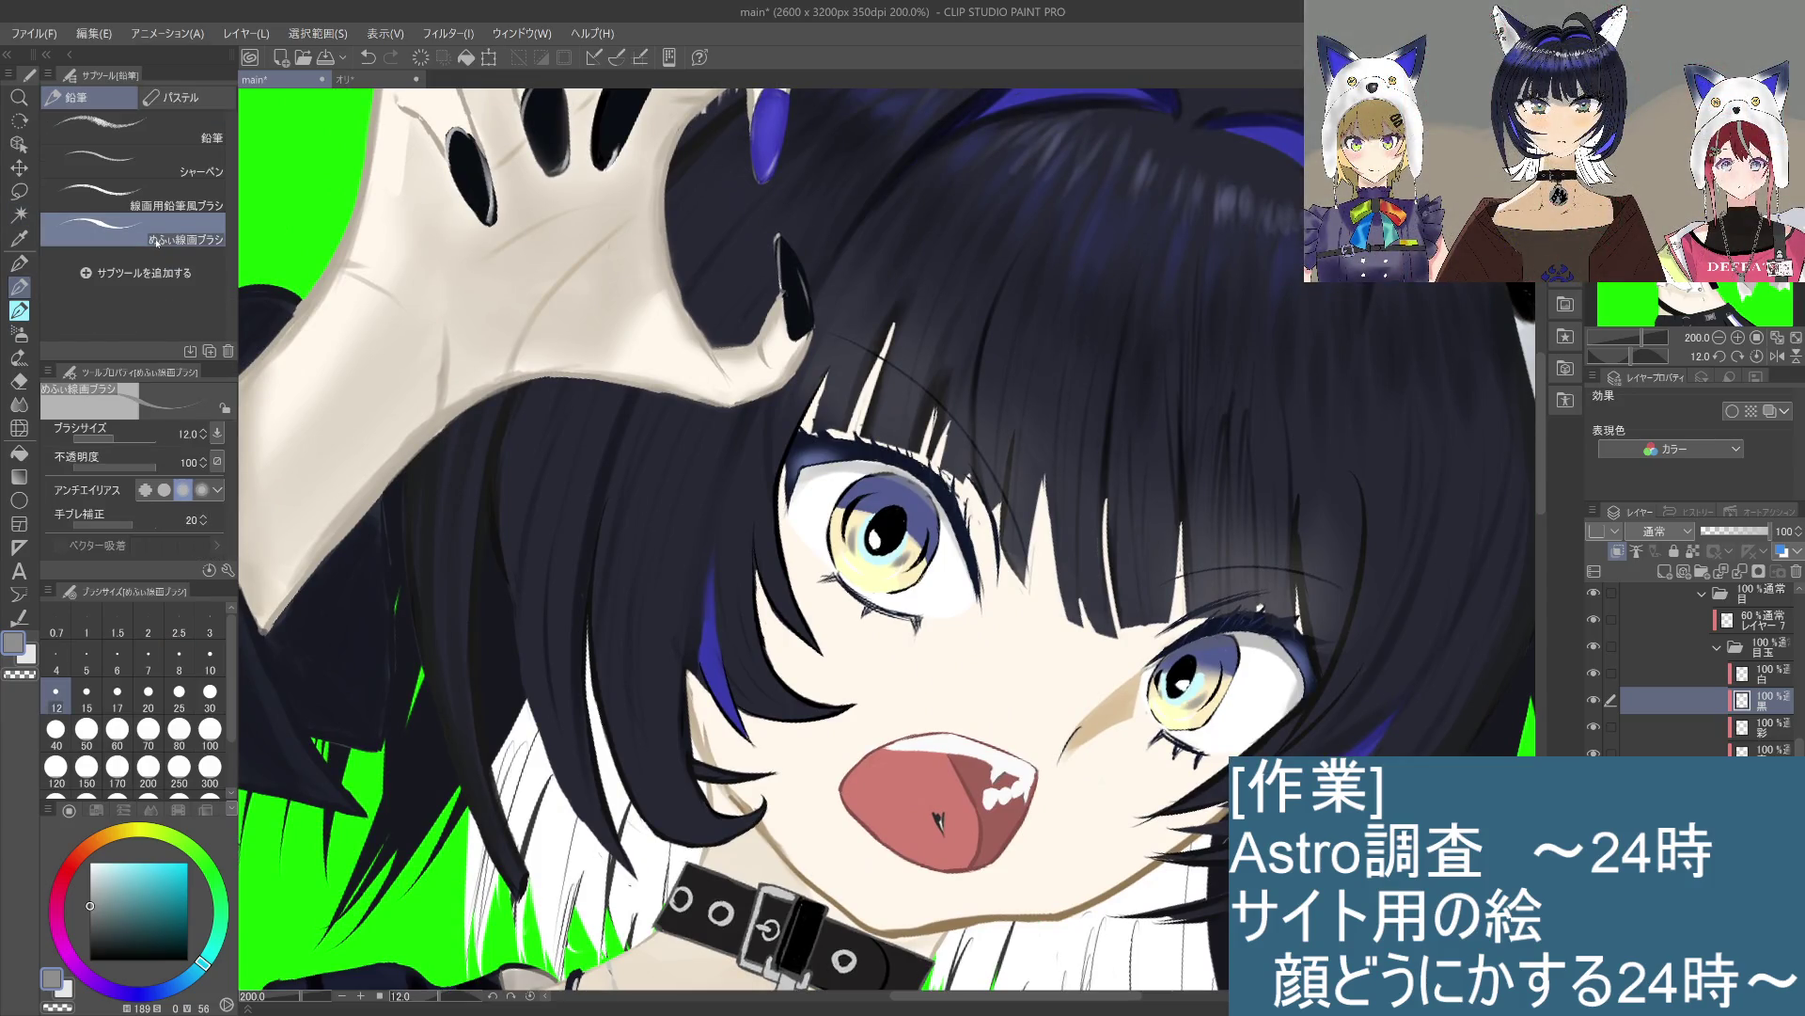
pyautogui.click(19, 452)
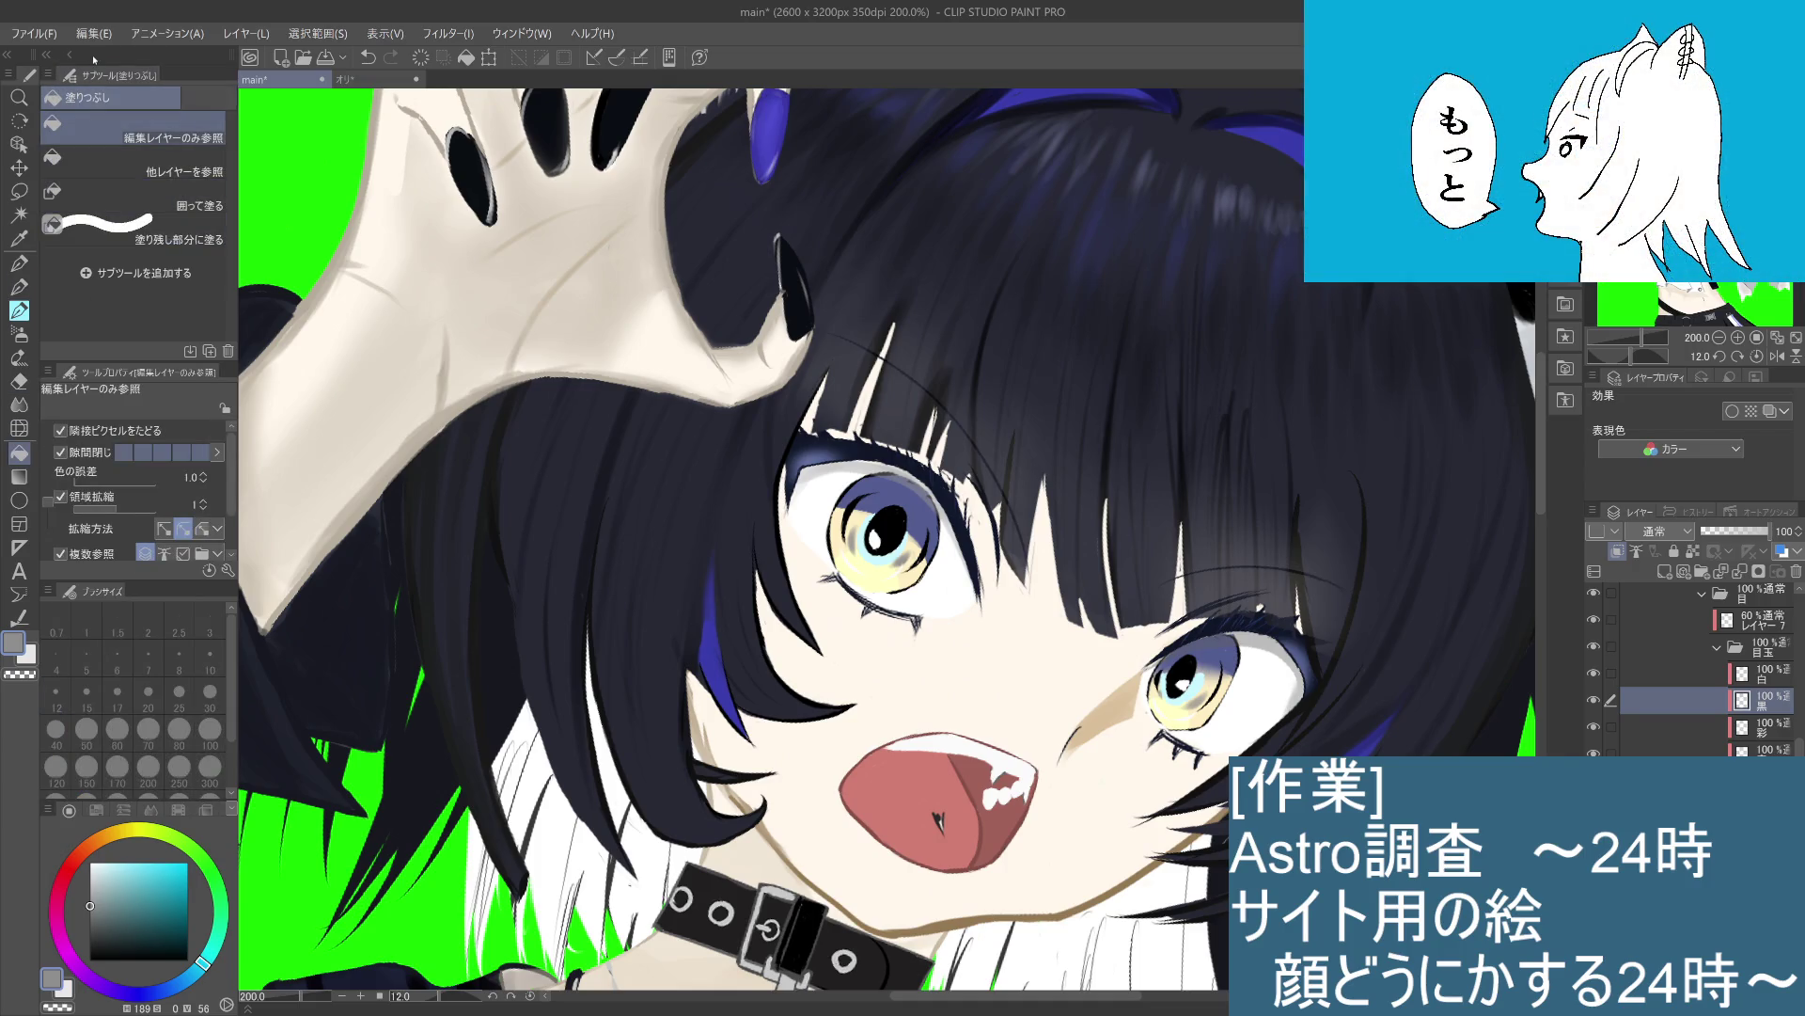
pyautogui.click(18, 404)
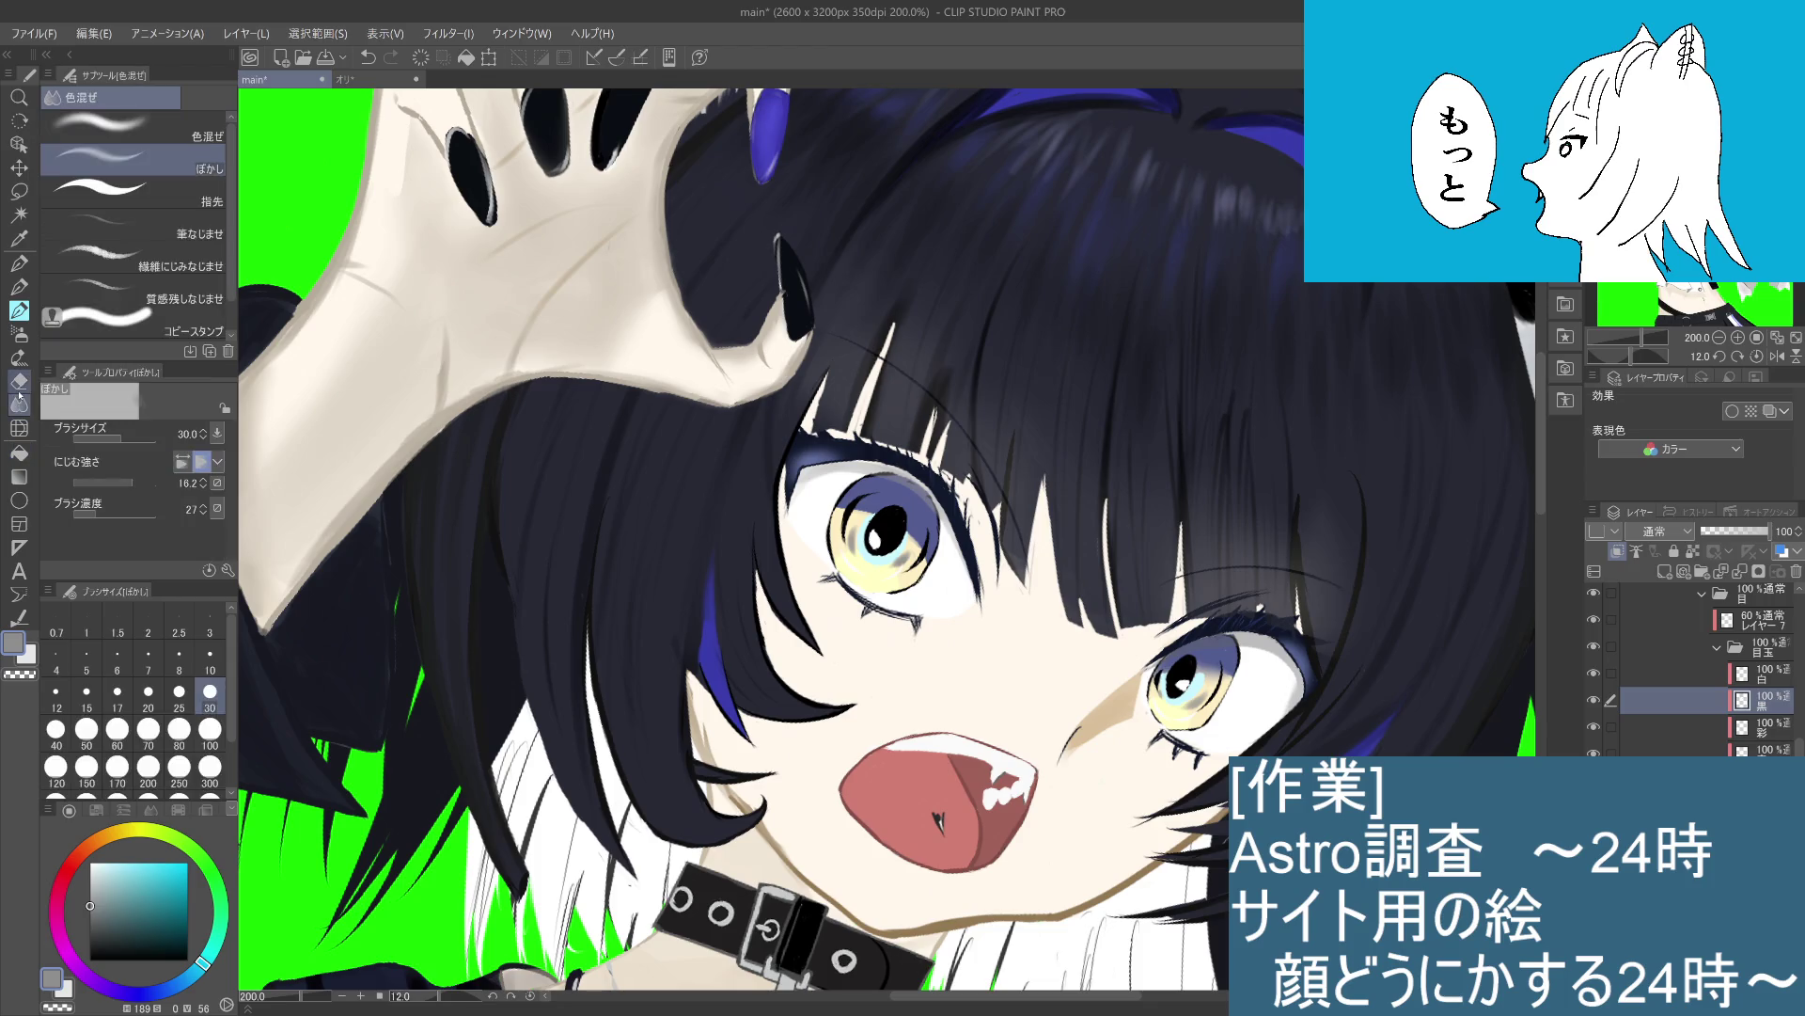
pyautogui.click(209, 180)
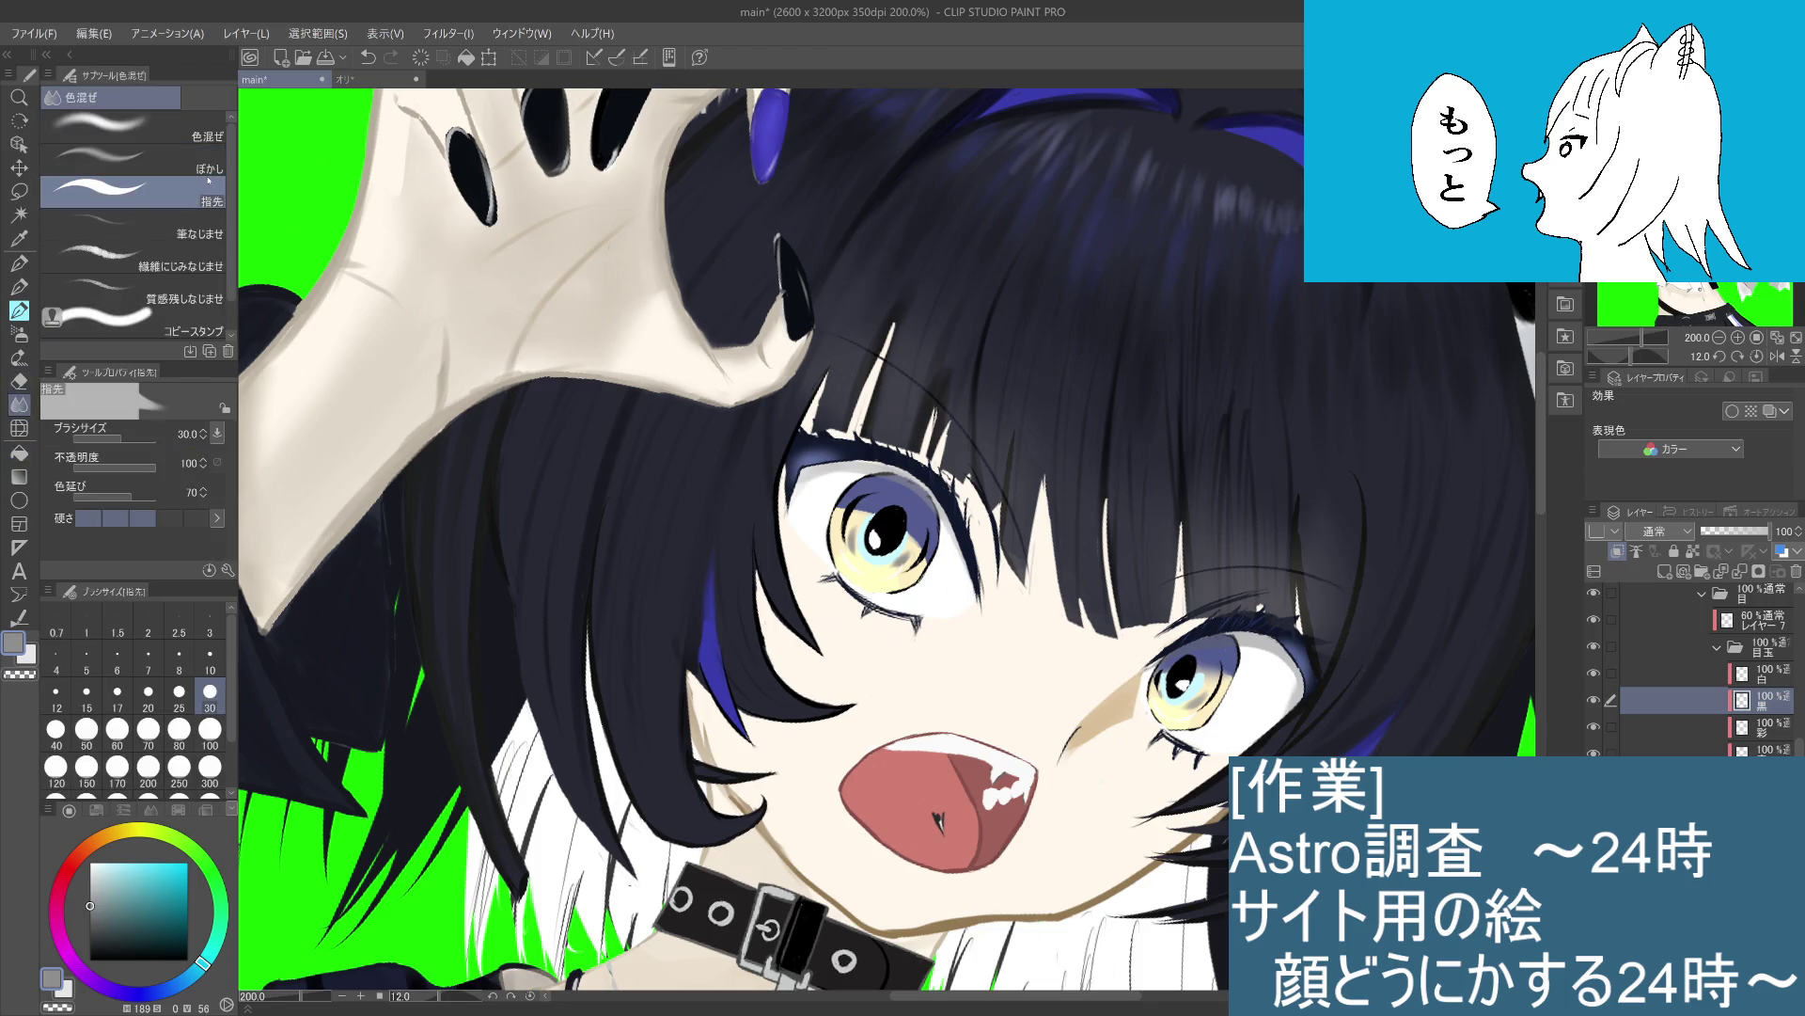
pyautogui.click(179, 653)
pyautogui.scroll(5, 886, 538)
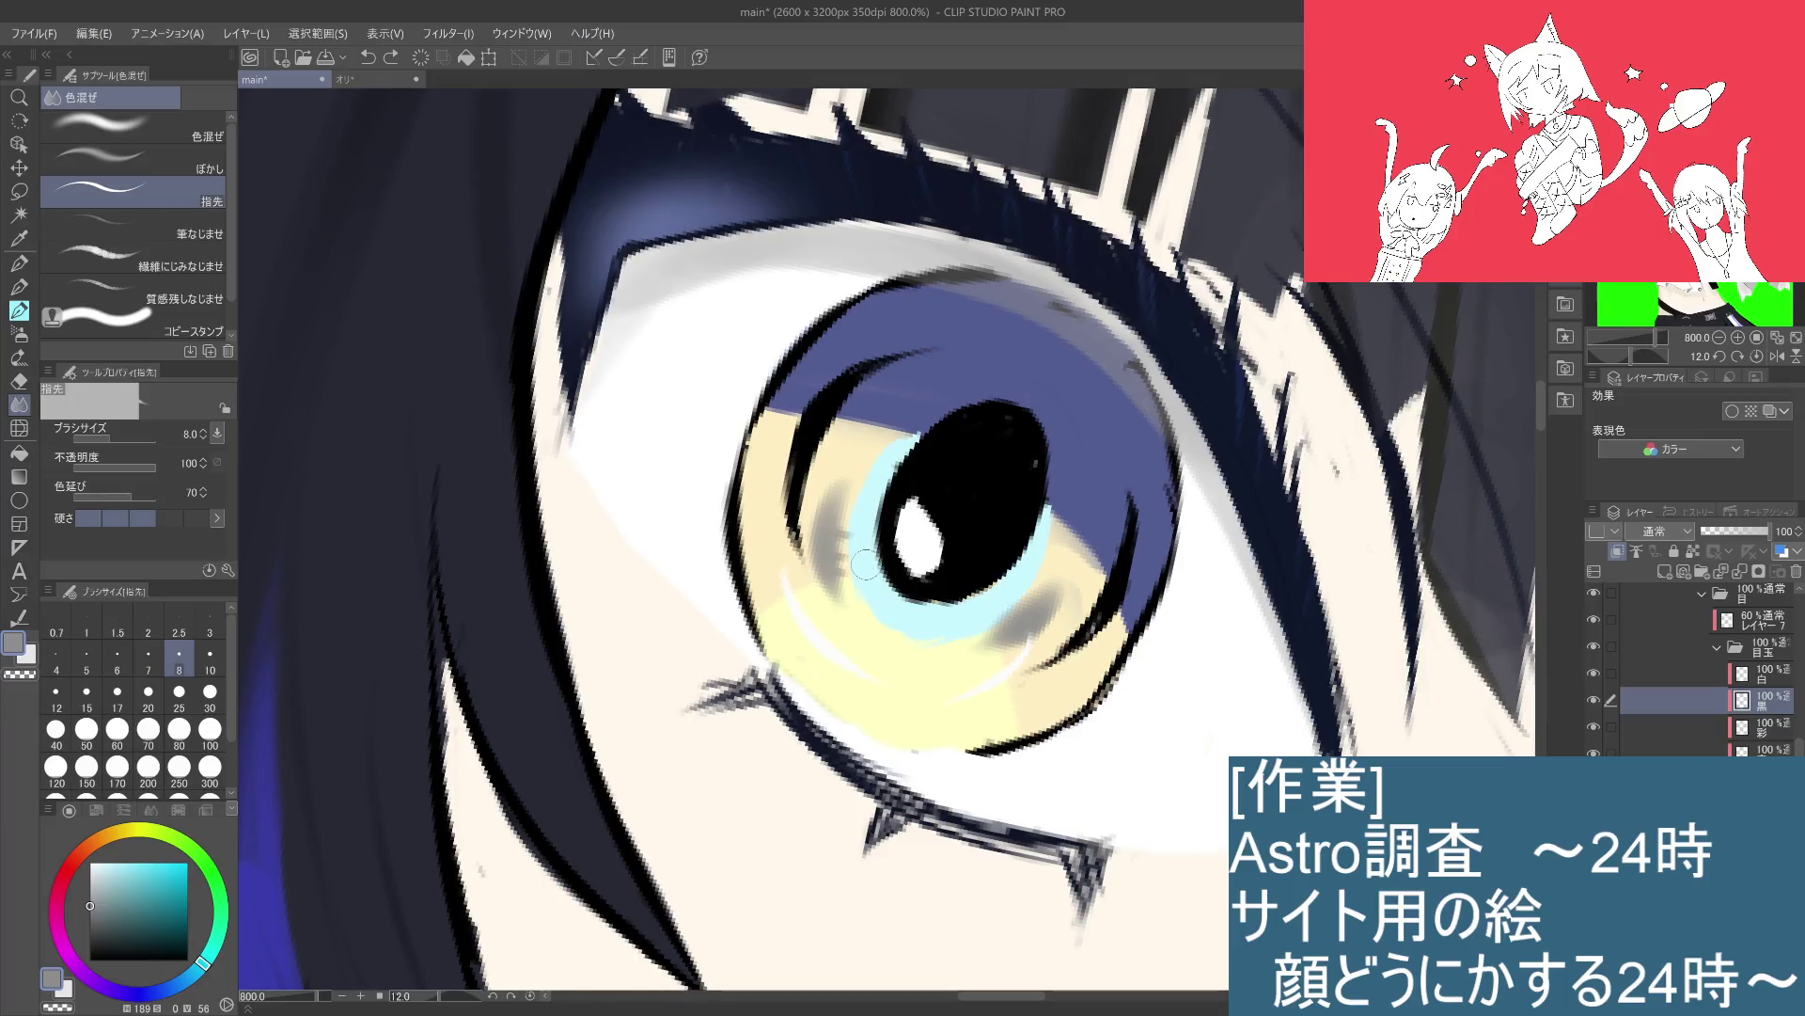
# Step: Smudge the grey shading around the left iris, undoing the last smudge
pyautogui.moveTo(845, 559); pyautogui.dragTo(860, 555)
pyautogui.hotkey('ctrl', 'z')
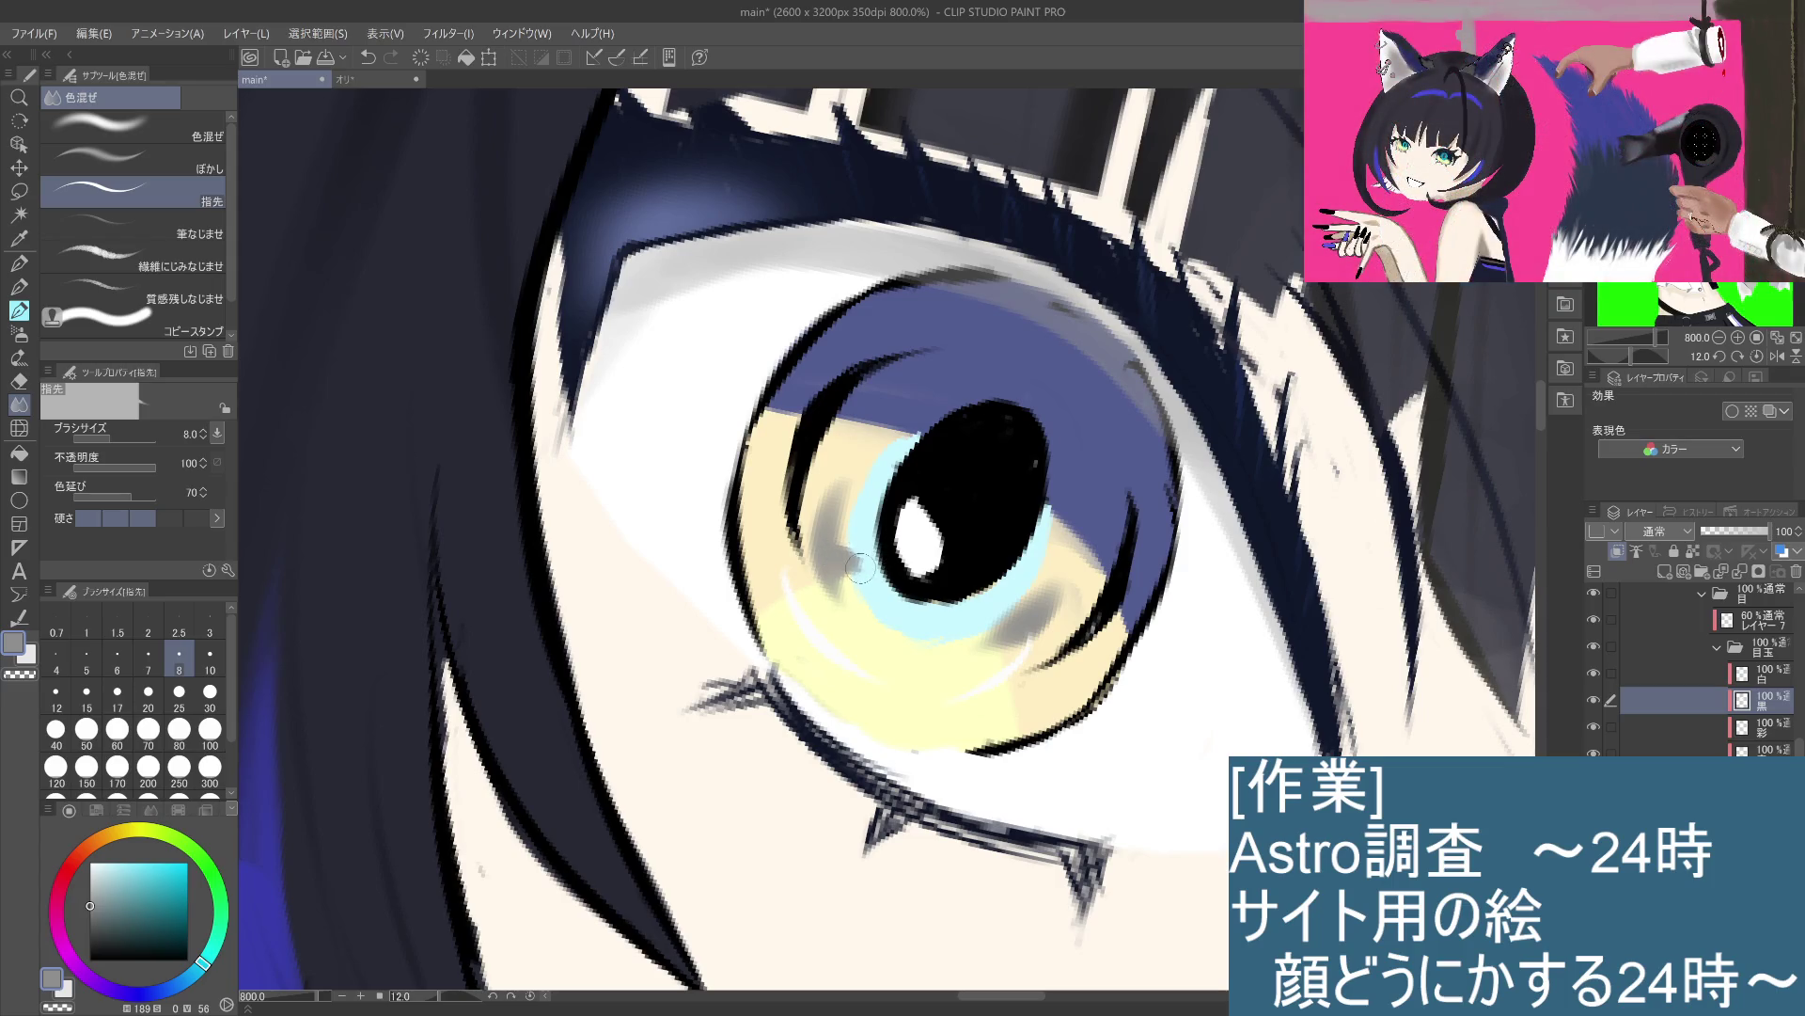
pyautogui.moveTo(856, 508); pyautogui.dragTo(828, 519)
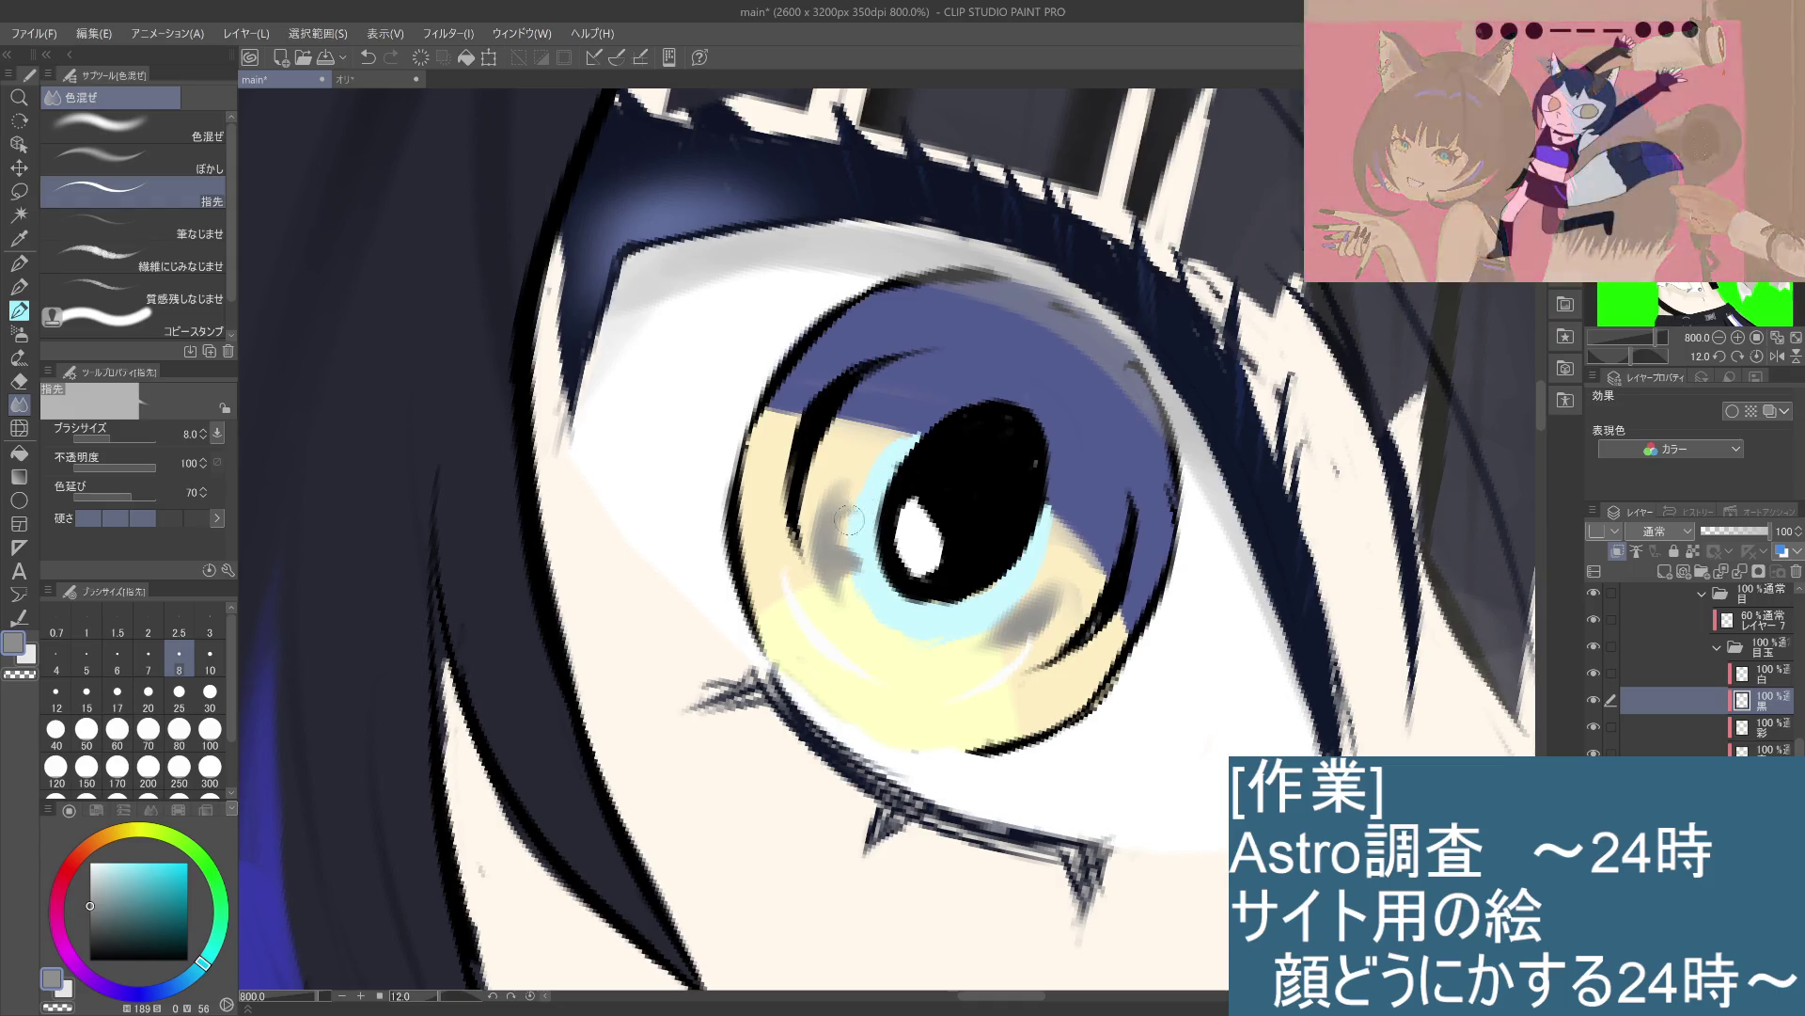
pyautogui.moveTo(869, 509)
pyautogui.mouseDown()
pyautogui.moveTo(850, 487)
pyautogui.moveTo(809, 521)
pyautogui.mouseUp()
pyautogui.hotkey('ctrl', 'z')
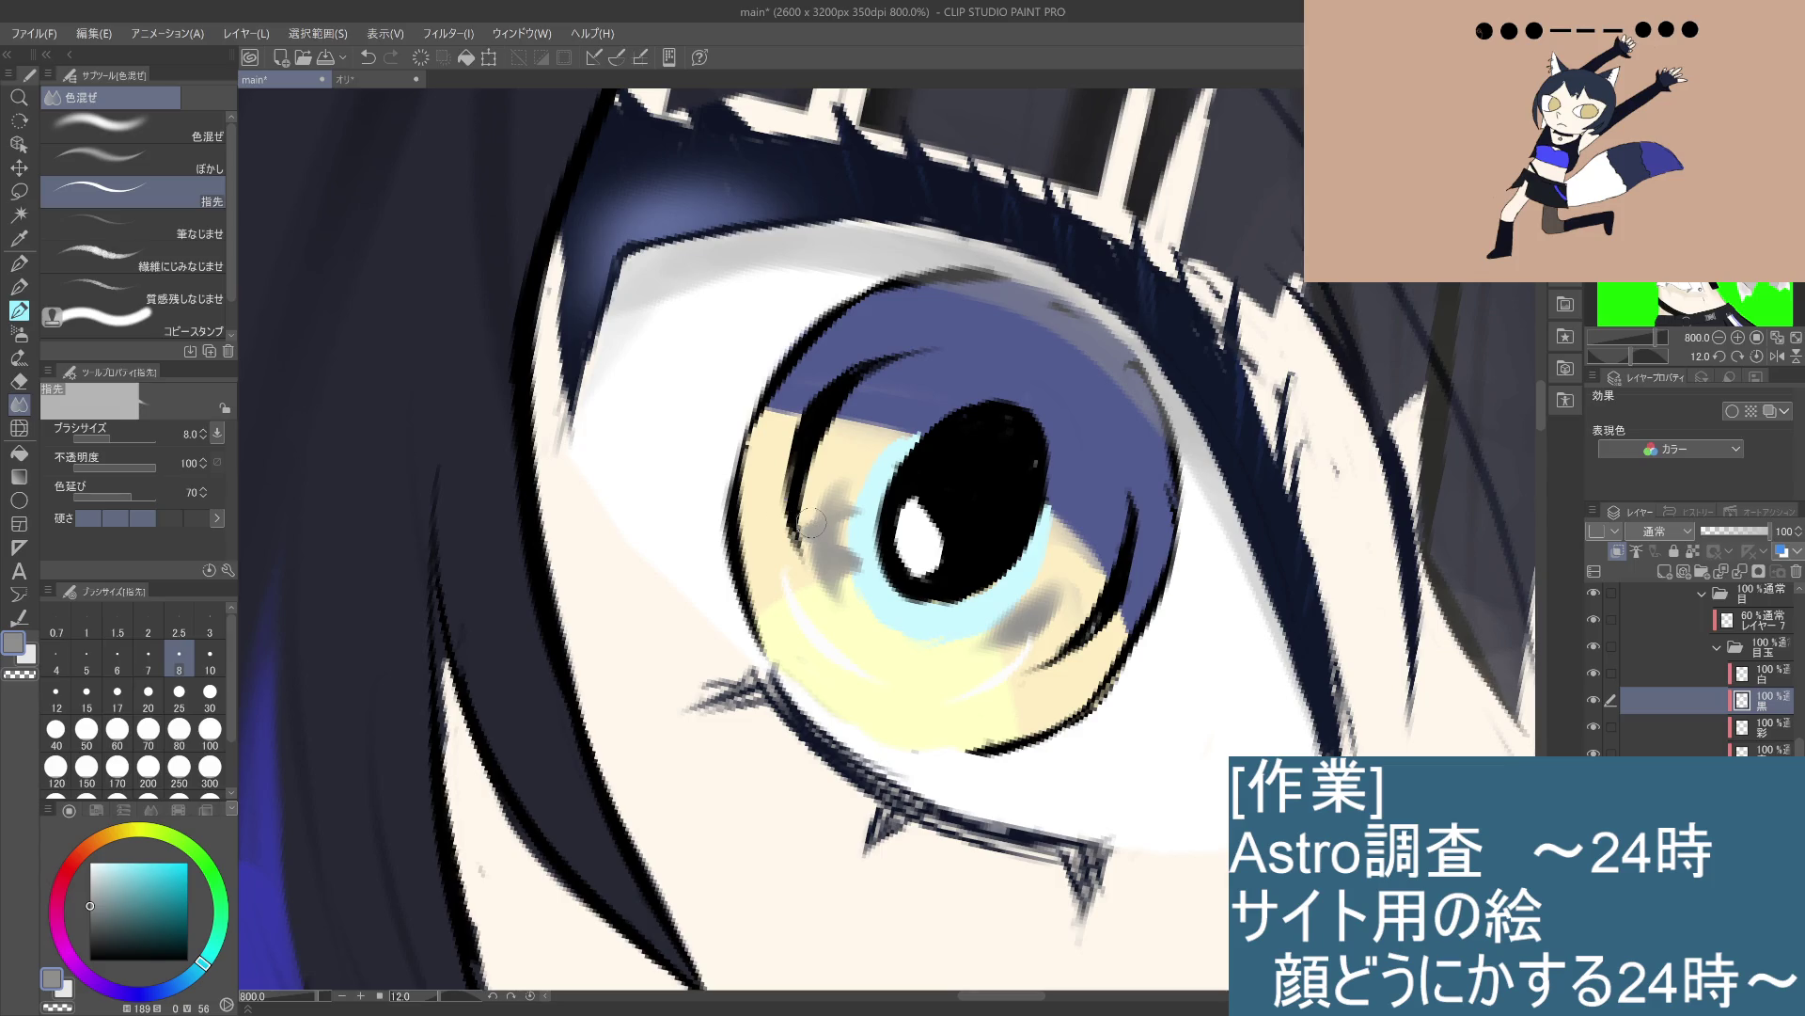
pyautogui.hotkey('ctrl', '0')
pyautogui.scroll(5, 856, 592)
pyautogui.hotkey('ctrl', 'z')
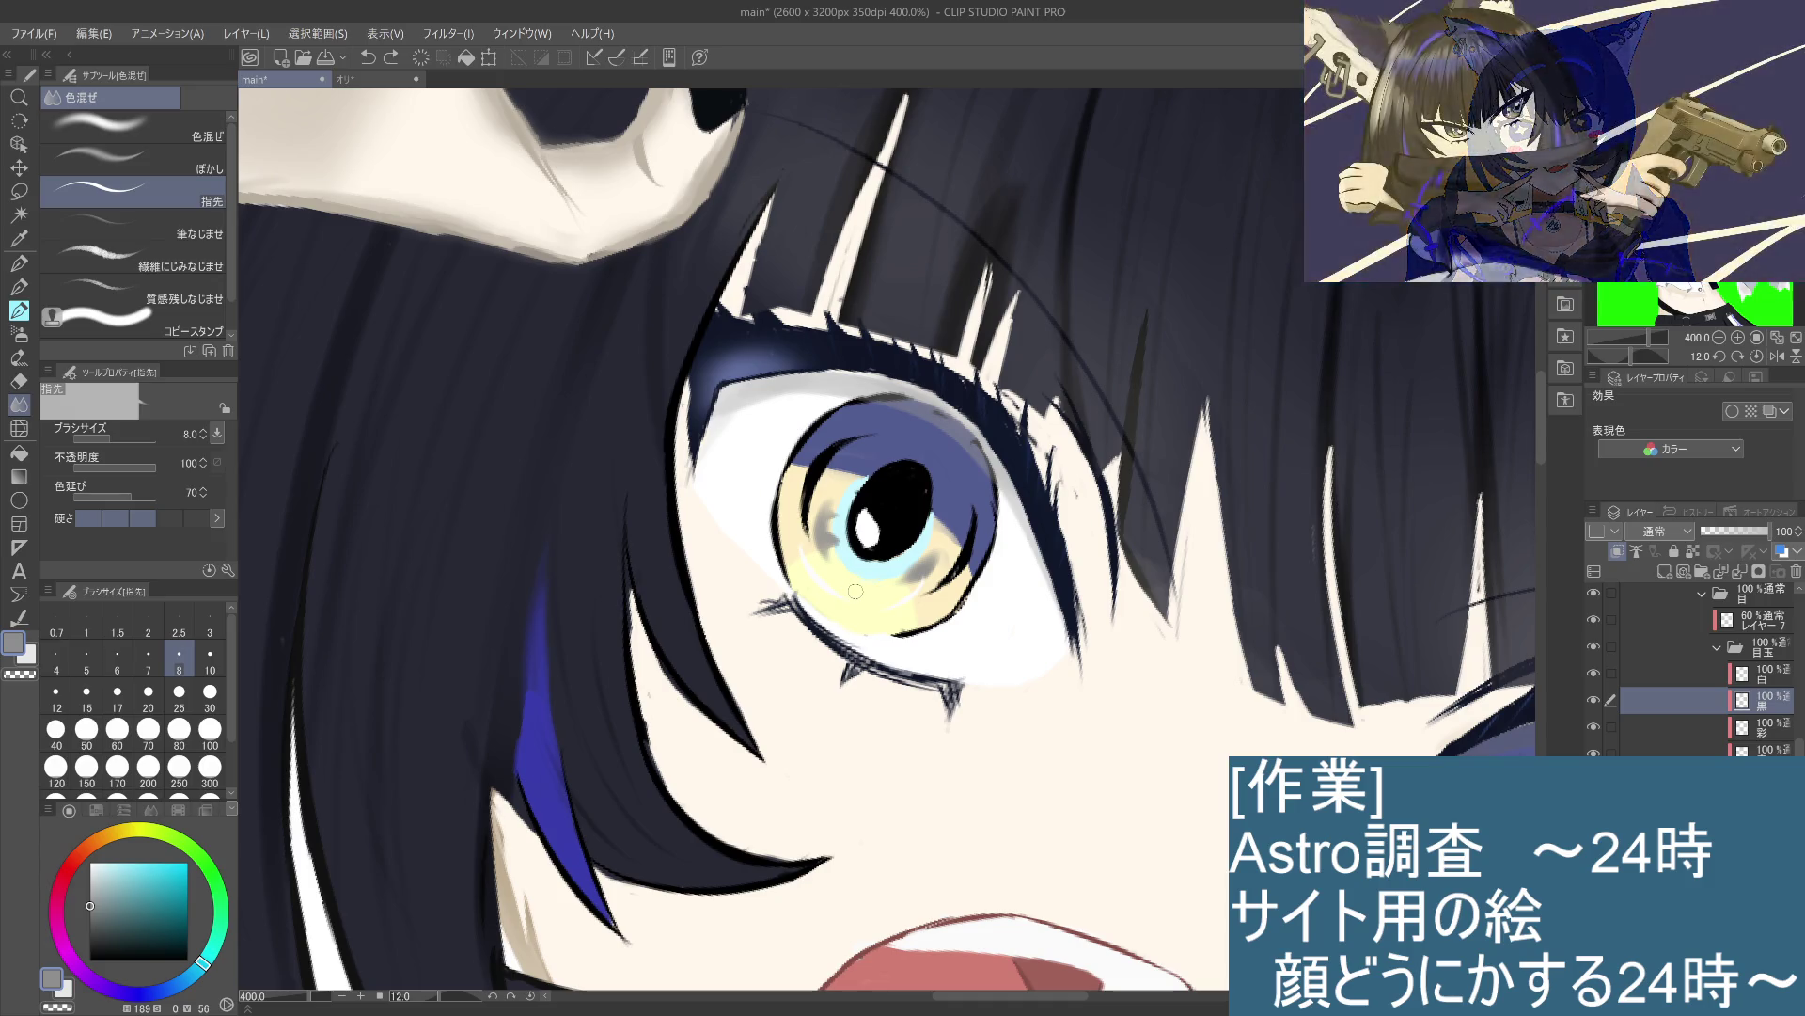
# Step: Switch to the hard eraser and lighten the left iris's left edge
pyautogui.press('g')
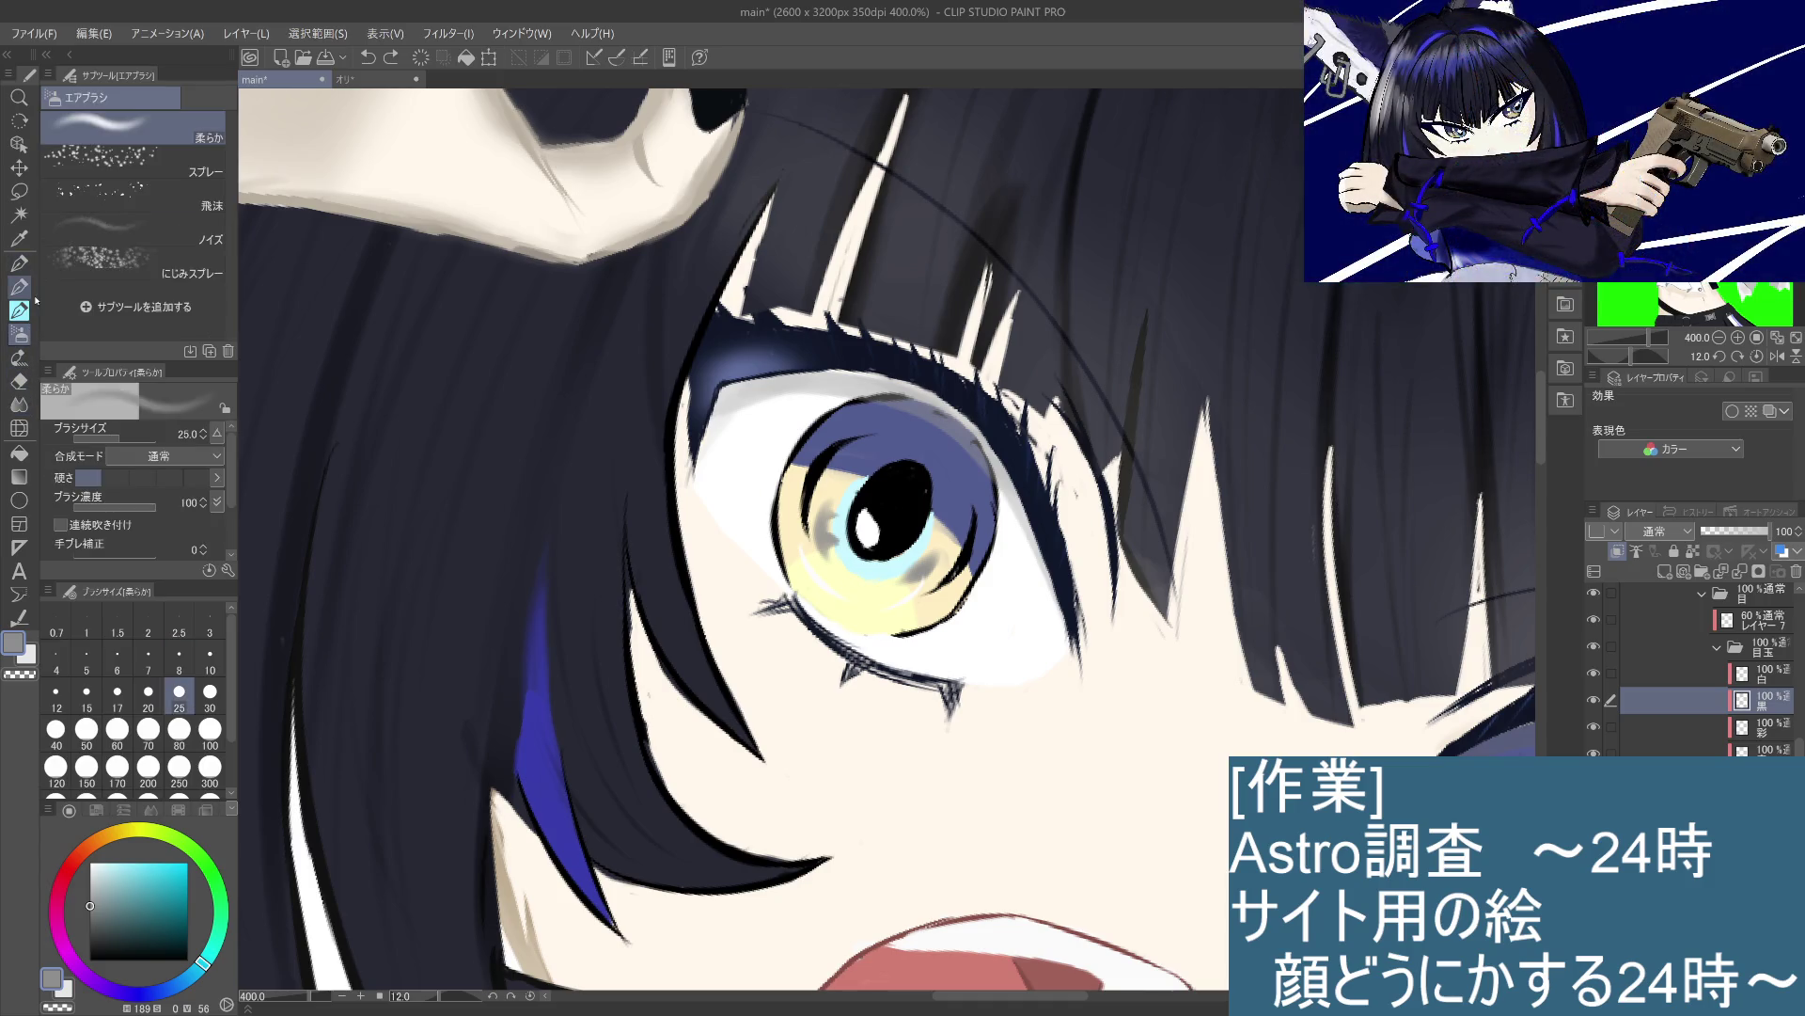
pyautogui.click(28, 376)
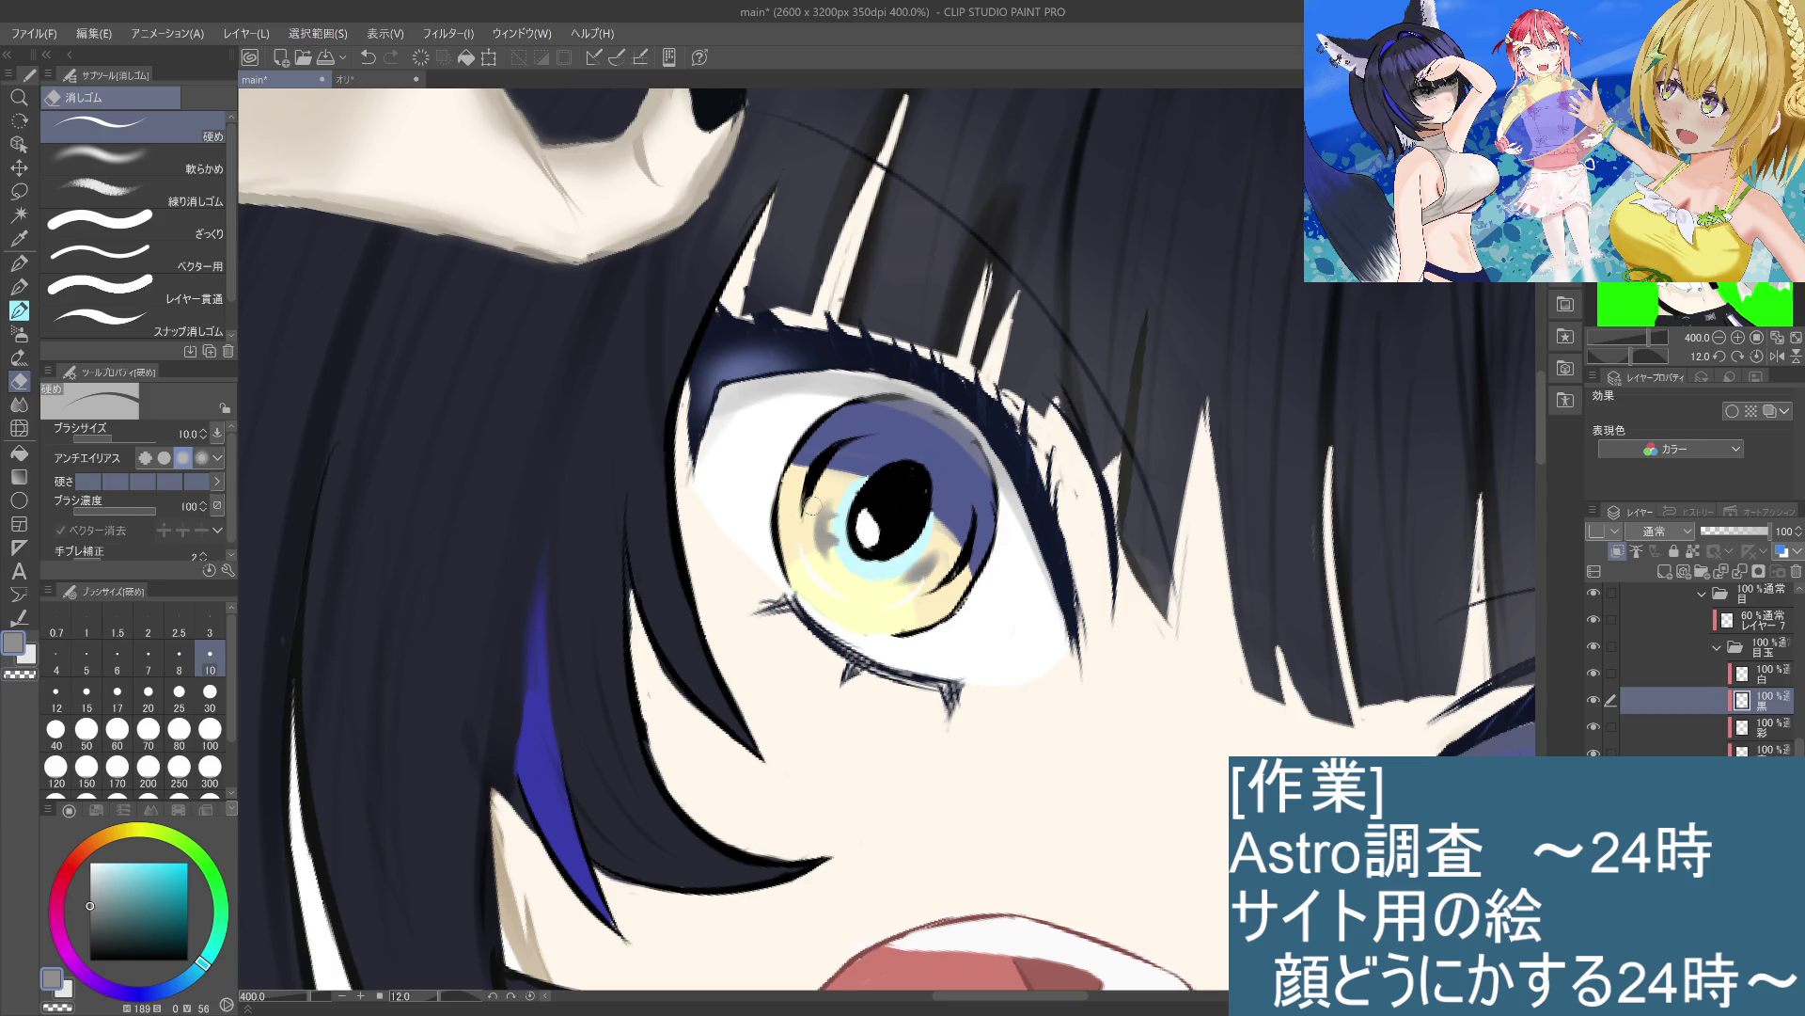
pyautogui.moveTo(816, 515); pyautogui.dragTo(820, 557)
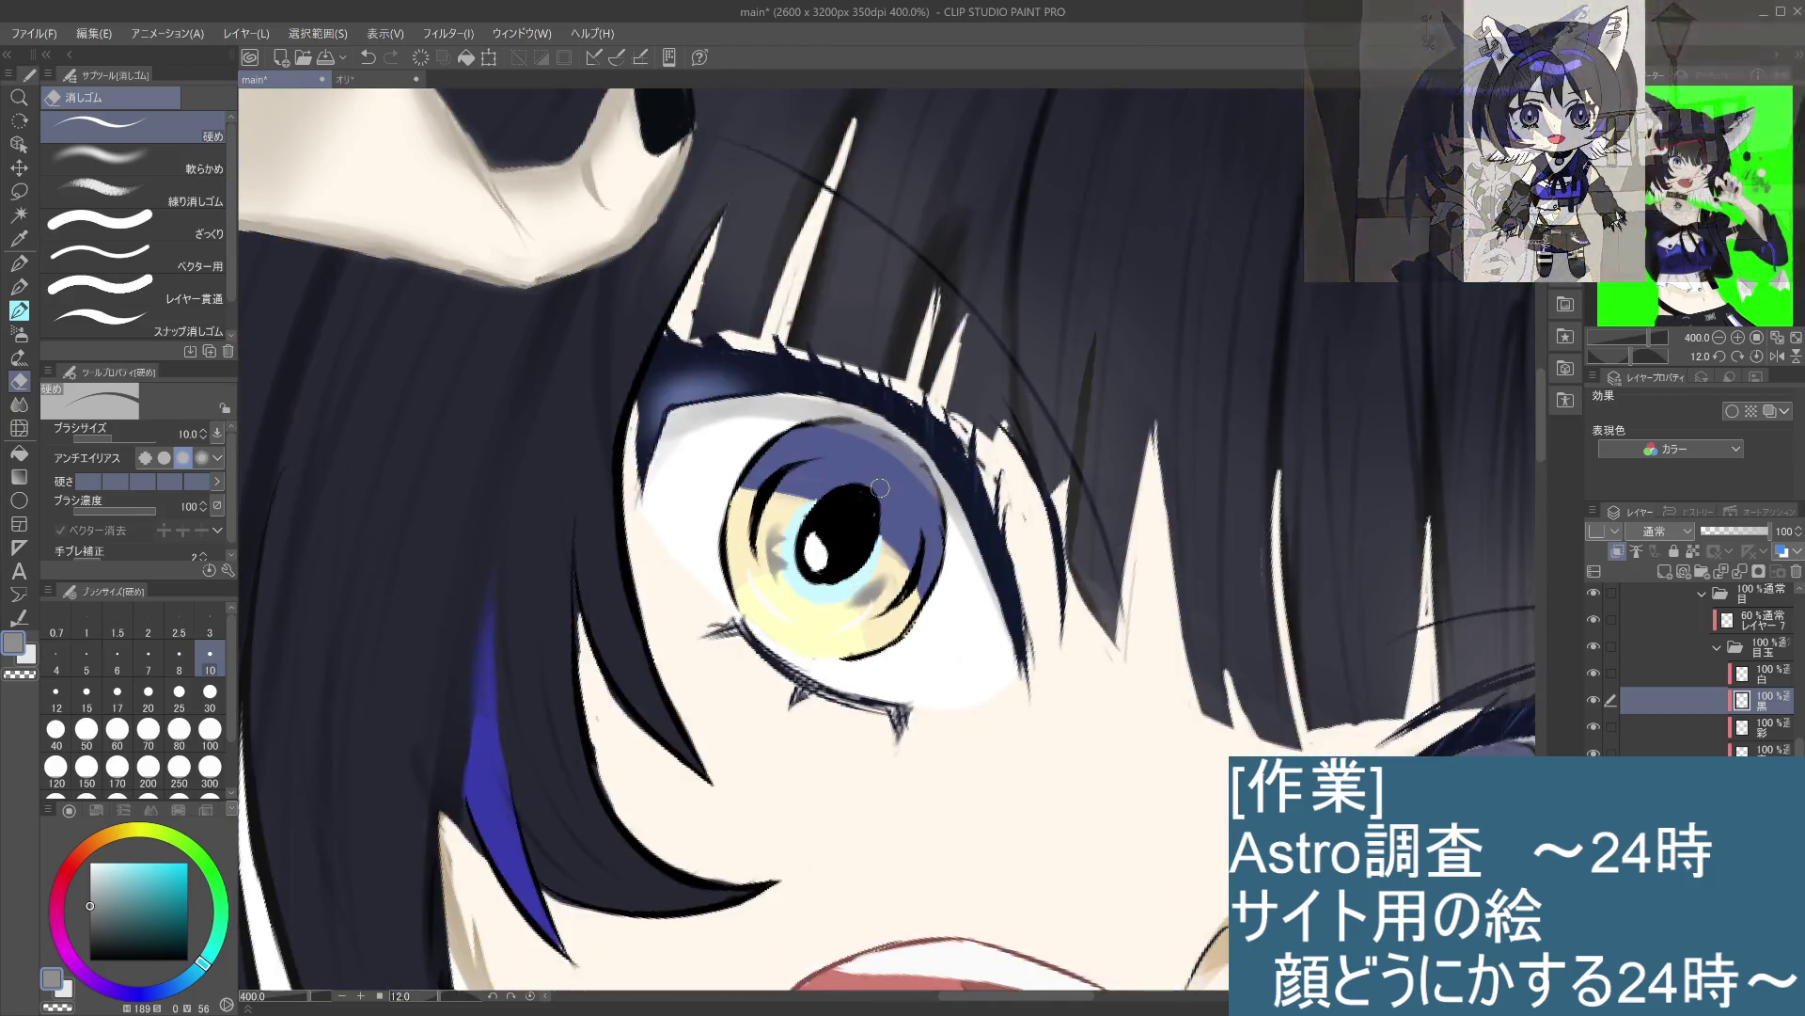
pyautogui.scroll(-2, 880, 487)
pyautogui.scroll(-1, 884, 547)
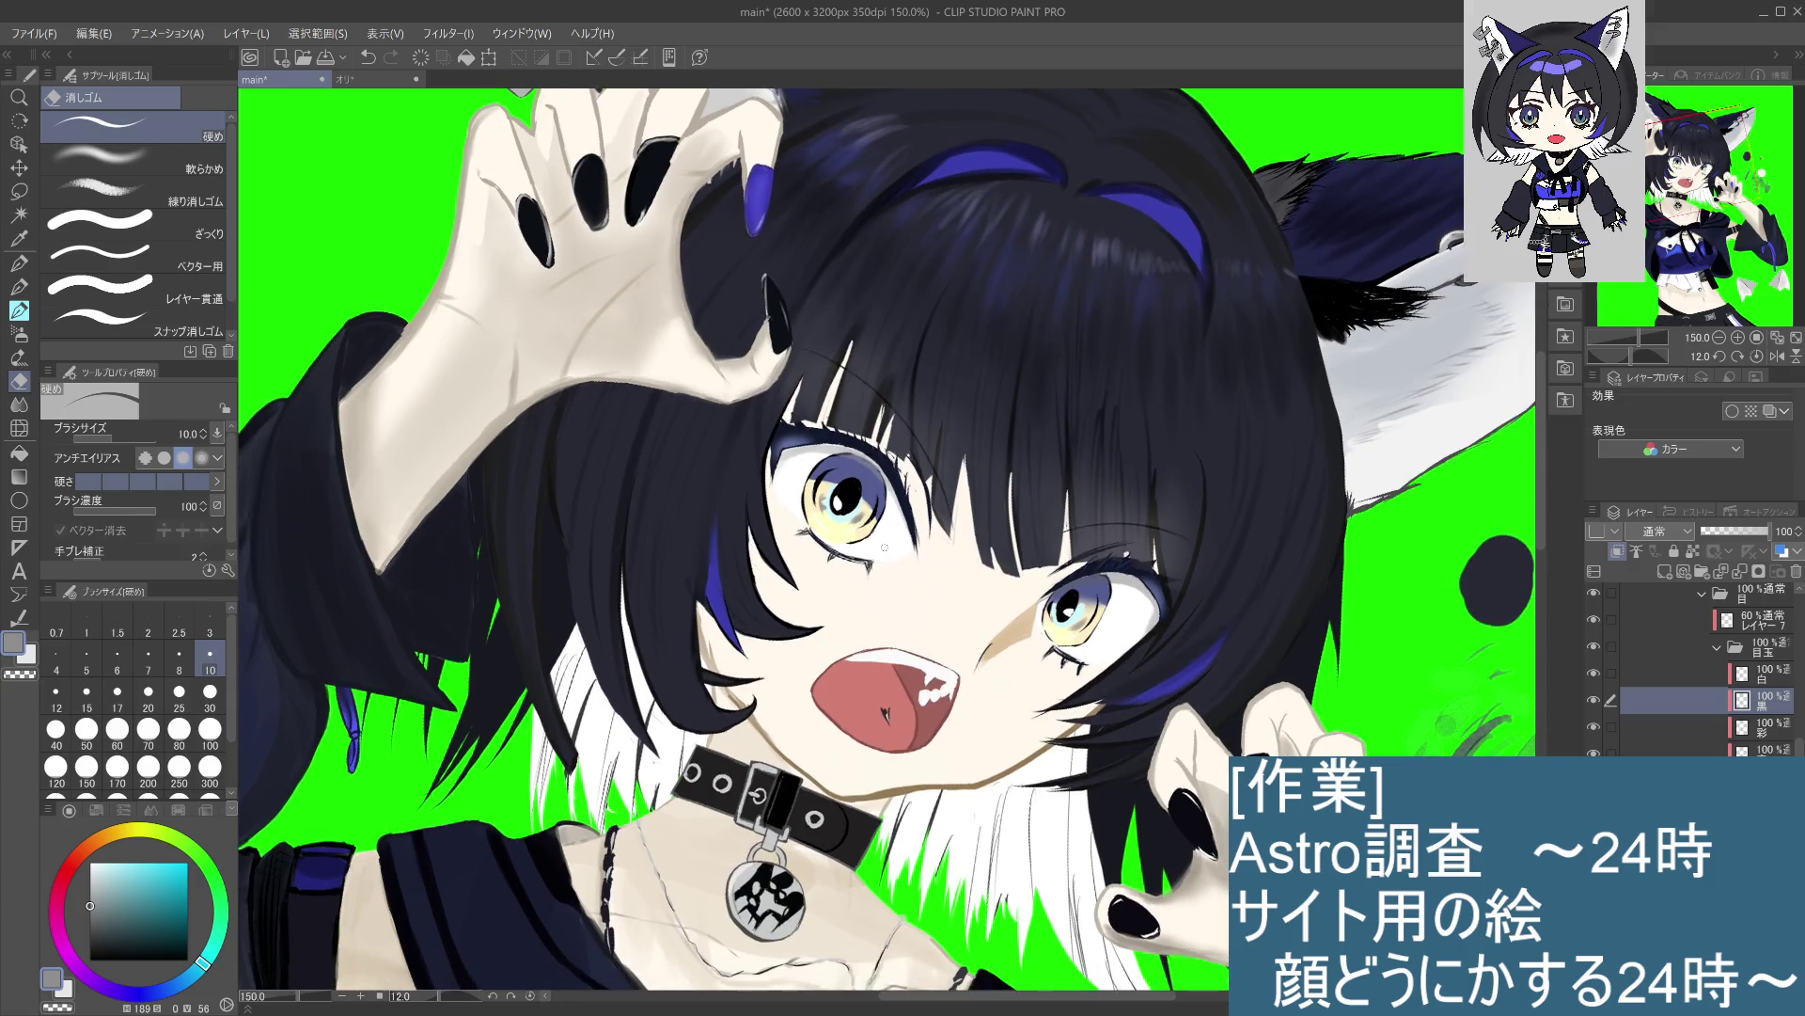
pyautogui.scroll(3, 884, 547)
pyautogui.moveTo(850, 514); pyautogui.dragTo(873, 559)
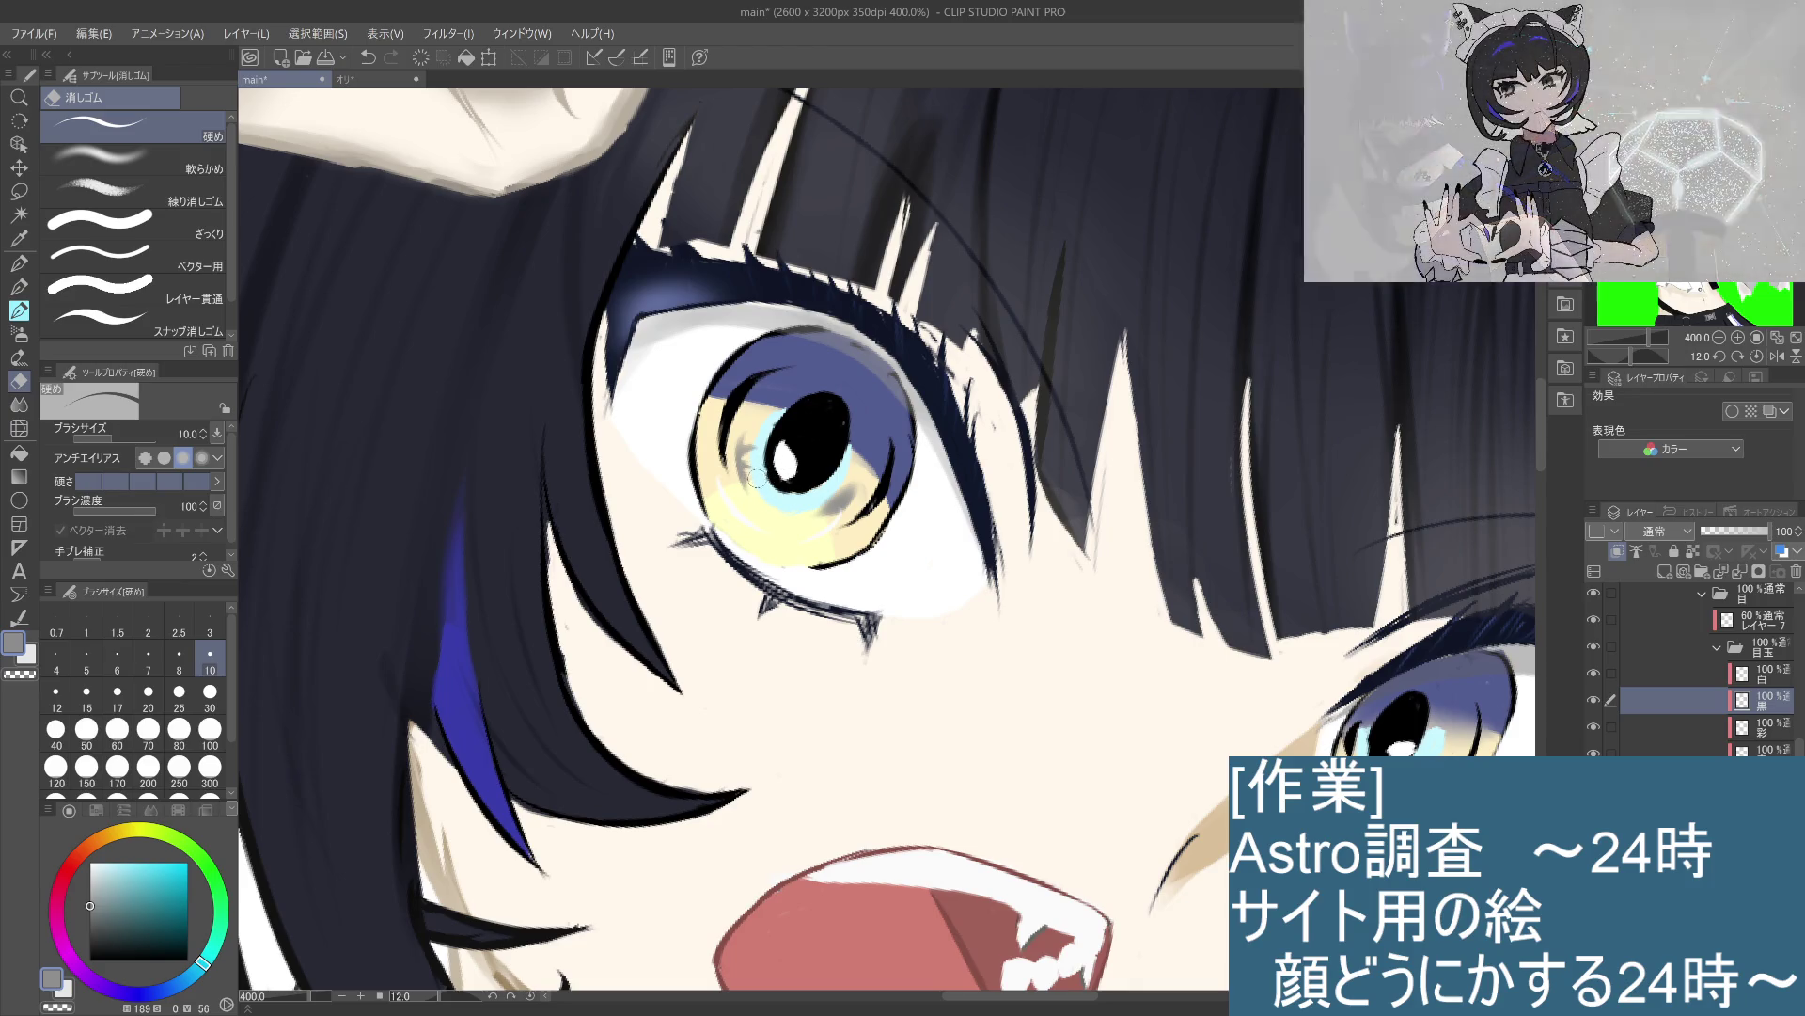
# Step: Erase part of the grey marks at the top of the left iris, then fit the whole illustration
pyautogui.scroll(-4, 793, 495)
pyautogui.scroll(4, 815, 525)
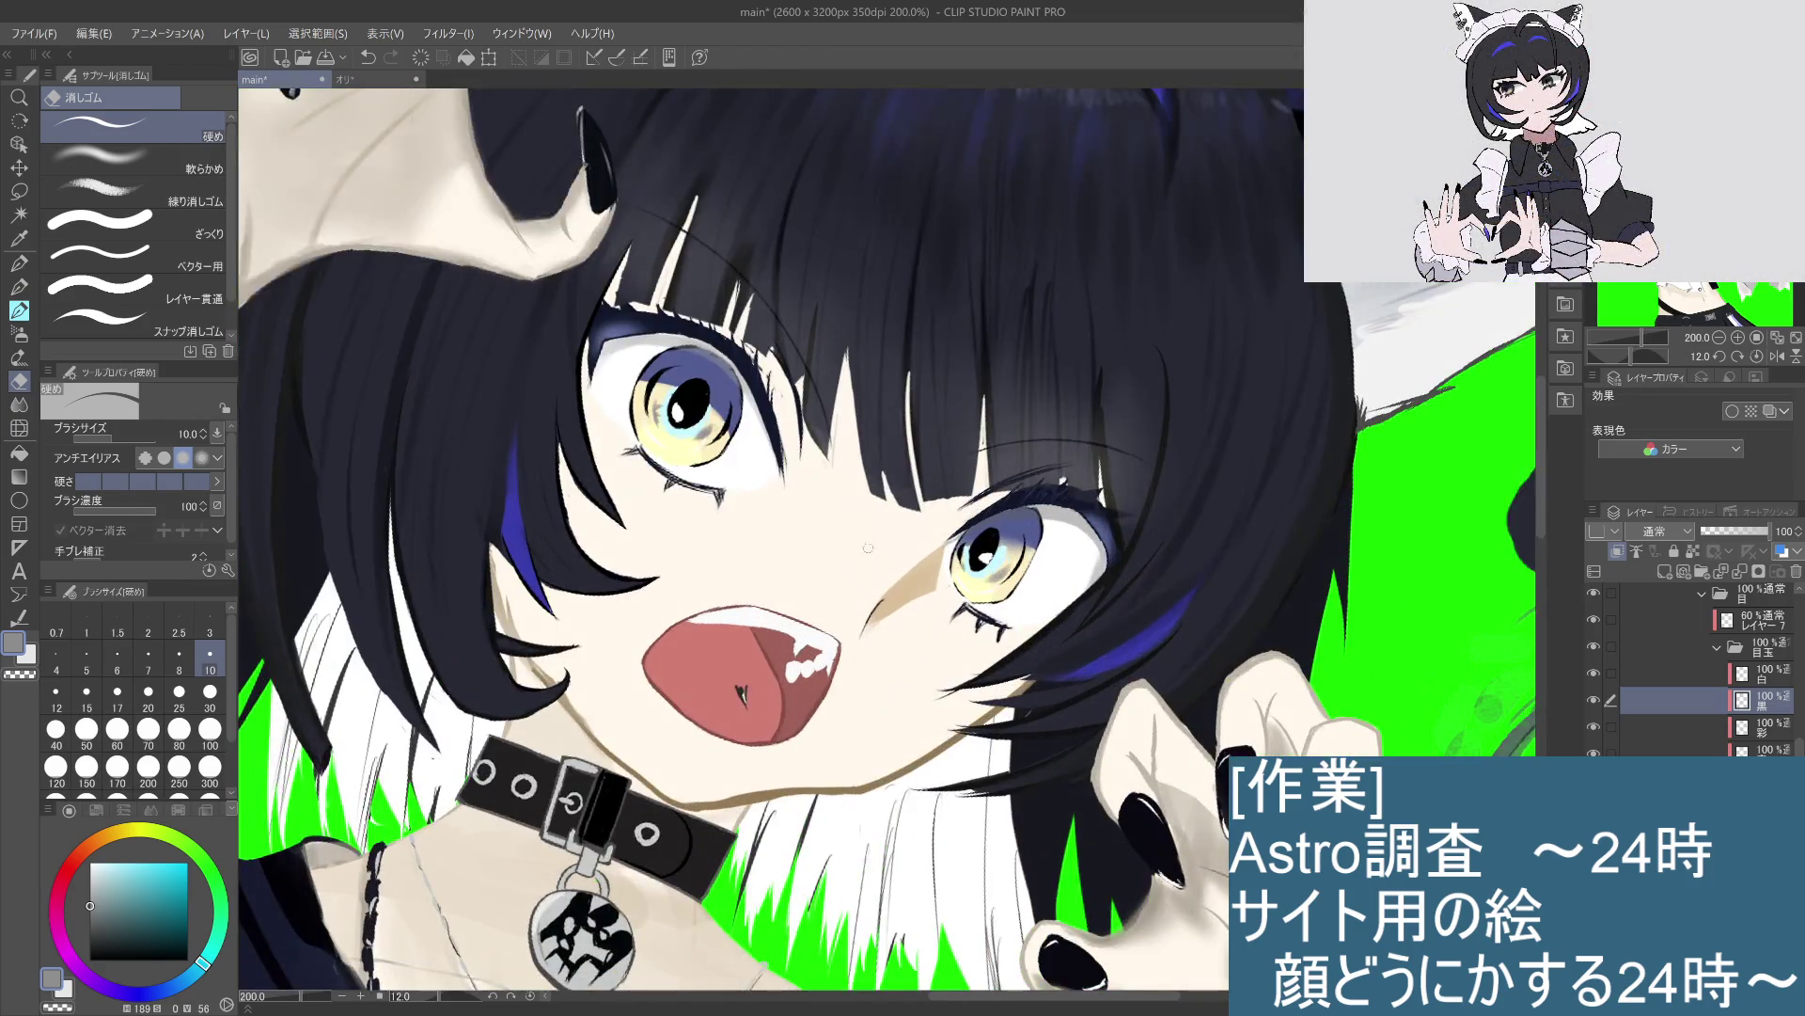
pyautogui.scroll(3, 1039, 592)
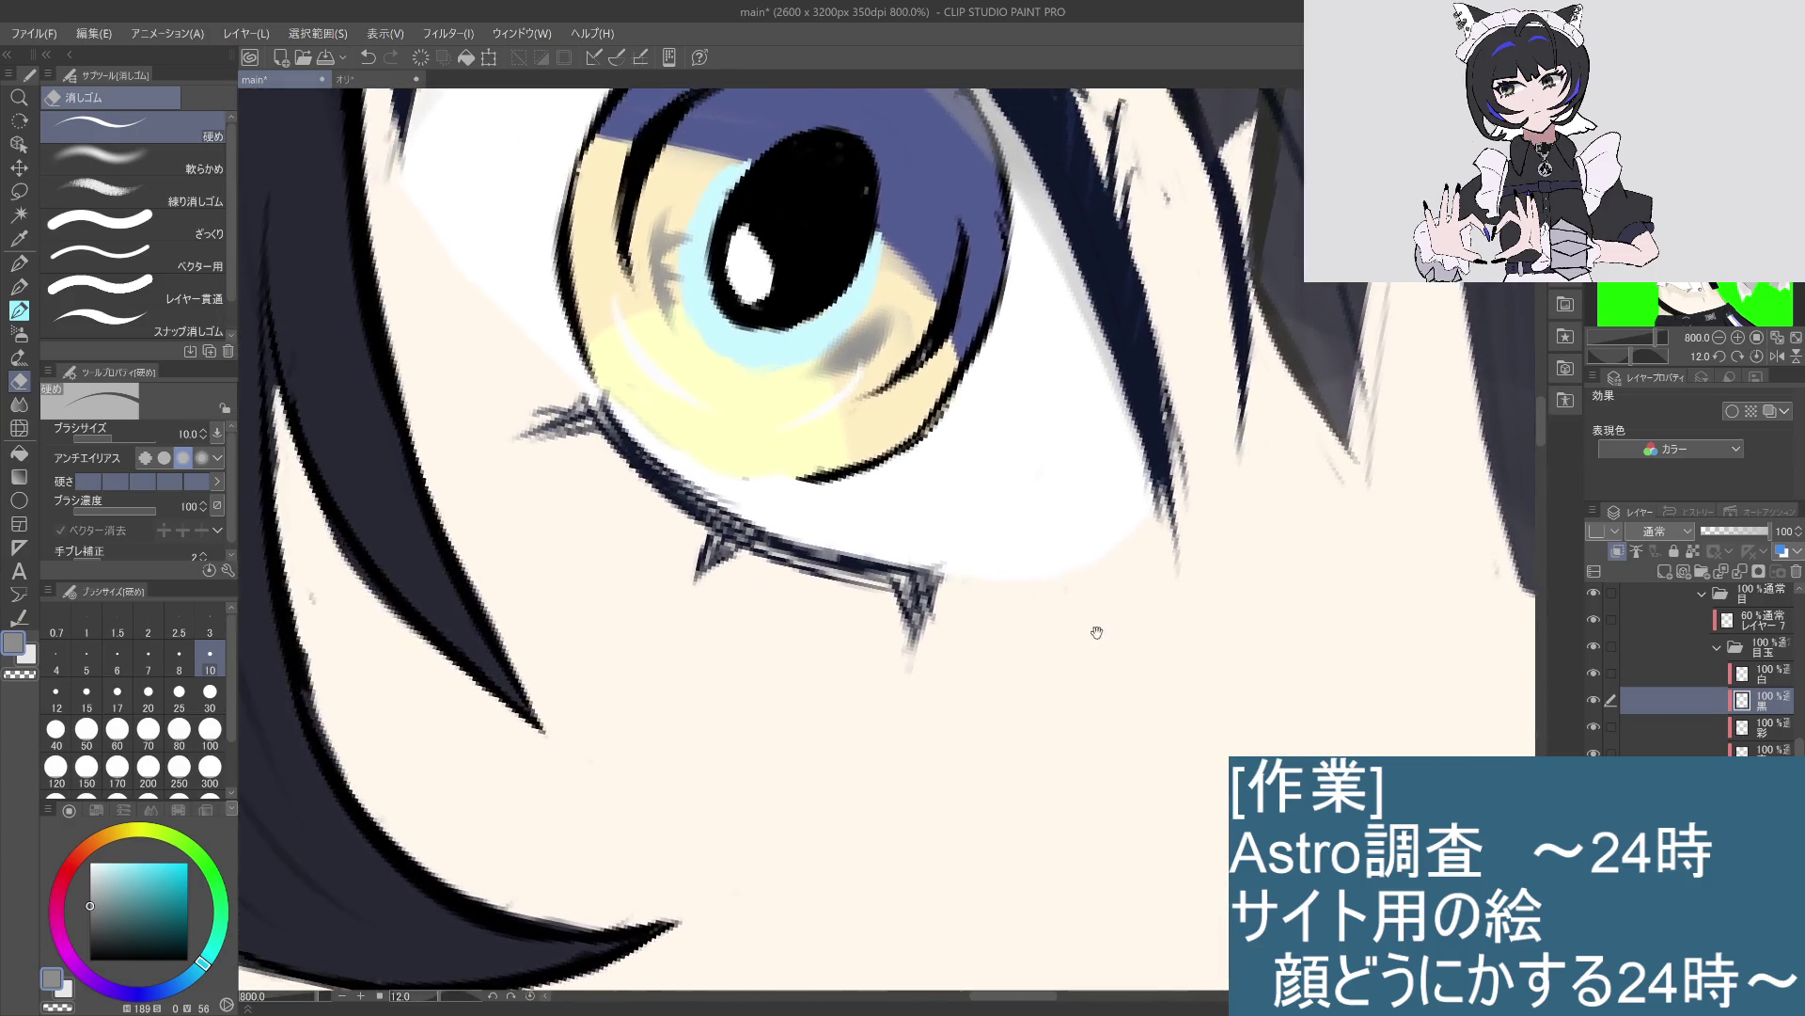
pyautogui.moveTo(785, 409); pyautogui.dragTo(814, 381)
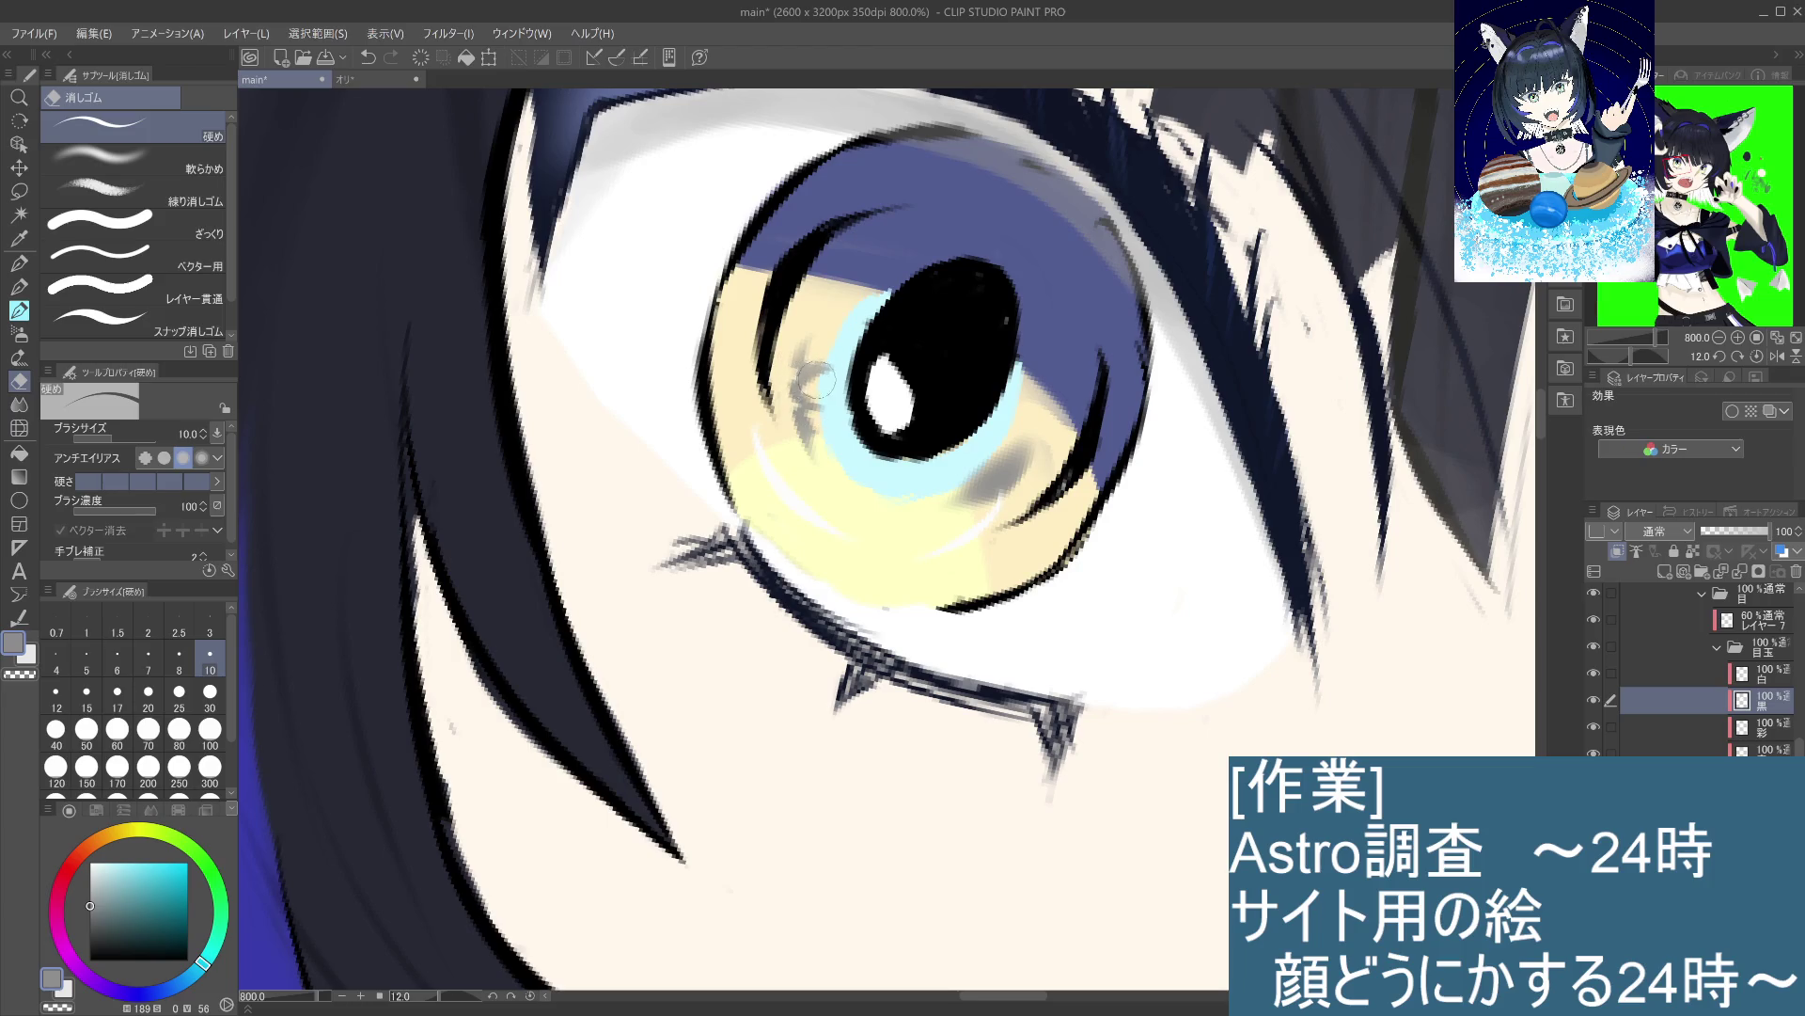
pyautogui.scroll(-4, 930, 590)
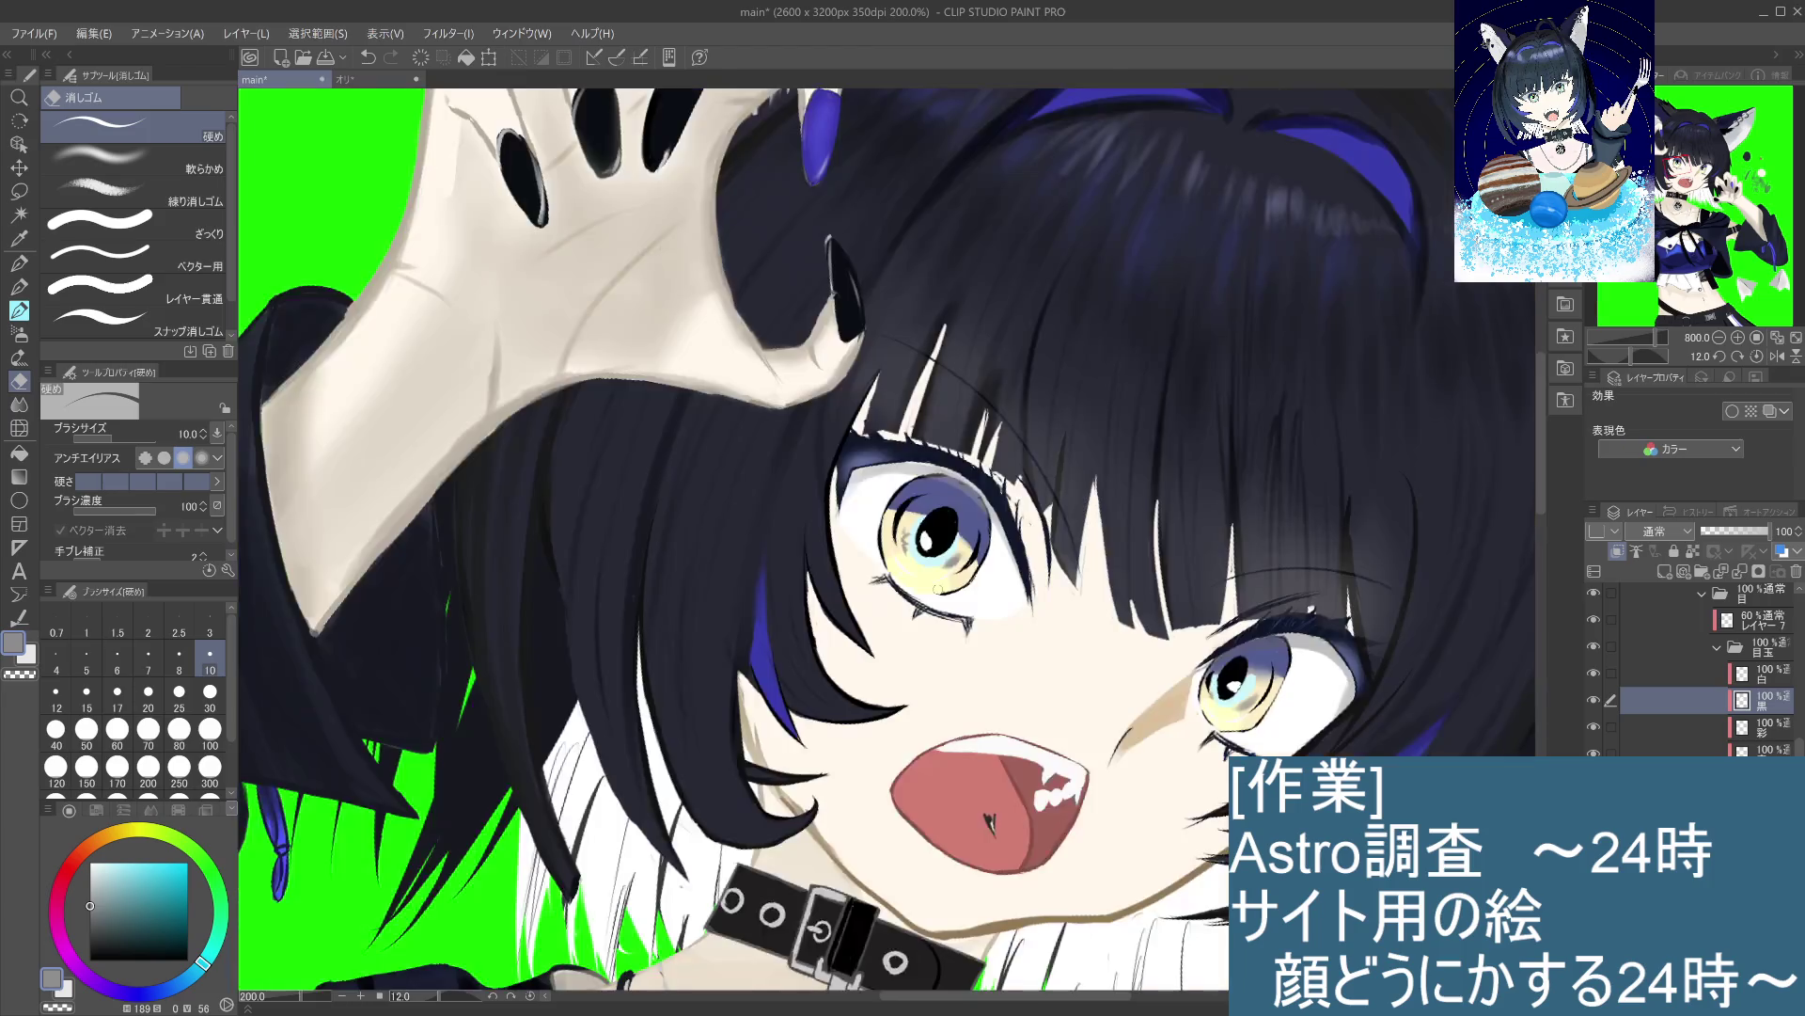
pyautogui.scroll(-3, 943, 595)
pyautogui.scroll(3, 943, 596)
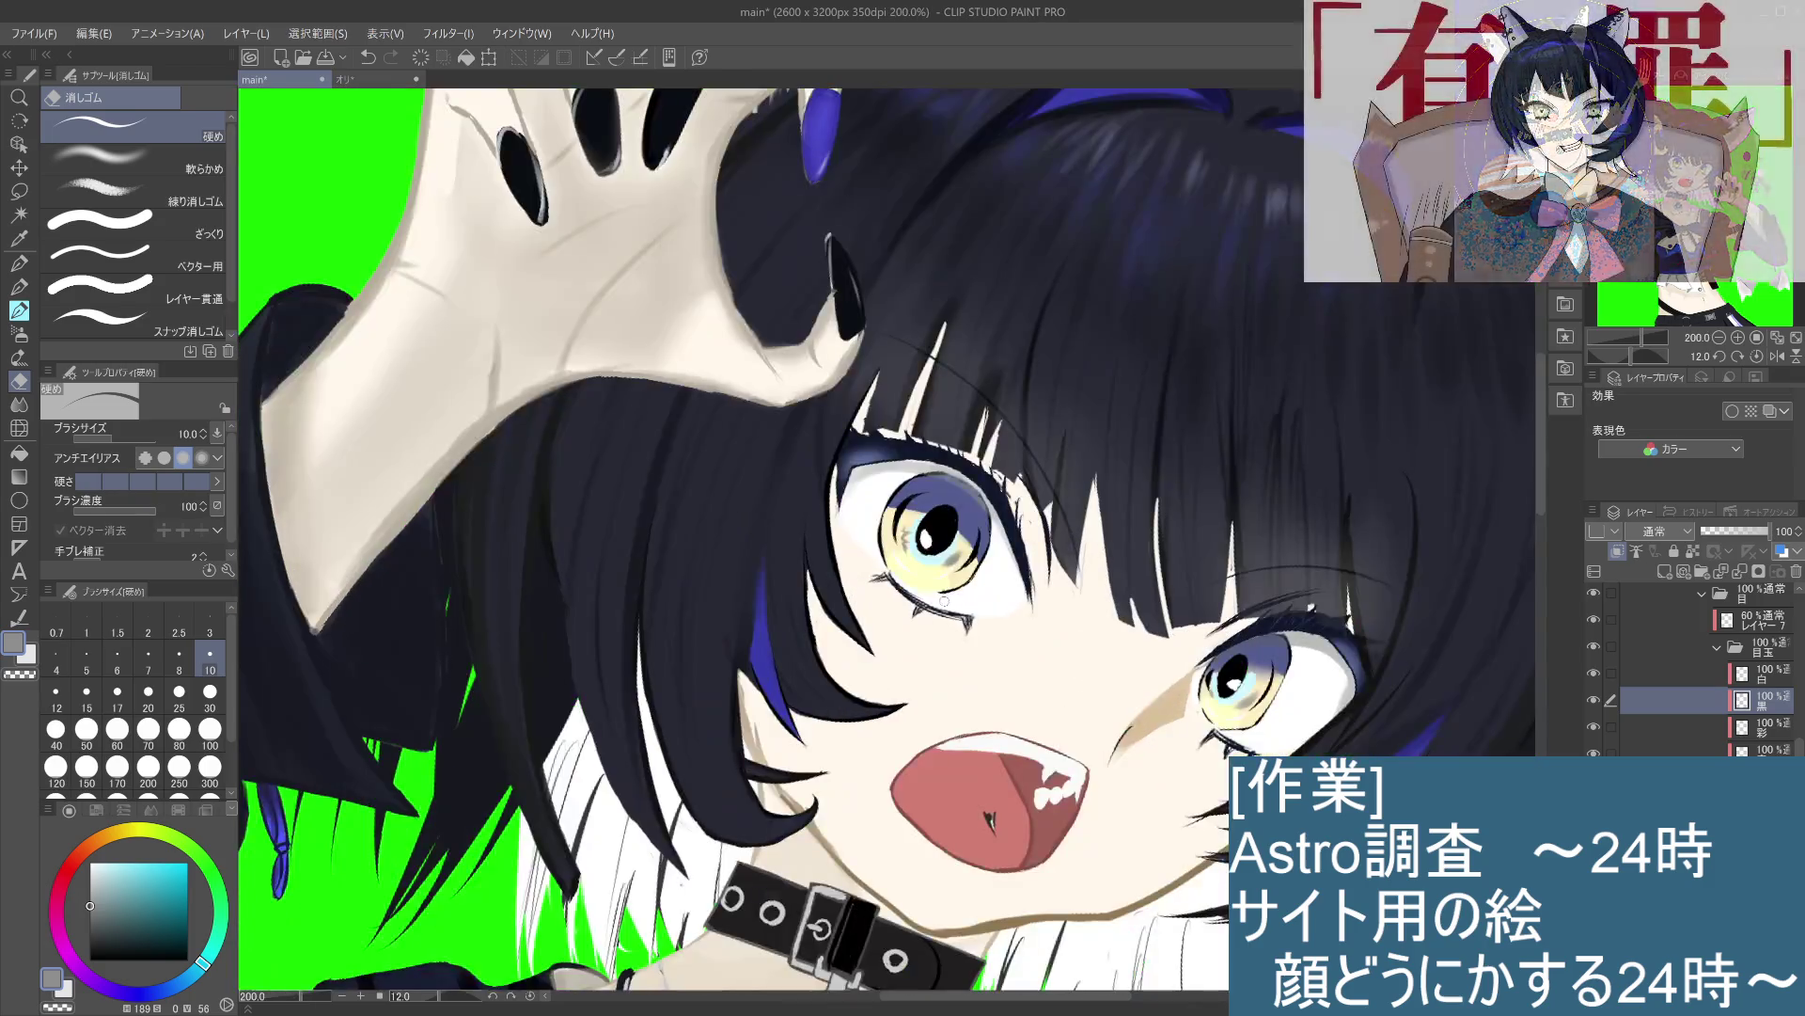
pyautogui.scroll(4, 940, 605)
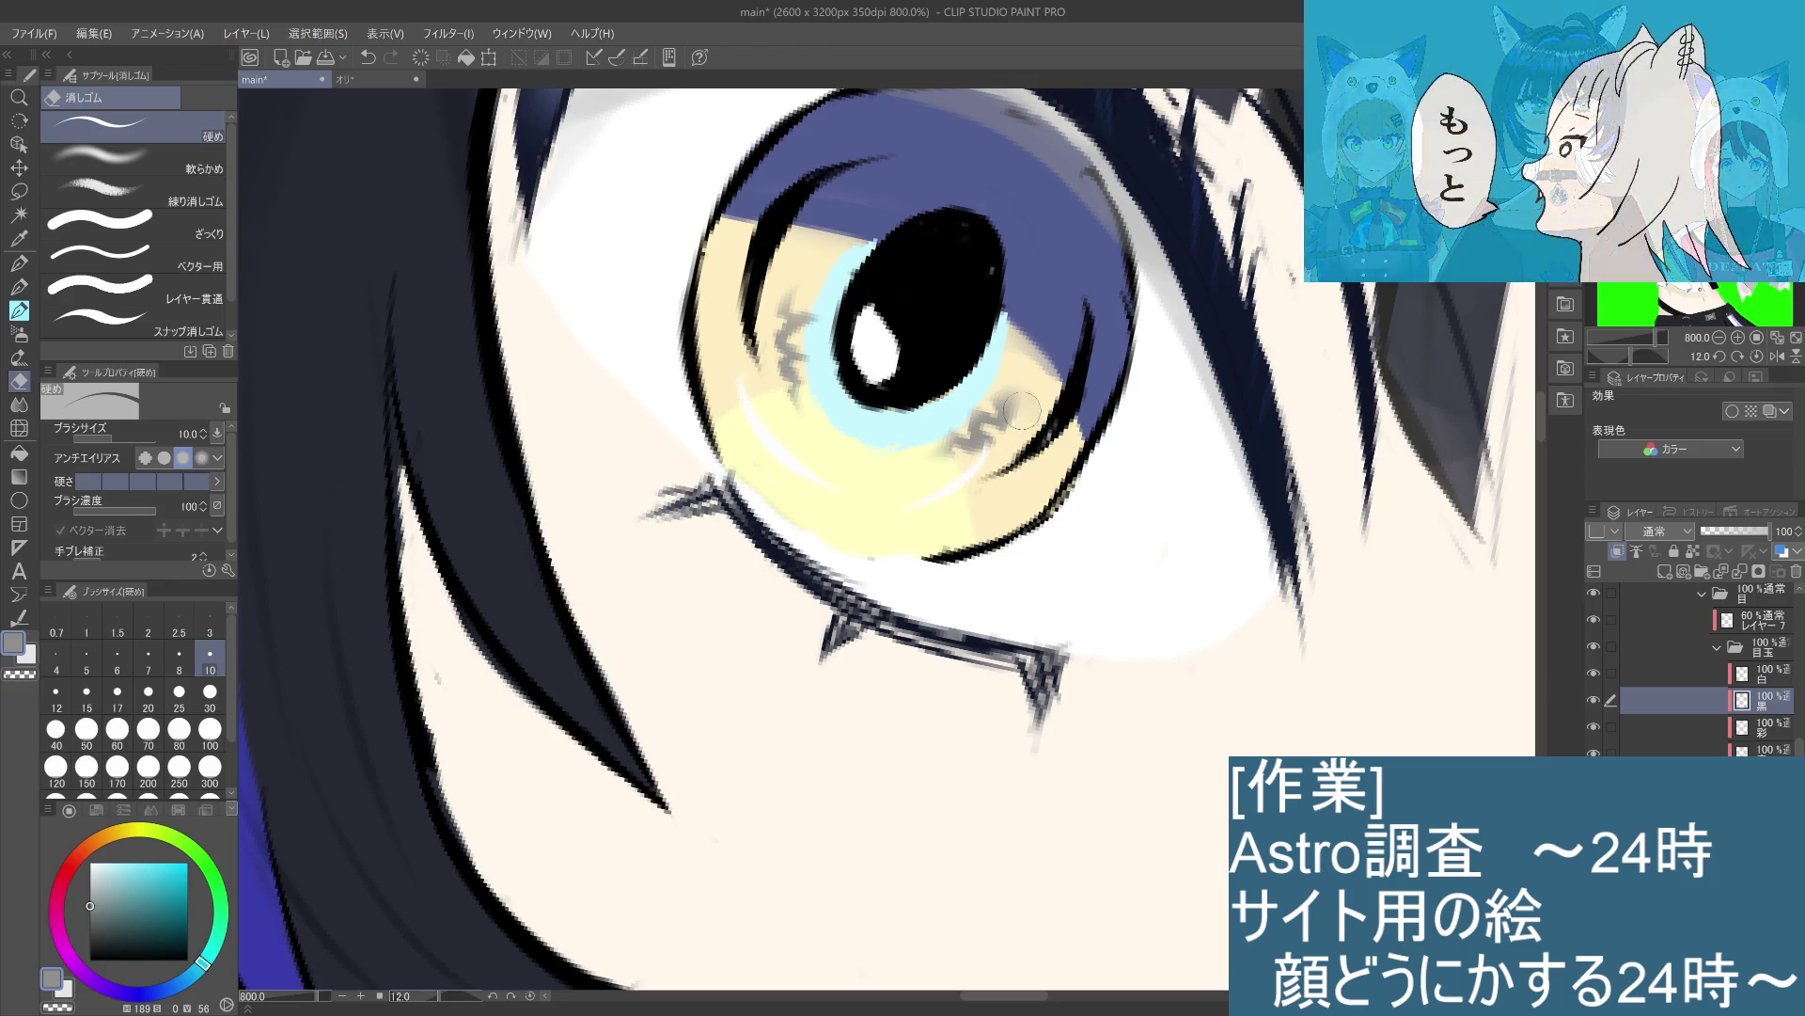
pyautogui.scroll(-4, 1010, 388)
pyautogui.scroll(6, 1013, 387)
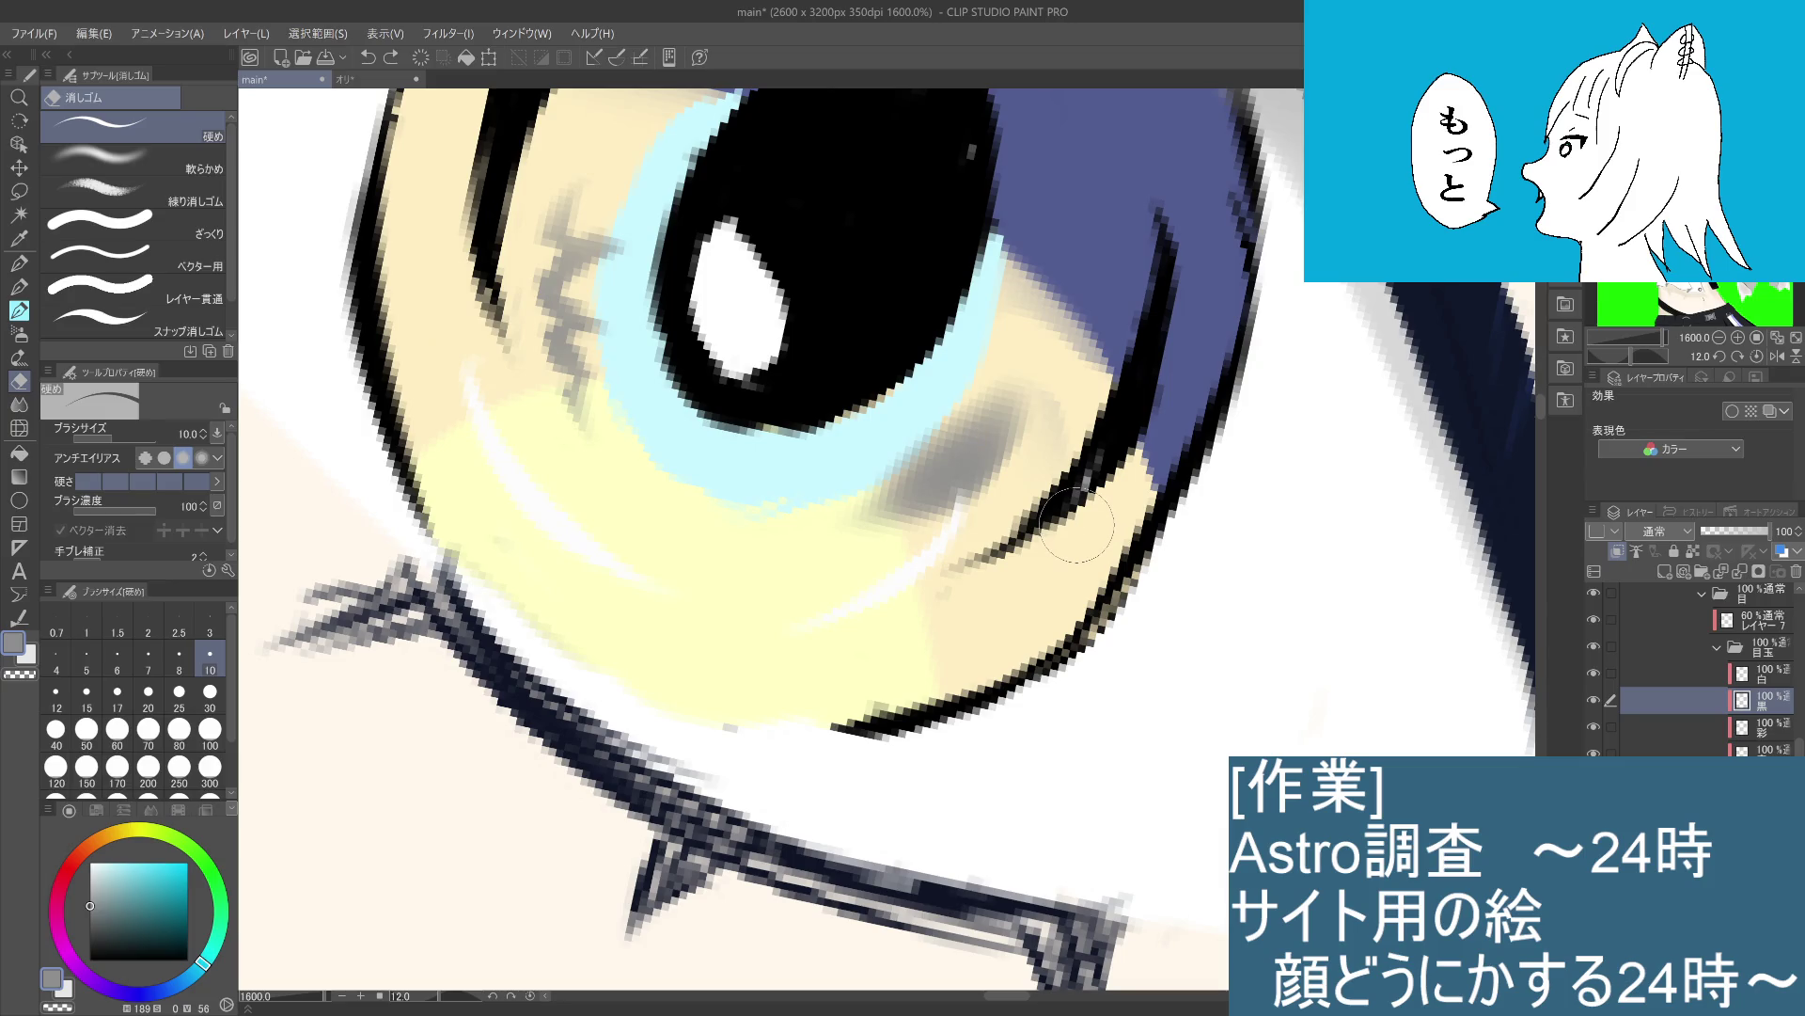
pyautogui.scroll(-7, 1075, 530)
pyautogui.scroll(4, 1075, 527)
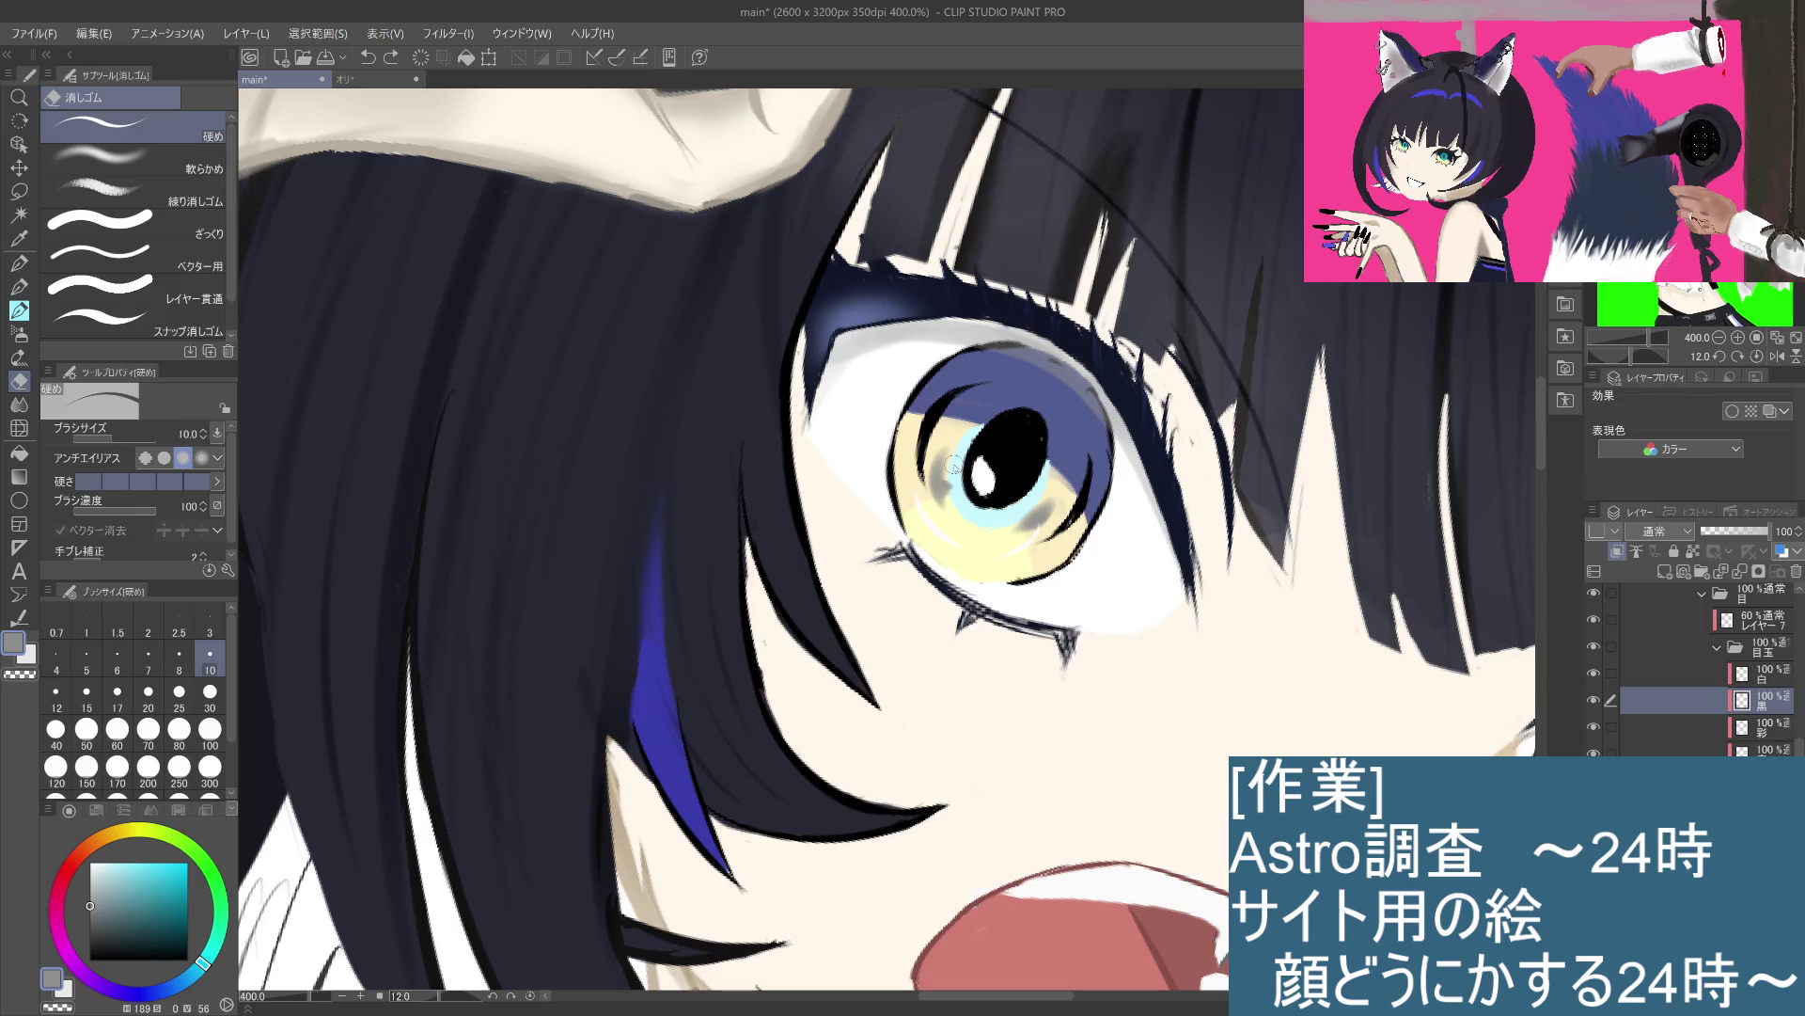
pyautogui.hotkey('ctrl', 'alt', '0')
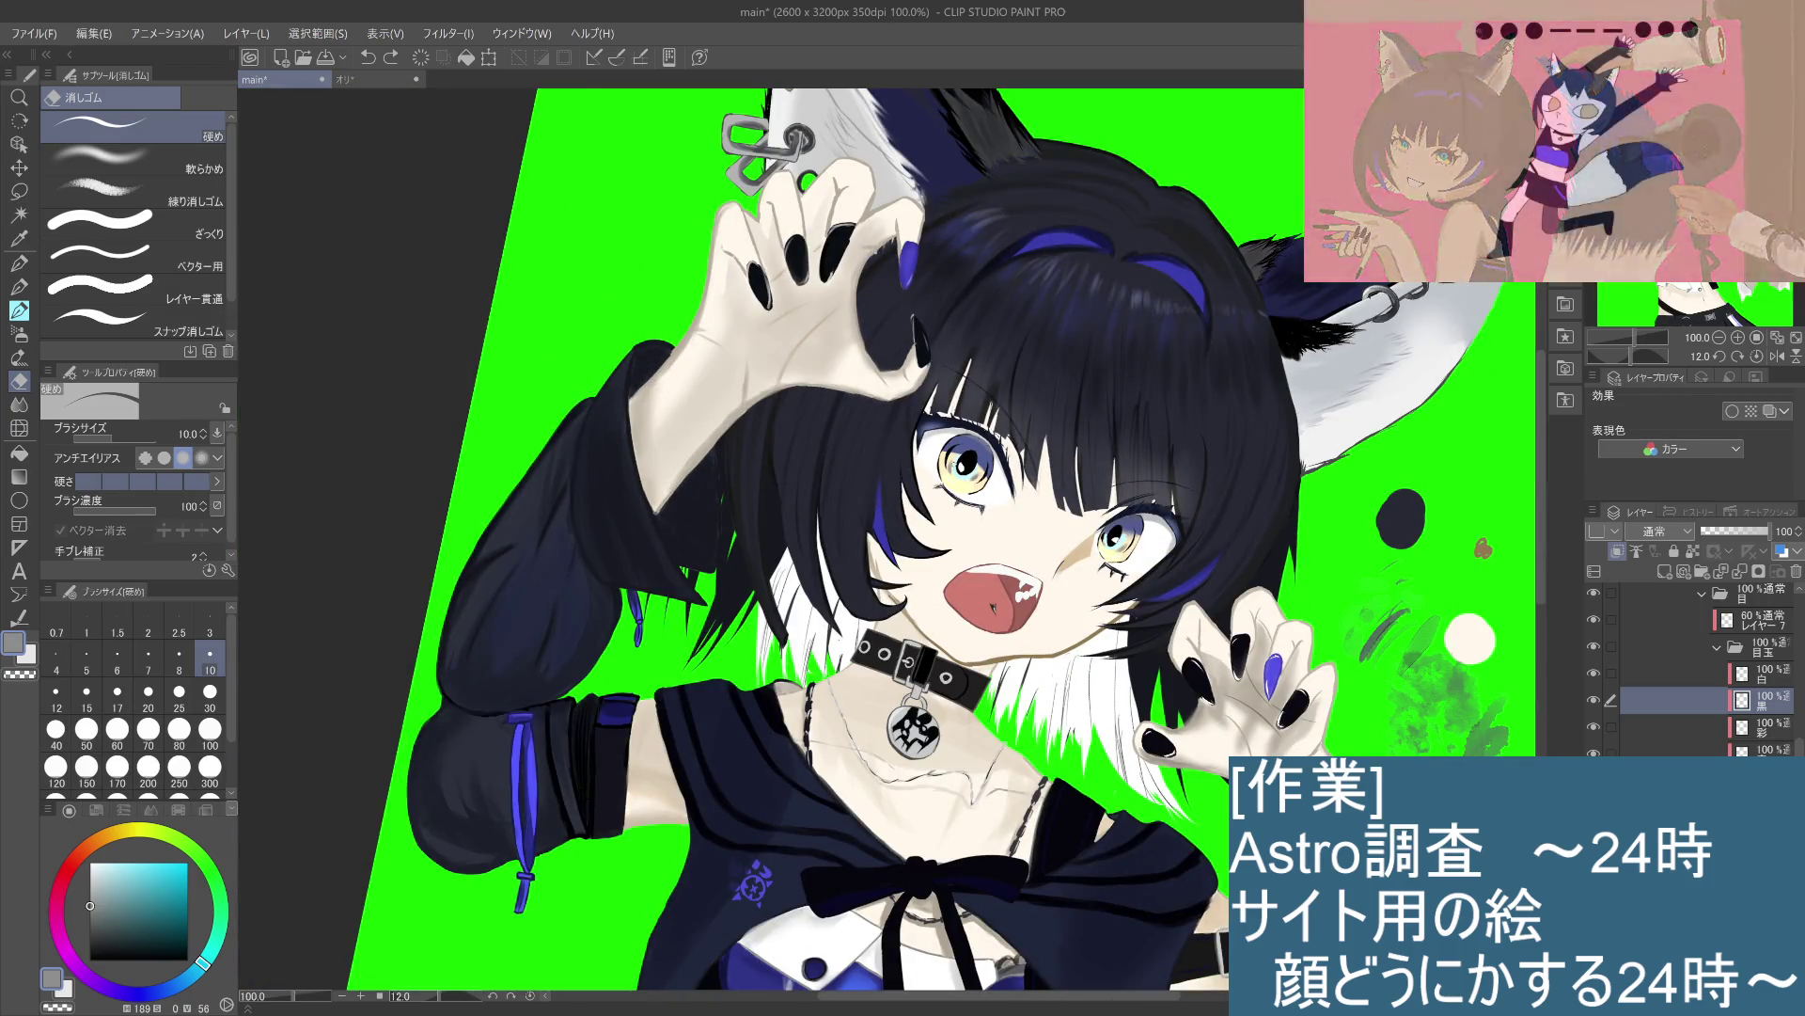
# Step: Switch to the watercolour brush in near-black and try a dark stroke at the lower-left iris, then undo it
pyautogui.scroll(2, 893, 546)
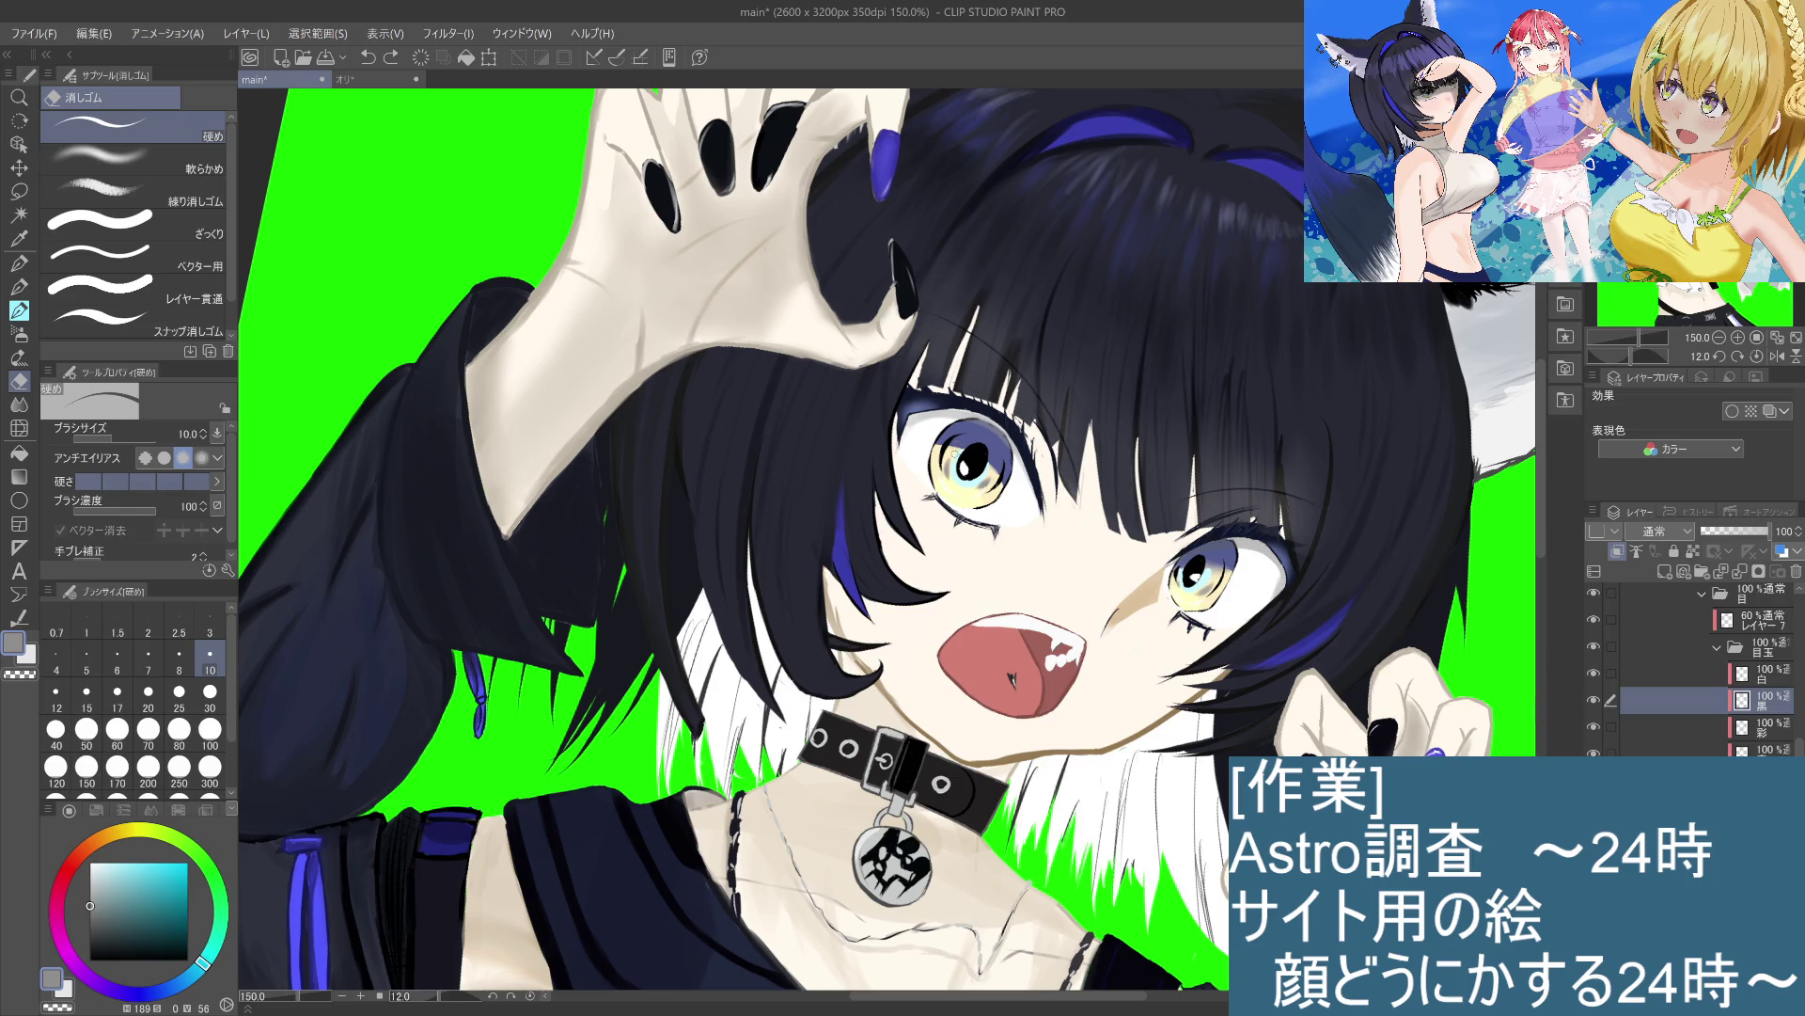
pyautogui.press('p')
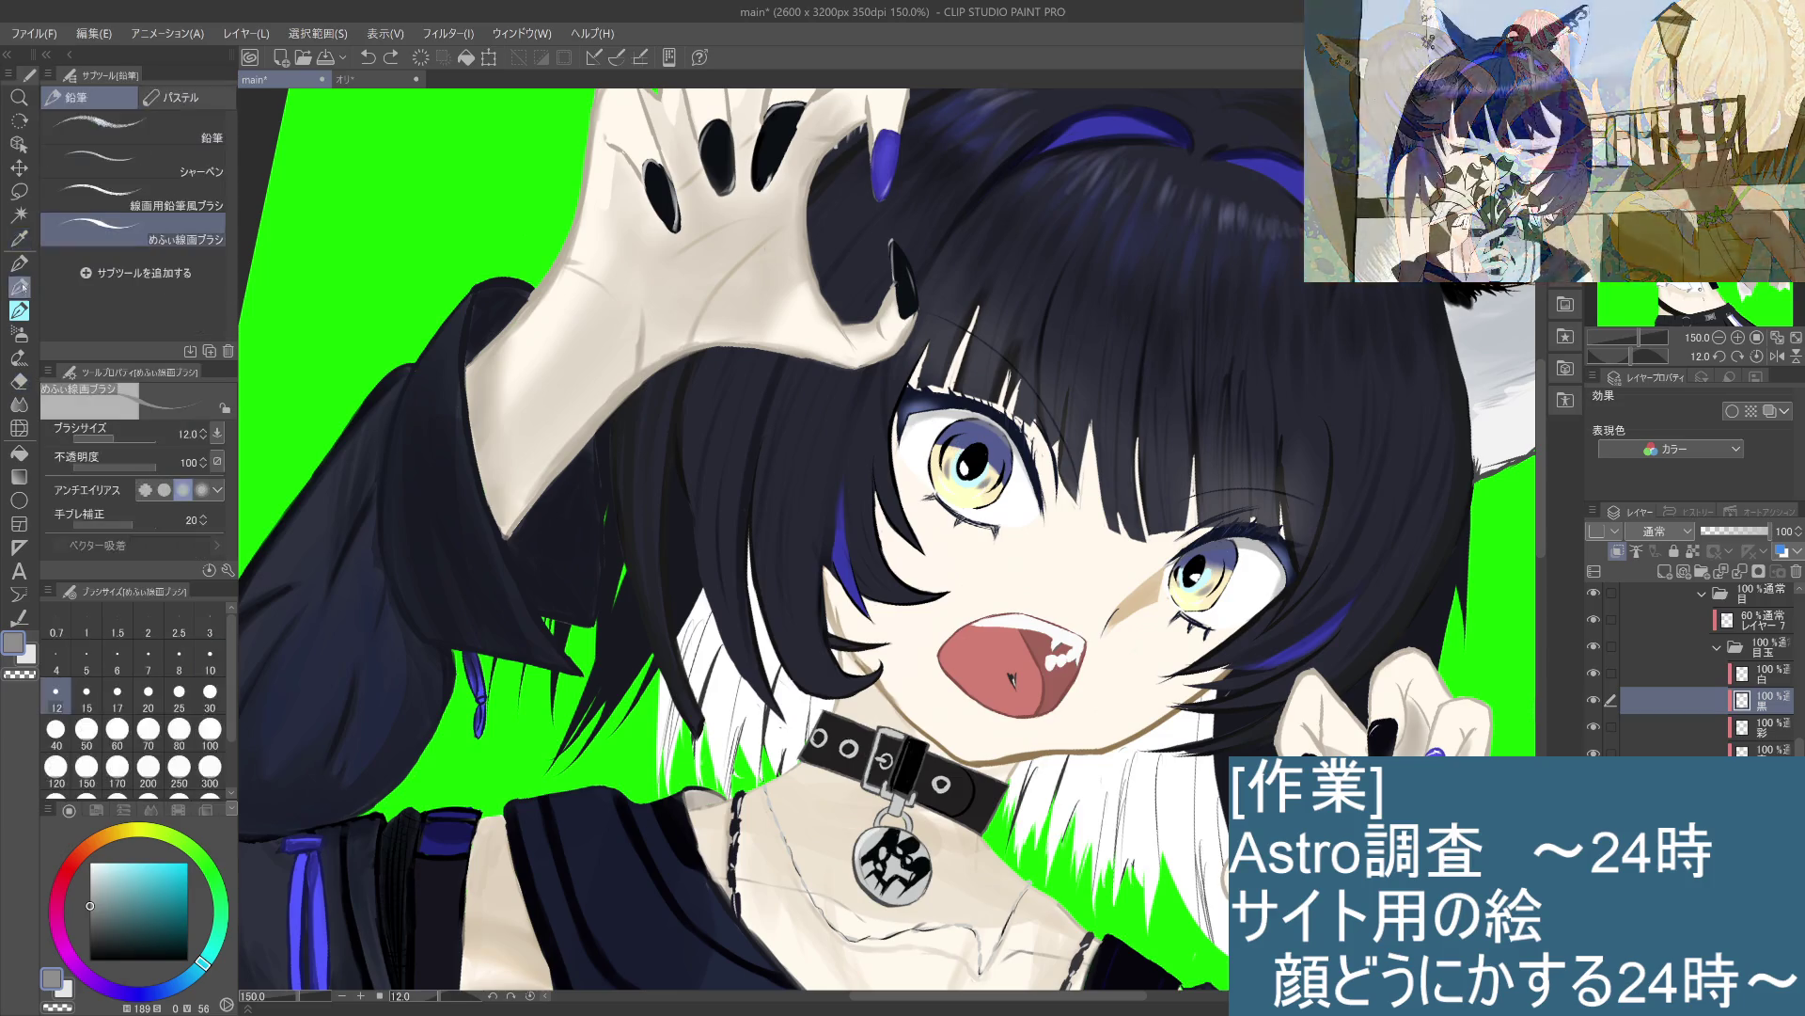
pyautogui.click(20, 310)
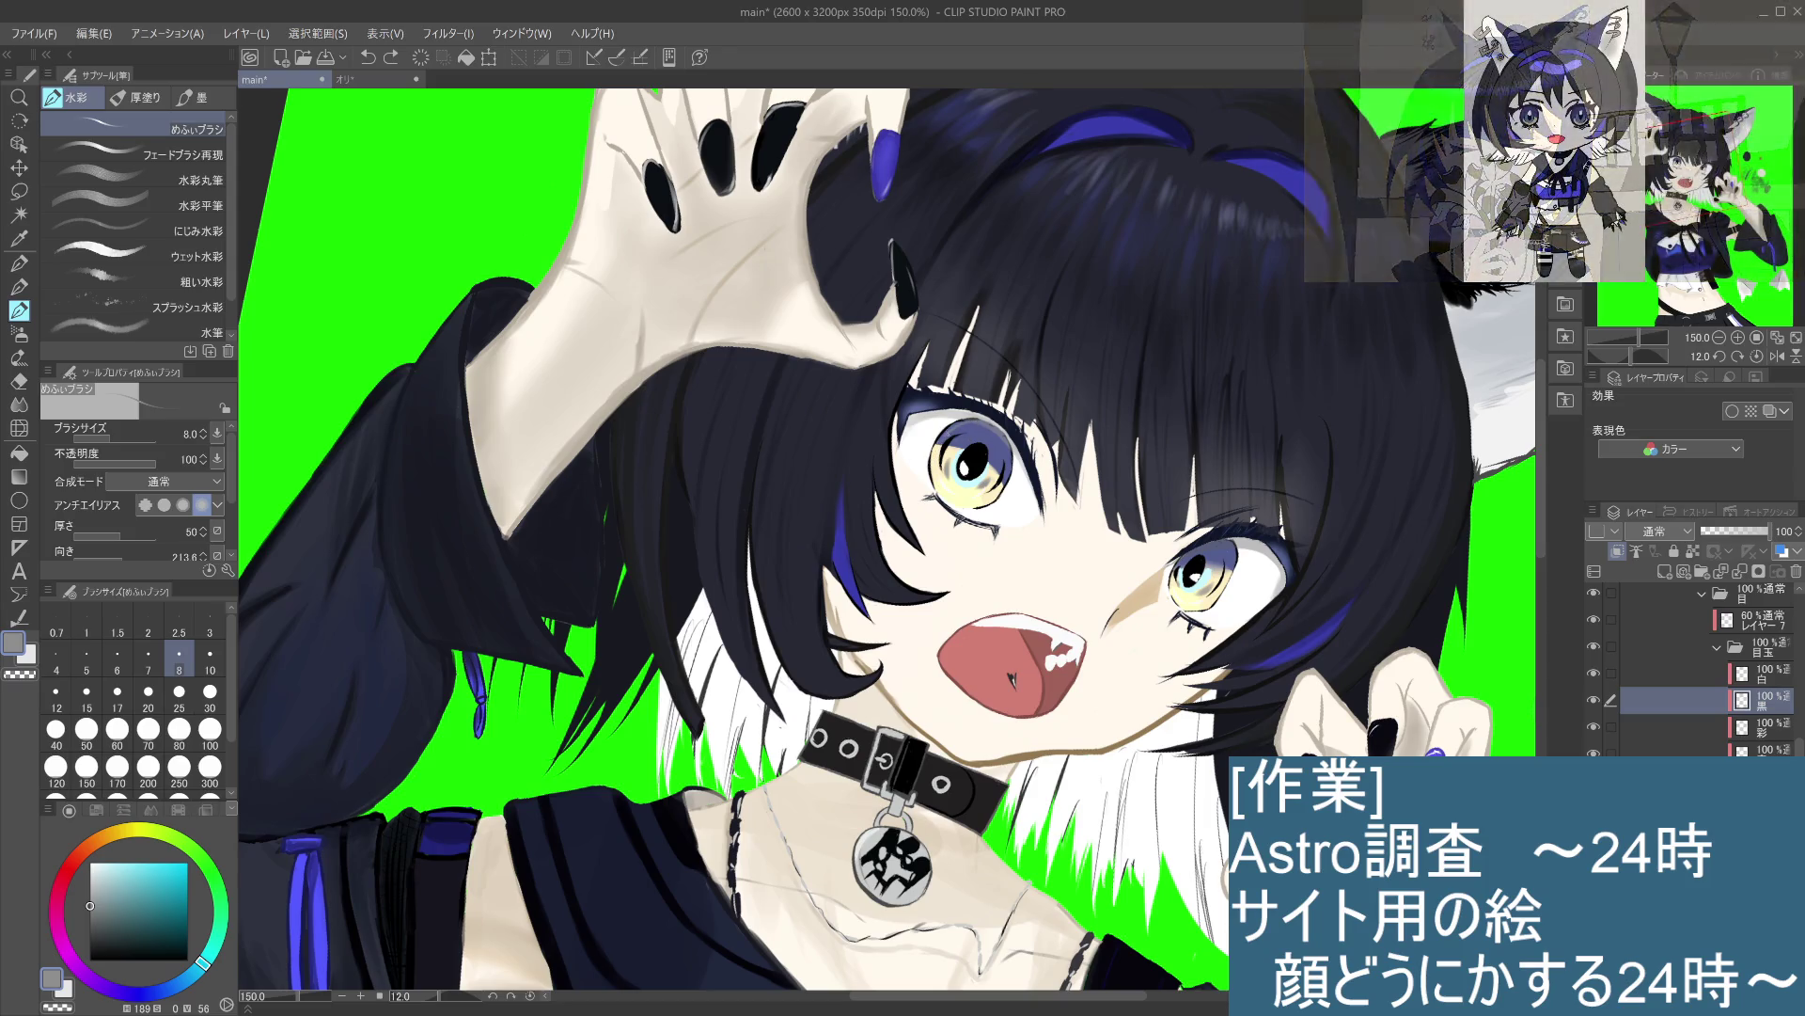
pyautogui.click(91, 931)
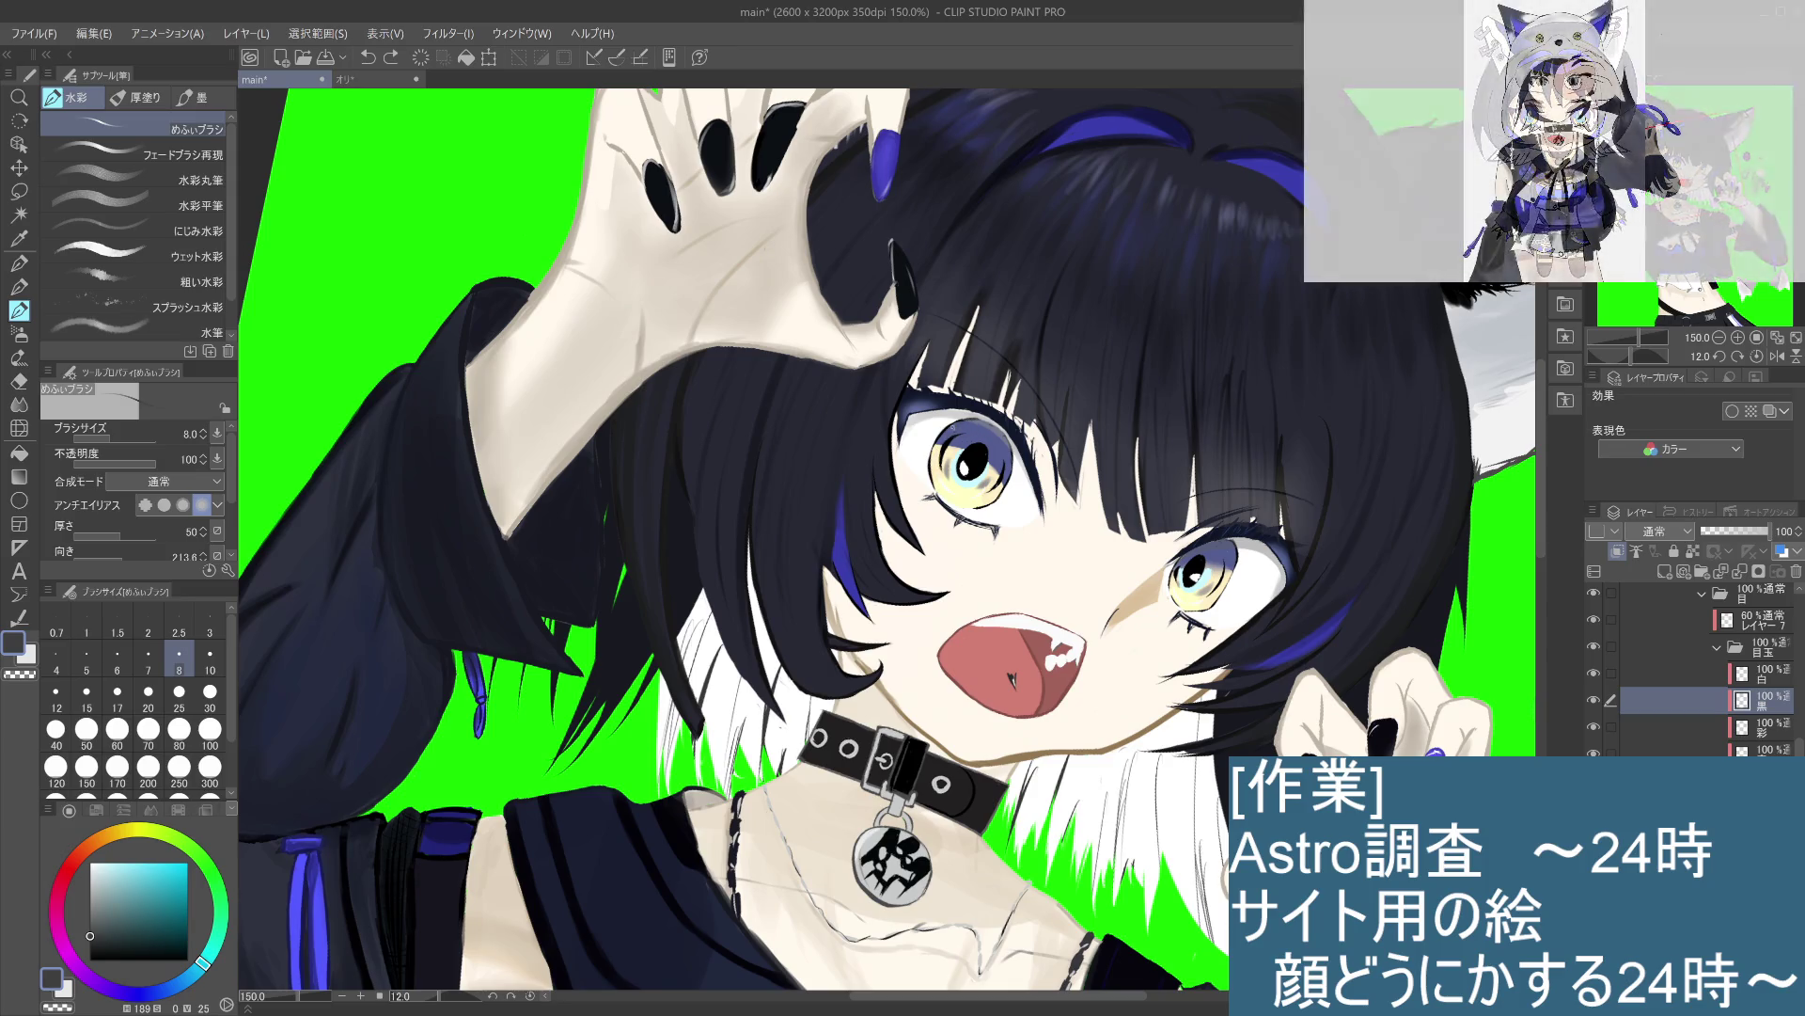
pyautogui.moveTo(941, 470); pyautogui.dragTo(946, 484)
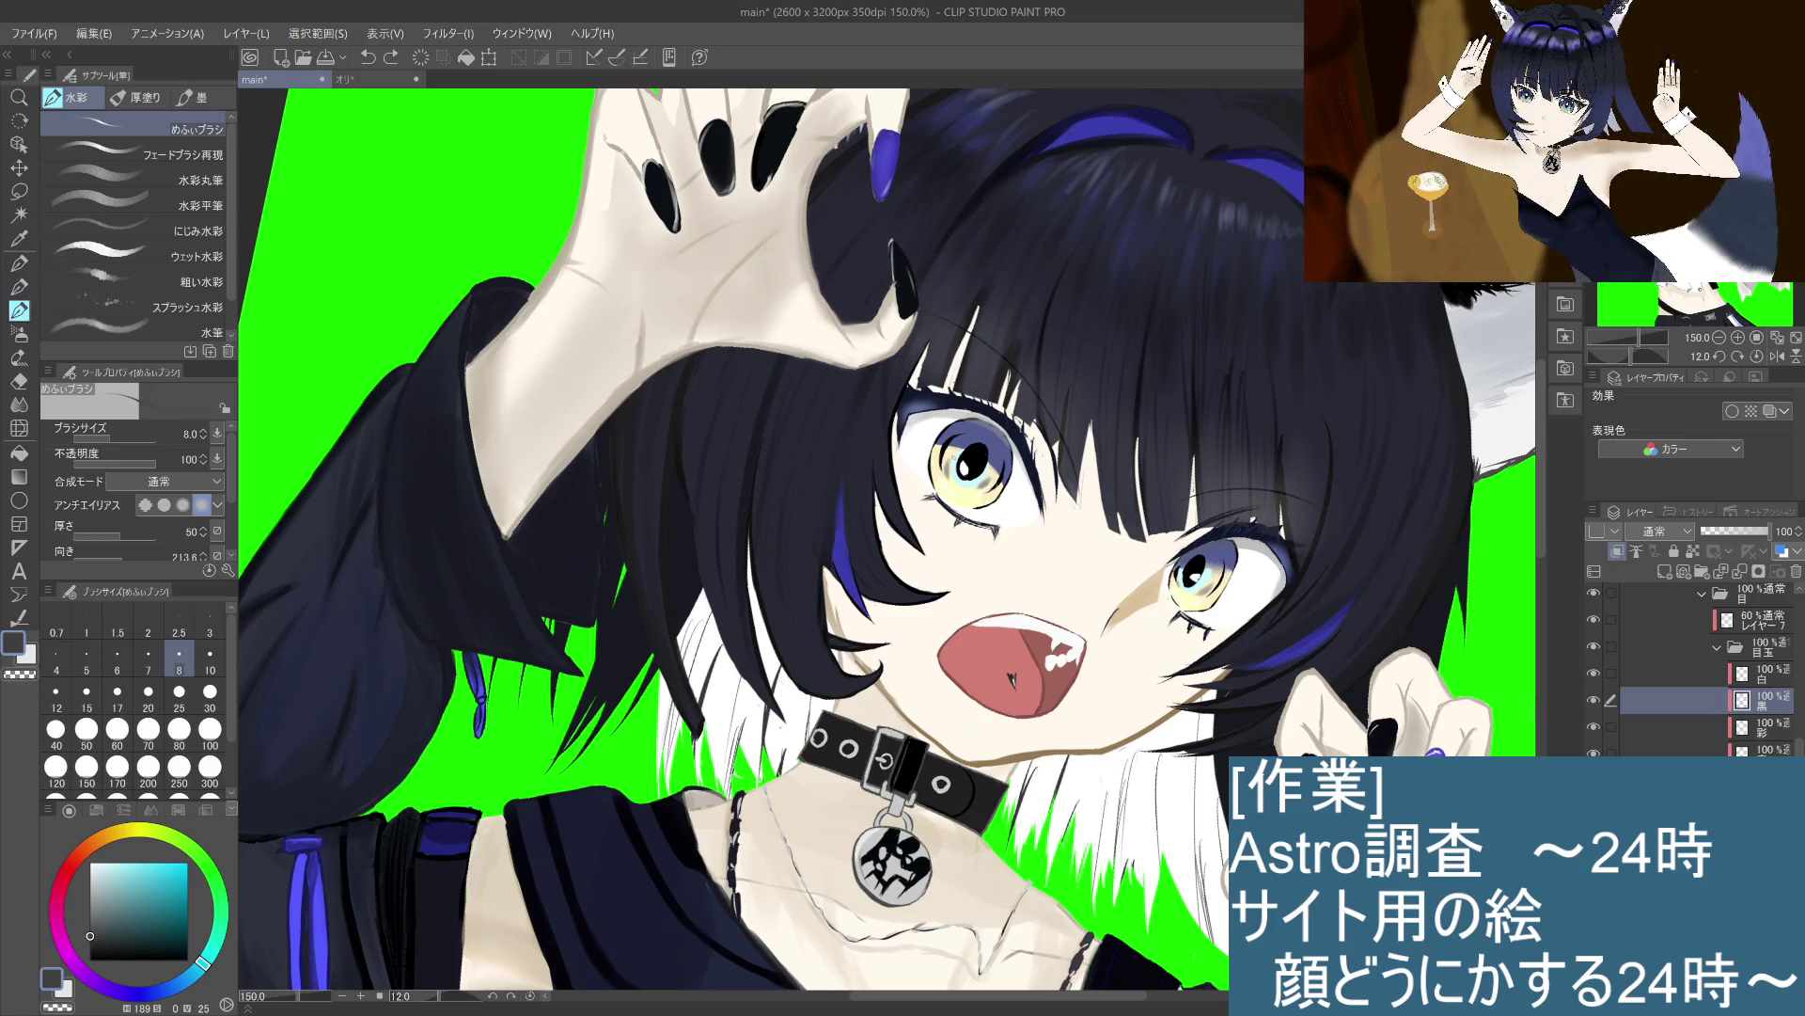
pyautogui.hotkey('ctrl', 'z')
# Step: Sample the lash line's near-black, try an upper-eyelid accent, and undo it
pyautogui.keyDown('alt'); pyautogui.click(969, 411); pyautogui.keyUp('alt')
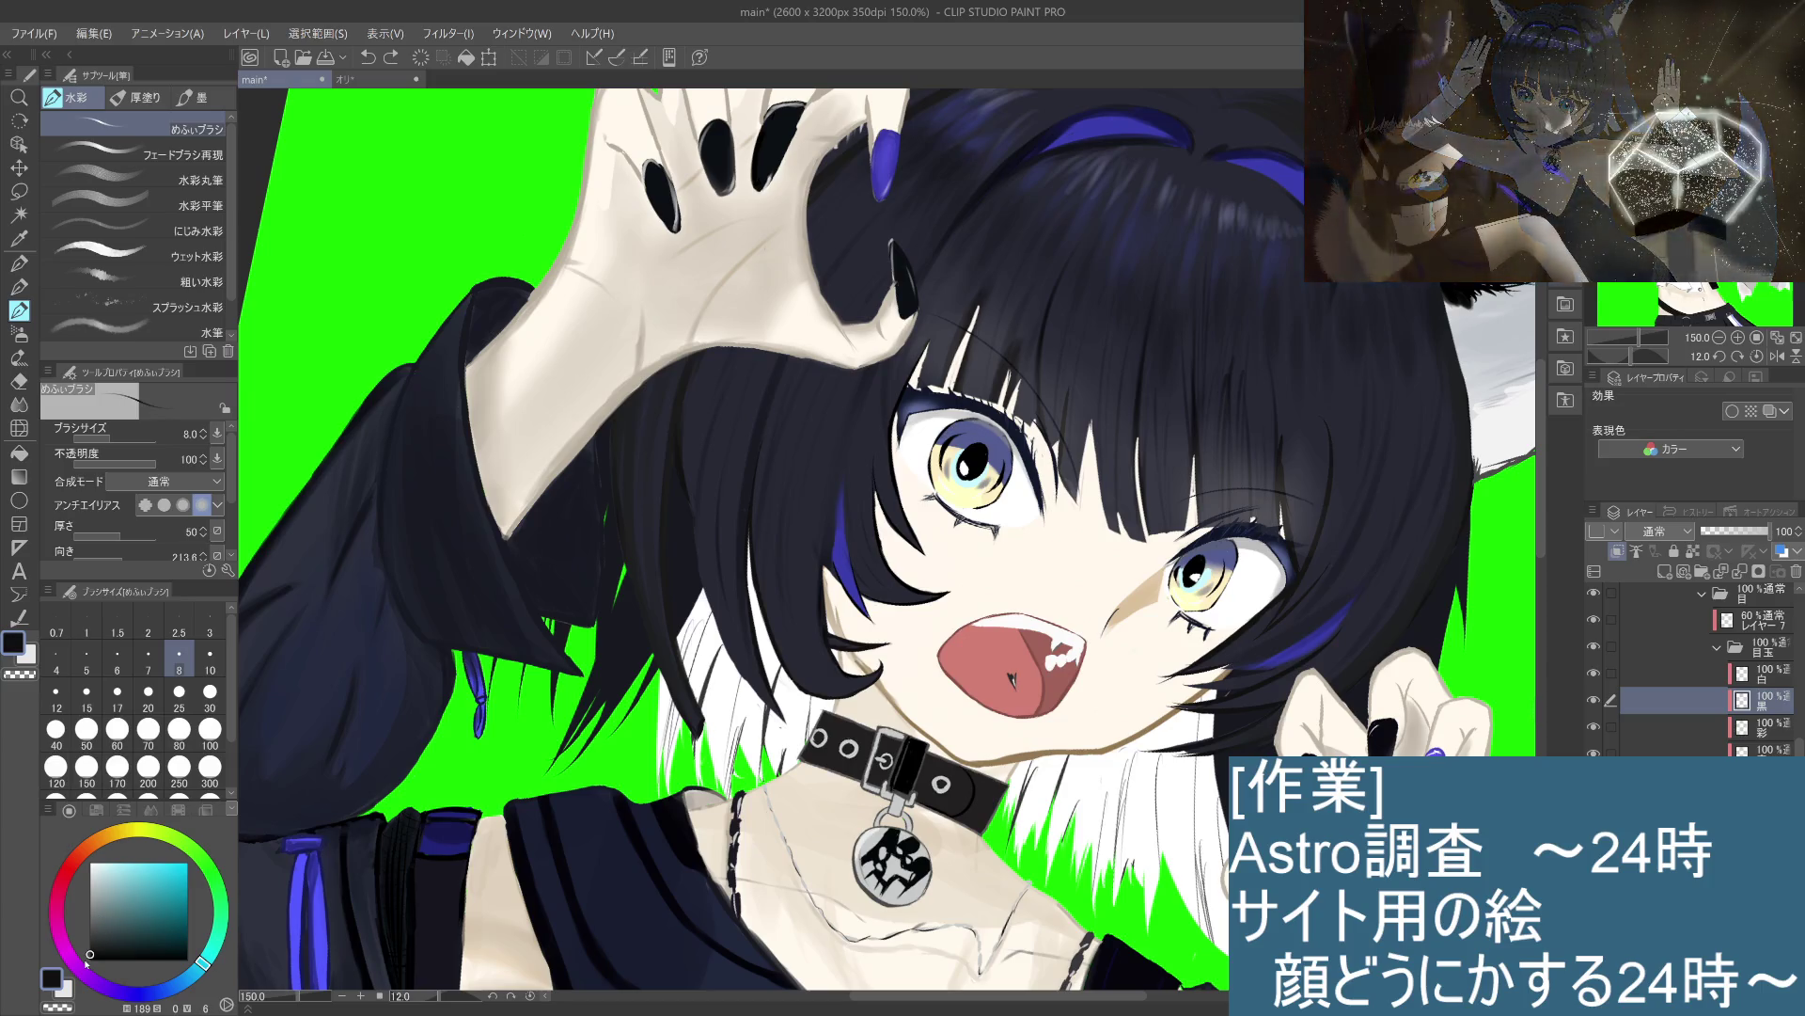
pyautogui.moveTo(944, 438); pyautogui.dragTo(976, 425)
pyautogui.hotkey('ctrl', 'z')
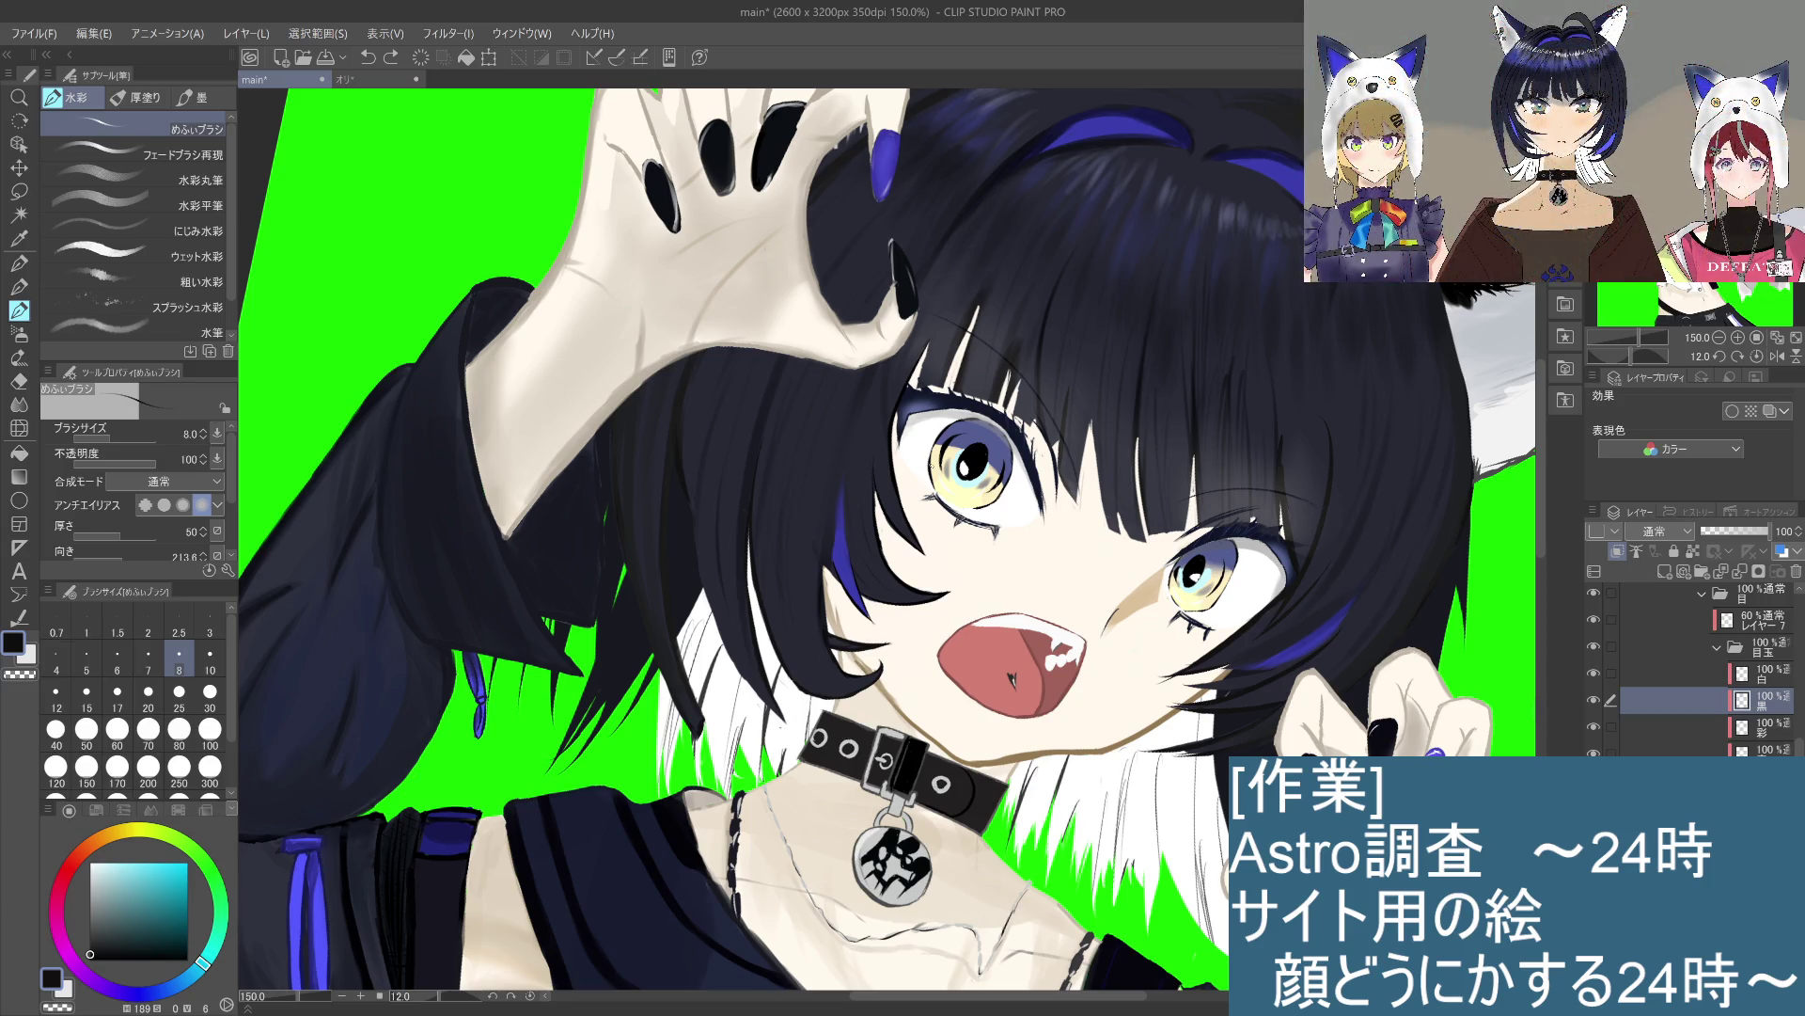
pyautogui.scroll(4, 931, 465)
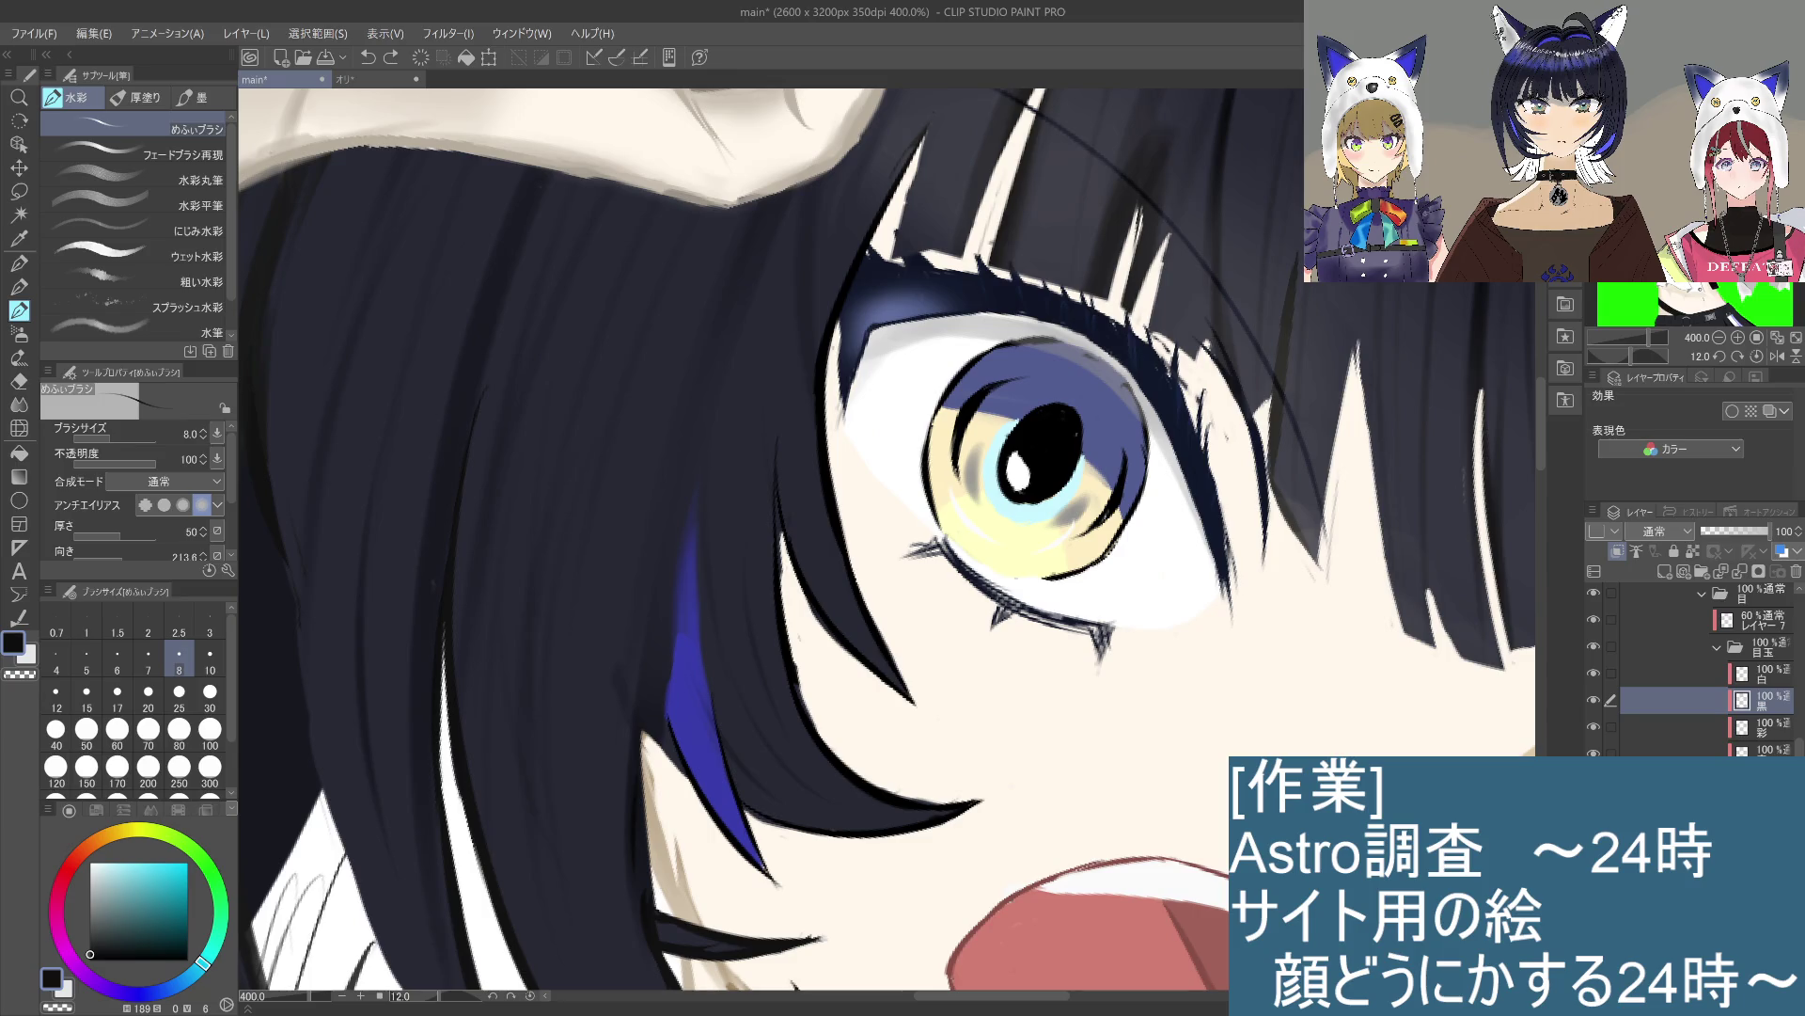
# Step: Select the 彩 layer and mix a pale orange in the colour wheel
pyautogui.click(1767, 727)
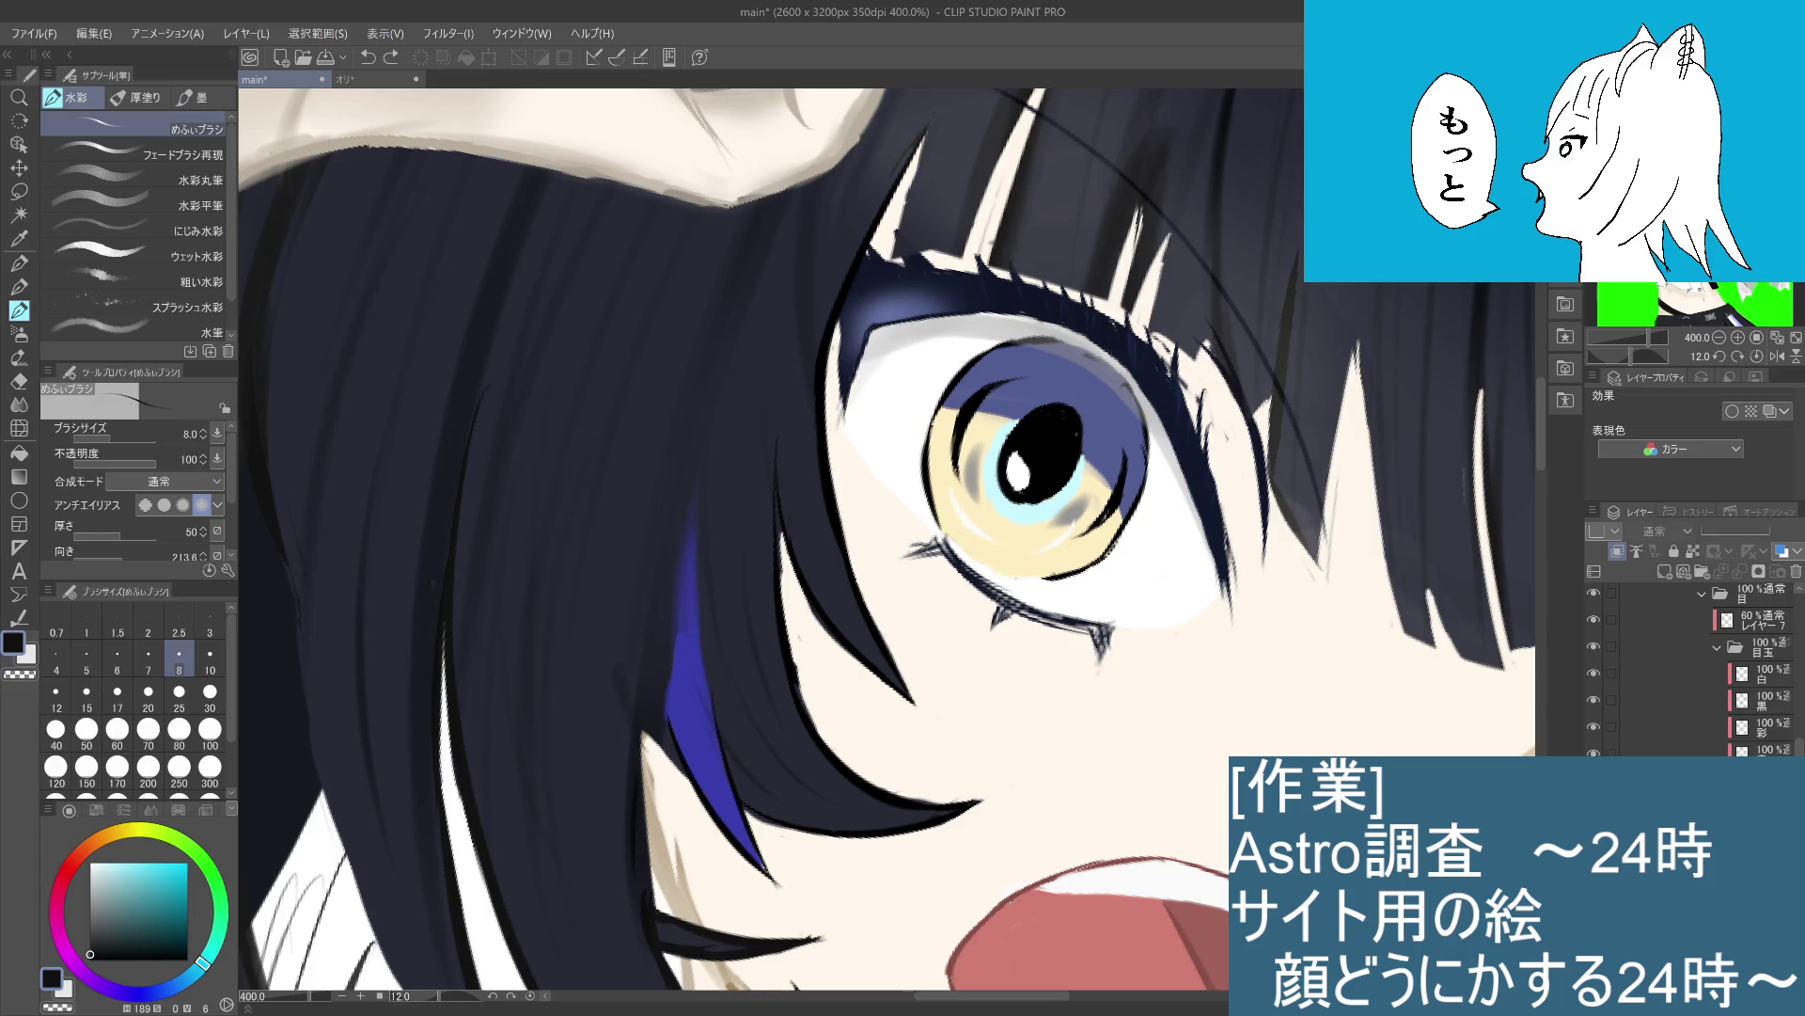
pyautogui.hotkey('ctrl', 'alt', '0')
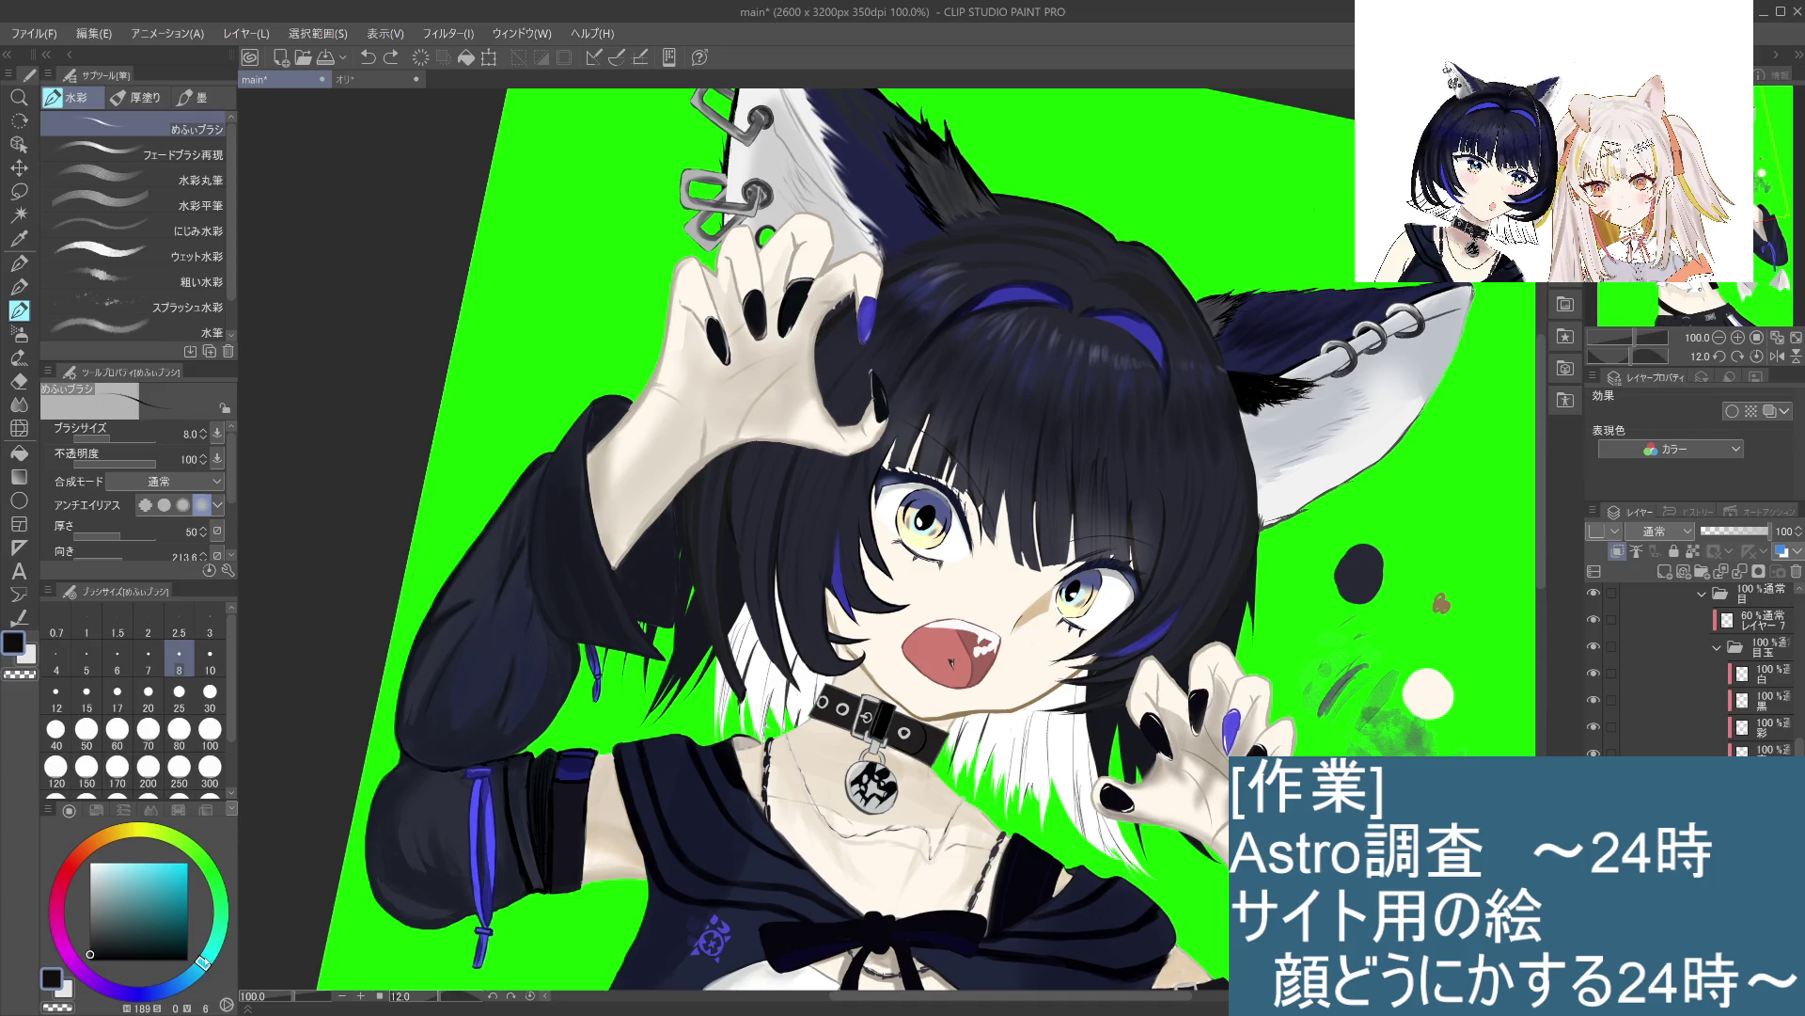
pyautogui.click(116, 830)
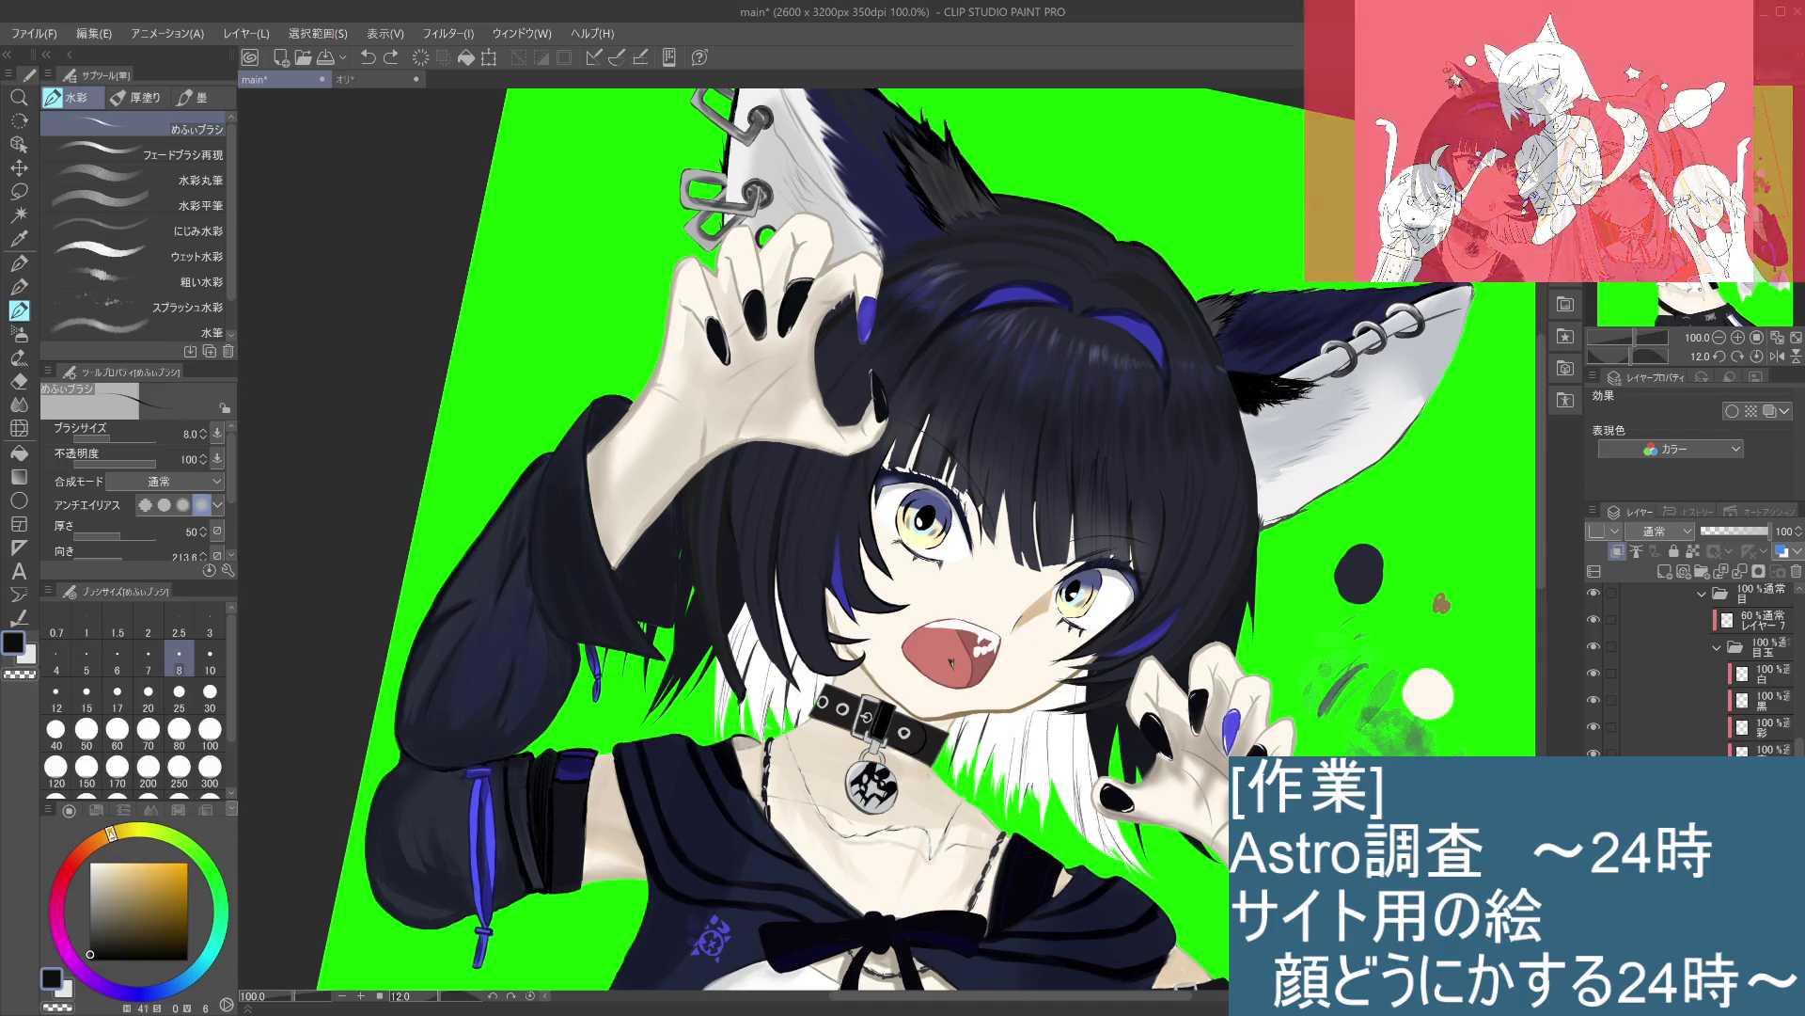
pyautogui.moveTo(116, 829); pyautogui.dragTo(113, 830)
pyautogui.click(96, 930)
pyautogui.moveTo(96, 930); pyautogui.dragTo(153, 831)
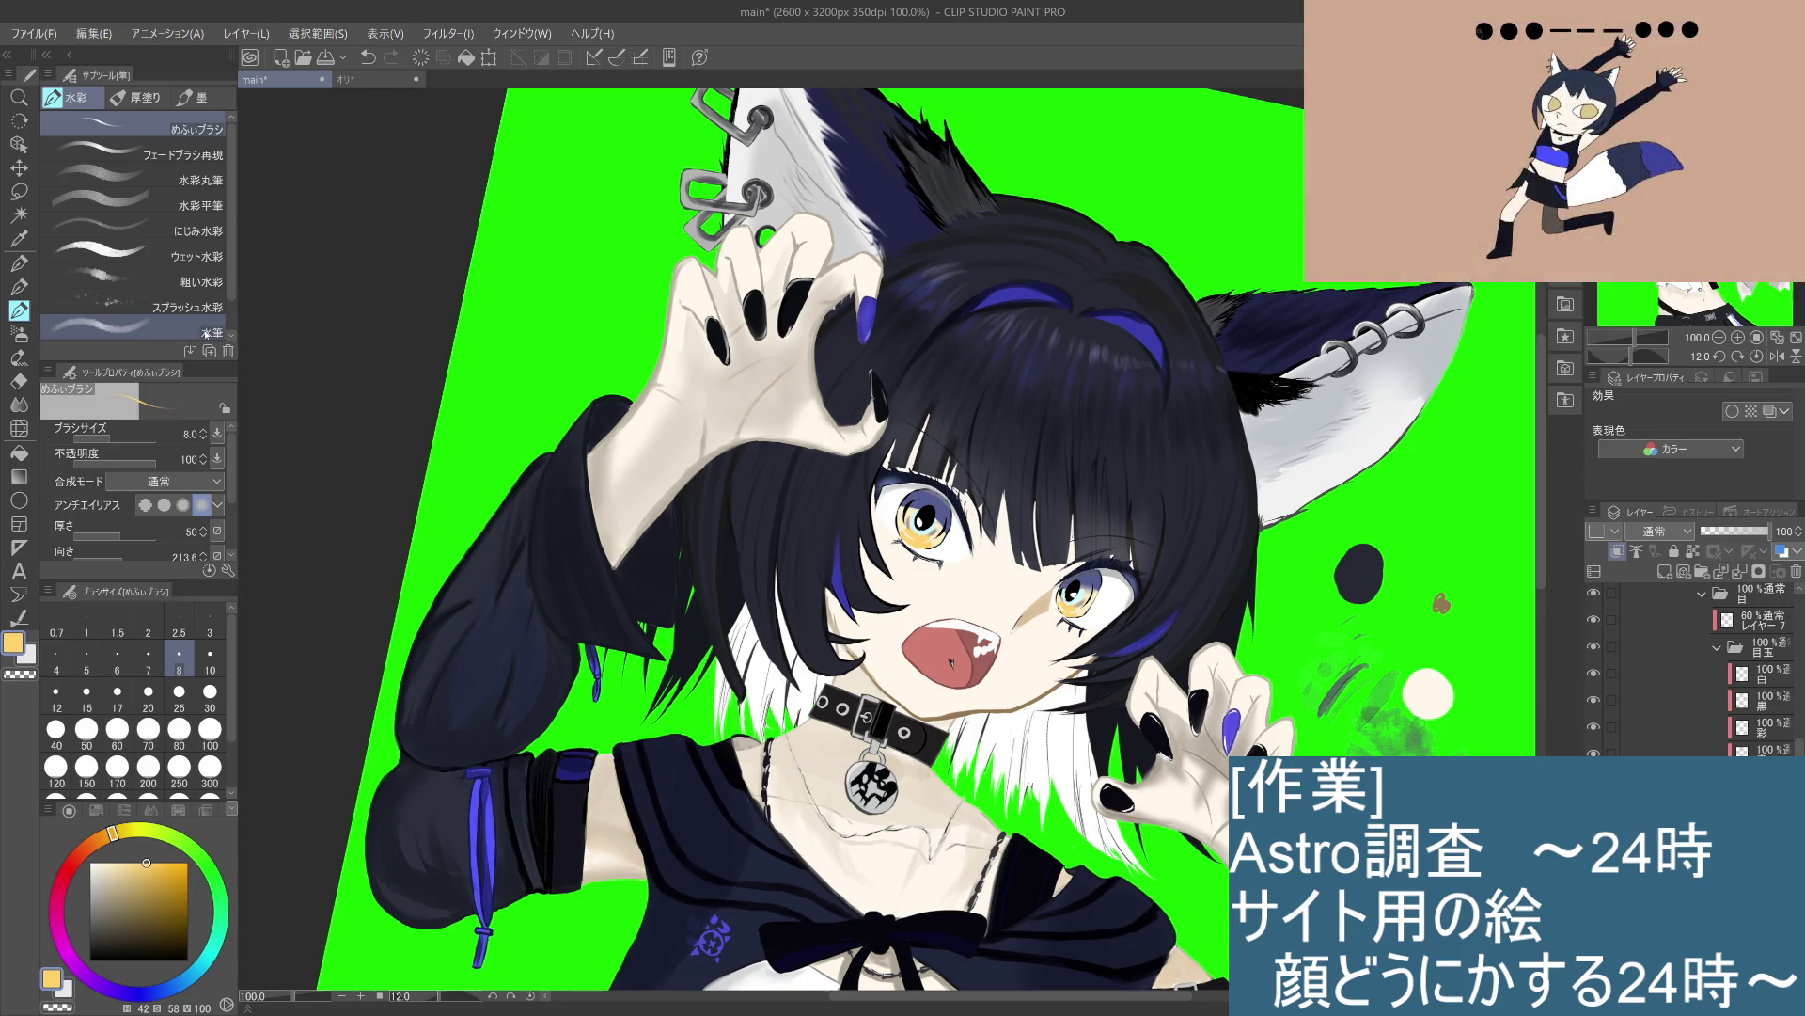
pyautogui.click(154, 870)
pyautogui.moveTo(120, 859)
pyautogui.mouseDown()
pyautogui.moveTo(162, 864)
pyautogui.moveTo(128, 862)
pyautogui.mouseUp()
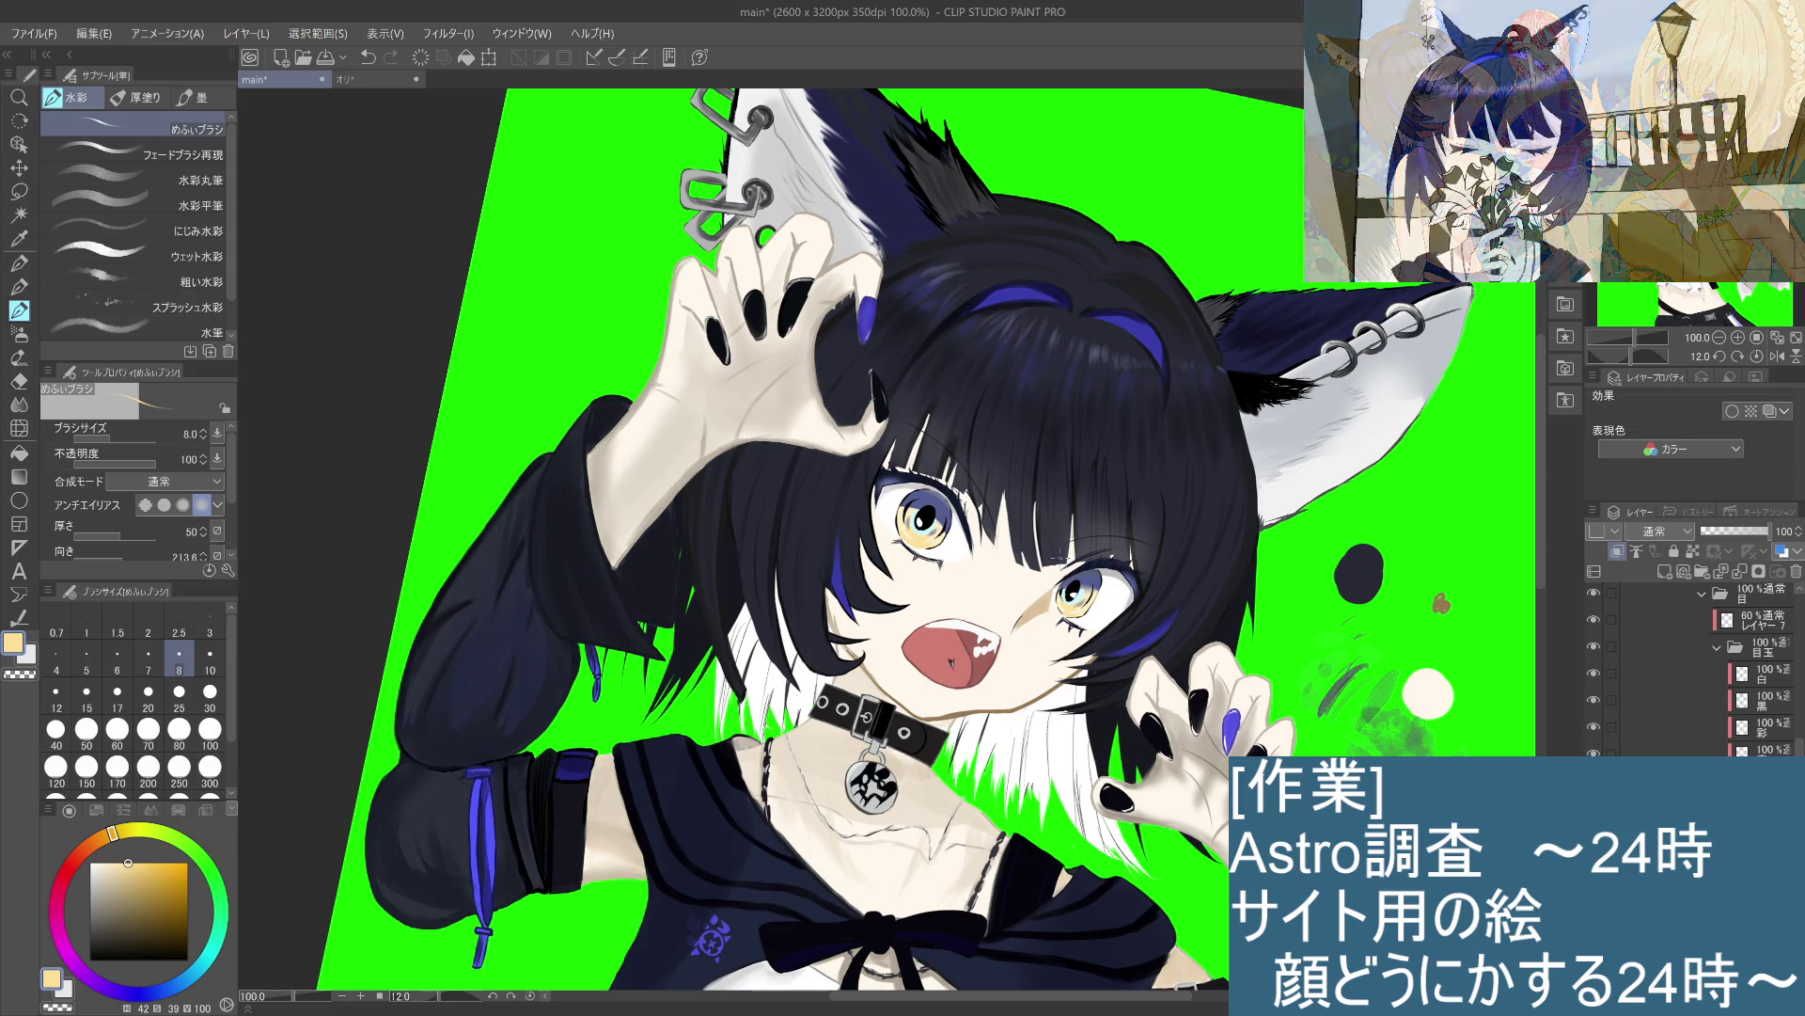
# Step: Switch to the hard eraser
pyautogui.click(19, 334)
pyautogui.click(19, 311)
pyautogui.click(18, 381)
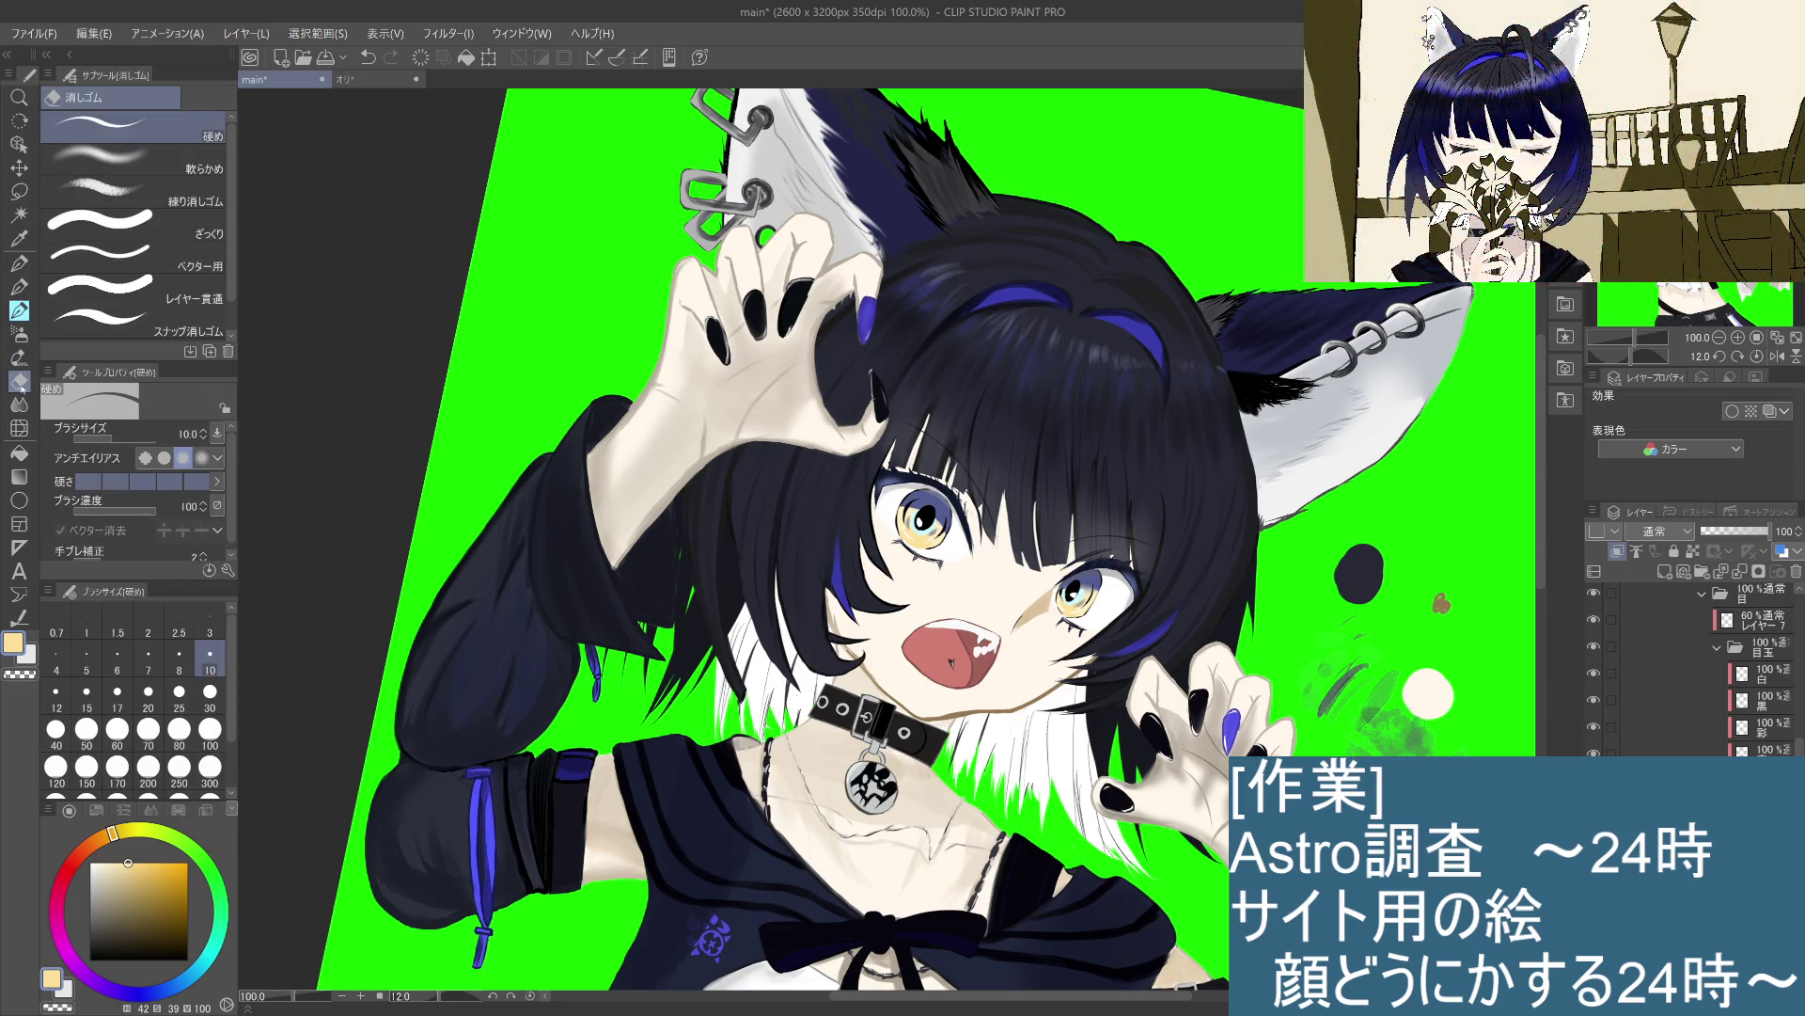
# Step: Blur the lower-left edge of the left iris with the Blend tool's Blur
pyautogui.click(20, 399)
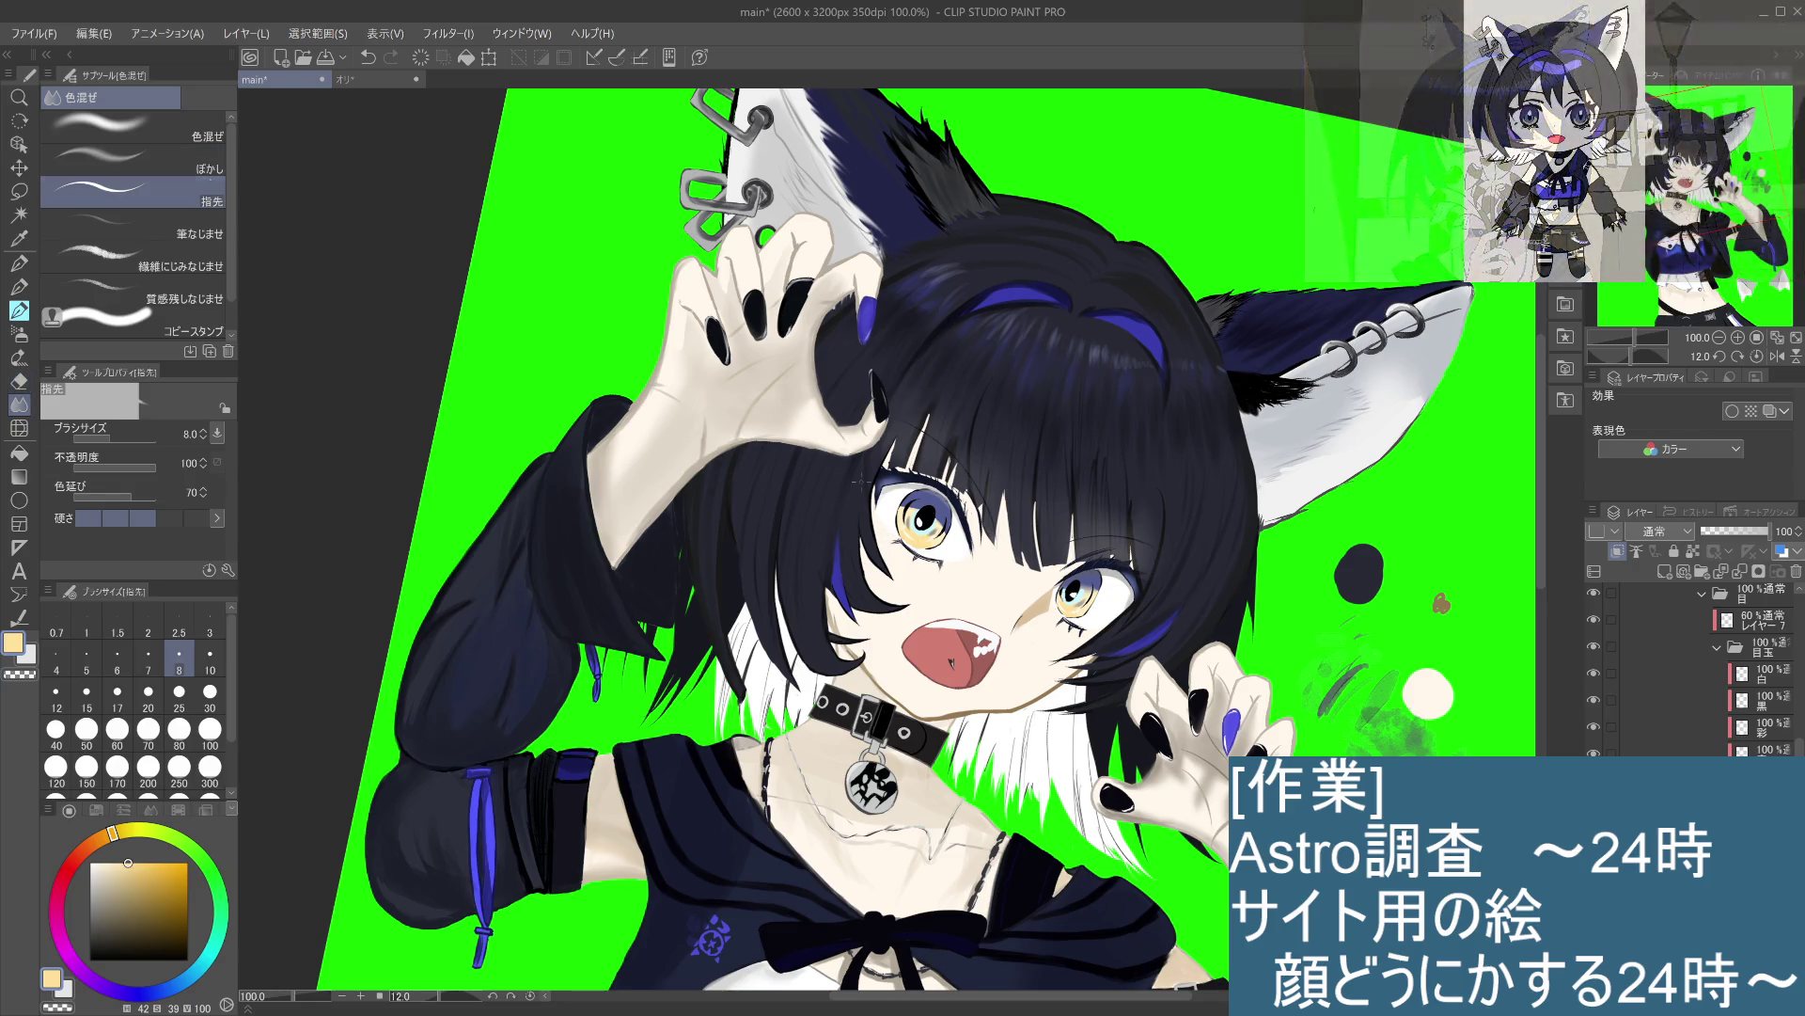
pyautogui.press(',')
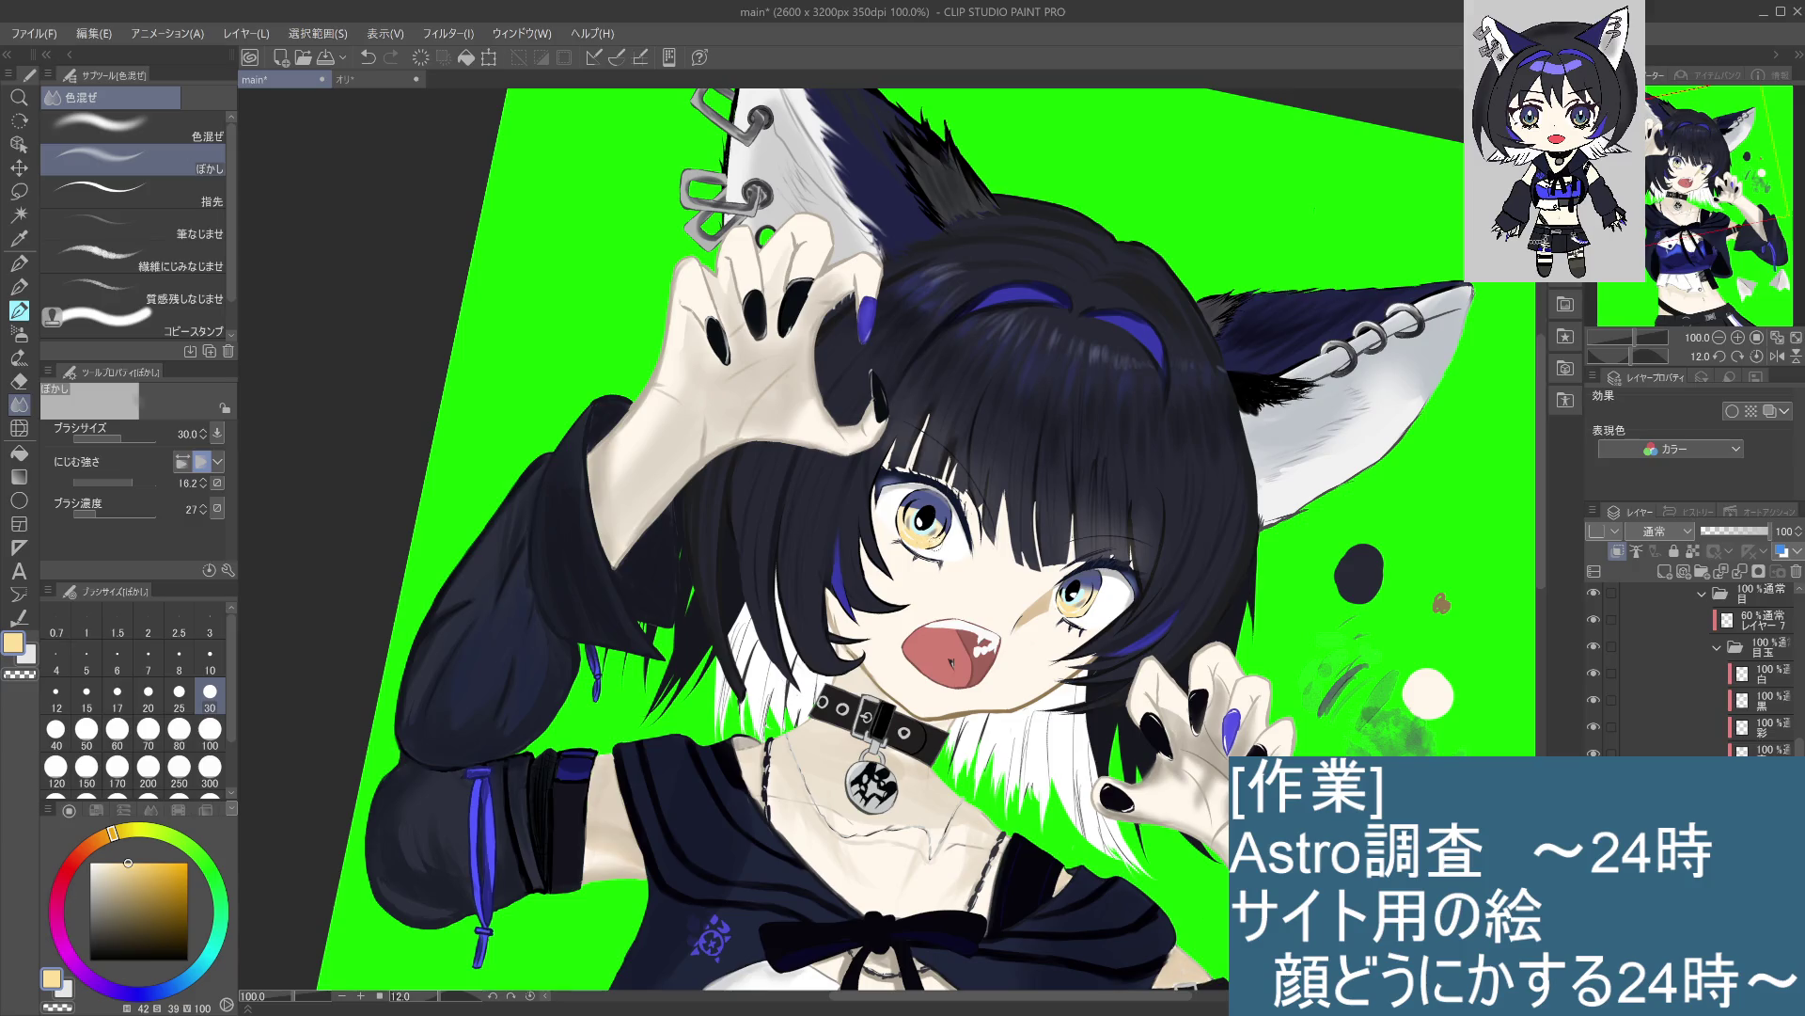
pyautogui.moveTo(952, 538)
pyautogui.mouseDown()
pyautogui.moveTo(911, 532)
pyautogui.moveTo(902, 509)
pyautogui.moveTo(905, 534)
pyautogui.mouseUp()
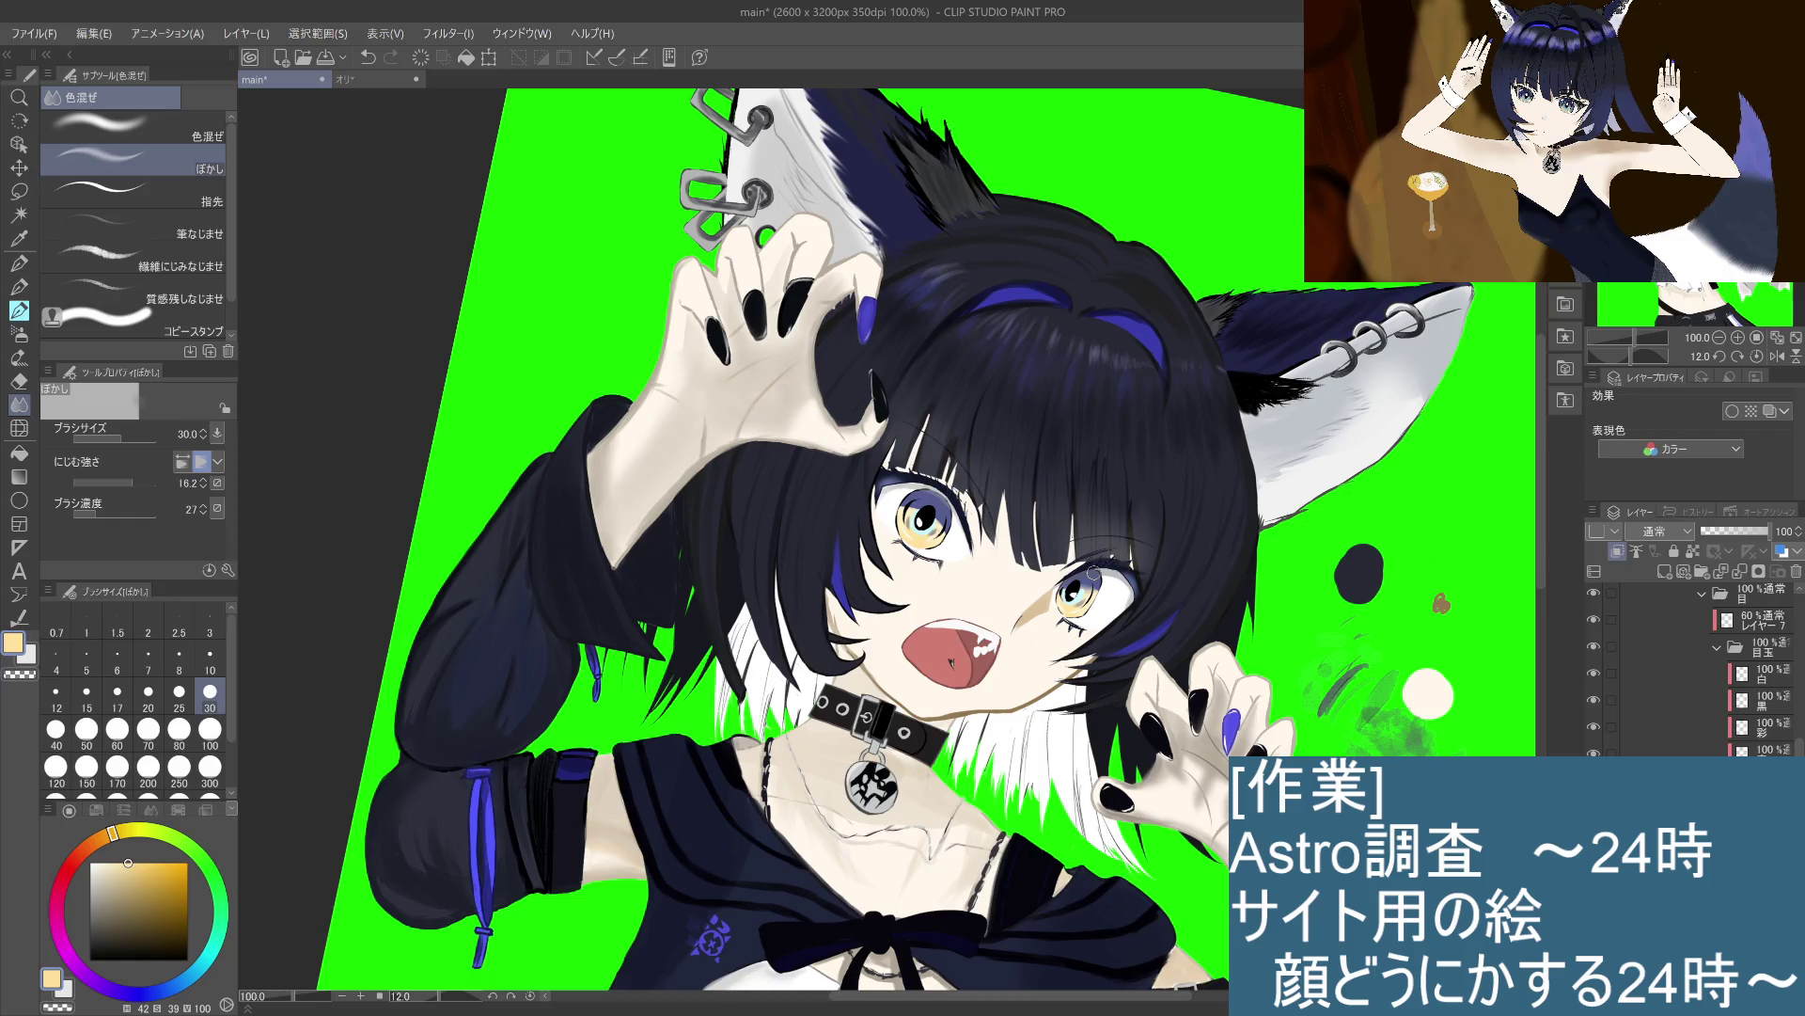
# Step: Sample the left eye's dark blue, switch to the watercolour brush, and darken the colour
pyautogui.hotkey('alt', ']')
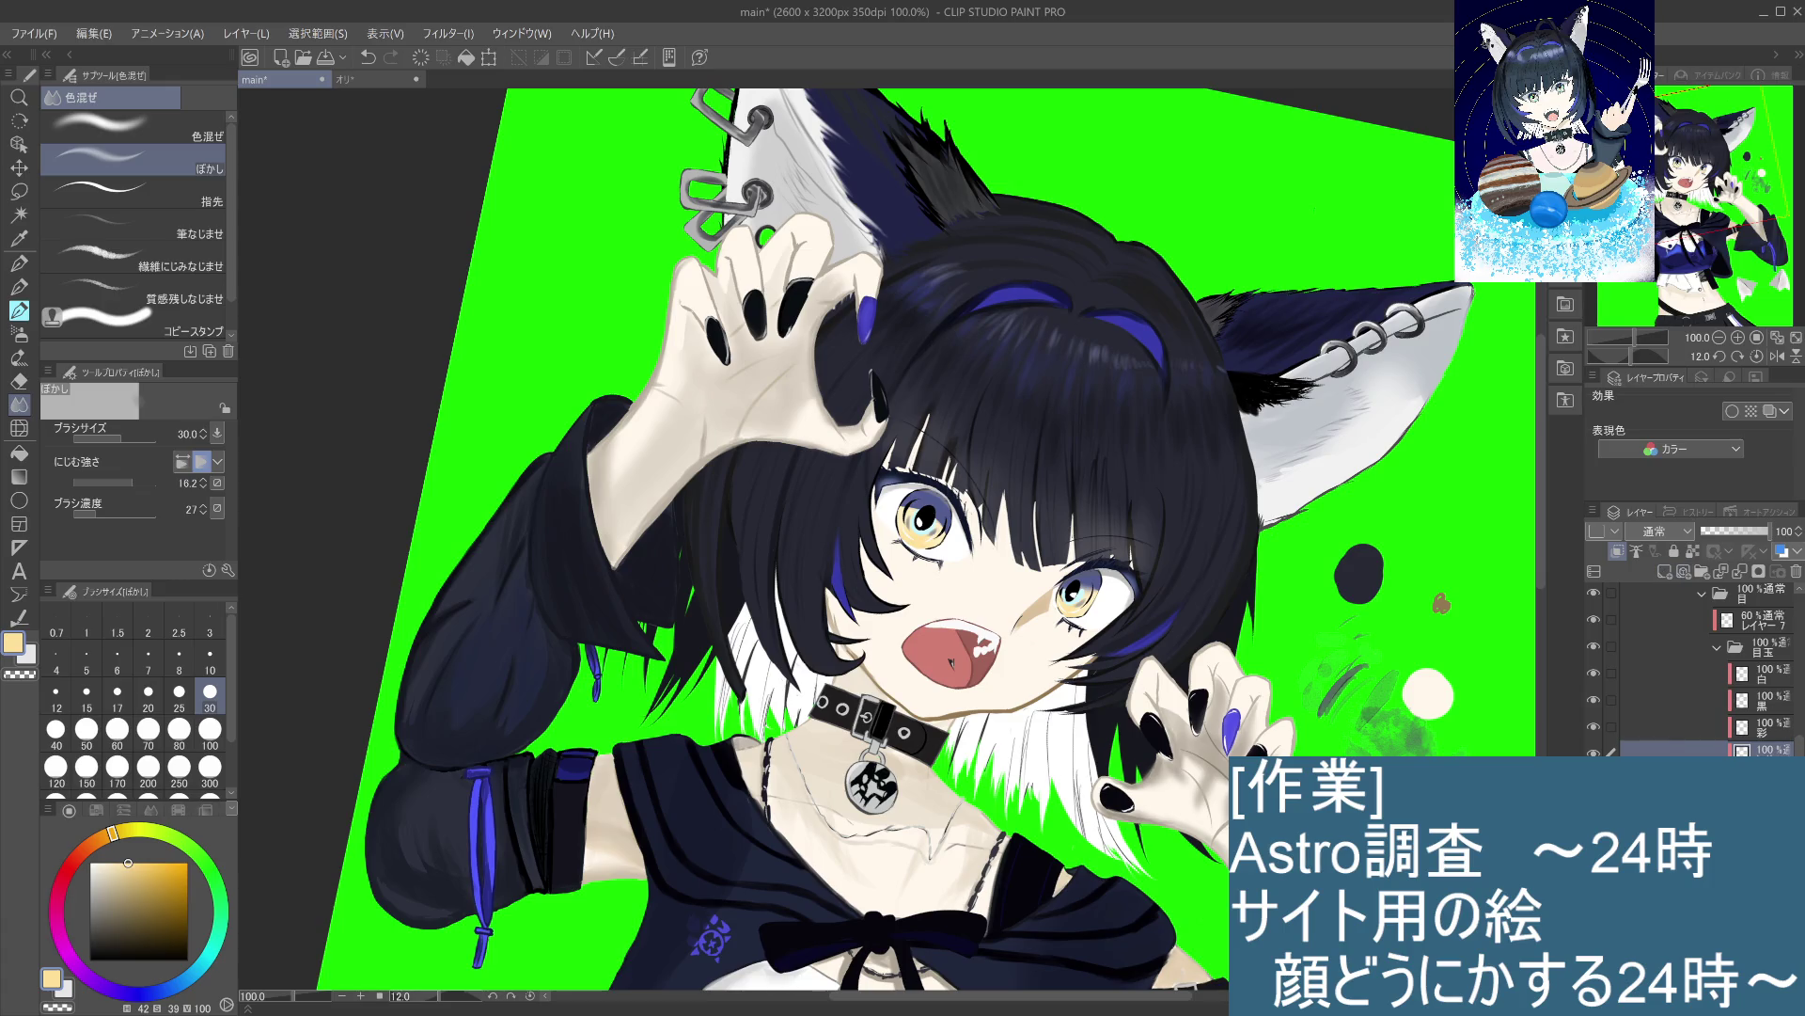
pyautogui.hotkey('alt', '[')
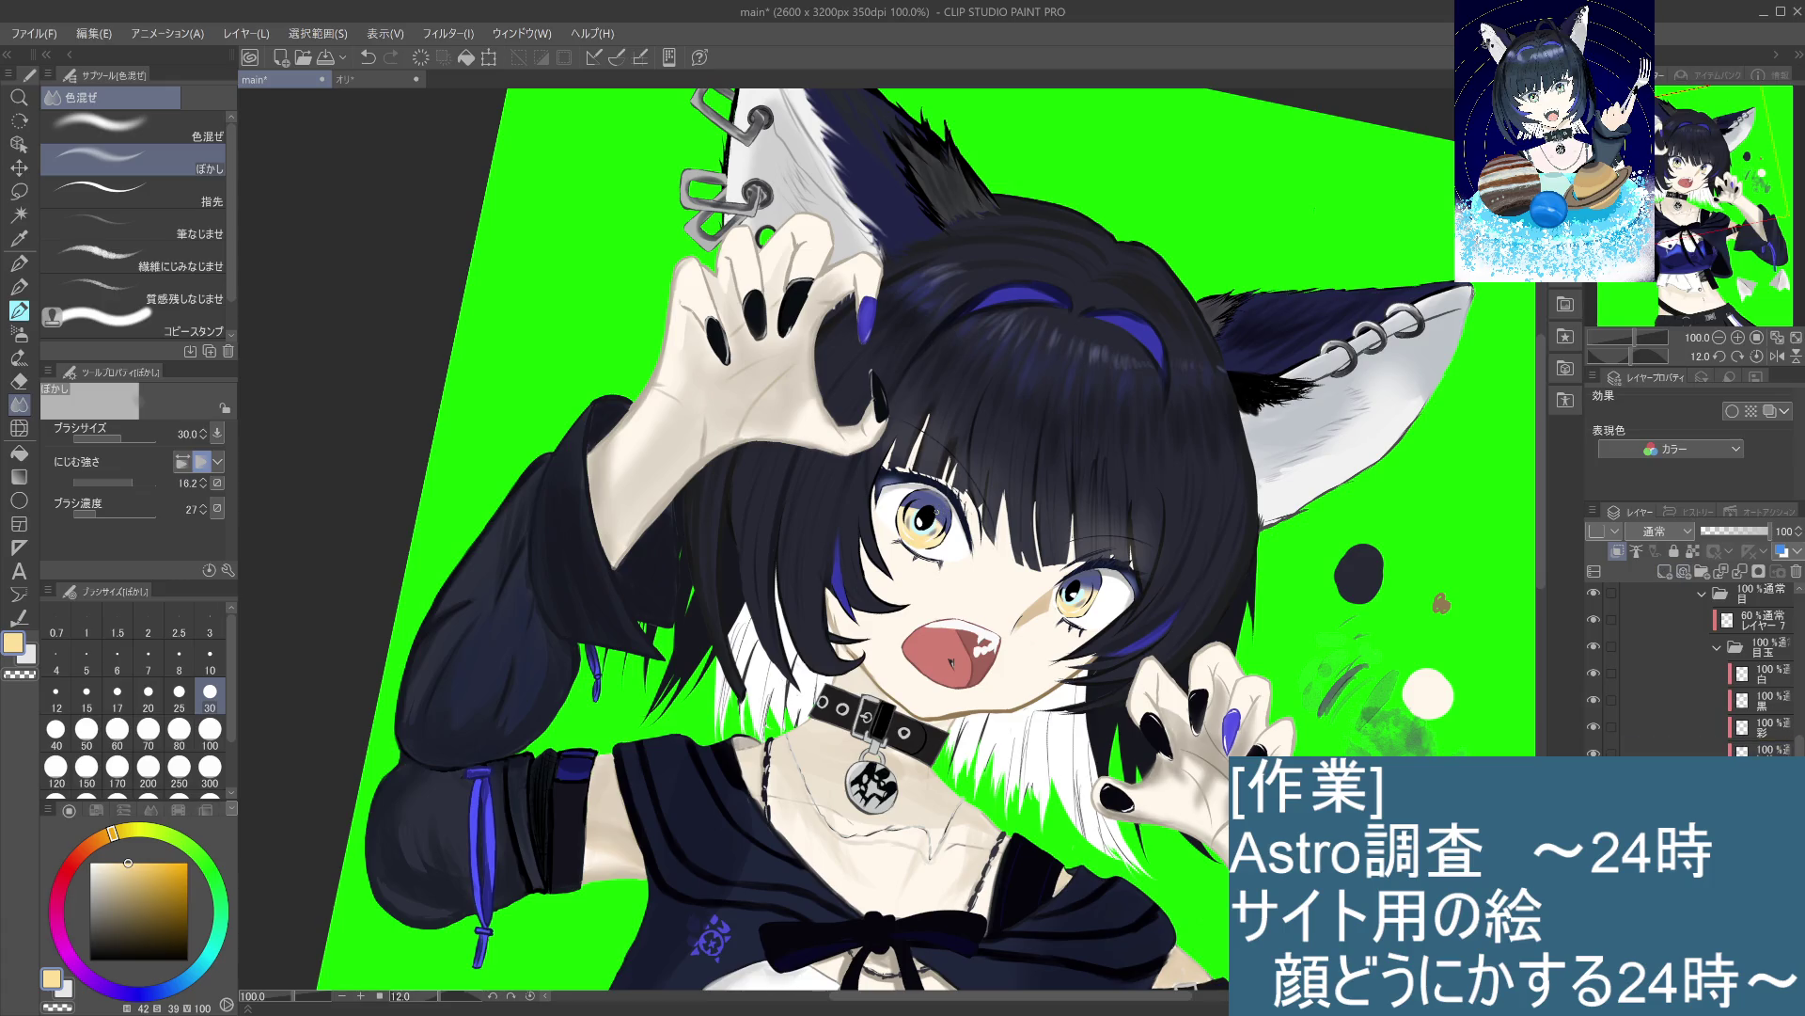
pyautogui.keyDown('alt'); pyautogui.click(944, 508); pyautogui.keyUp('alt')
pyautogui.click(28, 292)
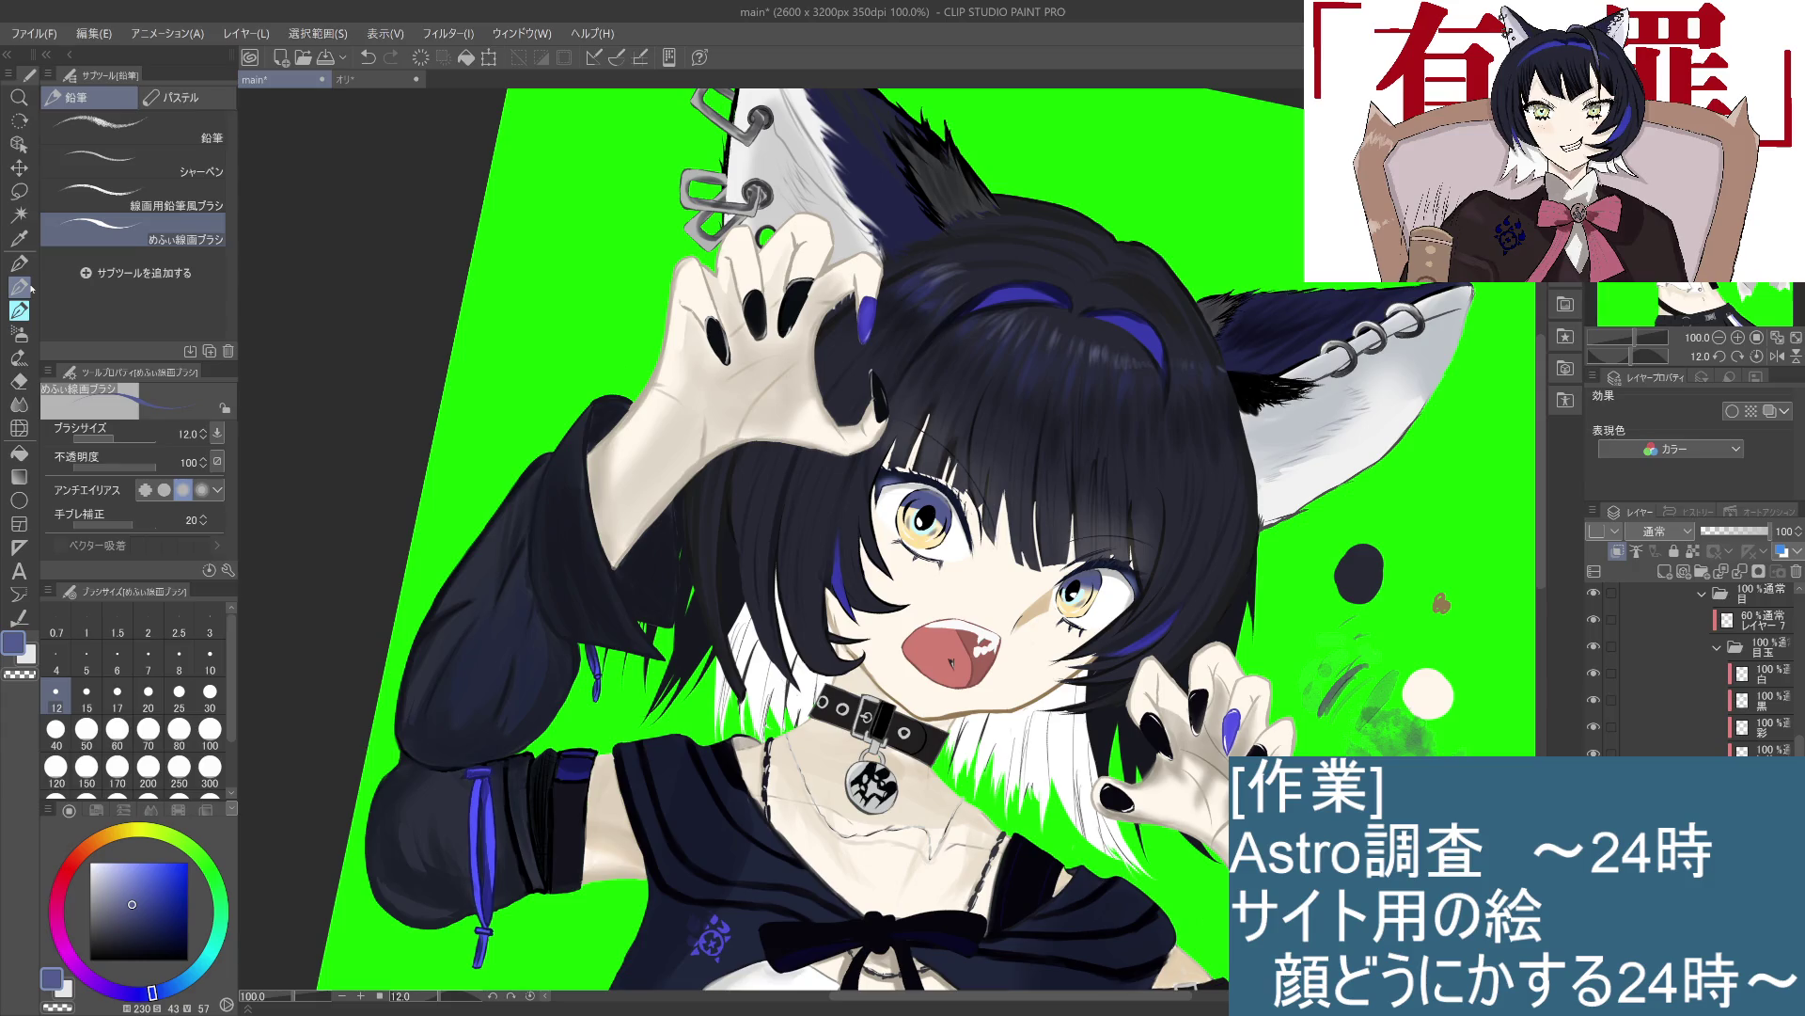
pyautogui.click(19, 310)
pyautogui.click(132, 925)
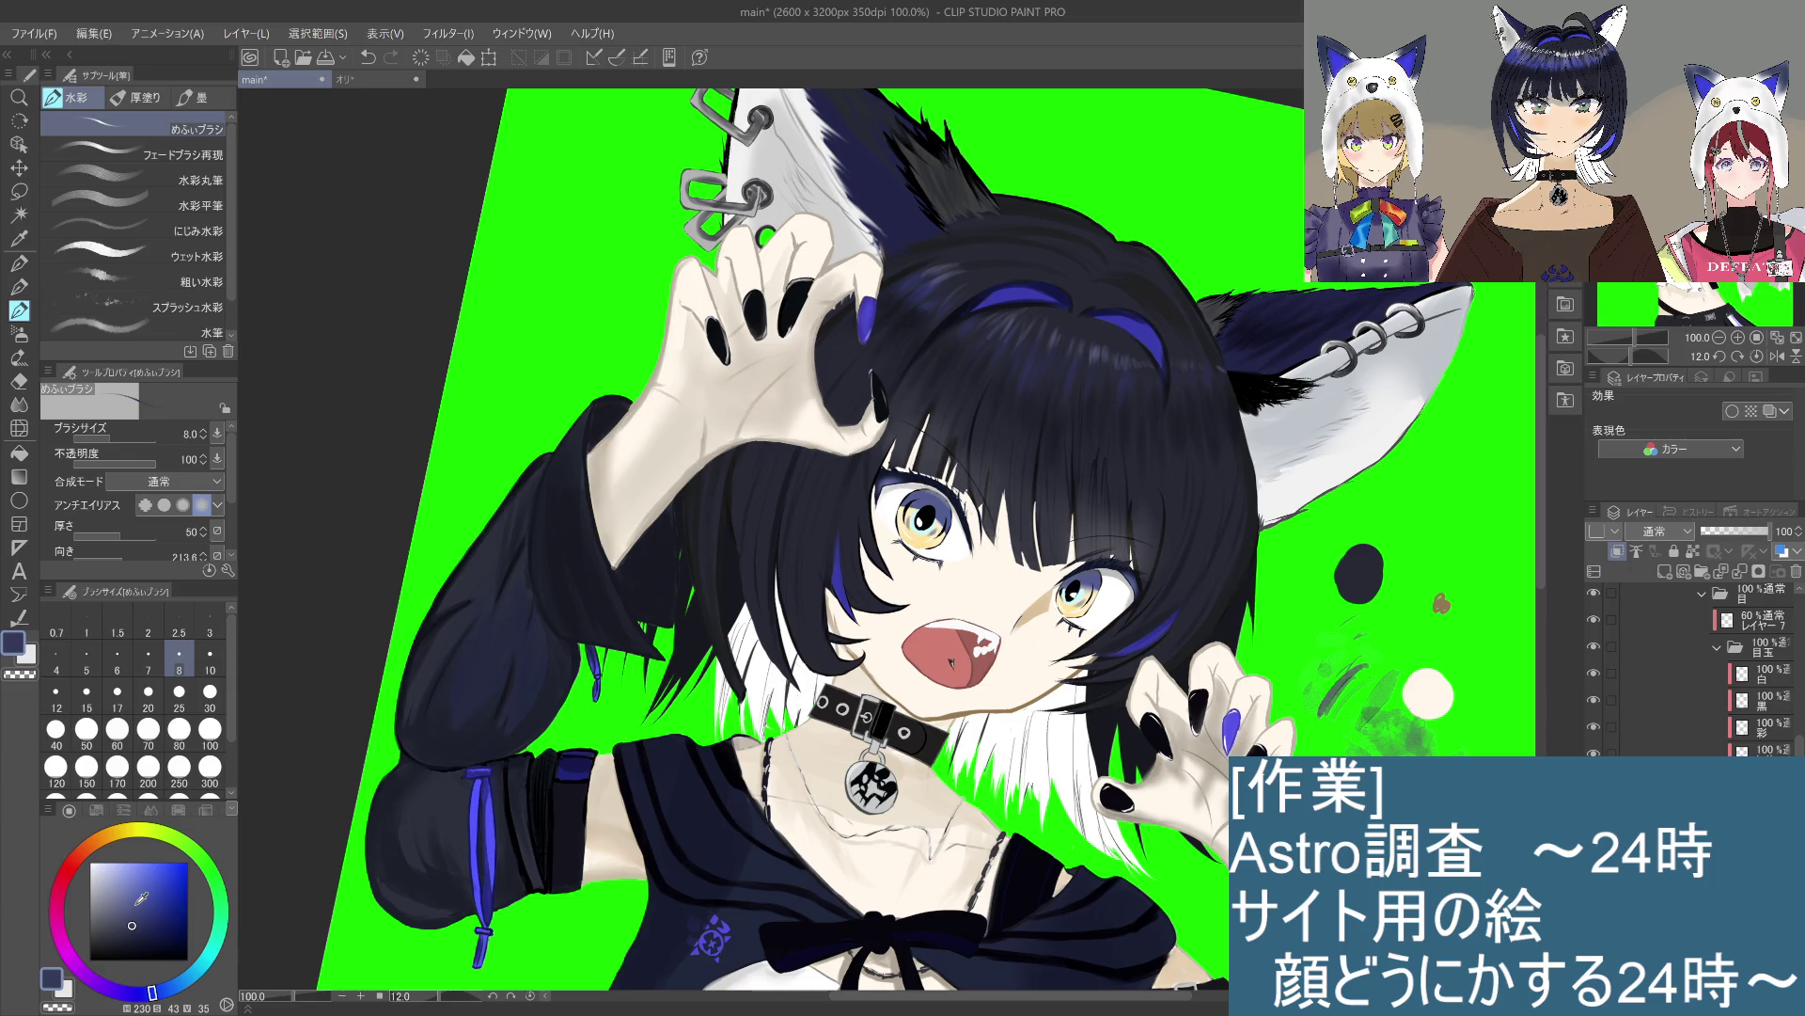
pyautogui.moveTo(780, 536)
pyautogui.mouseDown()
pyautogui.moveTo(846, 470)
pyautogui.moveTo(940, 432)
pyautogui.mouseUp()
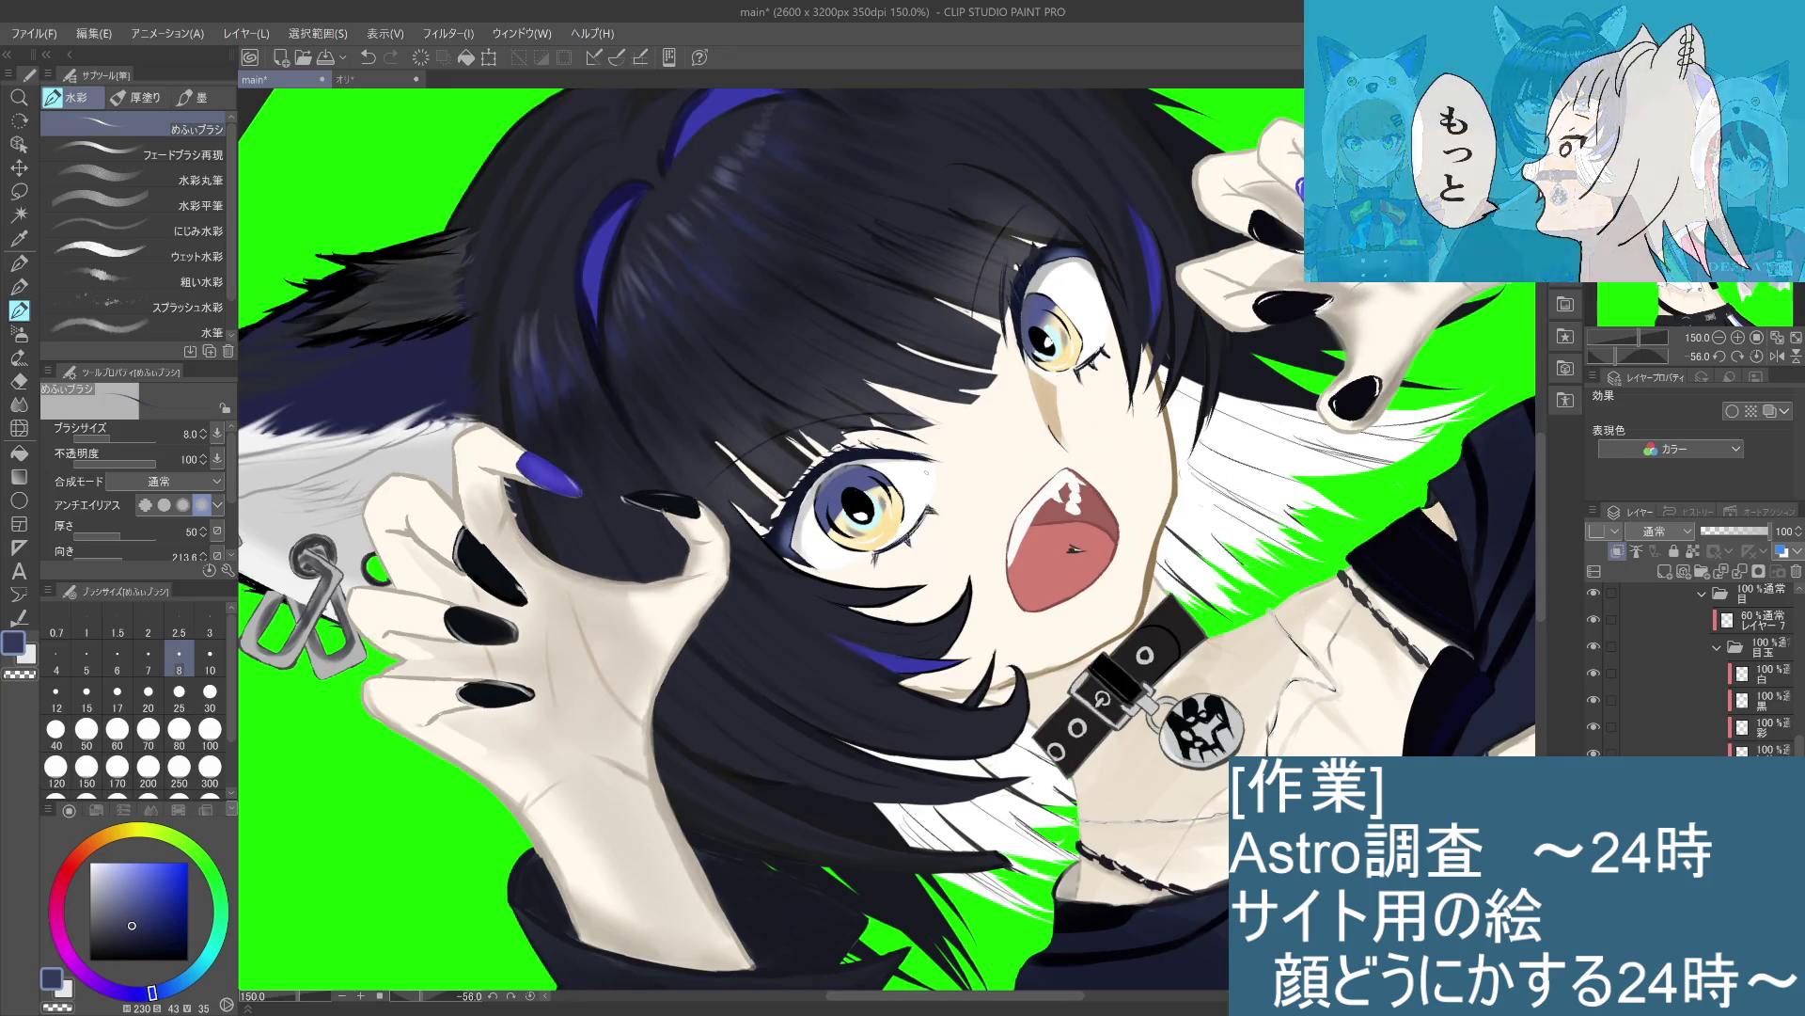
# Step: Draw short dark accent strokes at the left eye's upper-left rim, then rotate the view upright
pyautogui.hotkey('ctrl', 'z')
pyautogui.moveTo(824, 488); pyautogui.dragTo(824, 528)
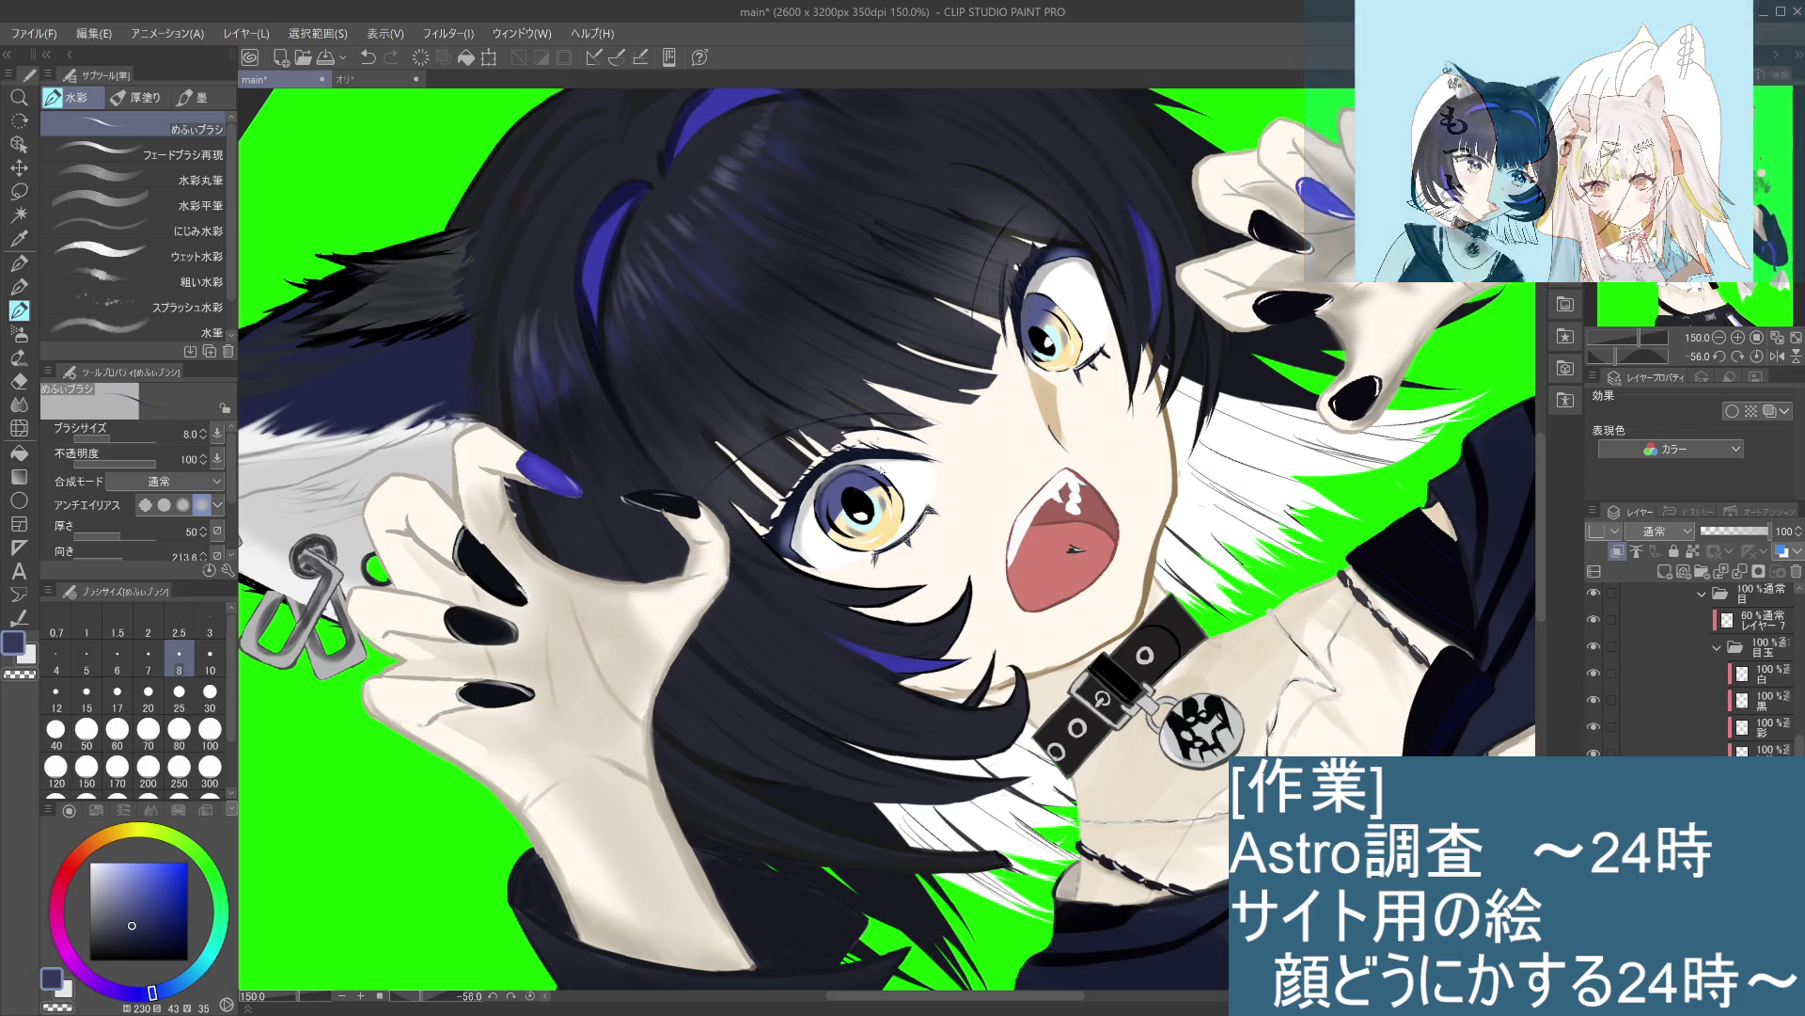
pyautogui.moveTo(855, 466); pyautogui.dragTo(882, 480)
pyautogui.hotkey('ctrl', 'z')
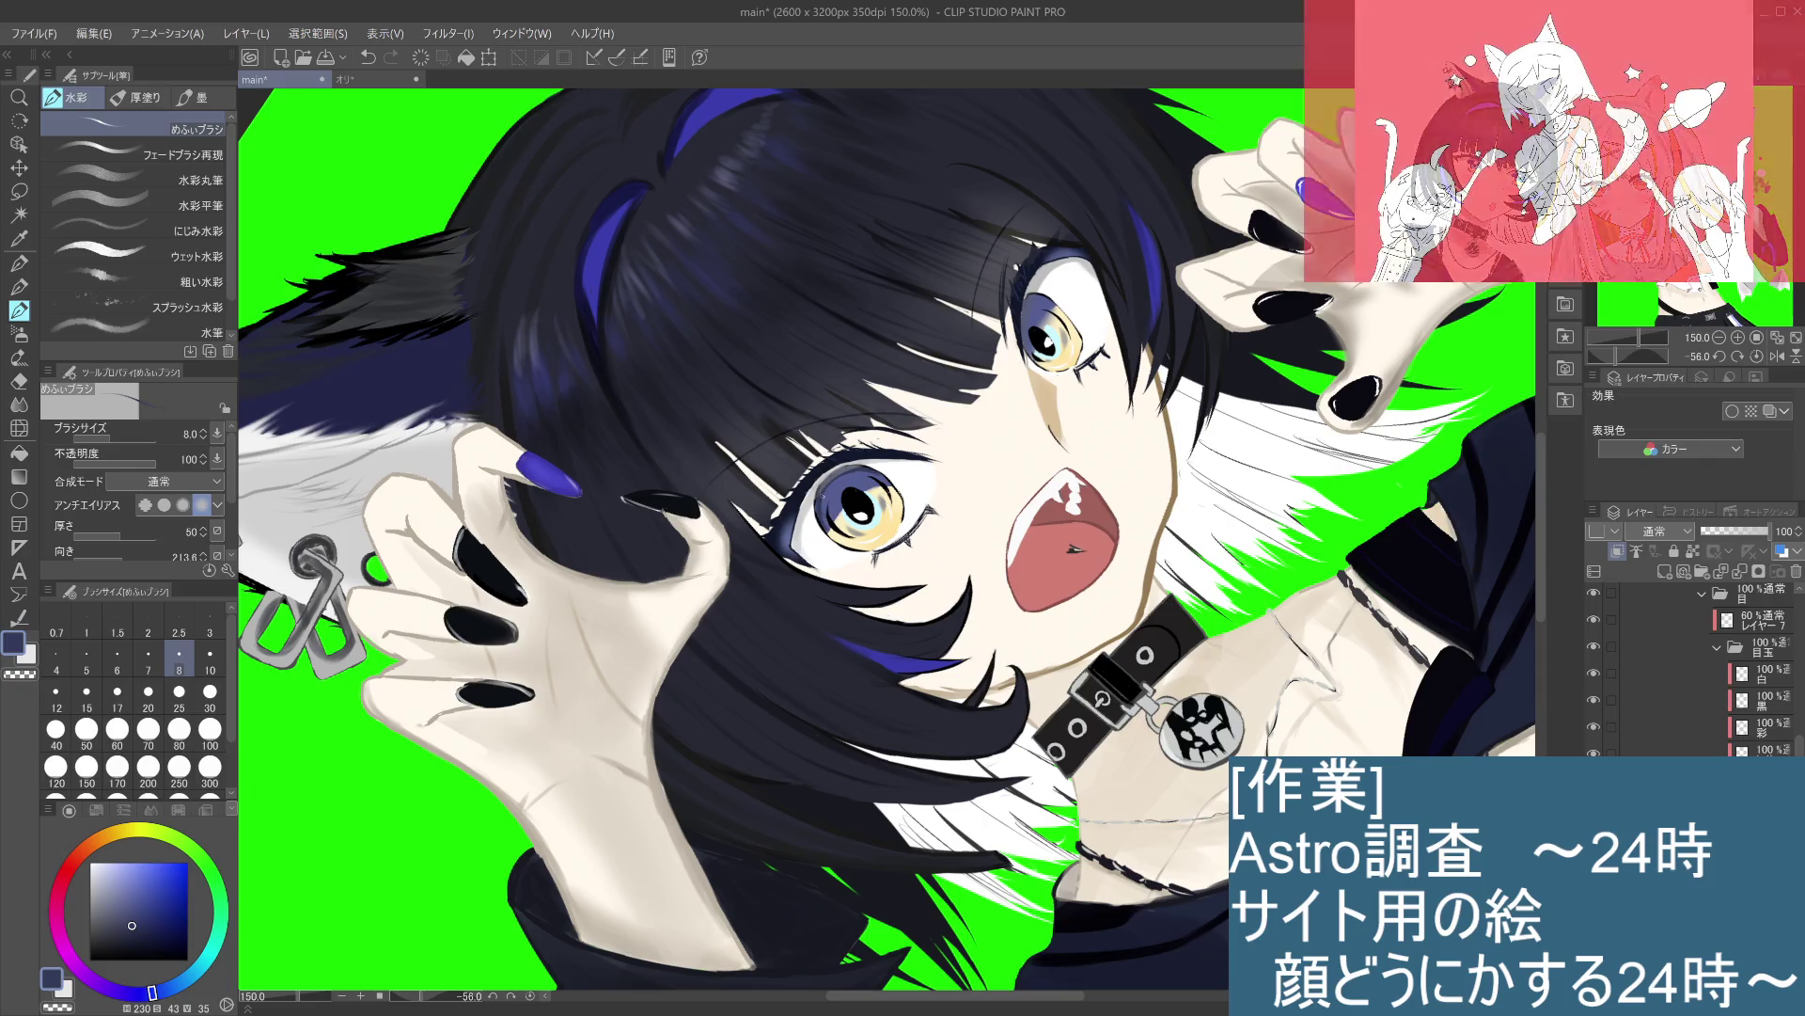
pyautogui.scroll(2, 831, 478)
pyautogui.scroll(3, 838, 479)
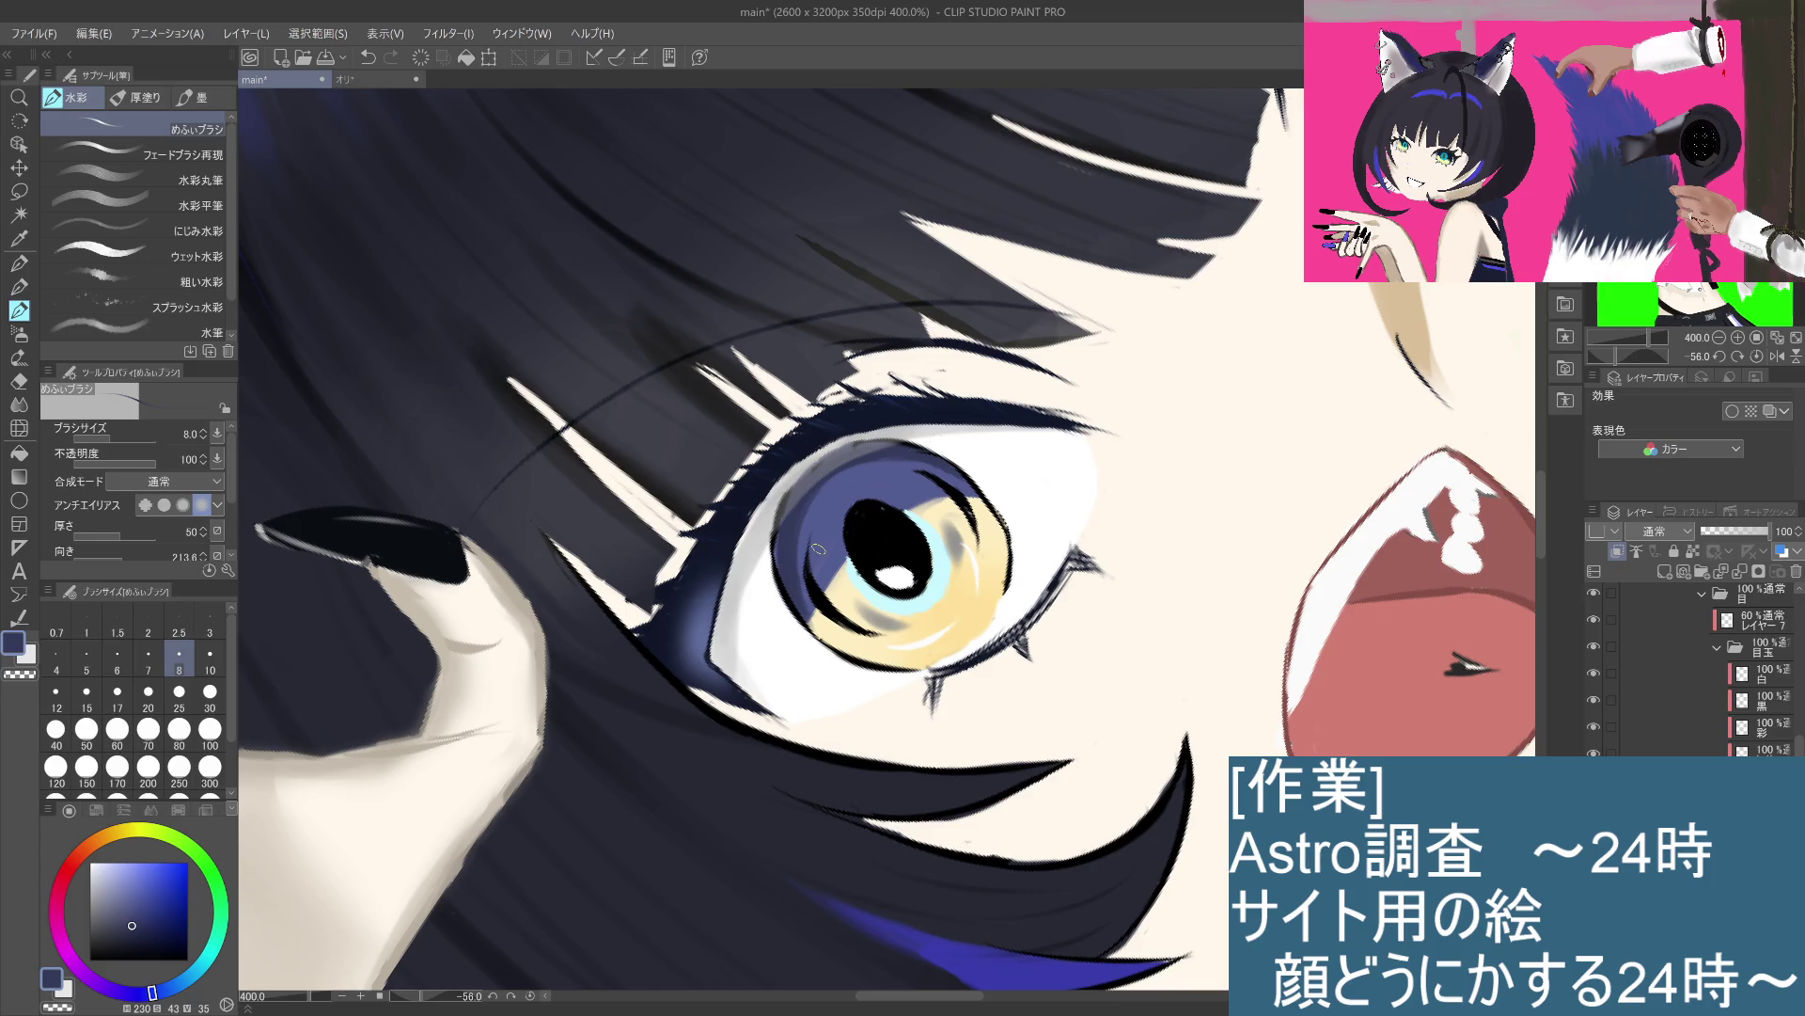
pyautogui.scroll(-4, 818, 548)
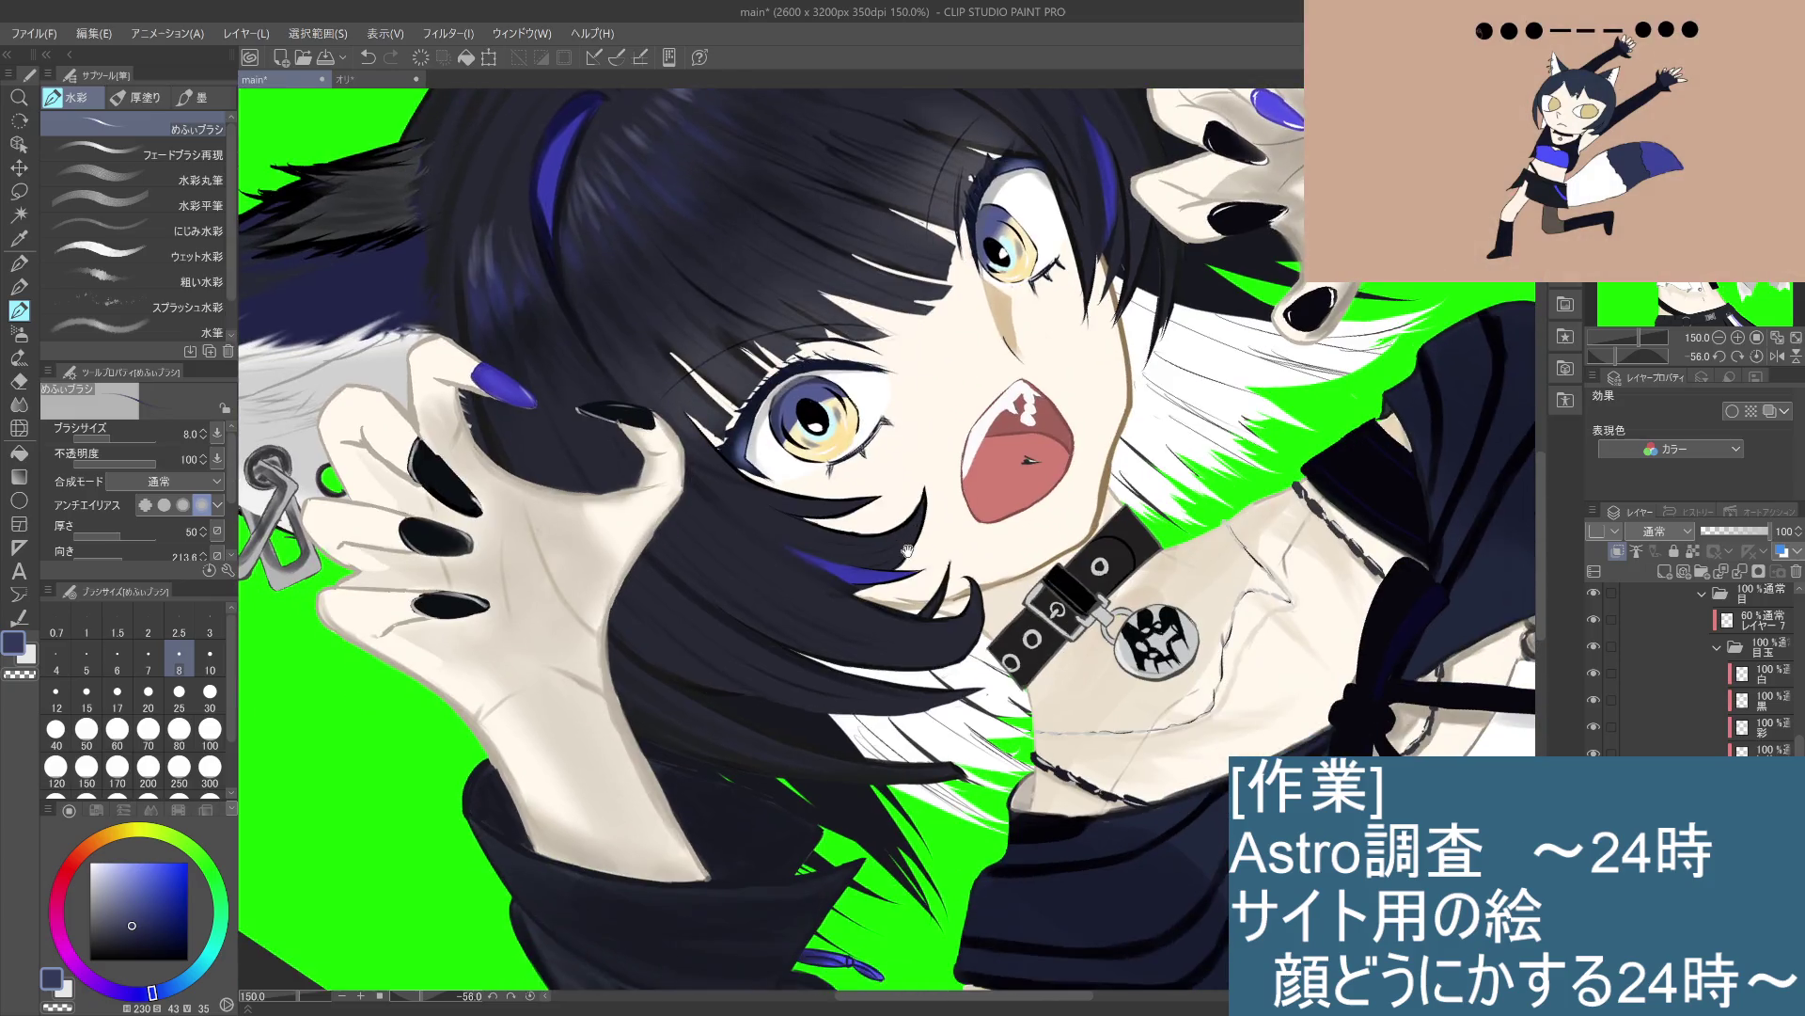
pyautogui.scroll(1, 907, 551)
pyautogui.moveTo(1035, 424)
pyautogui.mouseDown()
pyautogui.moveTo(922, 338)
pyautogui.moveTo(847, 310)
pyautogui.mouseUp()
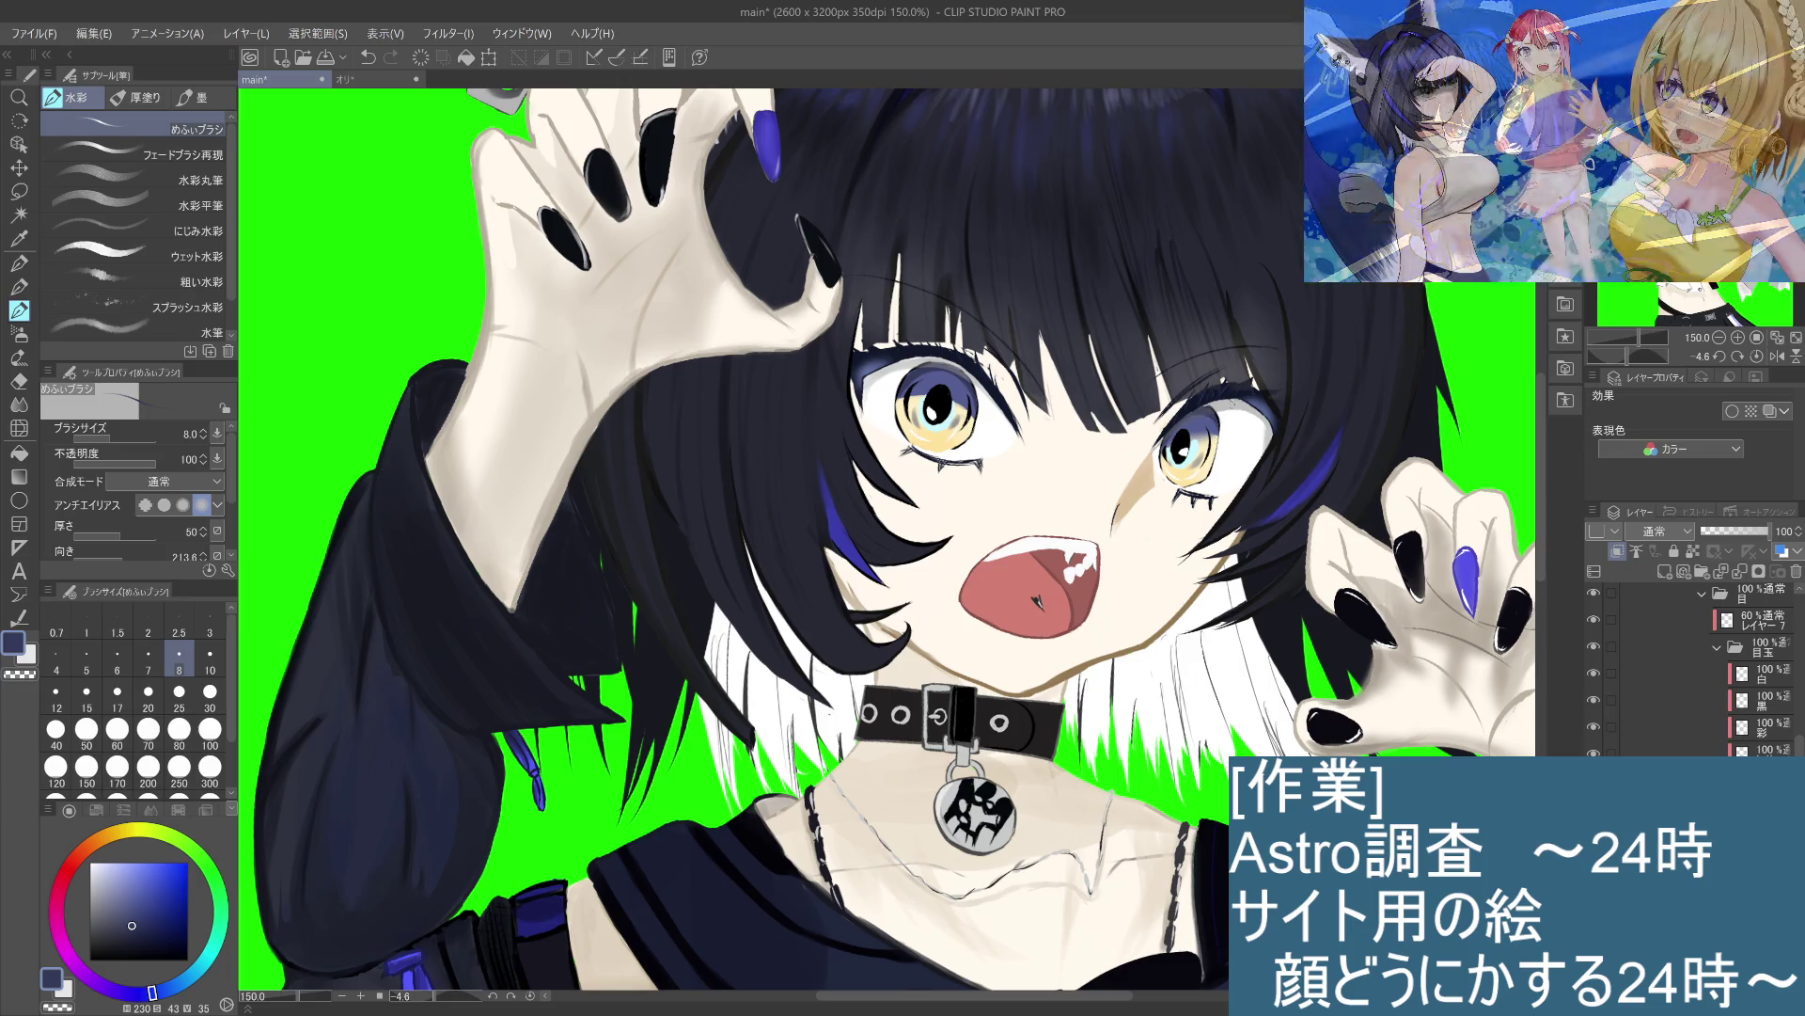
pyautogui.scroll(3, 1237, 391)
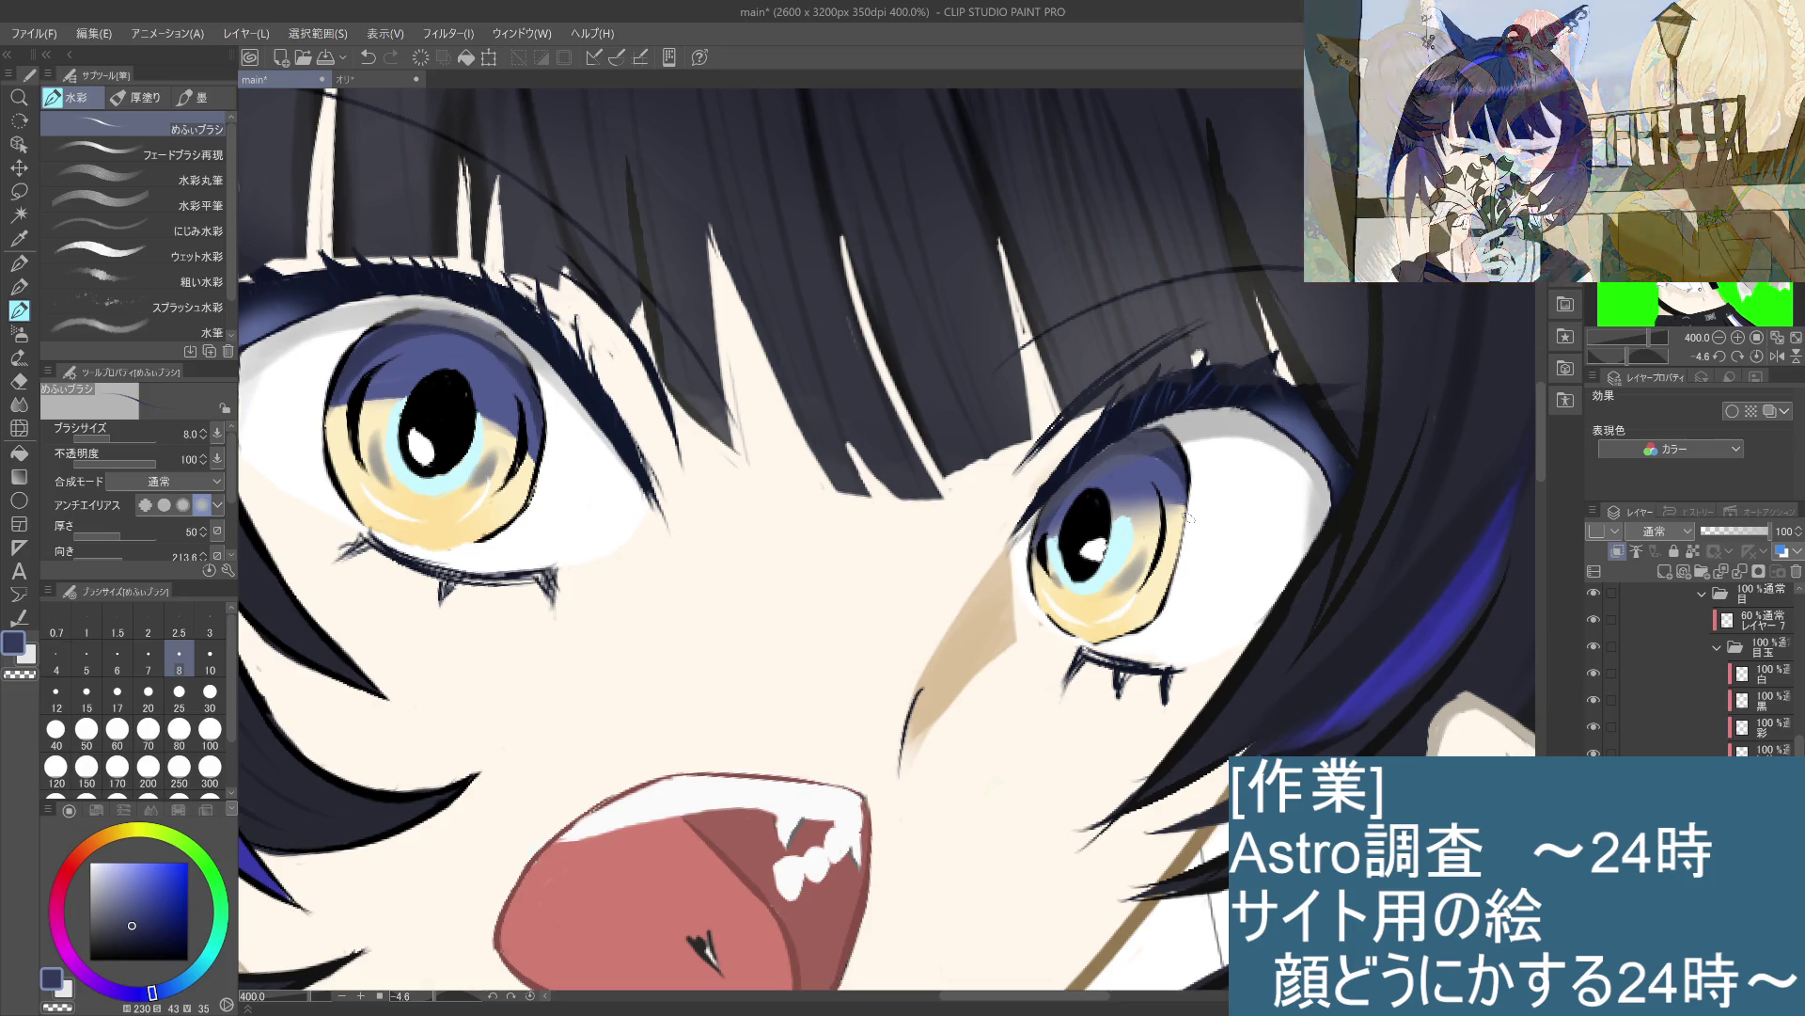
# Step: Zoom in and paint purple shading along the top rim of the left iris
pyautogui.scroll(-4, 1190, 482)
pyautogui.scroll(-1, 1190, 527)
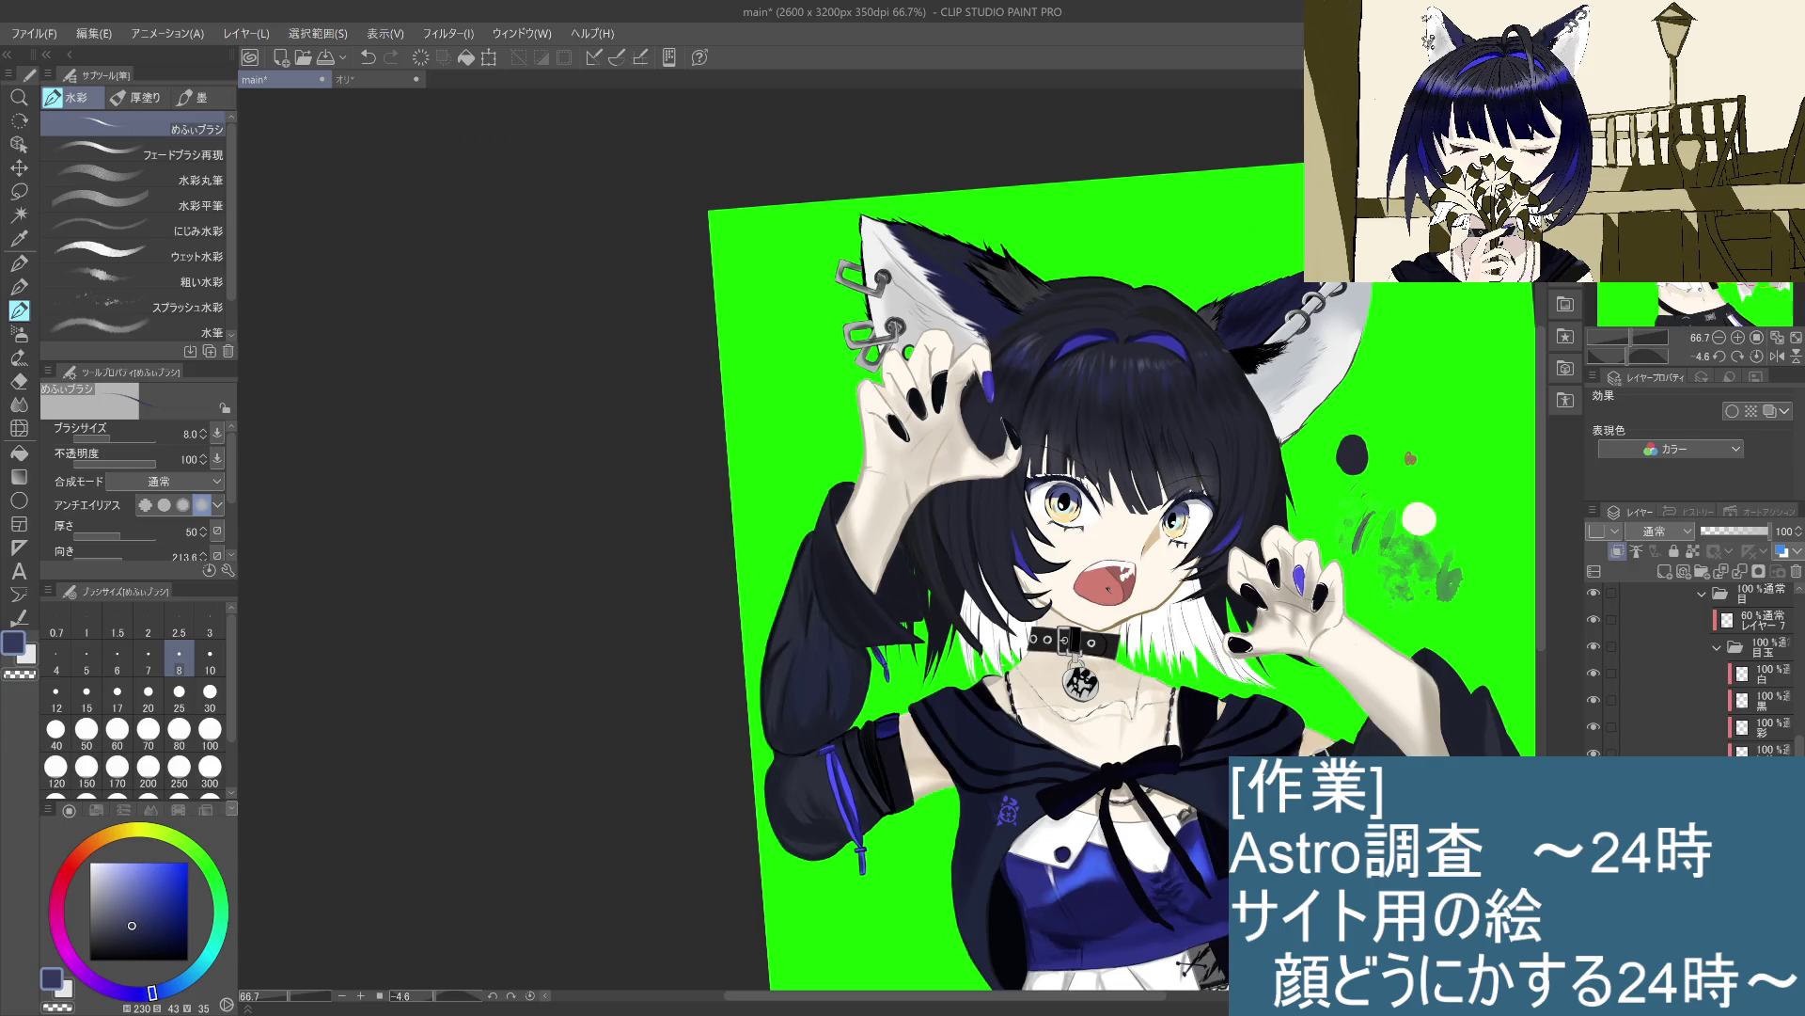
pyautogui.scroll(2, 1176, 508)
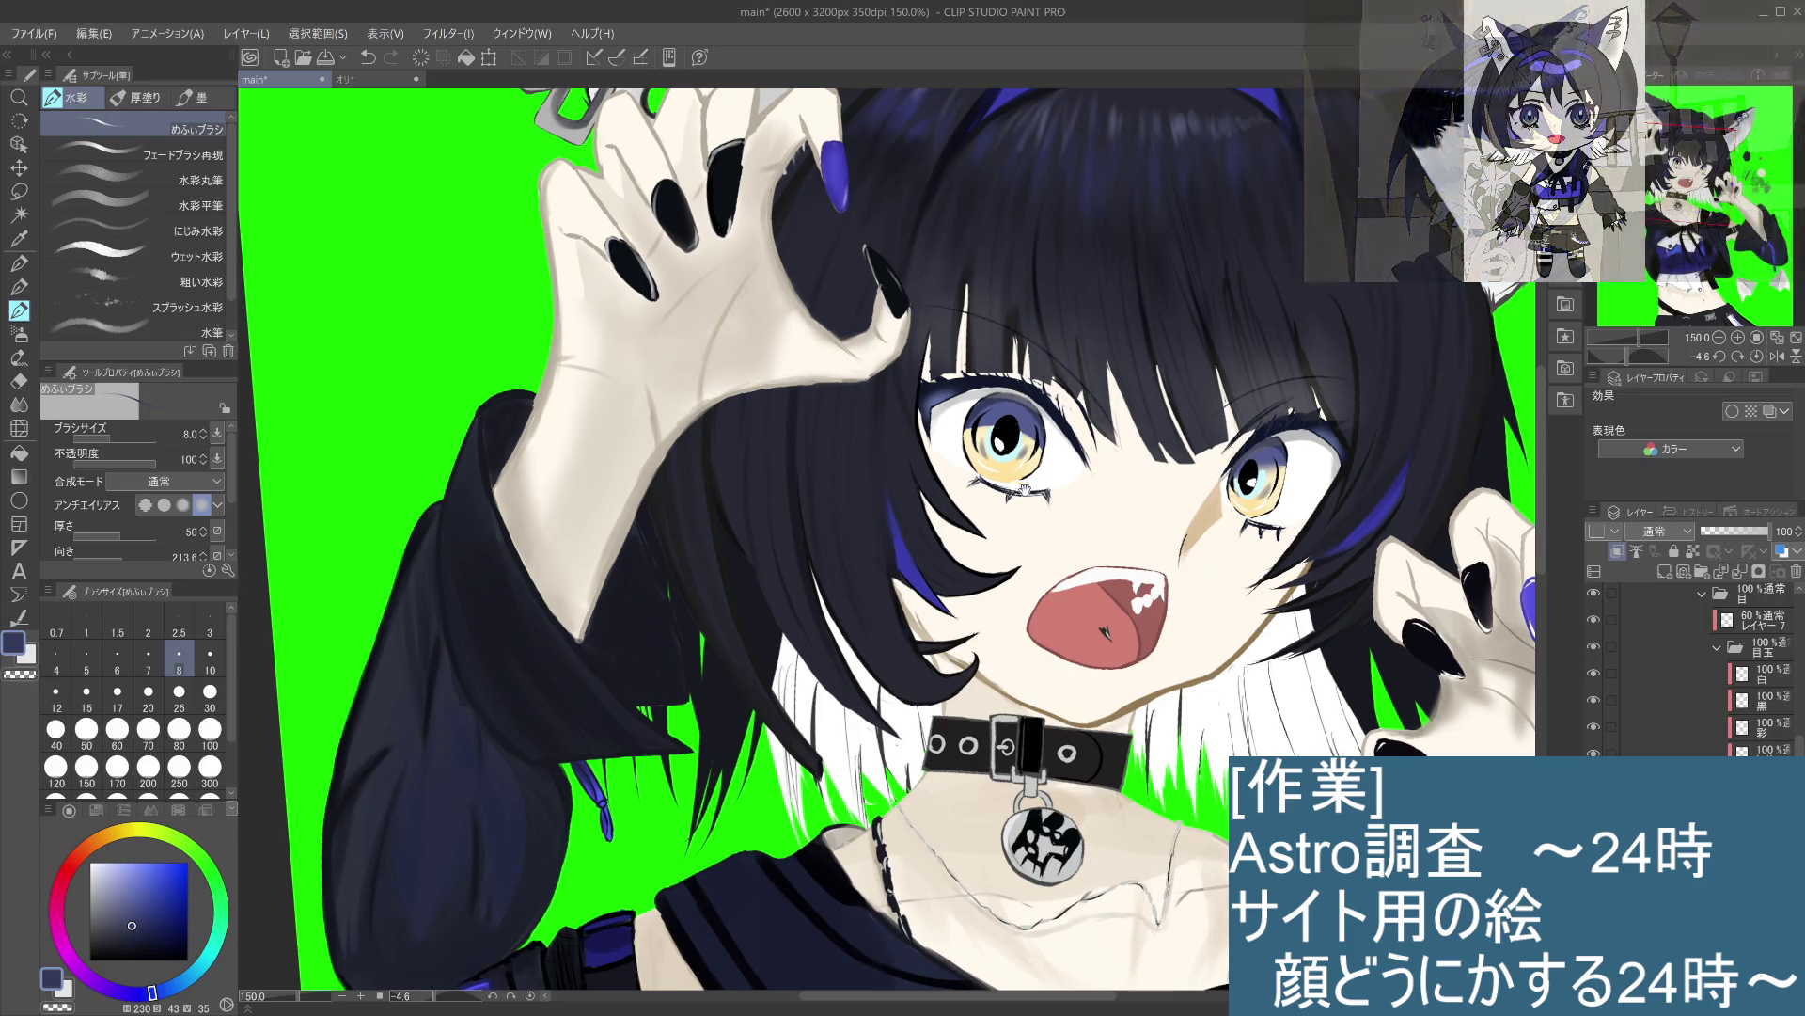
pyautogui.press('-')
pyautogui.scroll(3, 1078, 420)
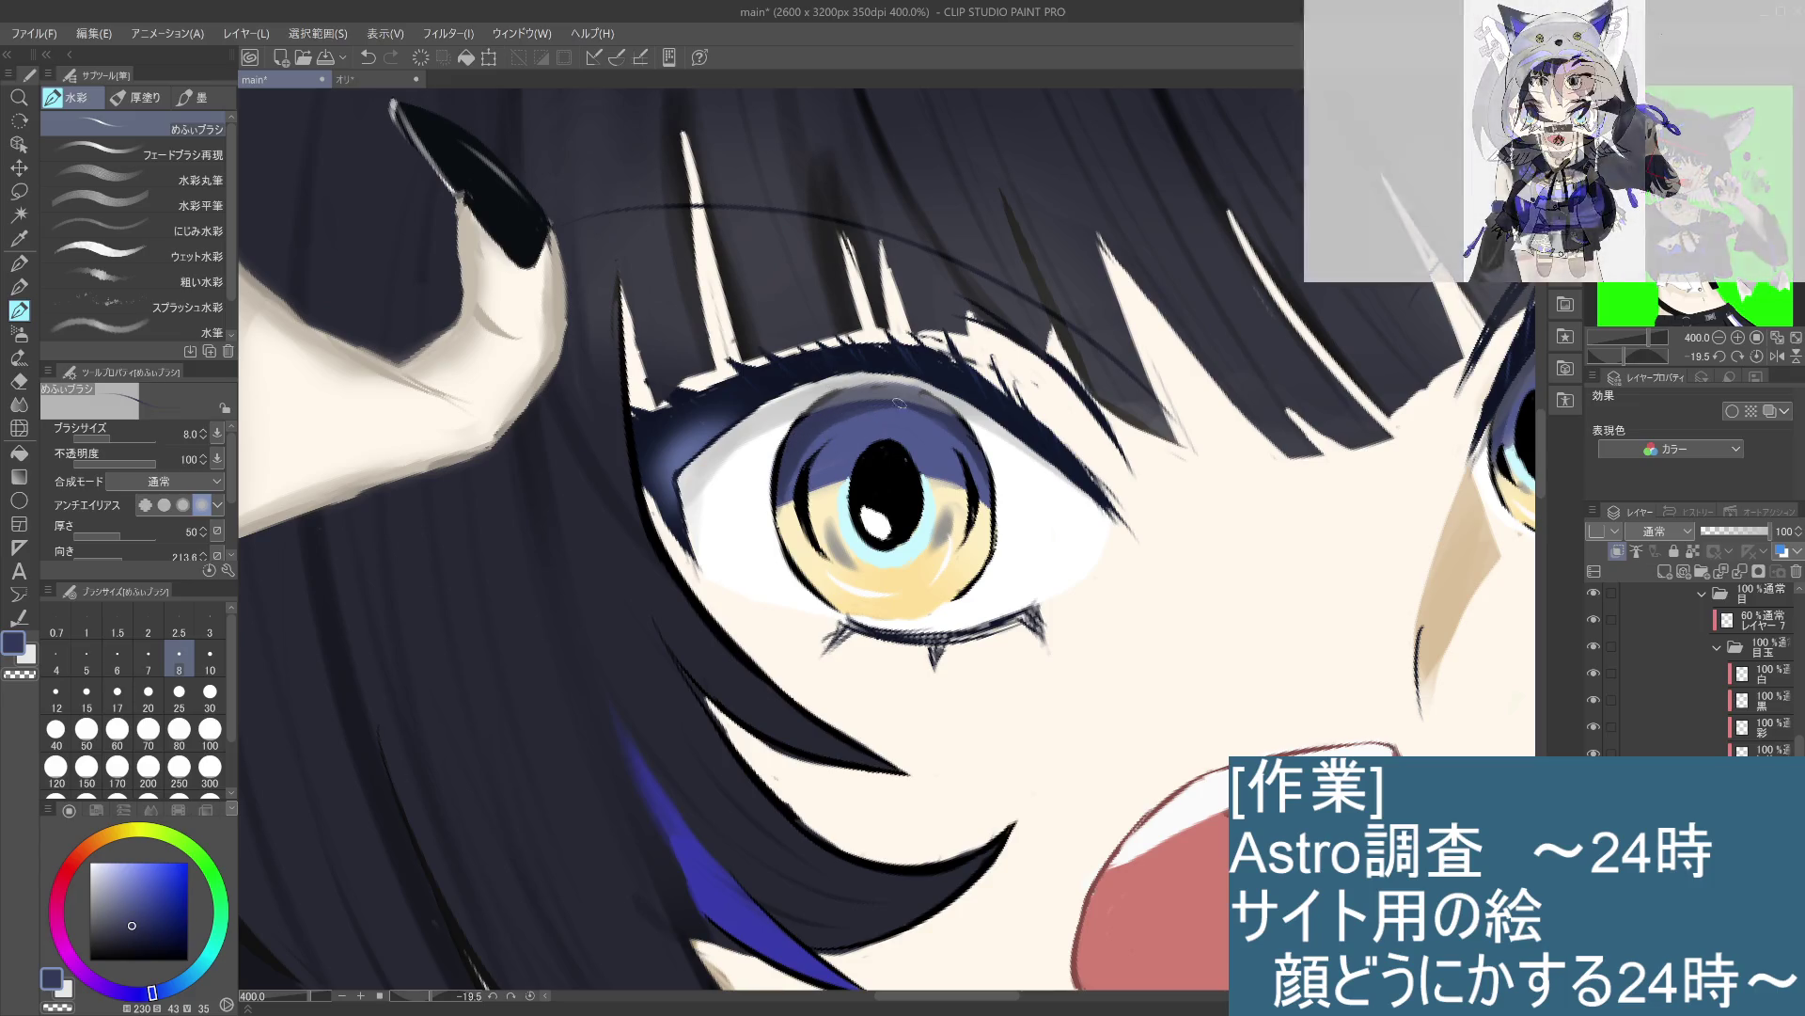
pyautogui.moveTo(945, 423); pyautogui.dragTo(846, 415)
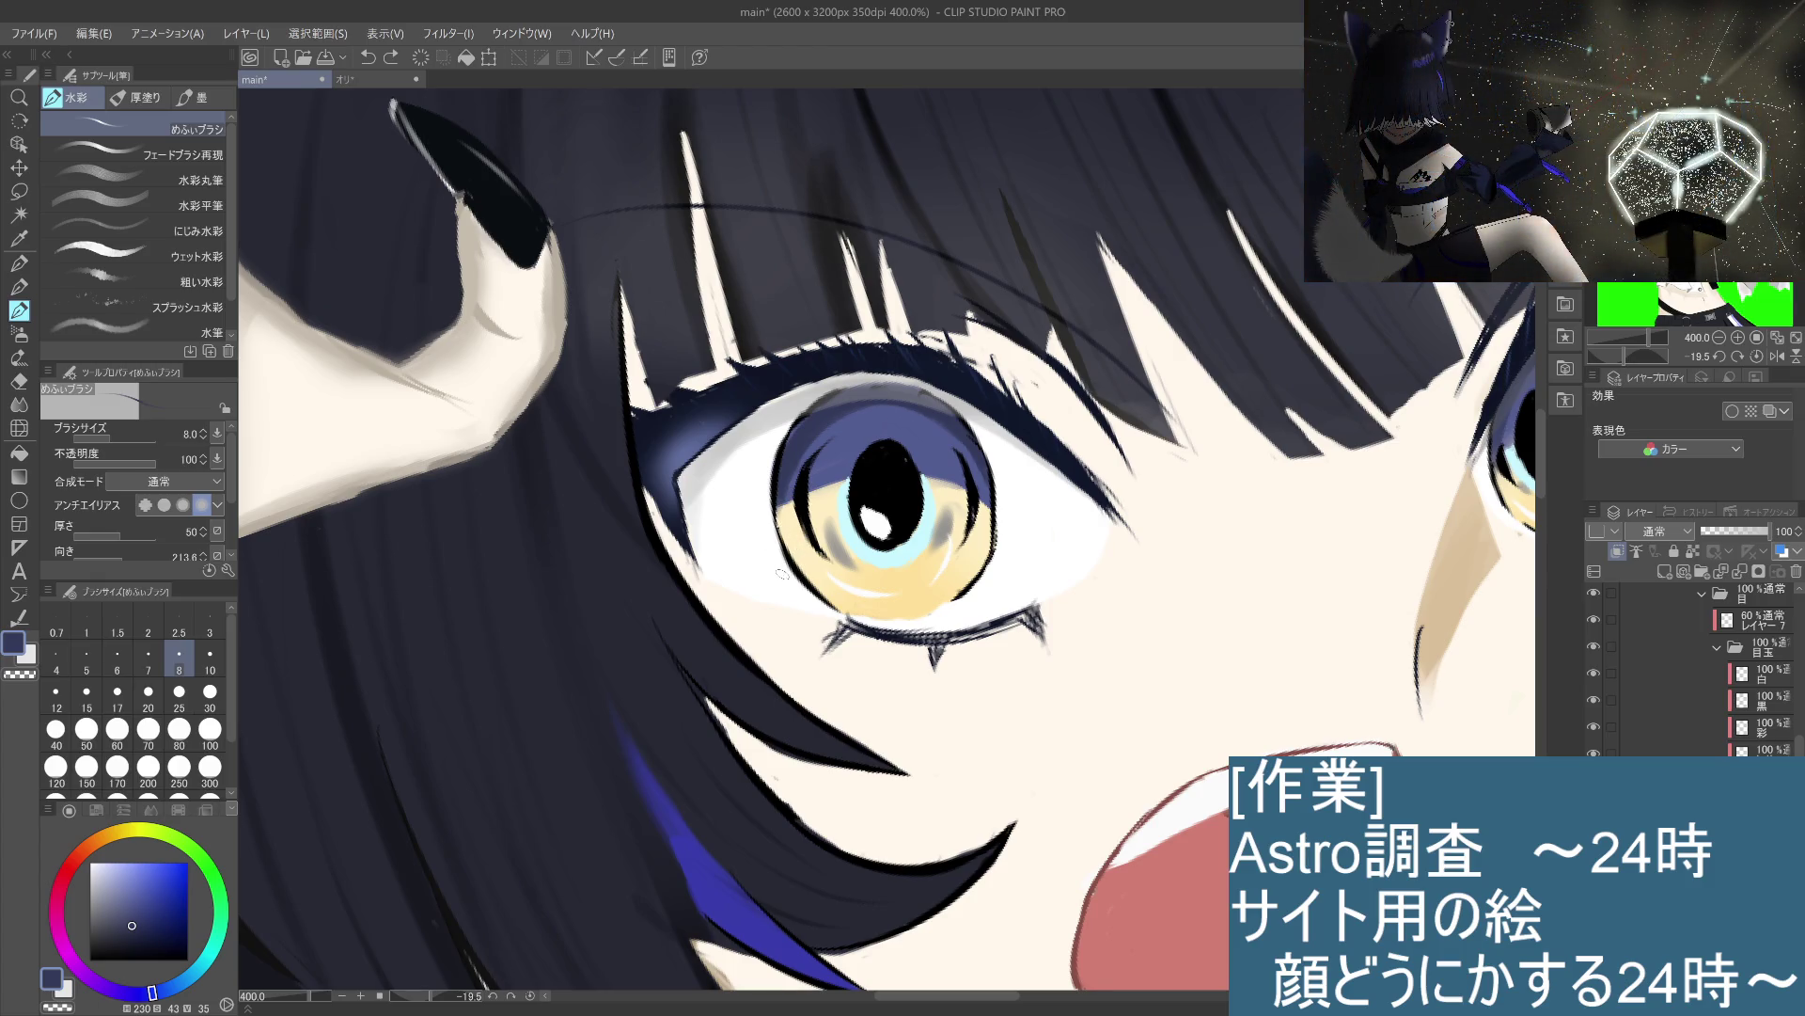
pyautogui.hotkey('ctrl', 'z')
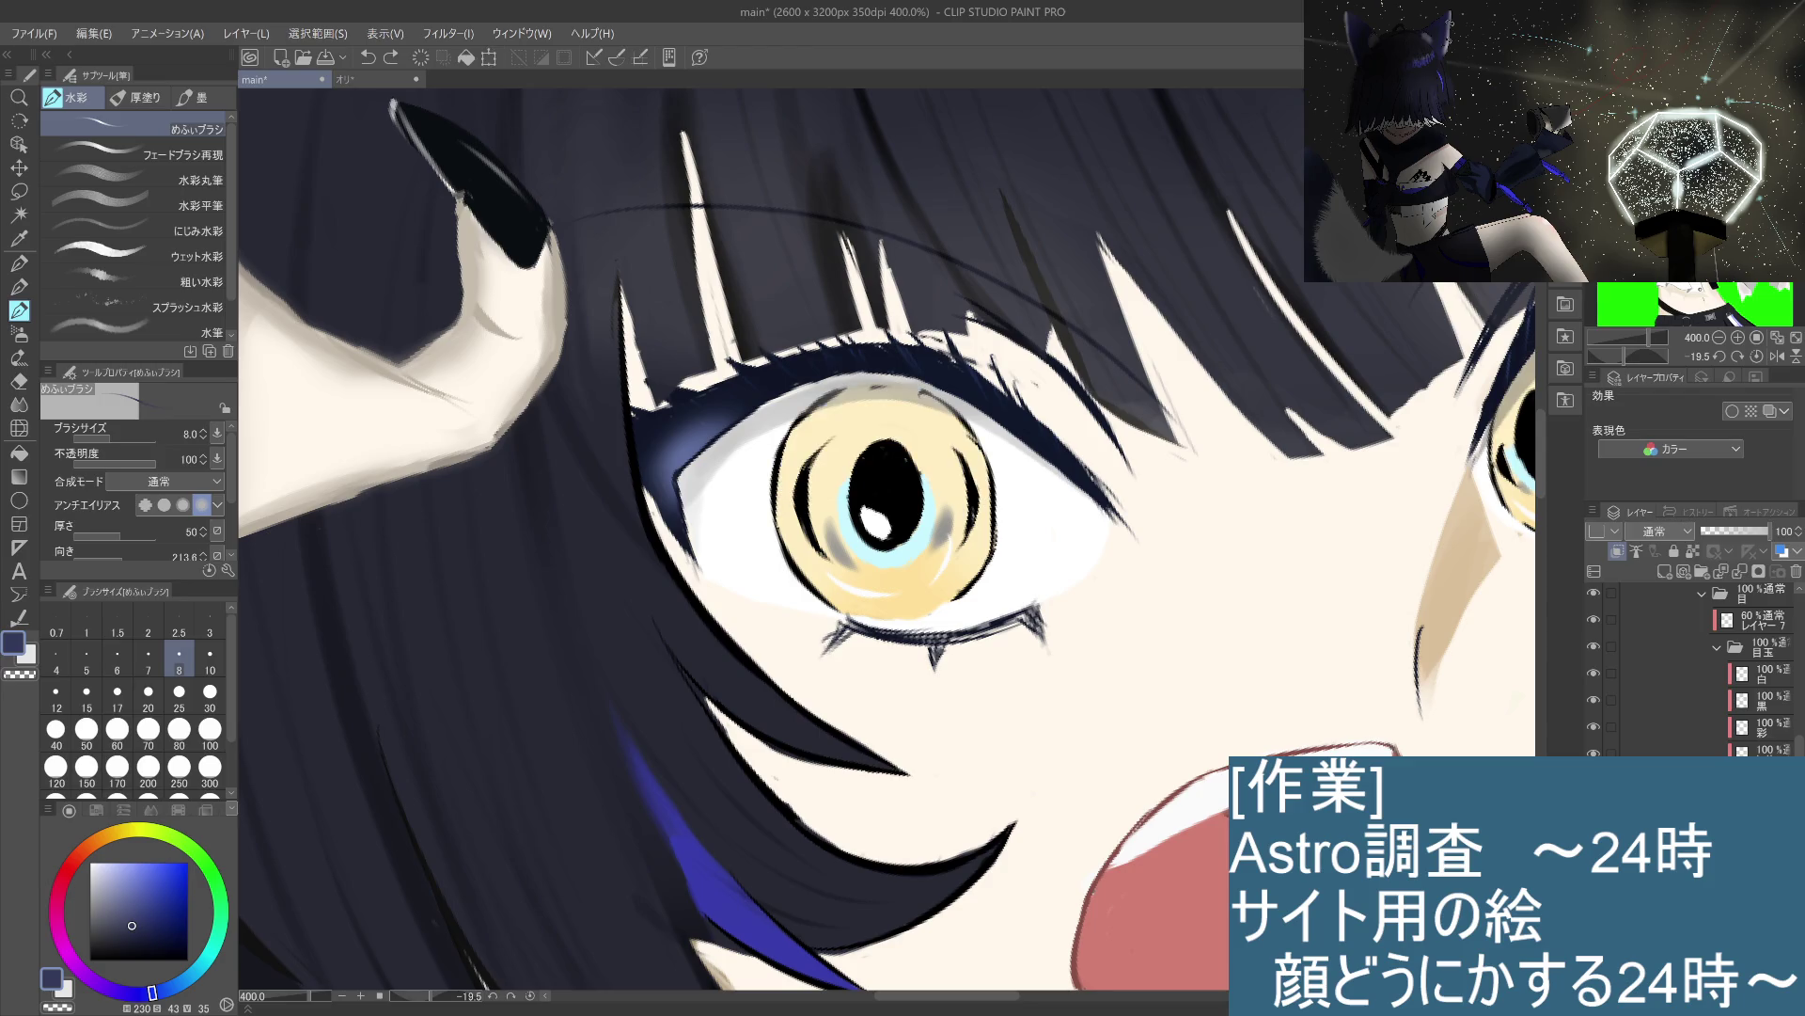
pyautogui.hotkey('ctrl', 'y')
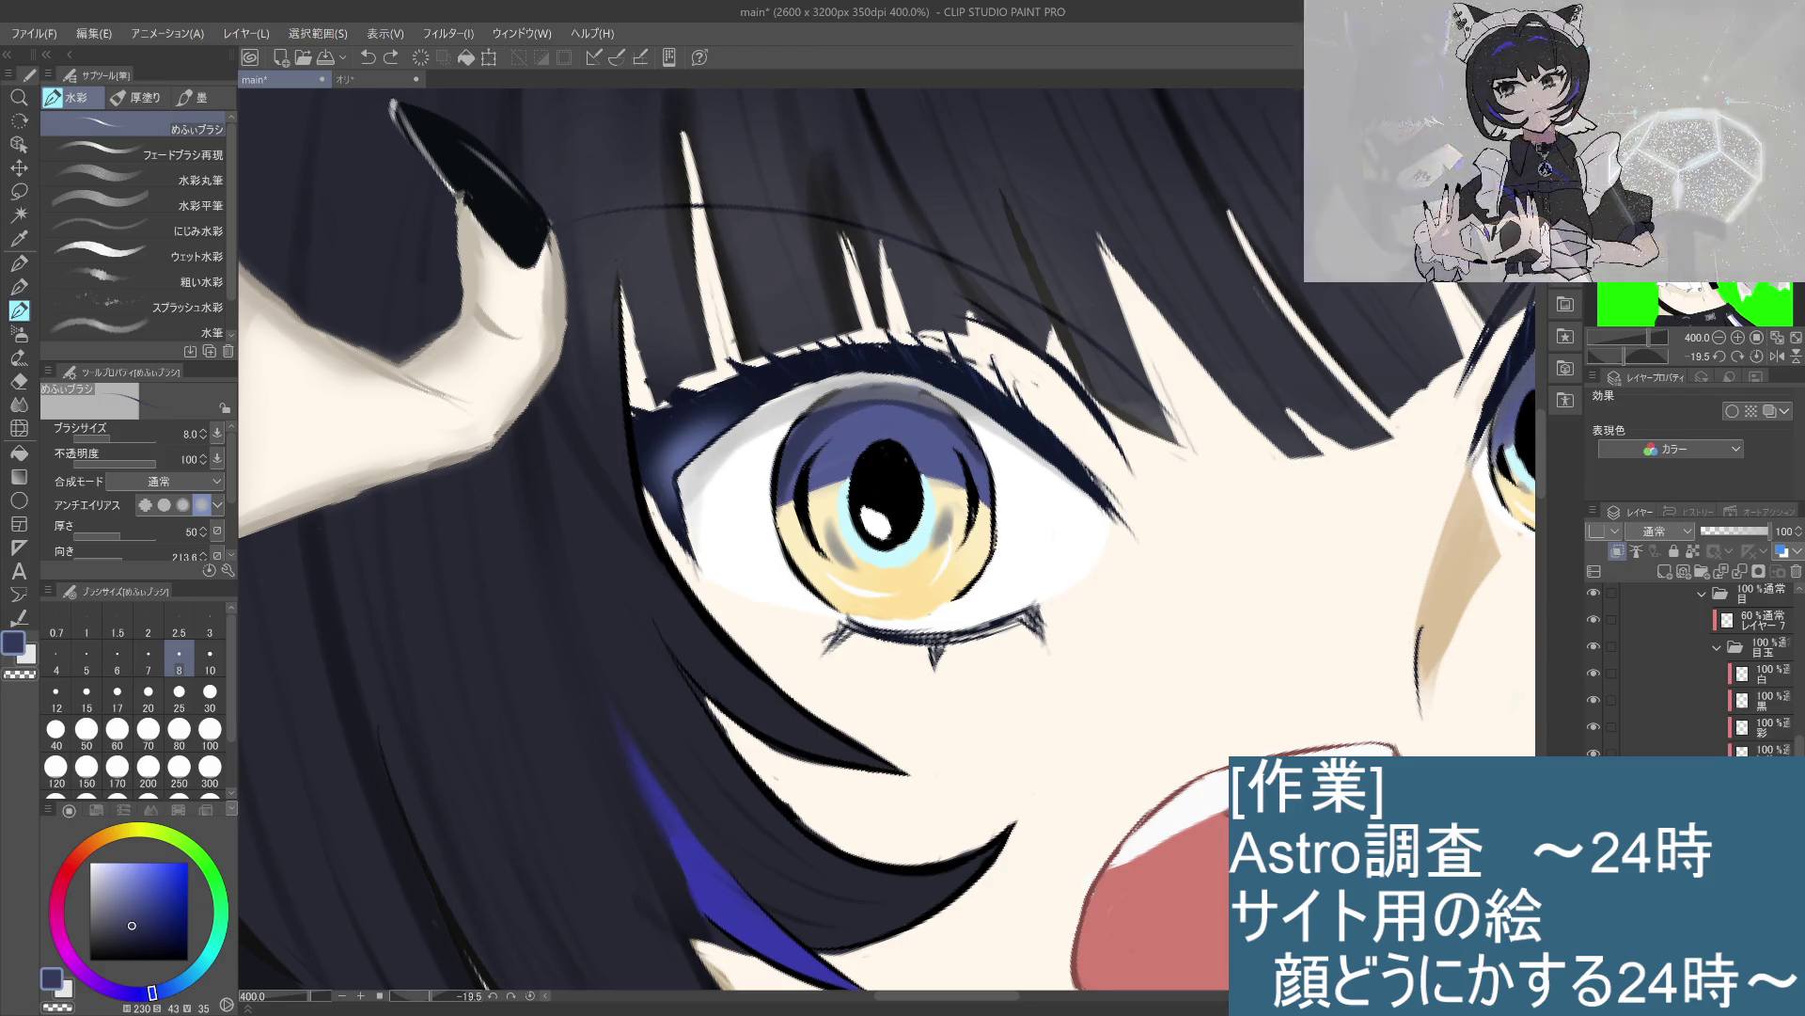
pyautogui.moveTo(976, 461)
pyautogui.mouseDown()
pyautogui.moveTo(945, 421)
pyautogui.moveTo(799, 456)
pyautogui.moveTo(785, 499)
pyautogui.mouseUp()
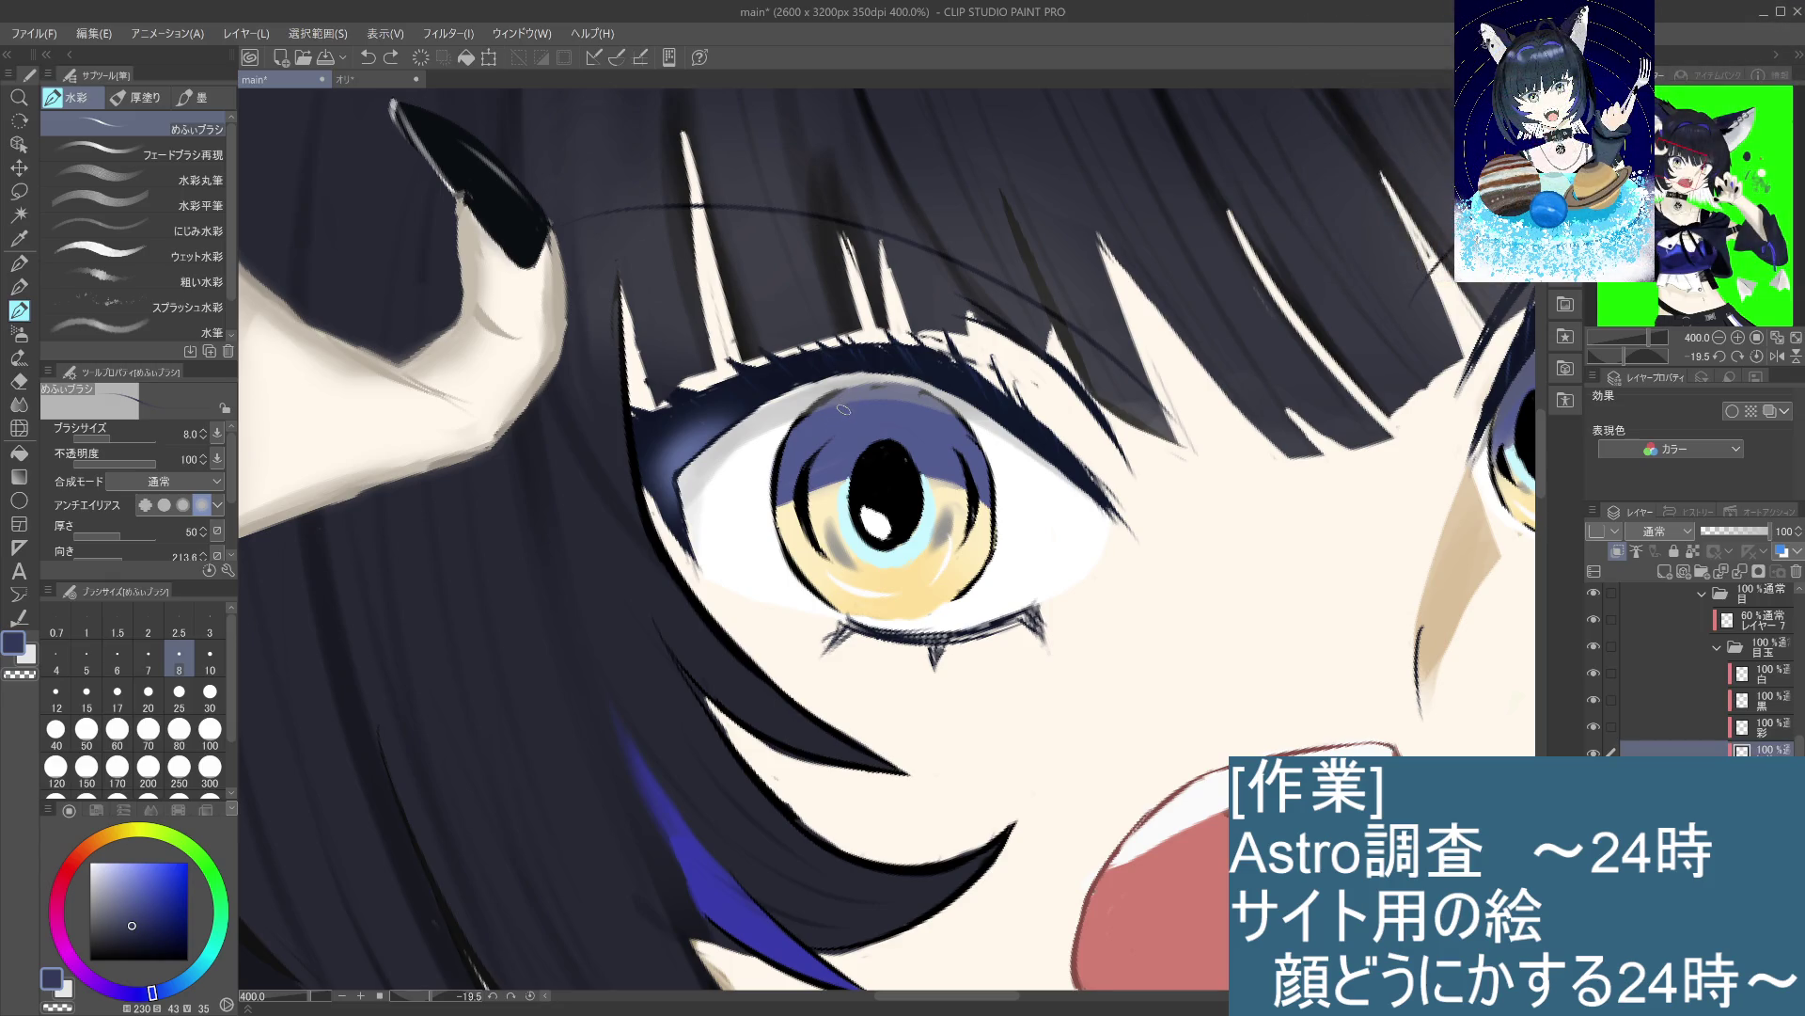
# Step: Outline the left iris's upper-left edge with a redrawn dark arc, then view the whole character
pyautogui.moveTo(837, 396)
pyautogui.mouseDown()
pyautogui.moveTo(799, 519)
pyautogui.moveTo(786, 462)
pyautogui.moveTo(783, 526)
pyautogui.mouseUp()
pyautogui.hotkey('ctrl', 'z')
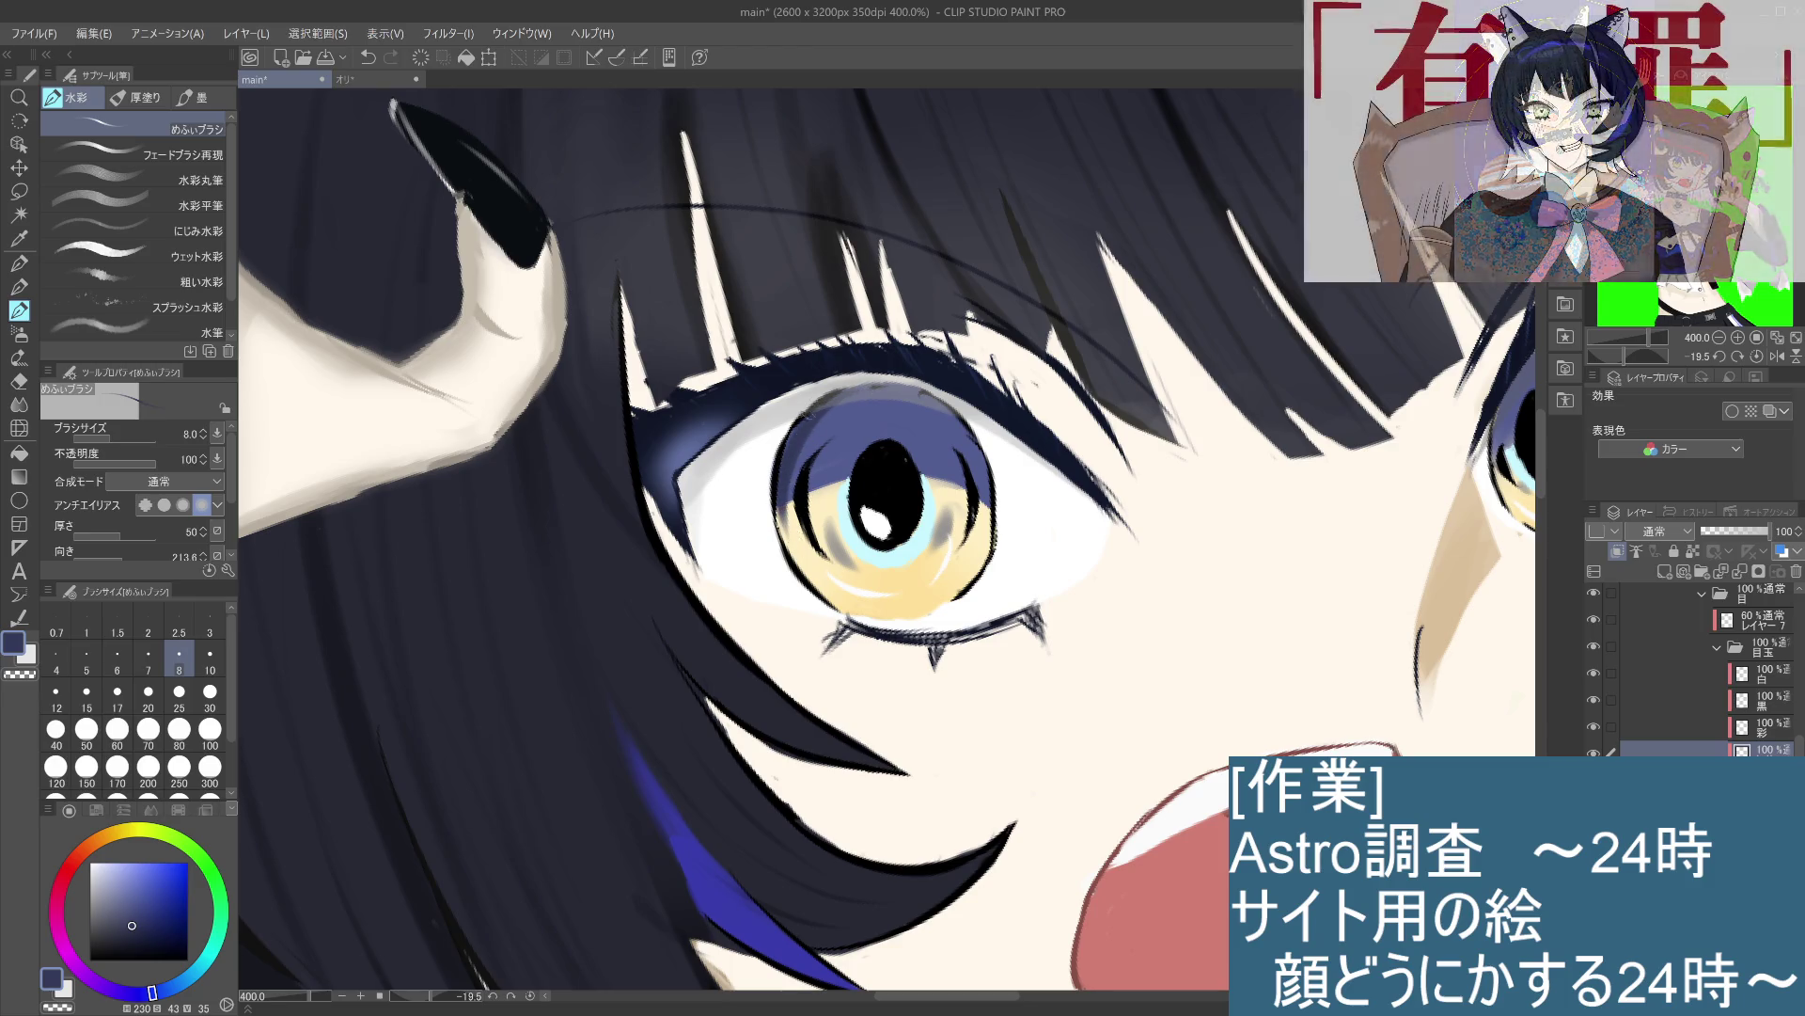
pyautogui.hotkey('ctrl', 'z')
pyautogui.hotkey('ctrl', 'z')
pyautogui.hotkey('ctrl', 'z')
pyautogui.moveTo(820, 414); pyautogui.dragTo(777, 515)
pyautogui.hotkey('ctrl', 'z')
pyautogui.moveTo(863, 399)
pyautogui.mouseDown()
pyautogui.moveTo(781, 476)
pyautogui.moveTo(790, 493)
pyautogui.mouseUp()
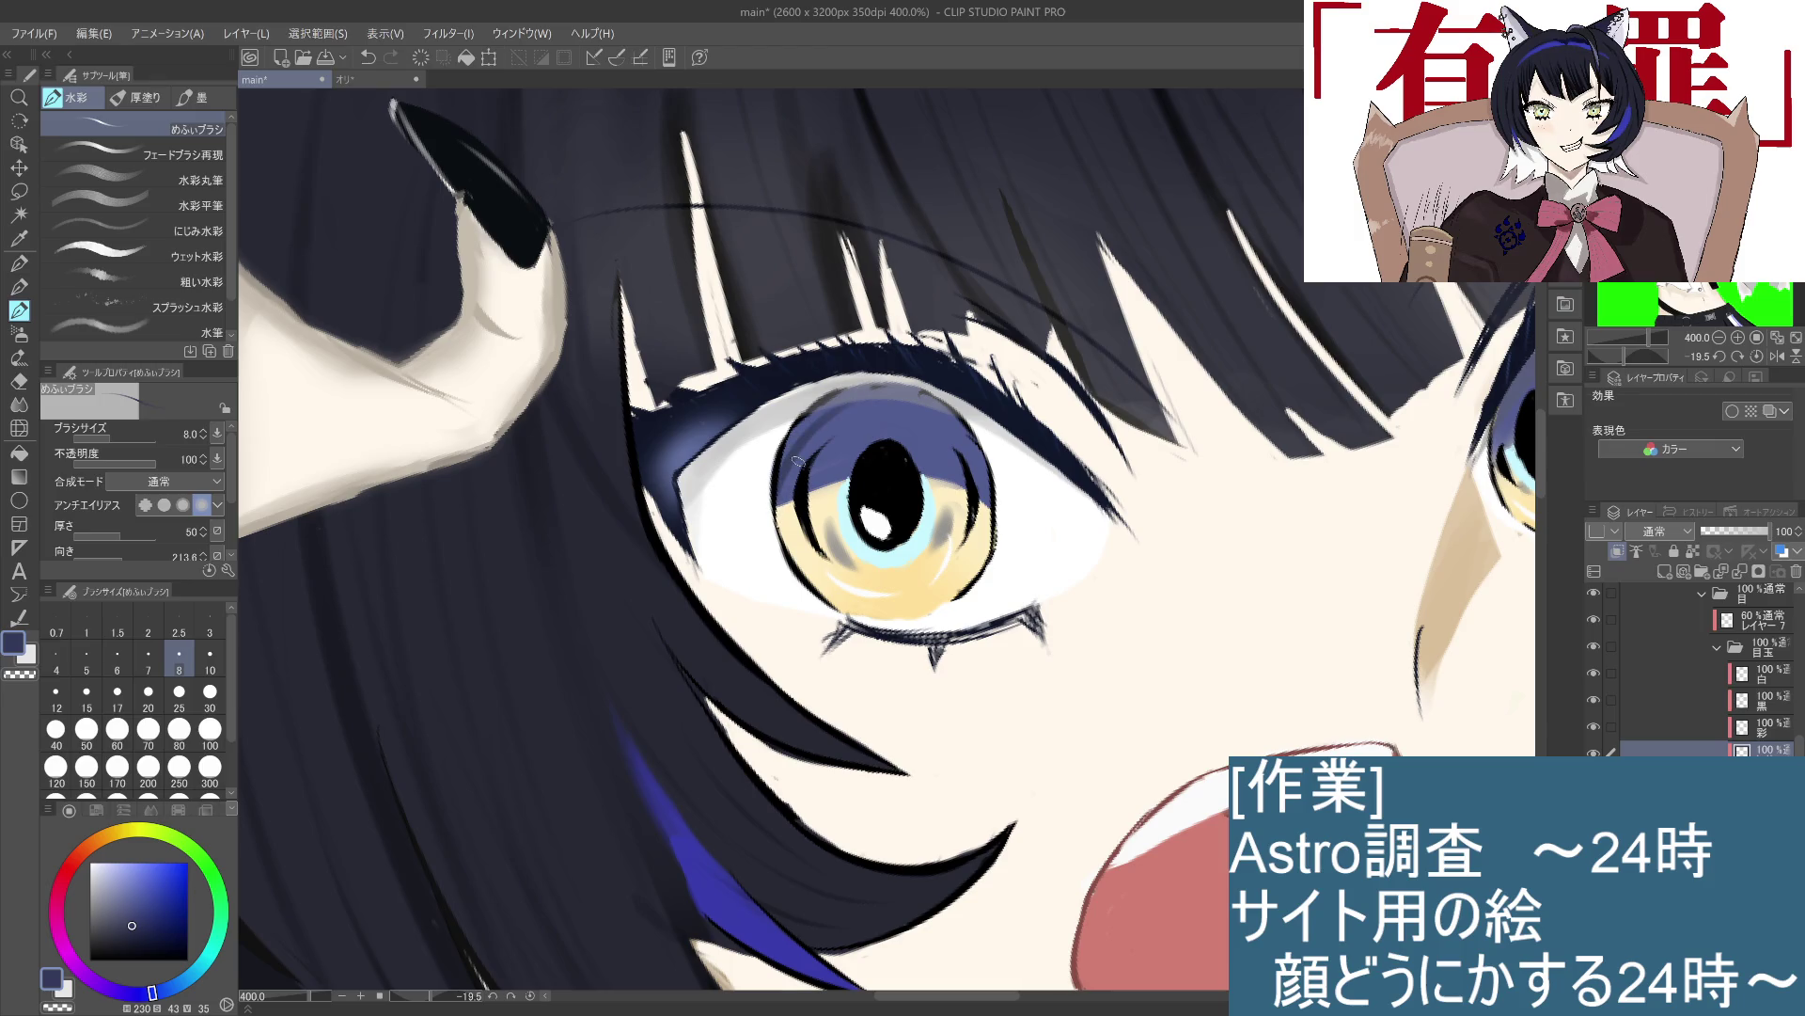
pyautogui.moveTo(851, 390); pyautogui.dragTo(767, 482)
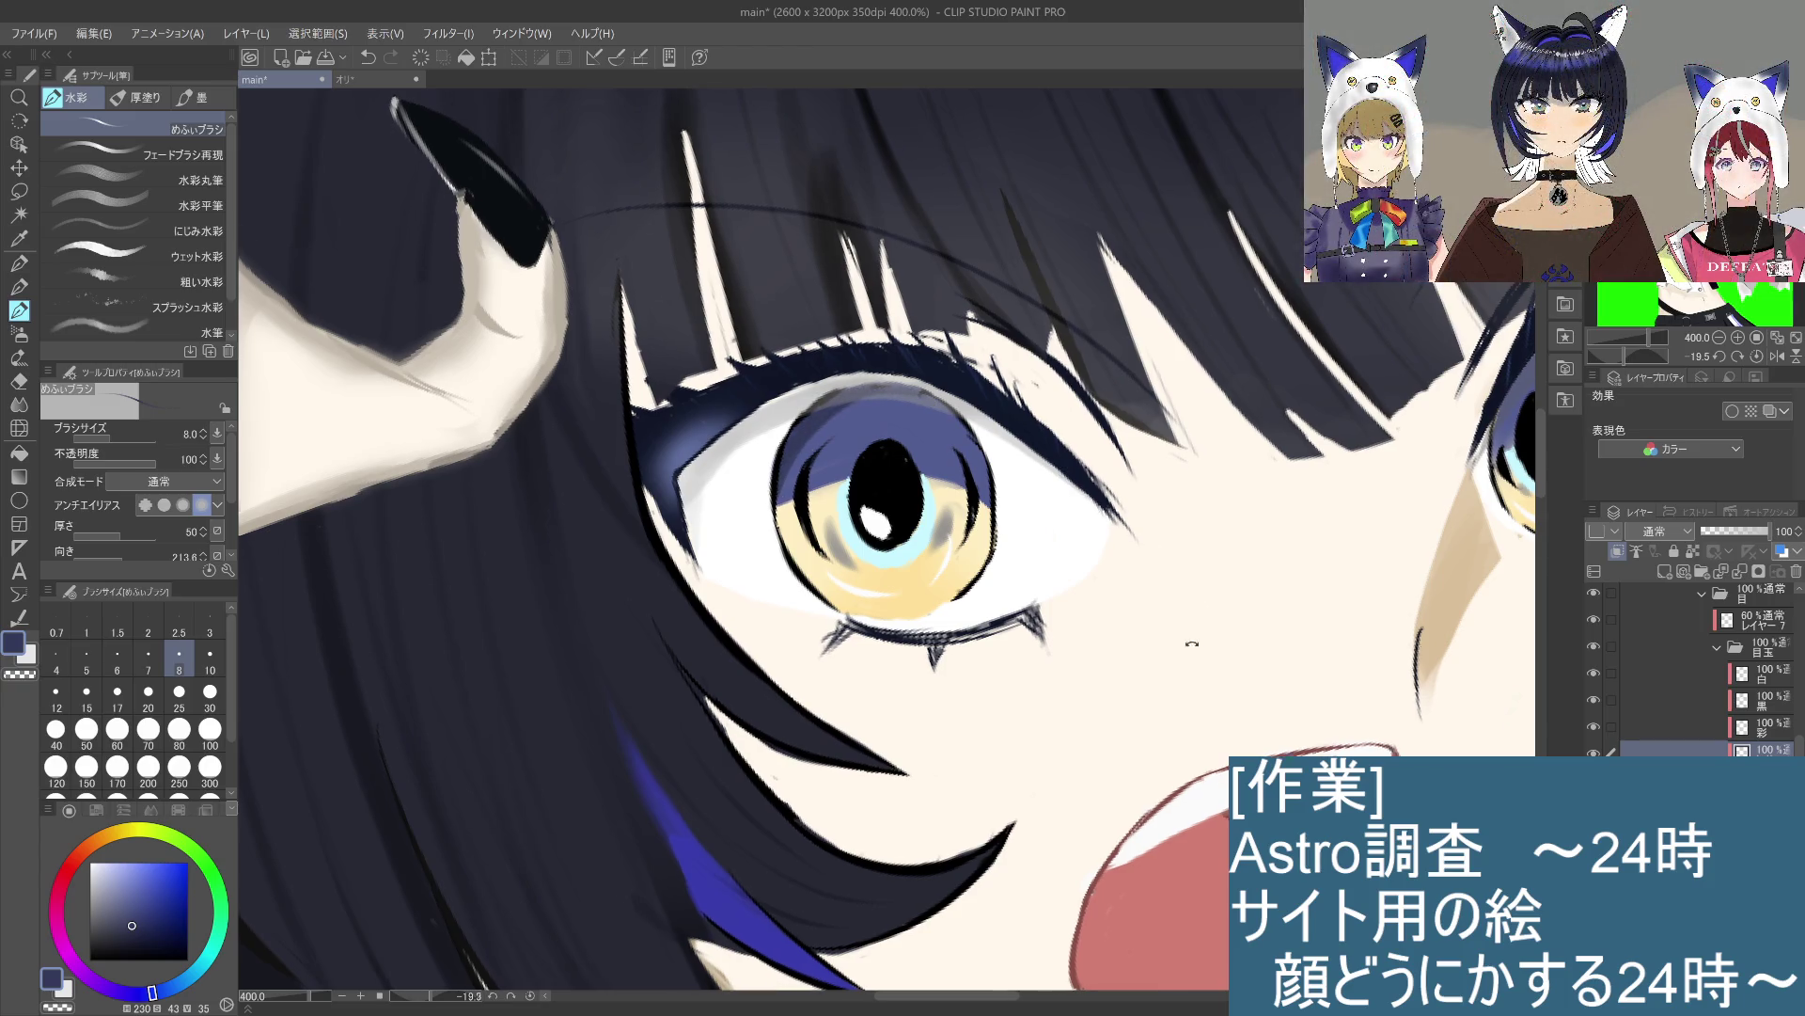
pyautogui.moveTo(849, 397); pyautogui.dragTo(978, 421)
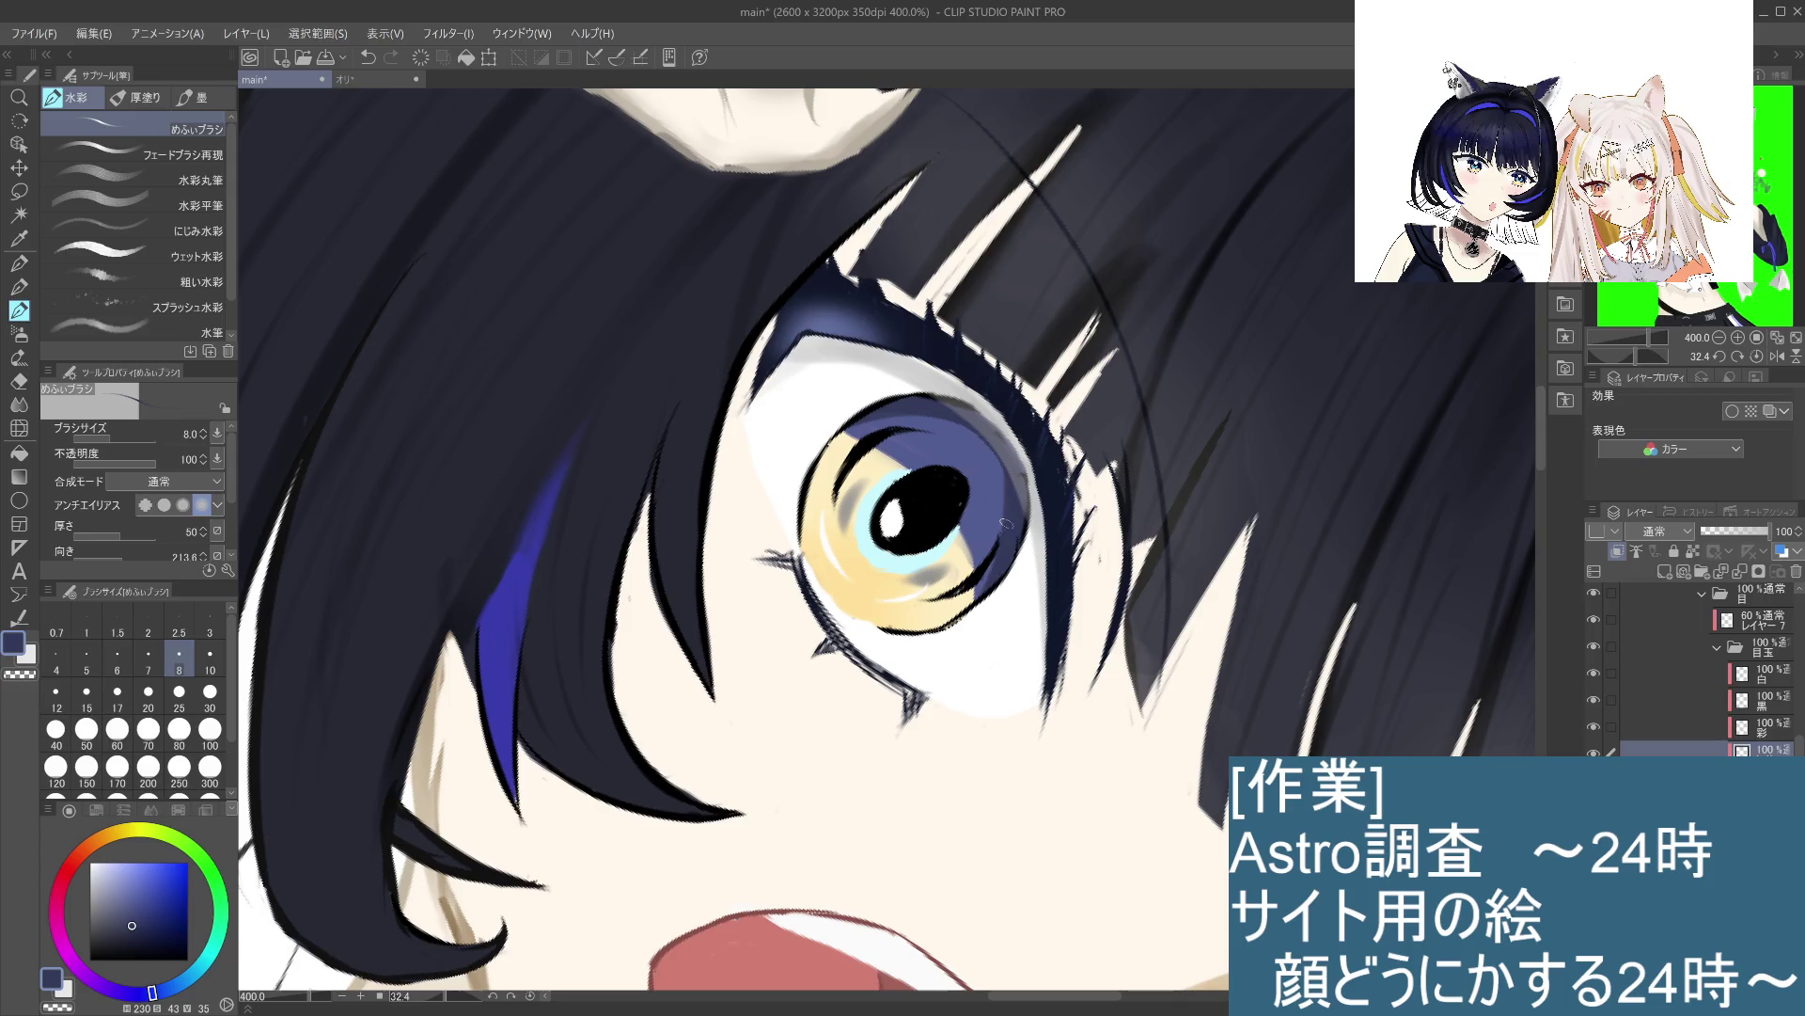
pyautogui.hotkey('ctrl', 'alt', '0')
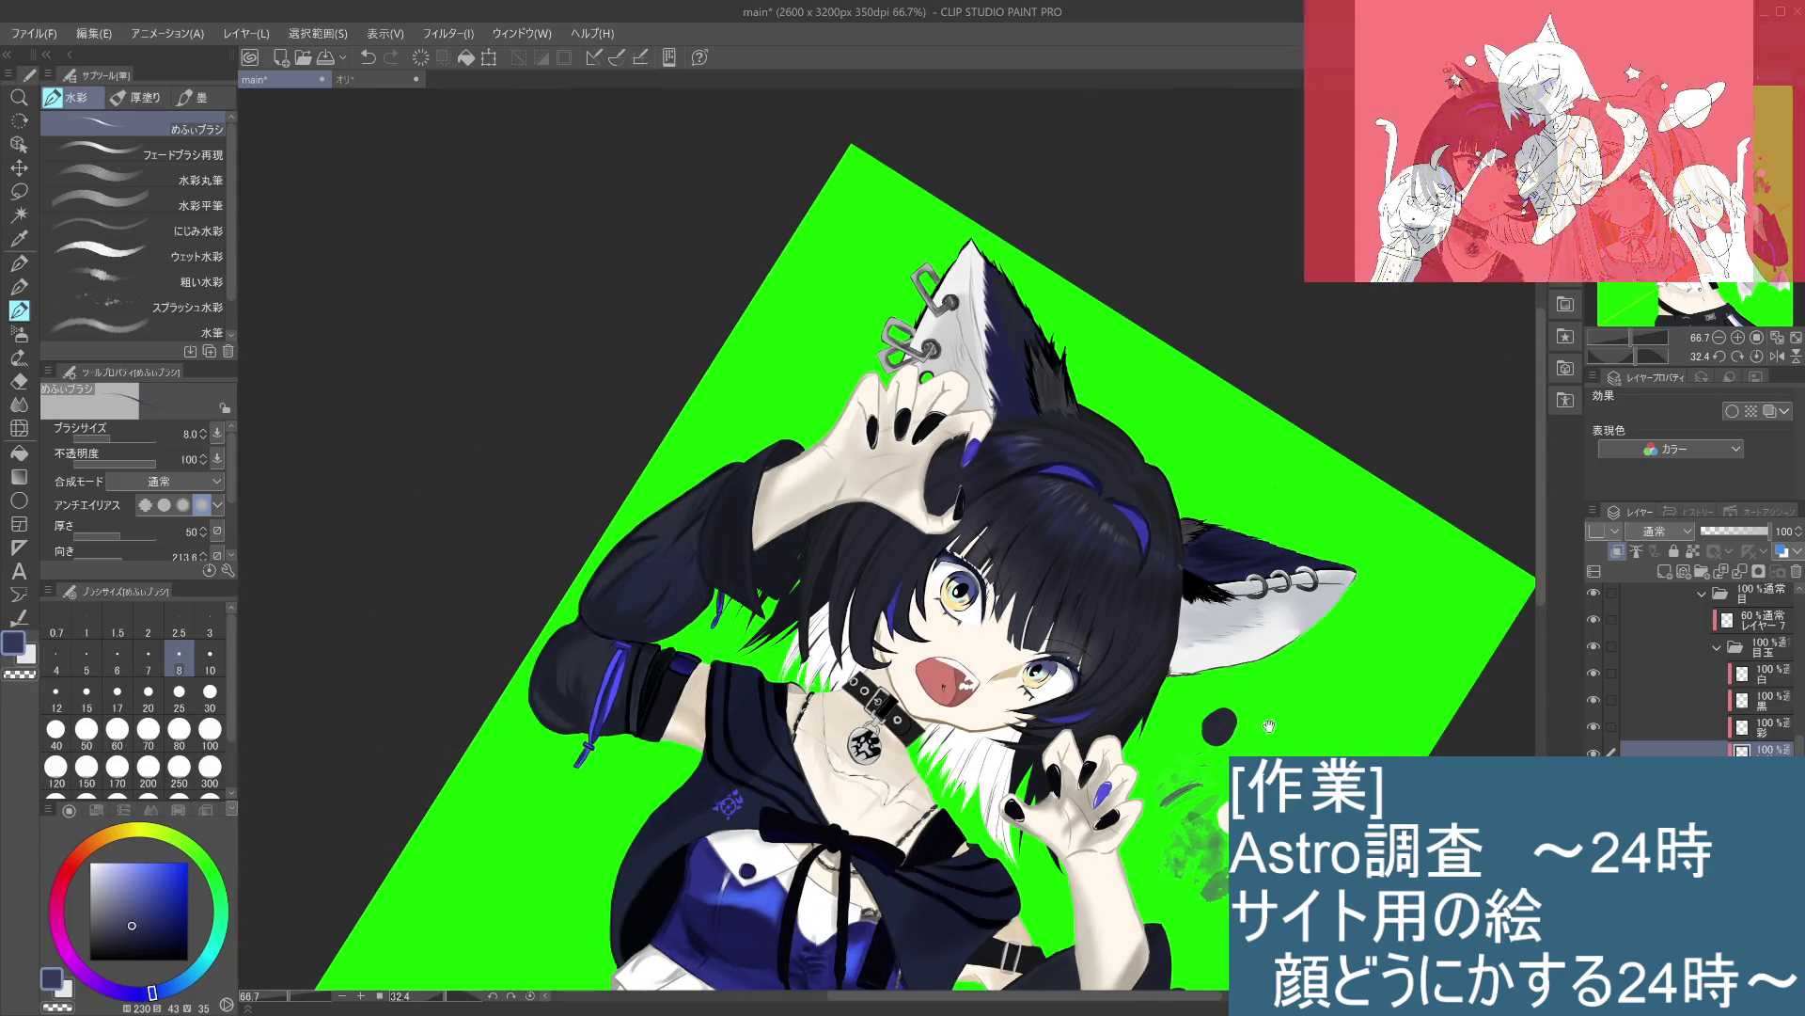
# Step: Add a short dark stroke to the left eye's upper lash line, comparing it with undo/redo
pyautogui.hotkey('ctrl', '-')
pyautogui.moveTo(1082, 376); pyautogui.dragTo(1008, 598)
pyautogui.hotkey('ctrl', '+')
pyautogui.hotkey('ctrl', '+')
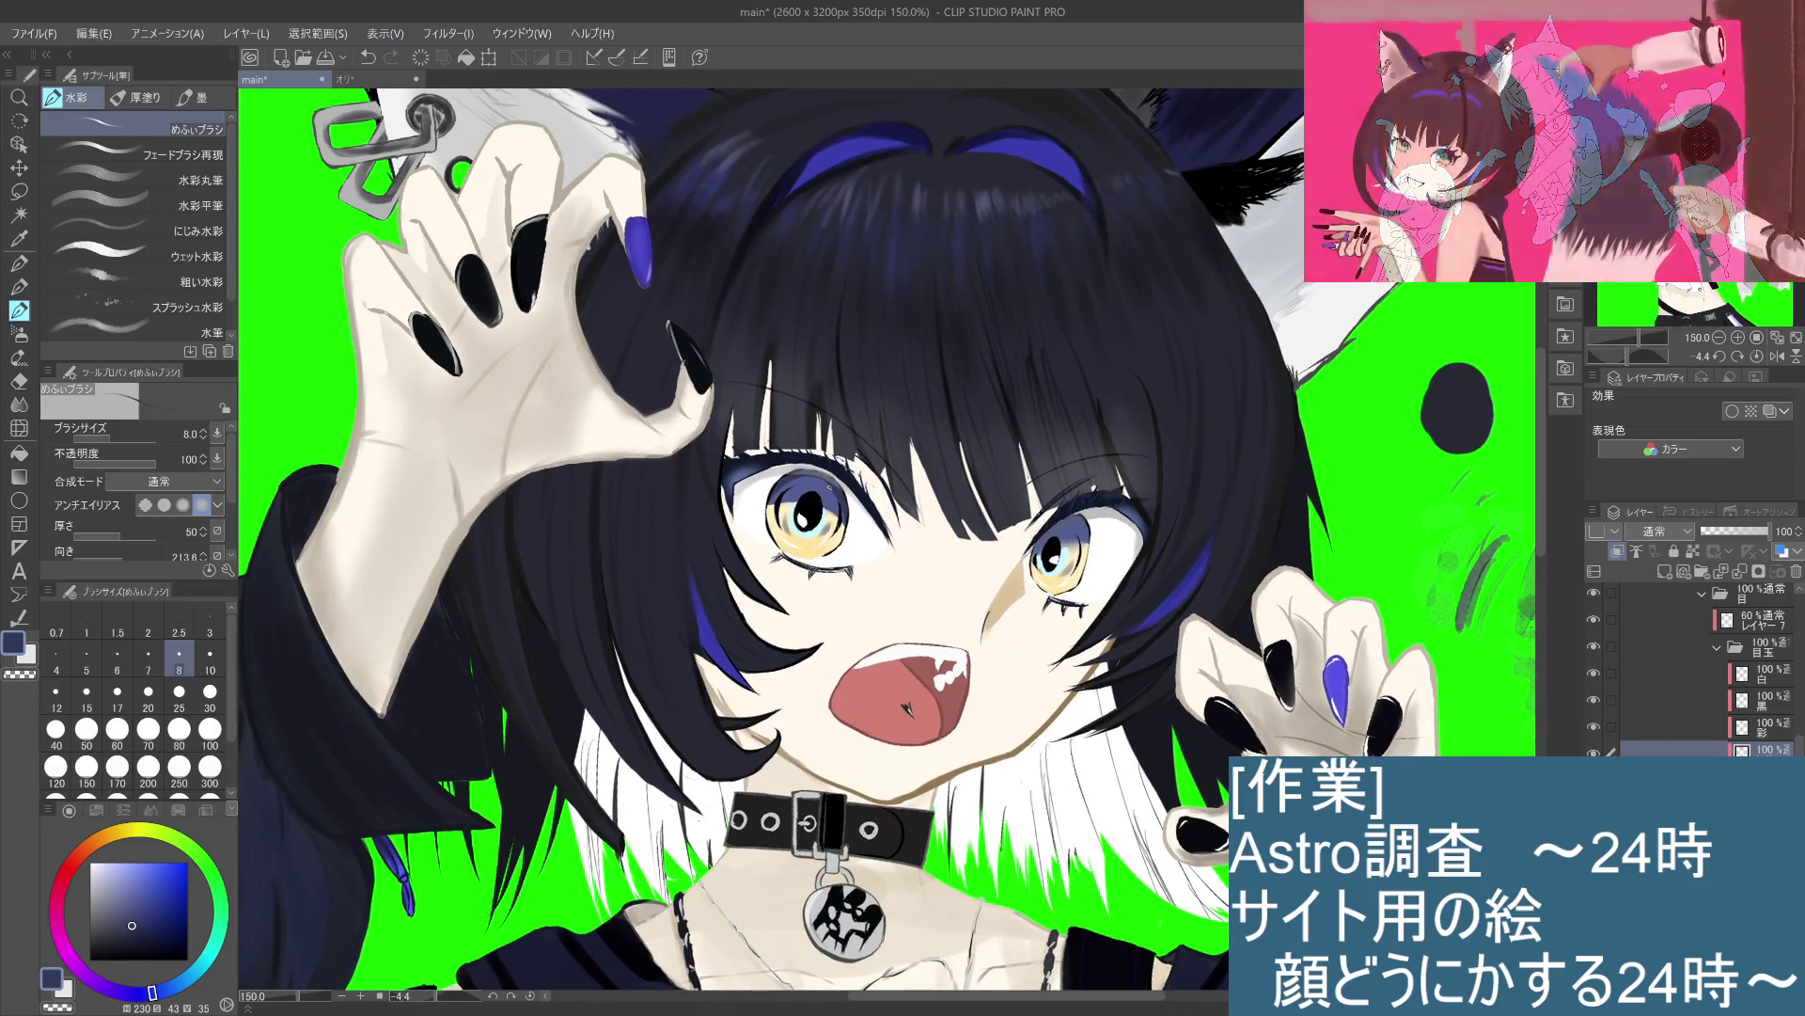
pyautogui.moveTo(793, 480); pyautogui.dragTo(831, 484)
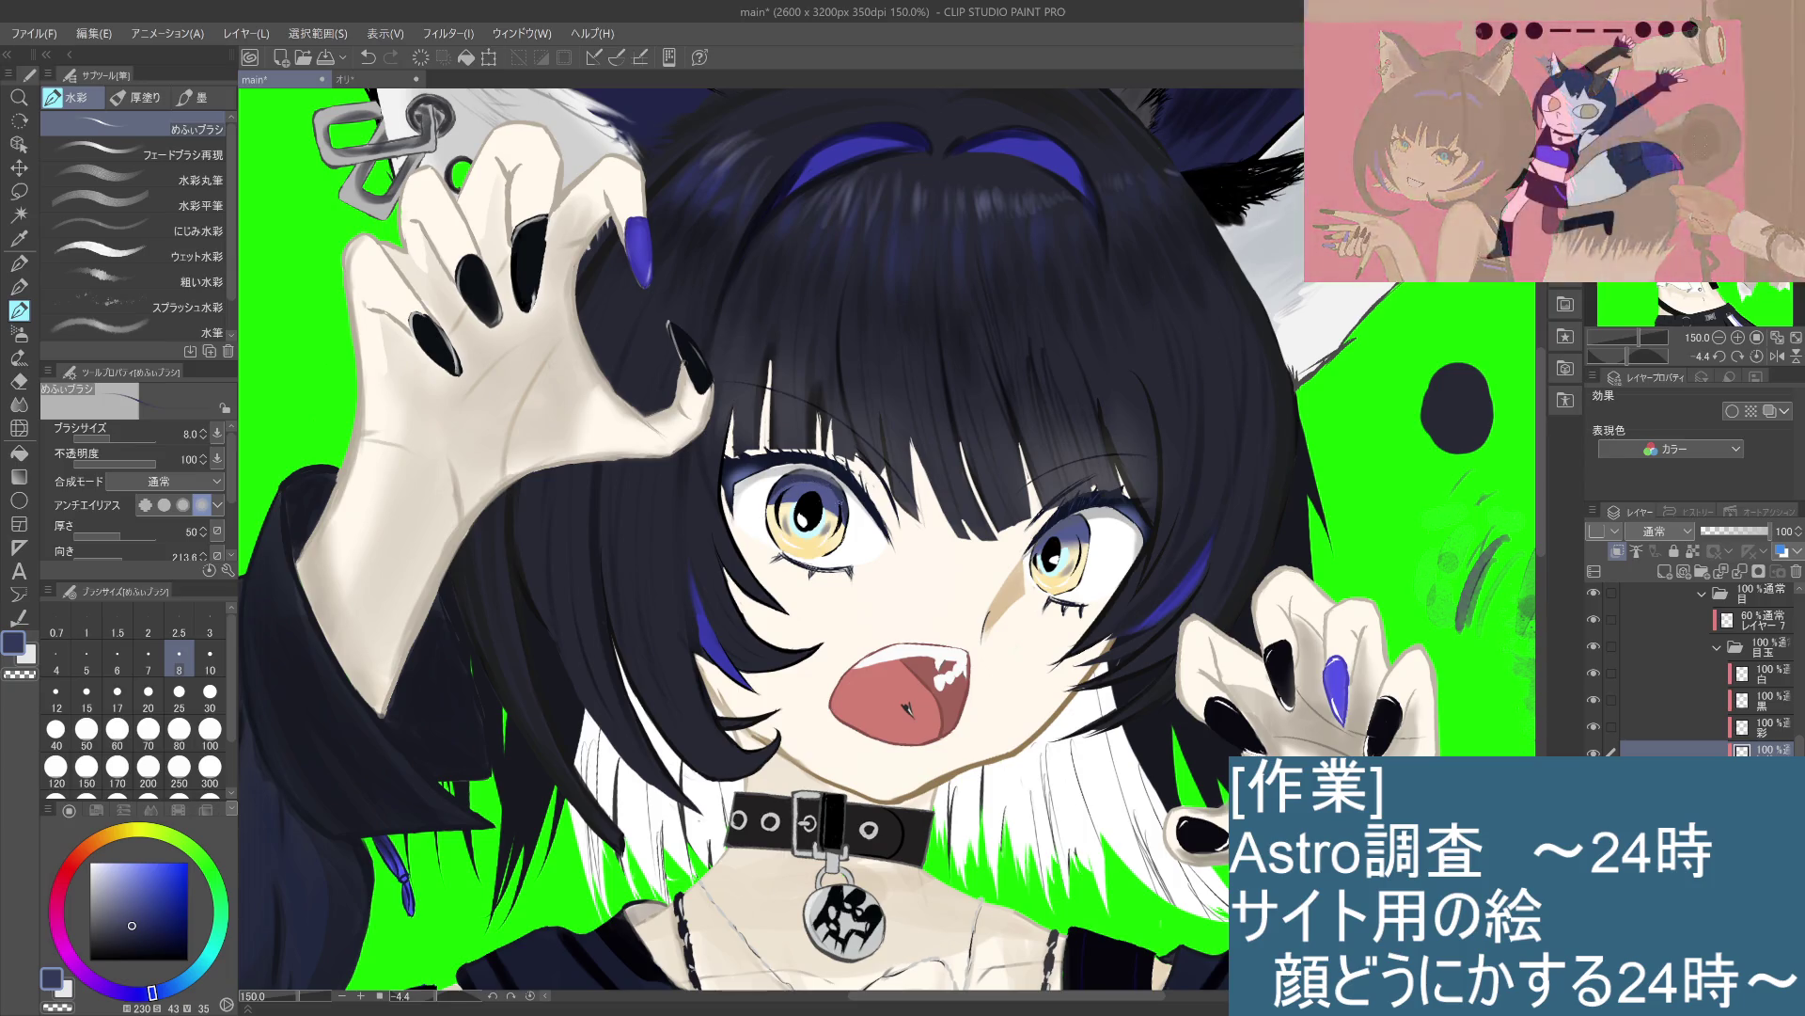
pyautogui.hotkey('ctrl', 'y')
pyautogui.hotkey('ctrl', 'z')
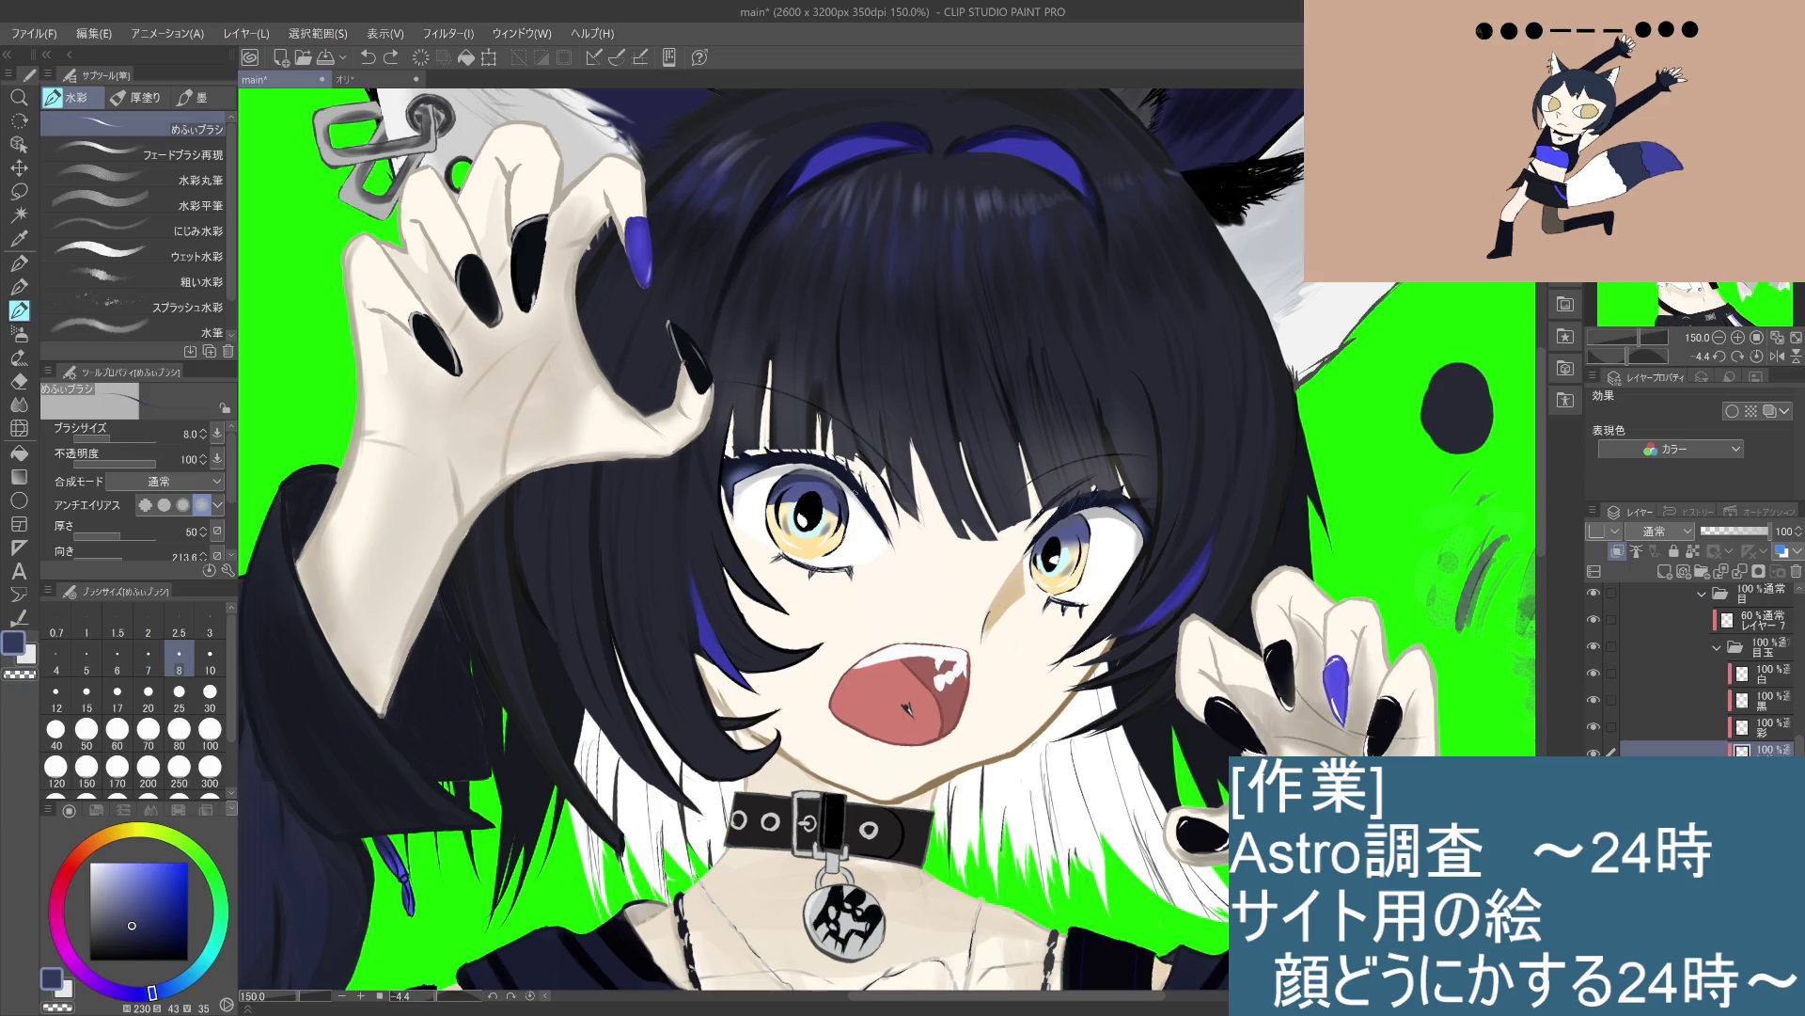
pyautogui.hotkey('ctrl', 'y')
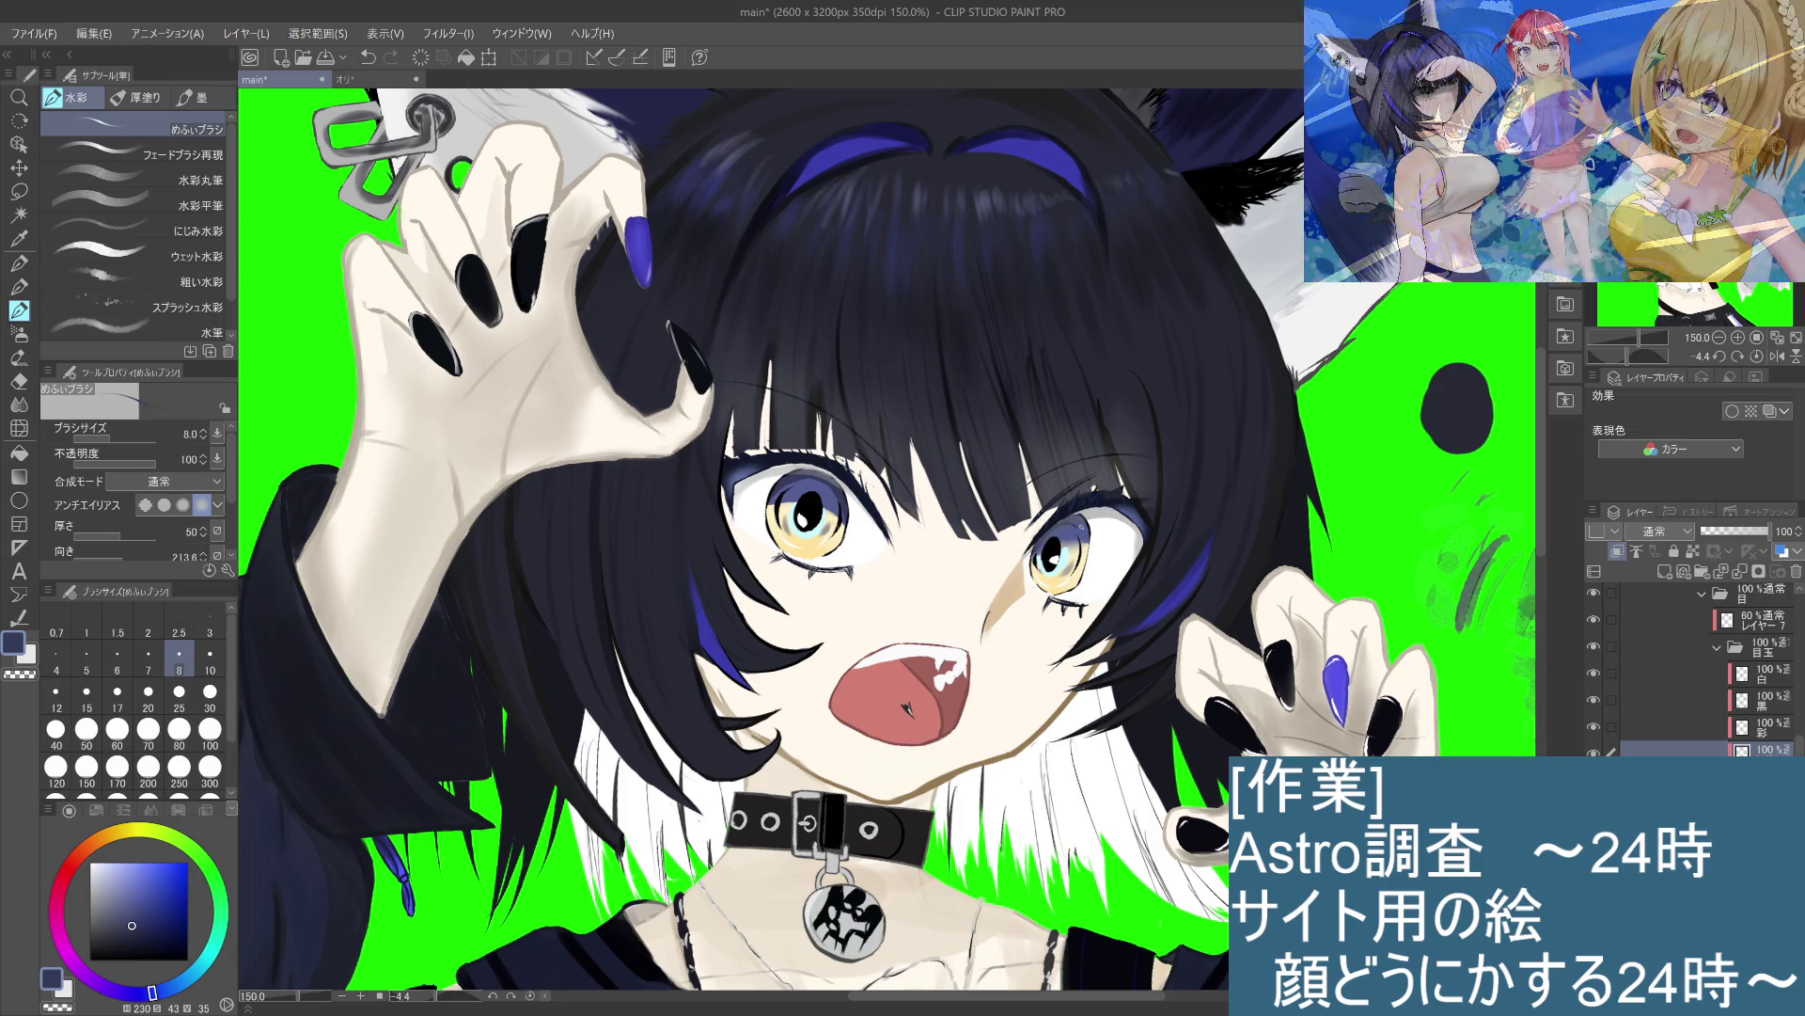
pyautogui.hotkey('ctrl', 'z')
pyautogui.hotkey('ctrl', 'y')
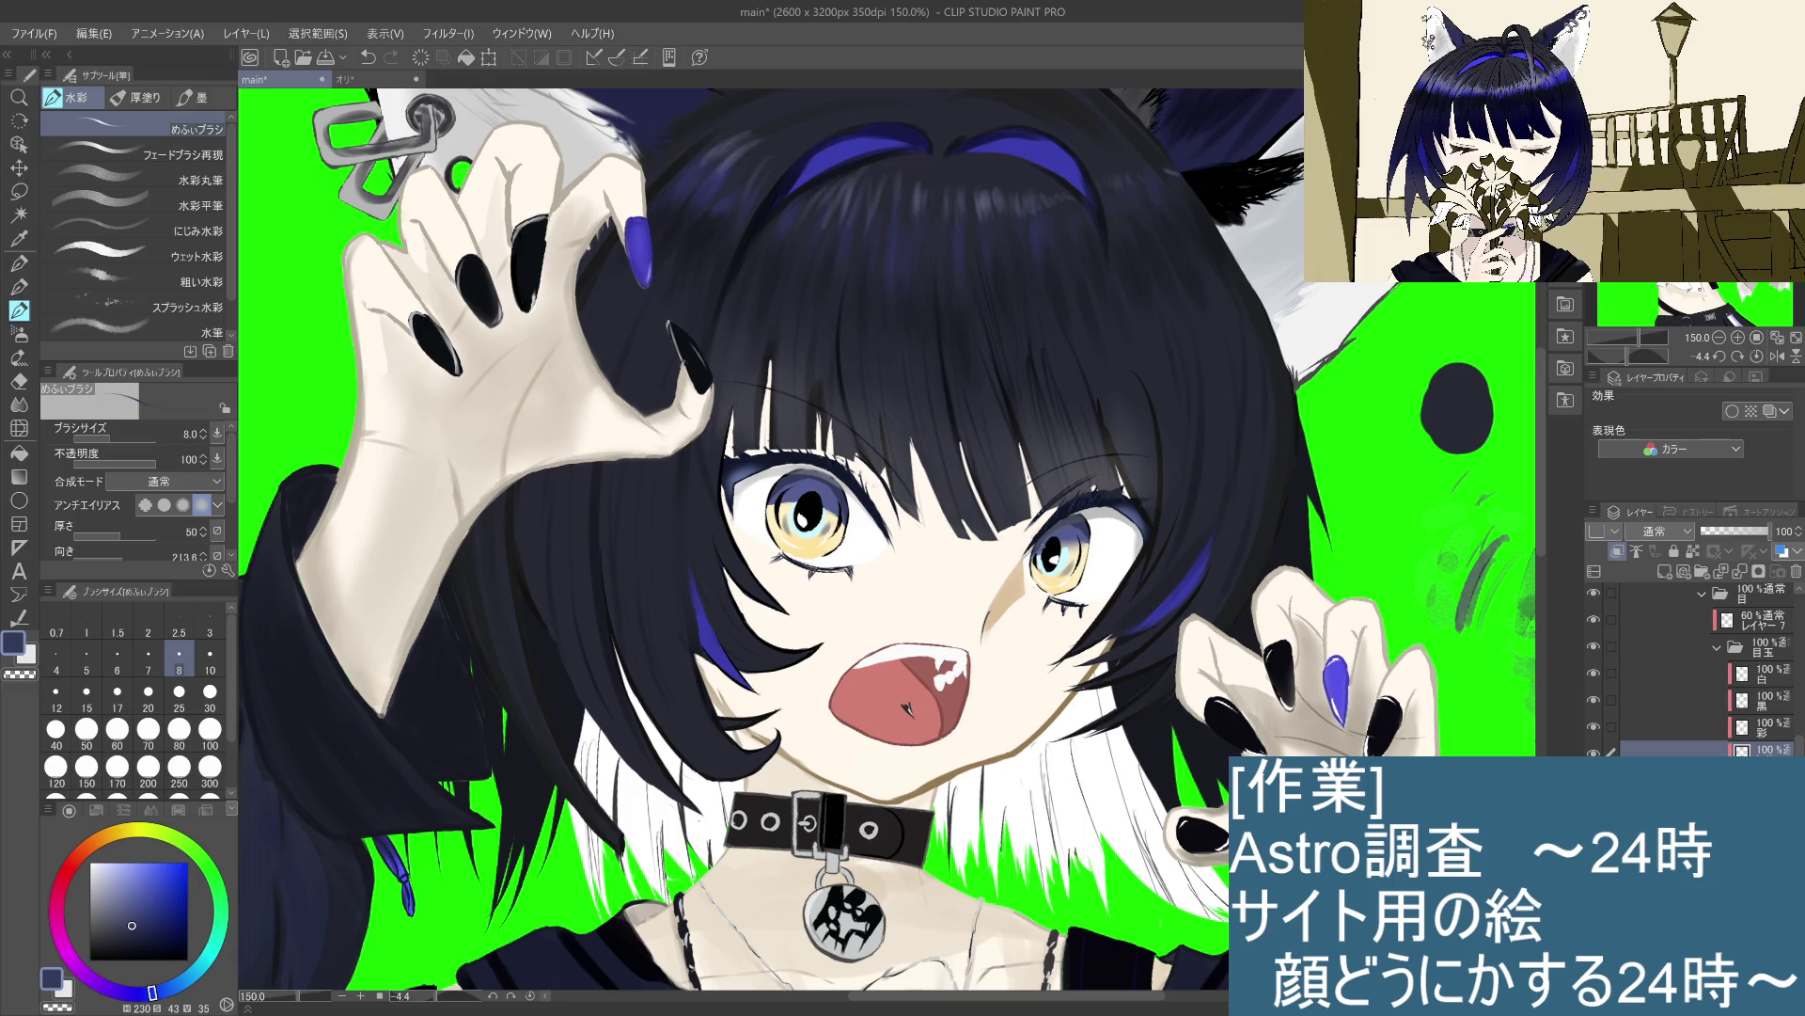
# Step: Select the Blend tool's ぼかし soft blur sub-tool at brush size 30
pyautogui.scroll(-5, 1058, 519)
pyautogui.scroll(6, 1057, 516)
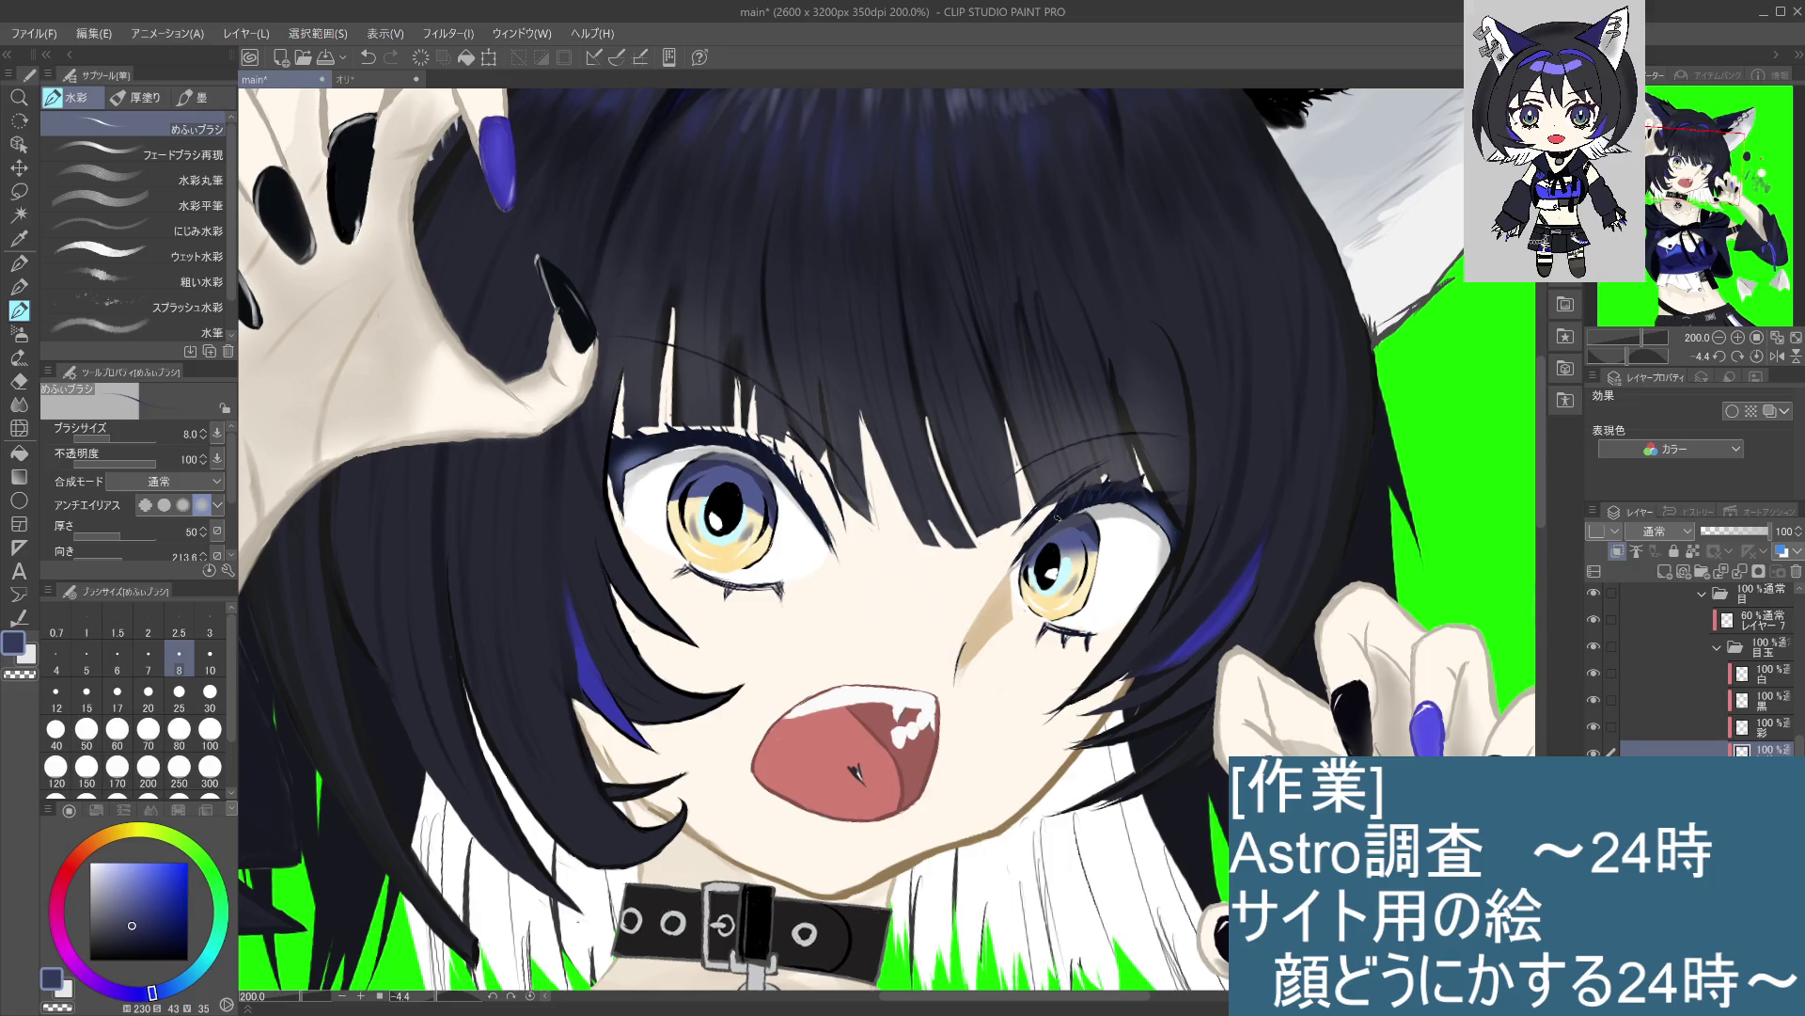
pyautogui.scroll(-2, 1059, 520)
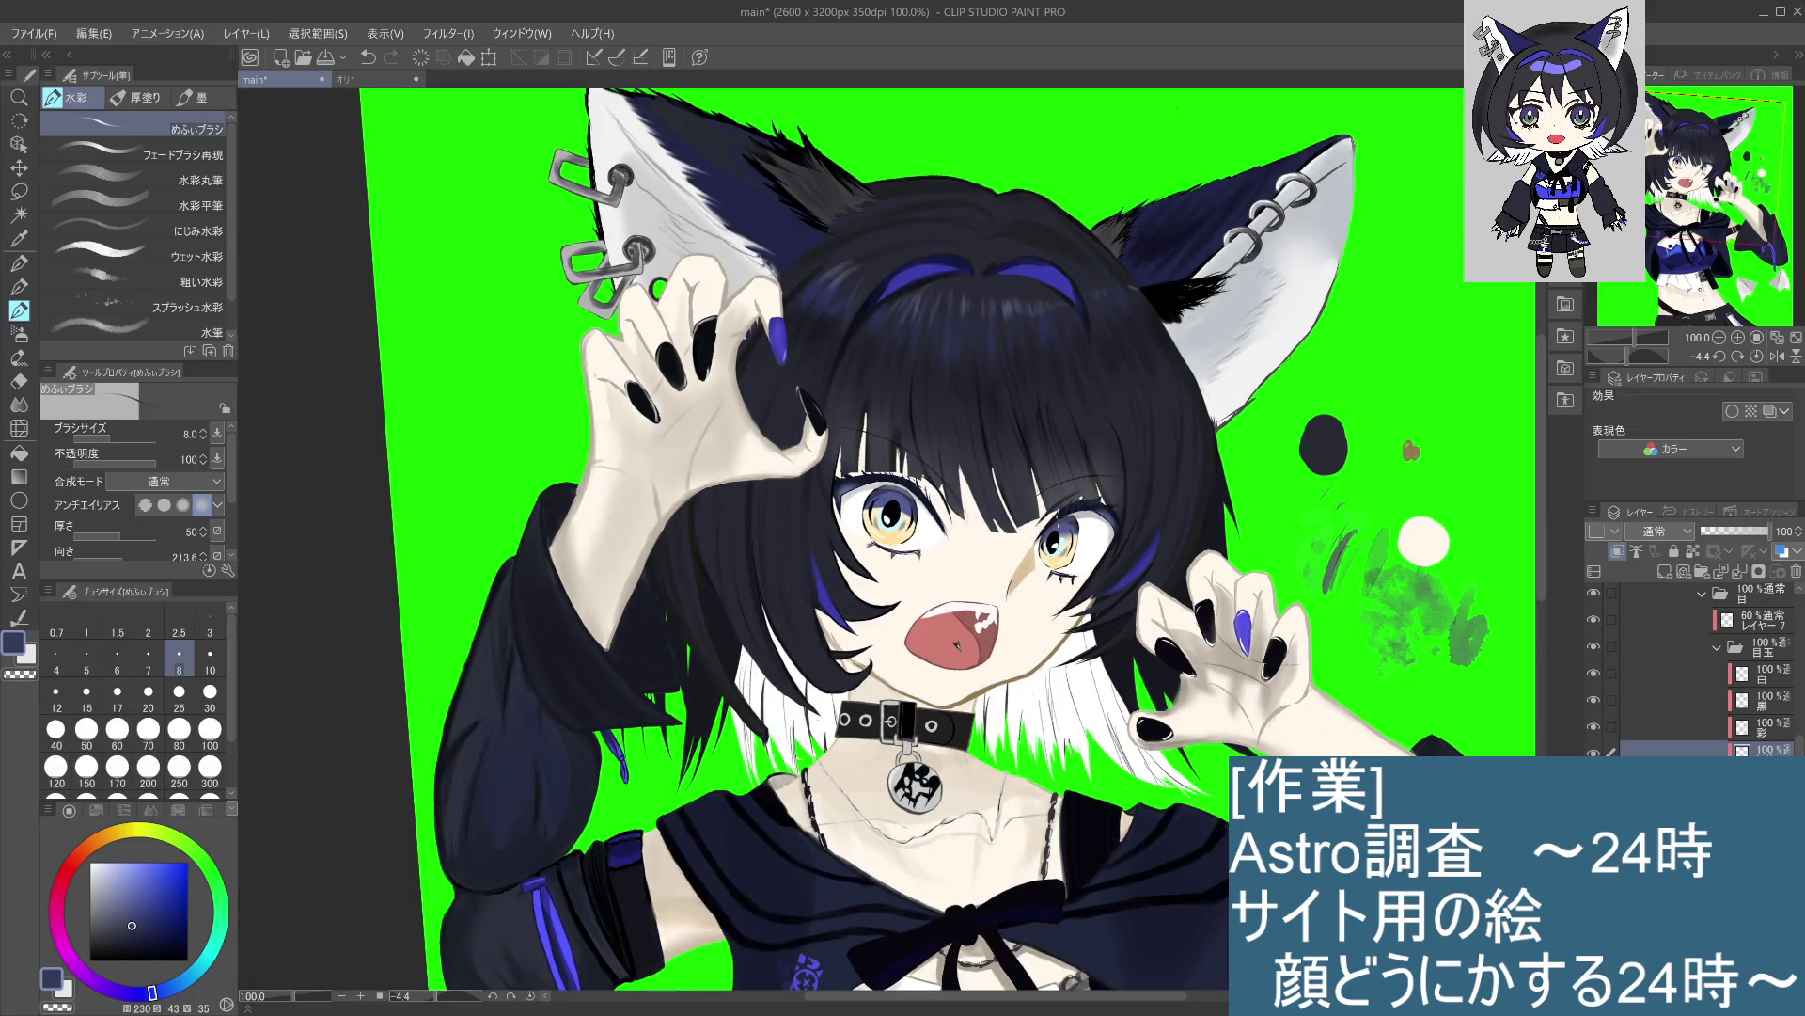
pyautogui.press('e')
pyautogui.click(19, 405)
pyautogui.click(141, 160)
pyautogui.hotkey('ctrl', '+')
pyautogui.hotkey('ctrl', '+')
pyautogui.hotkey('ctrl', '+')
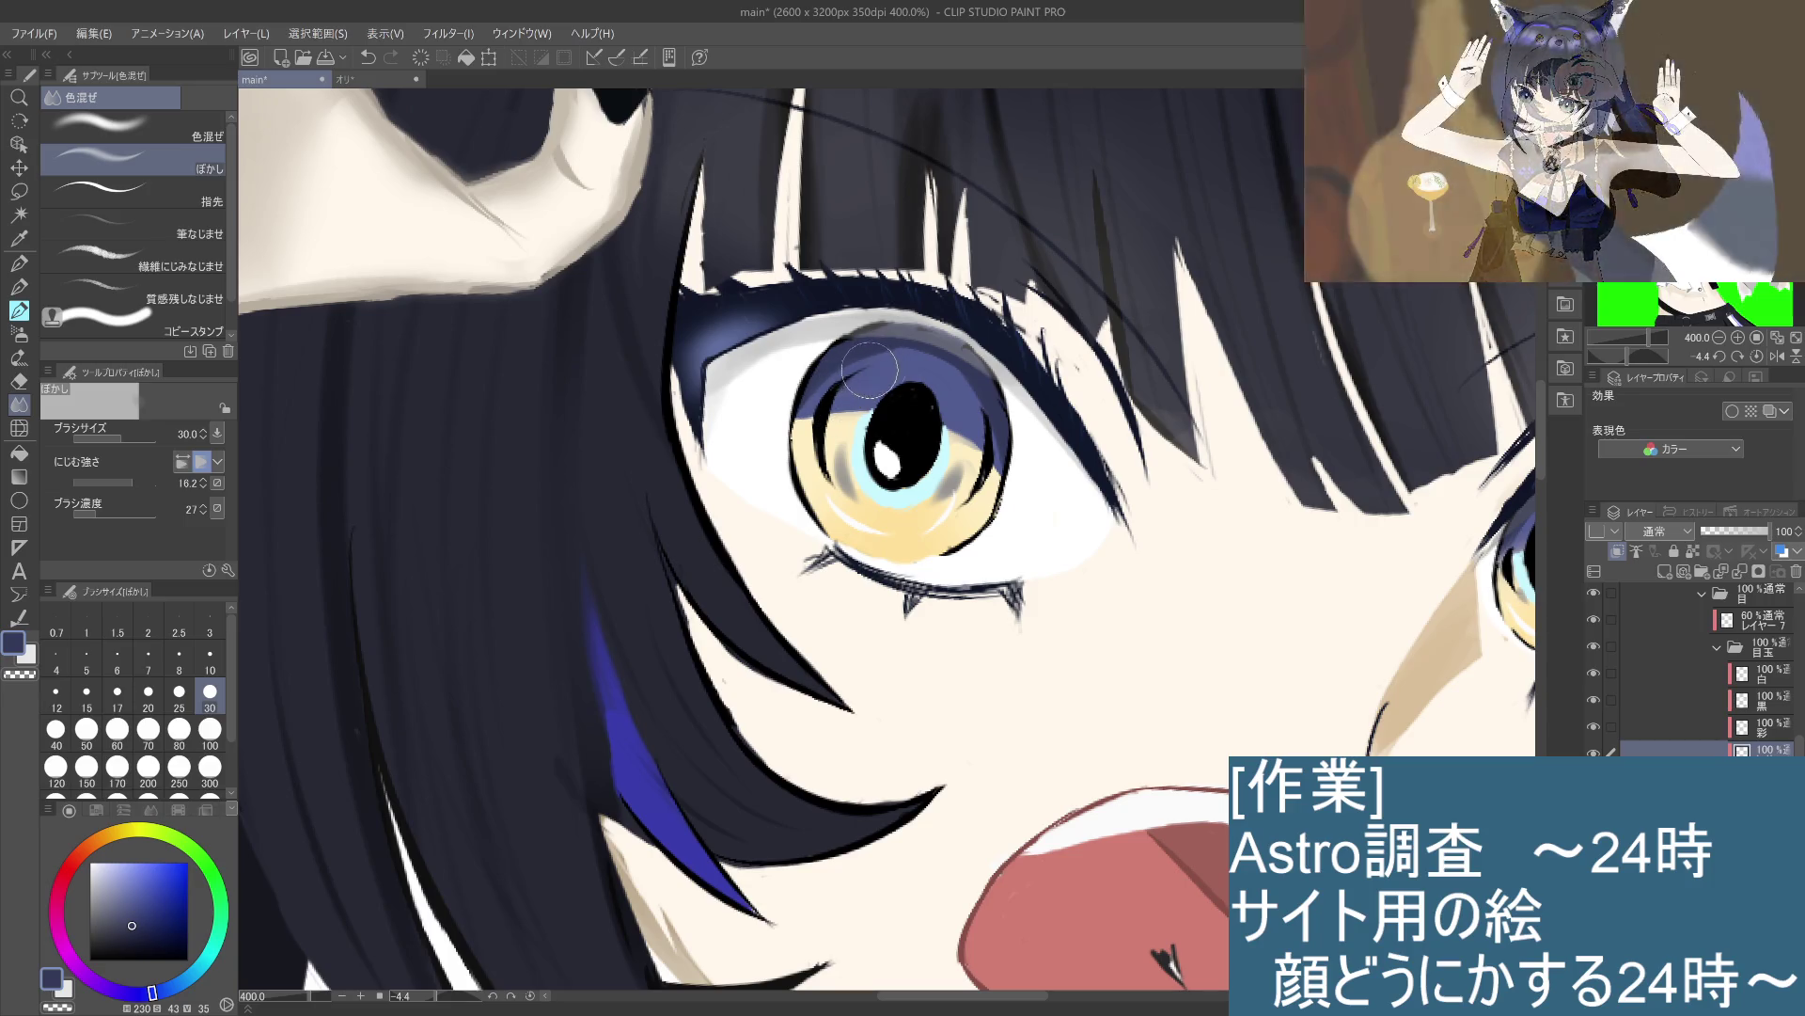
# Step: Blur the purple shading at the top of the left and right irises into the yellow
pyautogui.moveTo(890, 374)
pyautogui.mouseDown()
pyautogui.moveTo(931, 386)
pyautogui.moveTo(940, 371)
pyautogui.moveTo(997, 471)
pyautogui.moveTo(973, 433)
pyautogui.mouseUp()
pyautogui.scroll(-3, 973, 433)
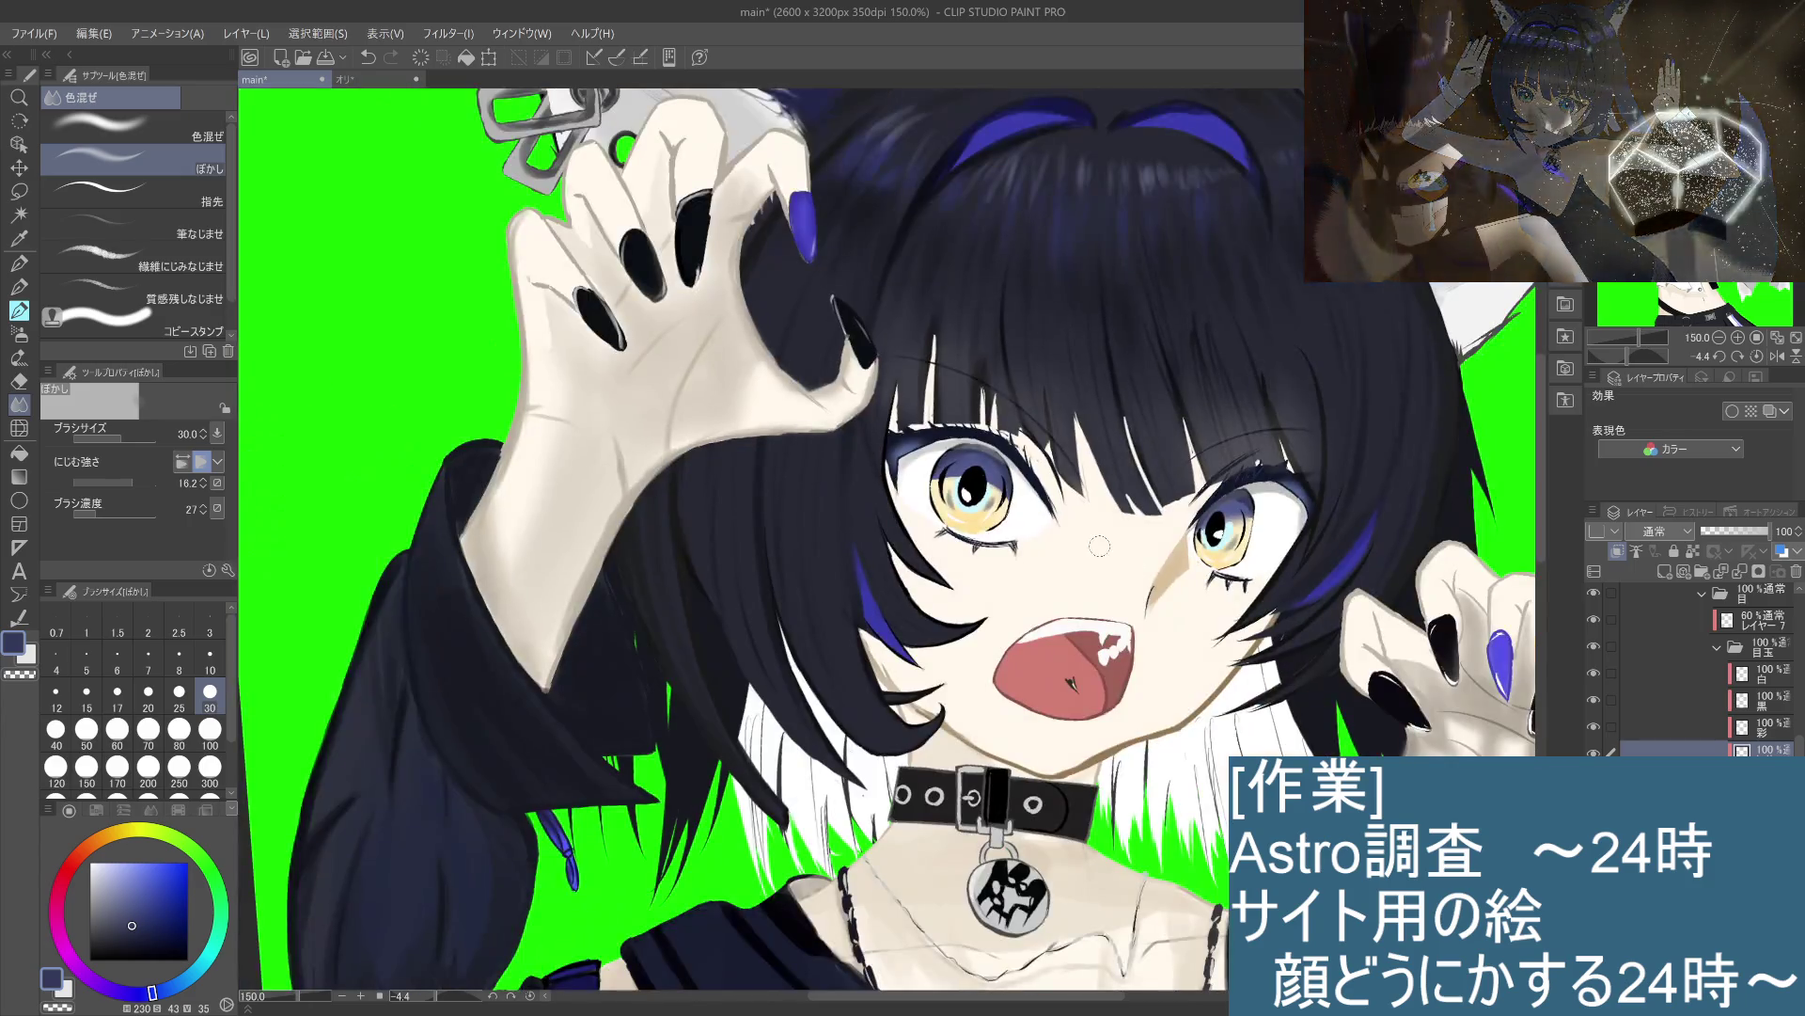
pyautogui.scroll(3, 1223, 498)
pyautogui.moveTo(1158, 569)
pyautogui.mouseDown()
pyautogui.moveTo(1140, 656)
pyautogui.moveTo(1131, 602)
pyautogui.moveTo(1091, 639)
pyautogui.moveTo(1110, 592)
pyautogui.moveTo(1023, 692)
pyautogui.mouseUp()
pyautogui.scroll(-5, 1023, 696)
pyautogui.moveTo(1072, 554); pyautogui.dragTo(1143, 447)
pyautogui.scroll(-3, 1143, 448)
pyautogui.scroll(4, 1108, 570)
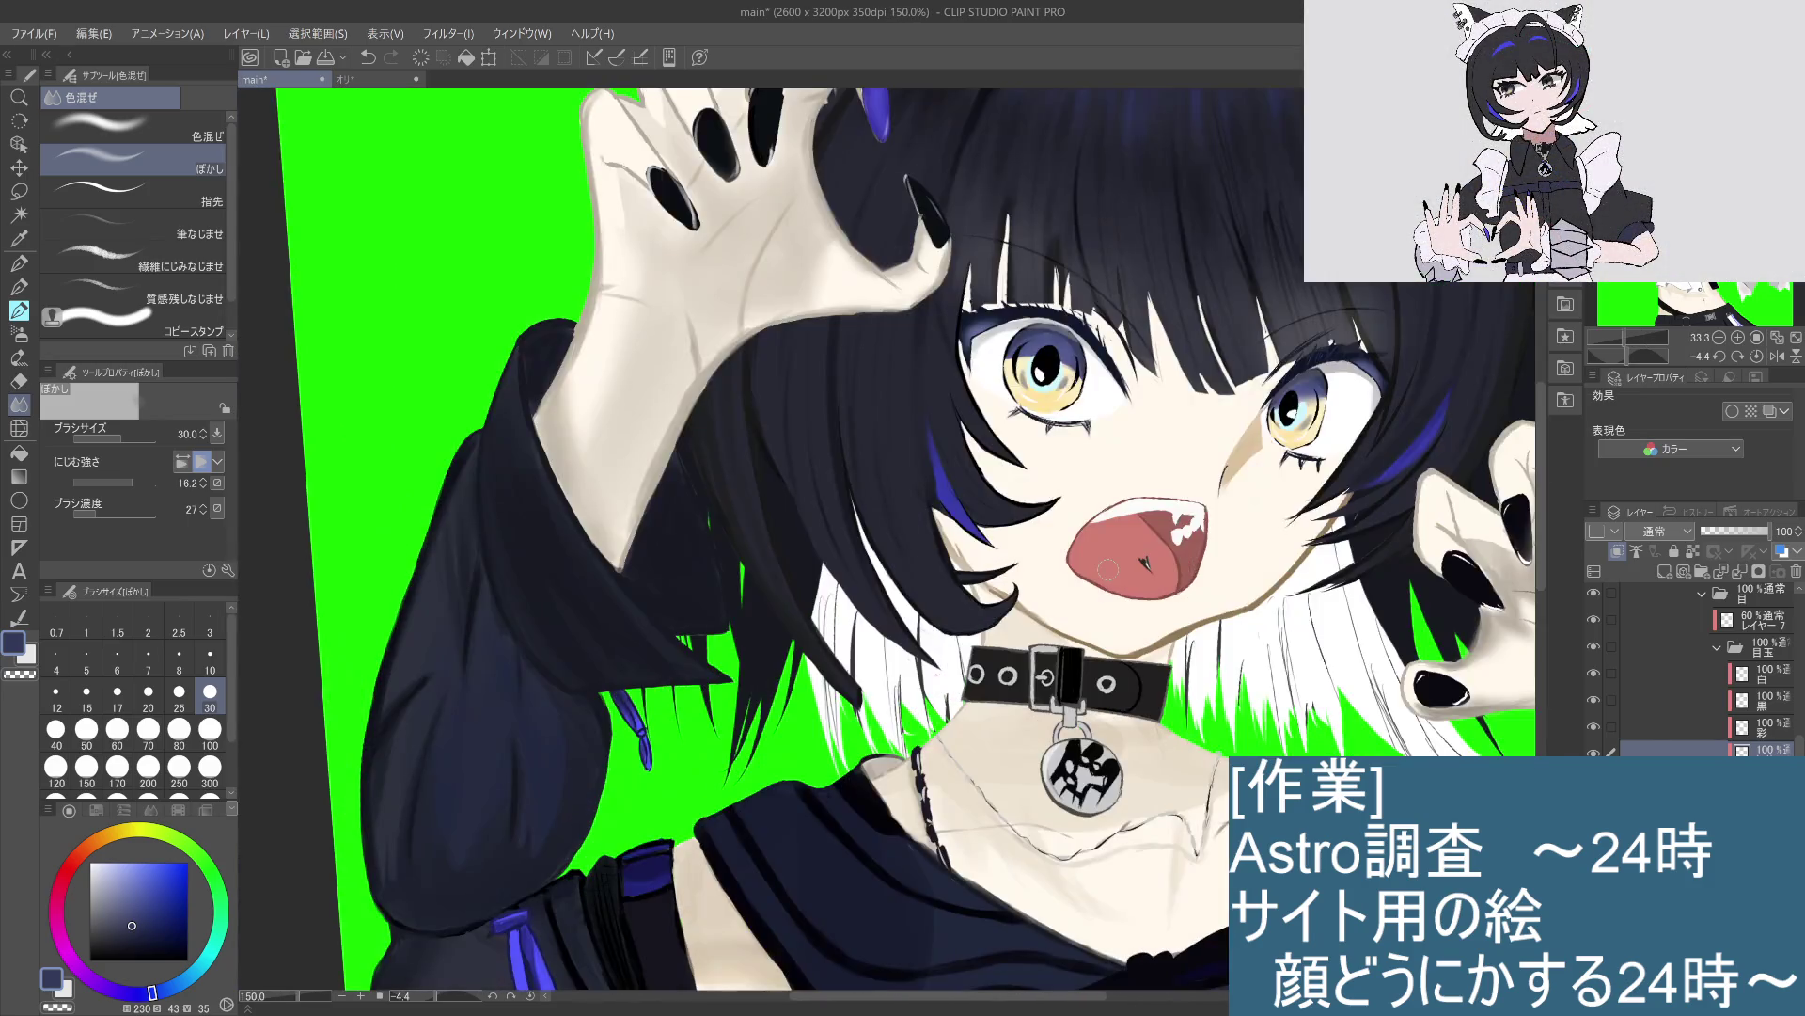
pyautogui.scroll(1, 1108, 569)
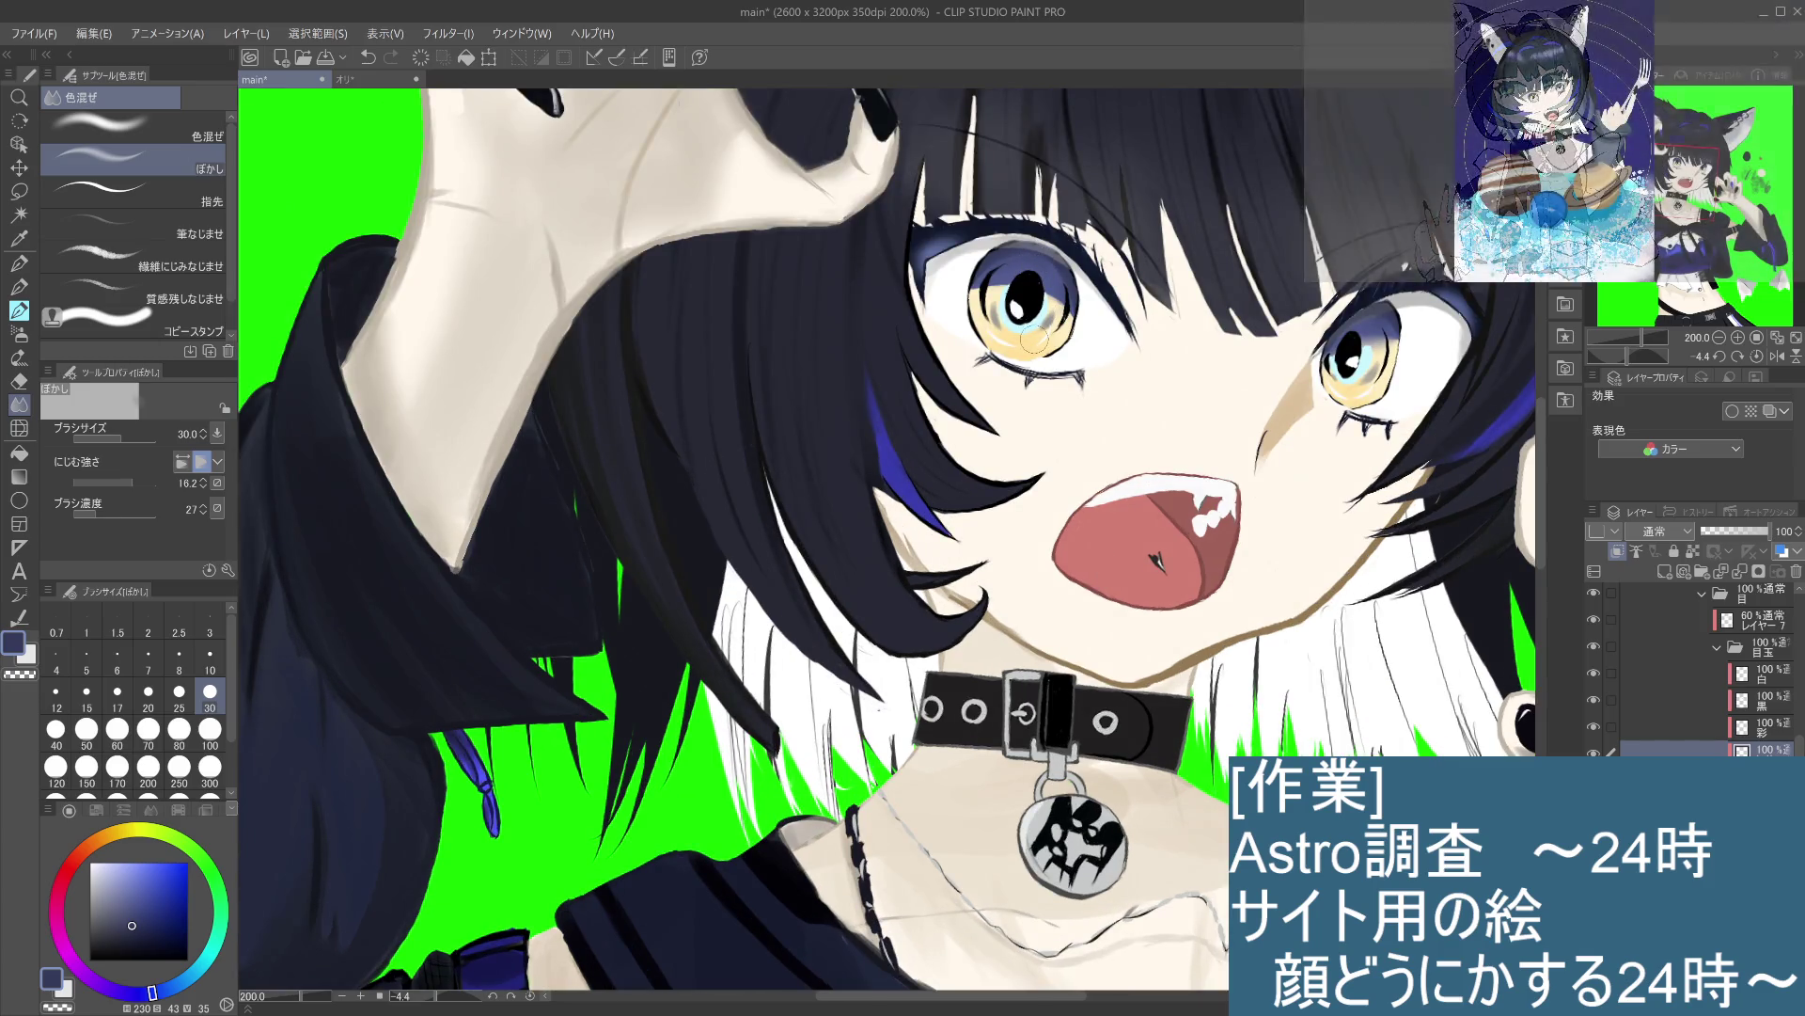
pyautogui.scroll(-1, 1037, 282)
pyautogui.scroll(3, 1034, 340)
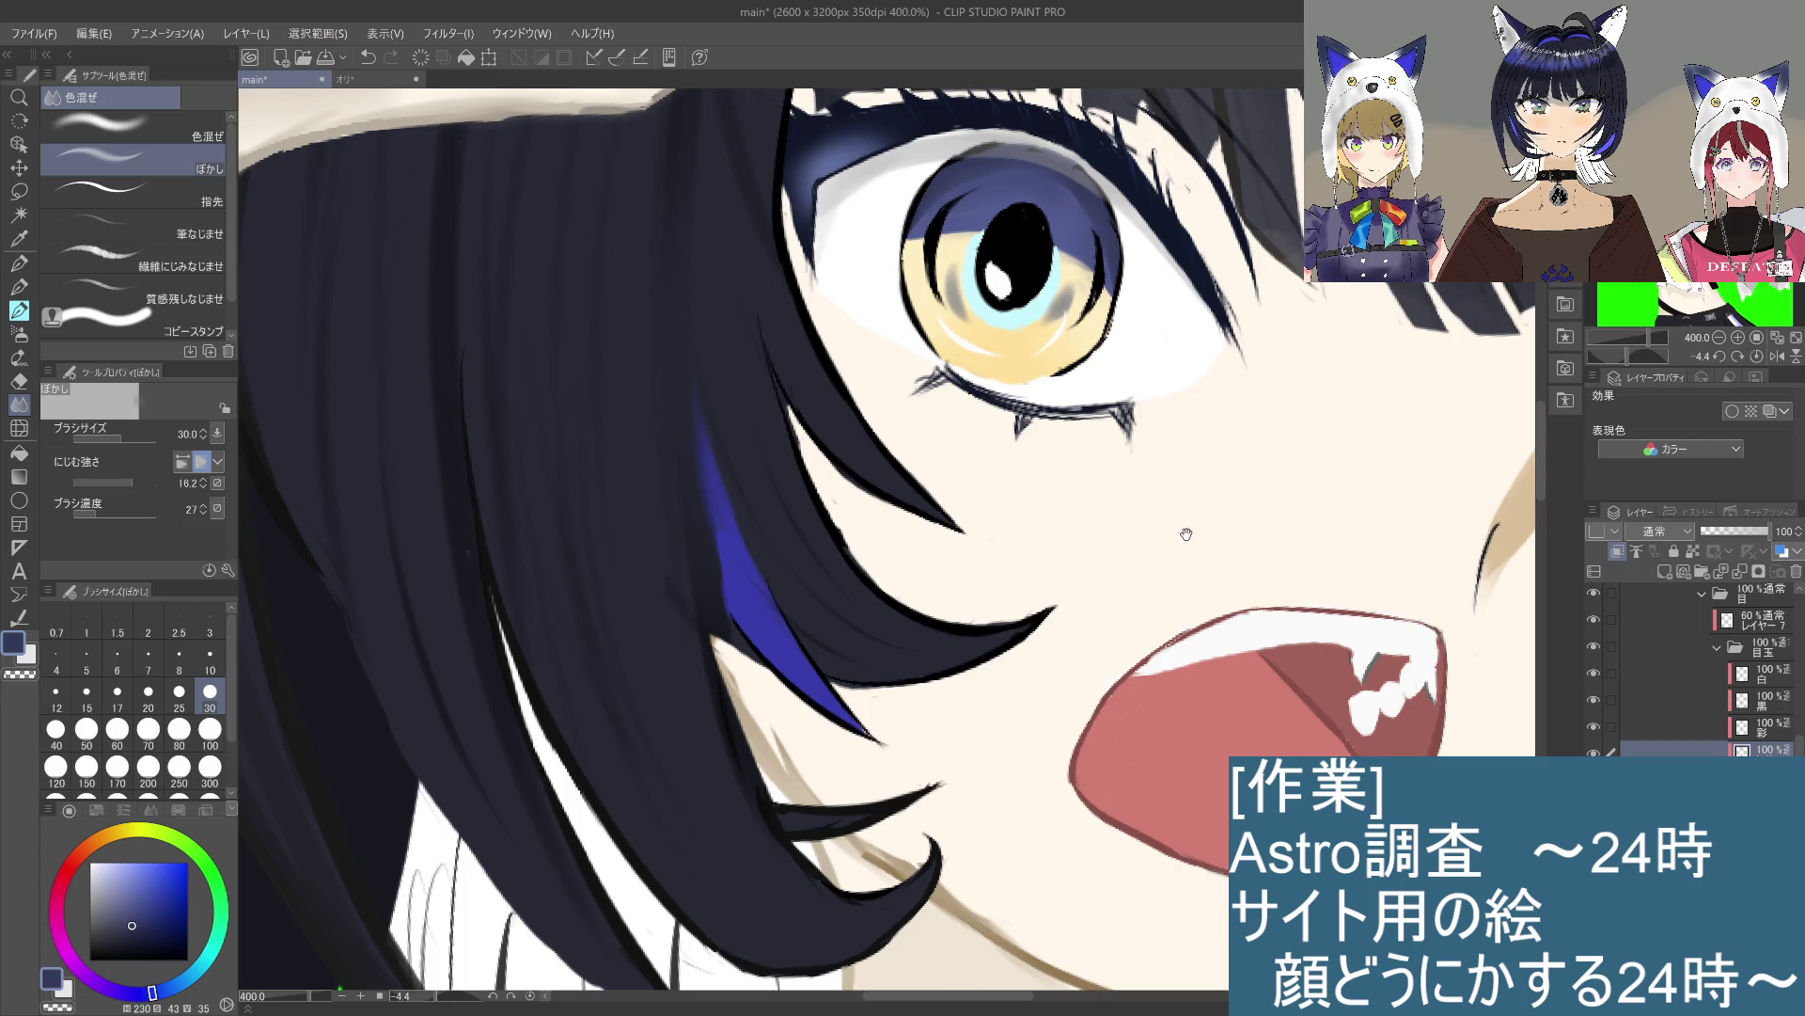
pyautogui.moveTo(1179, 536); pyautogui.dragTo(1080, 597)
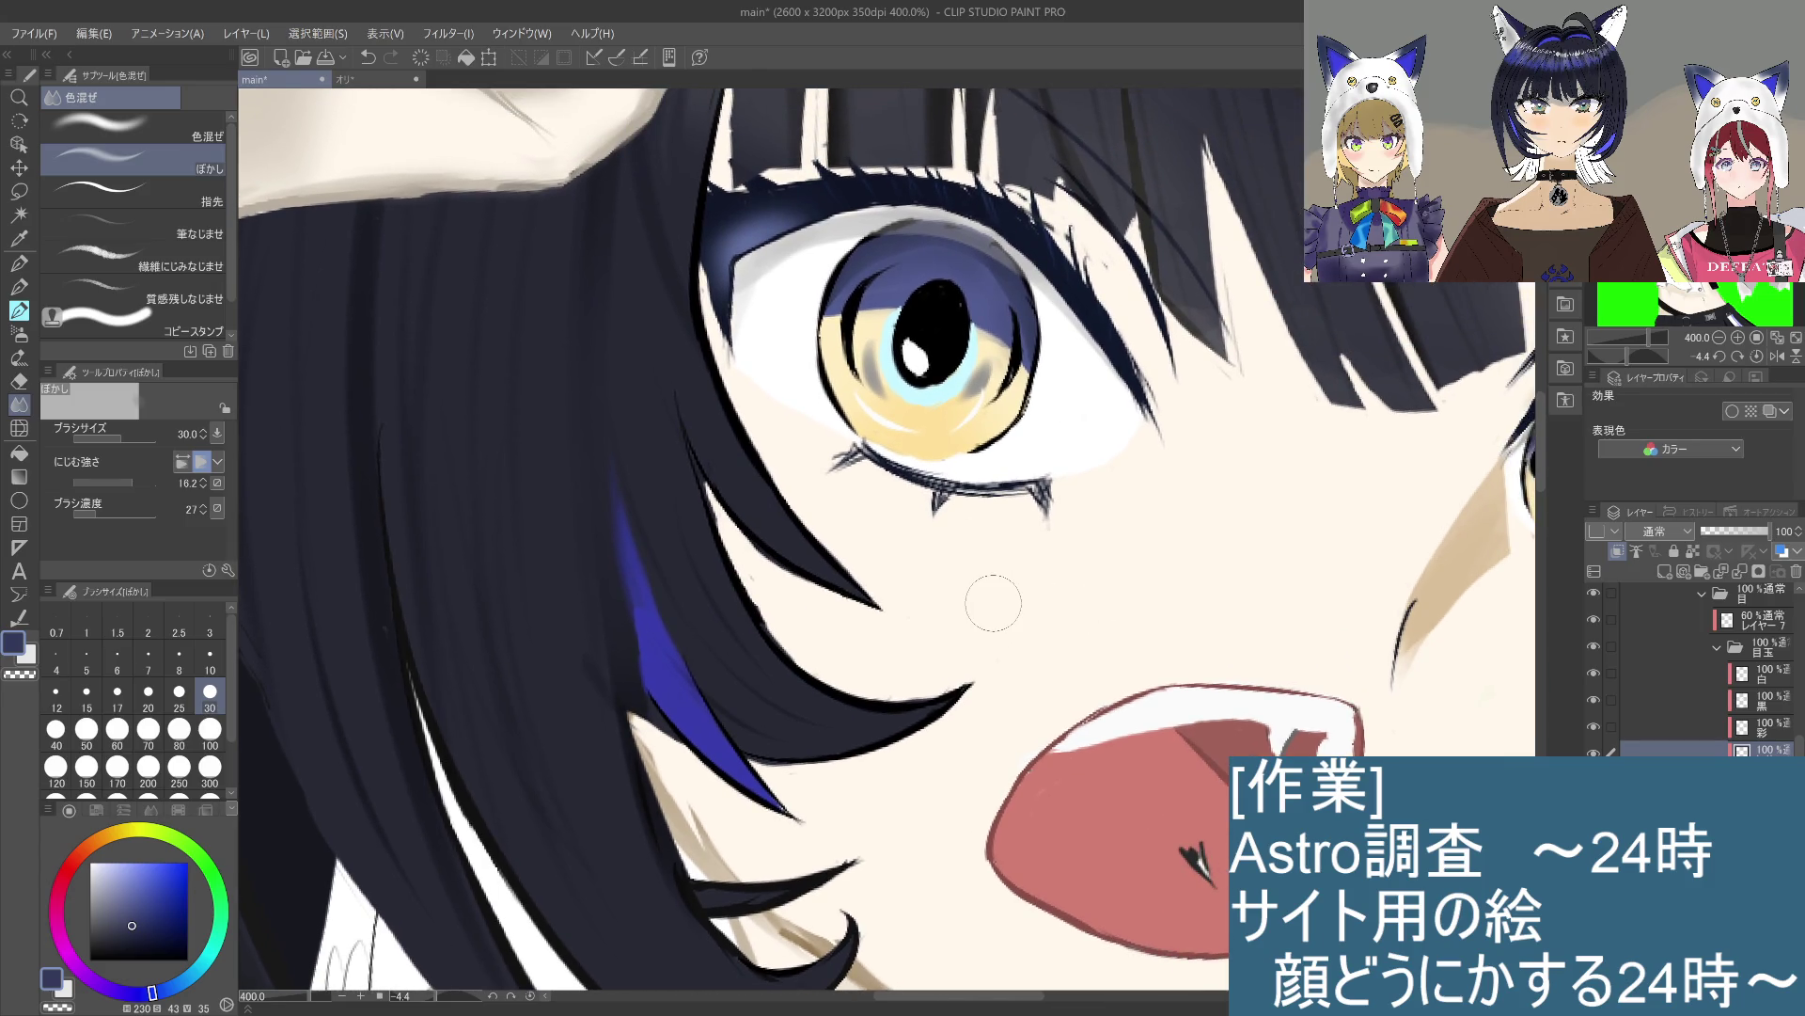
pyautogui.scroll(-2, 928, 597)
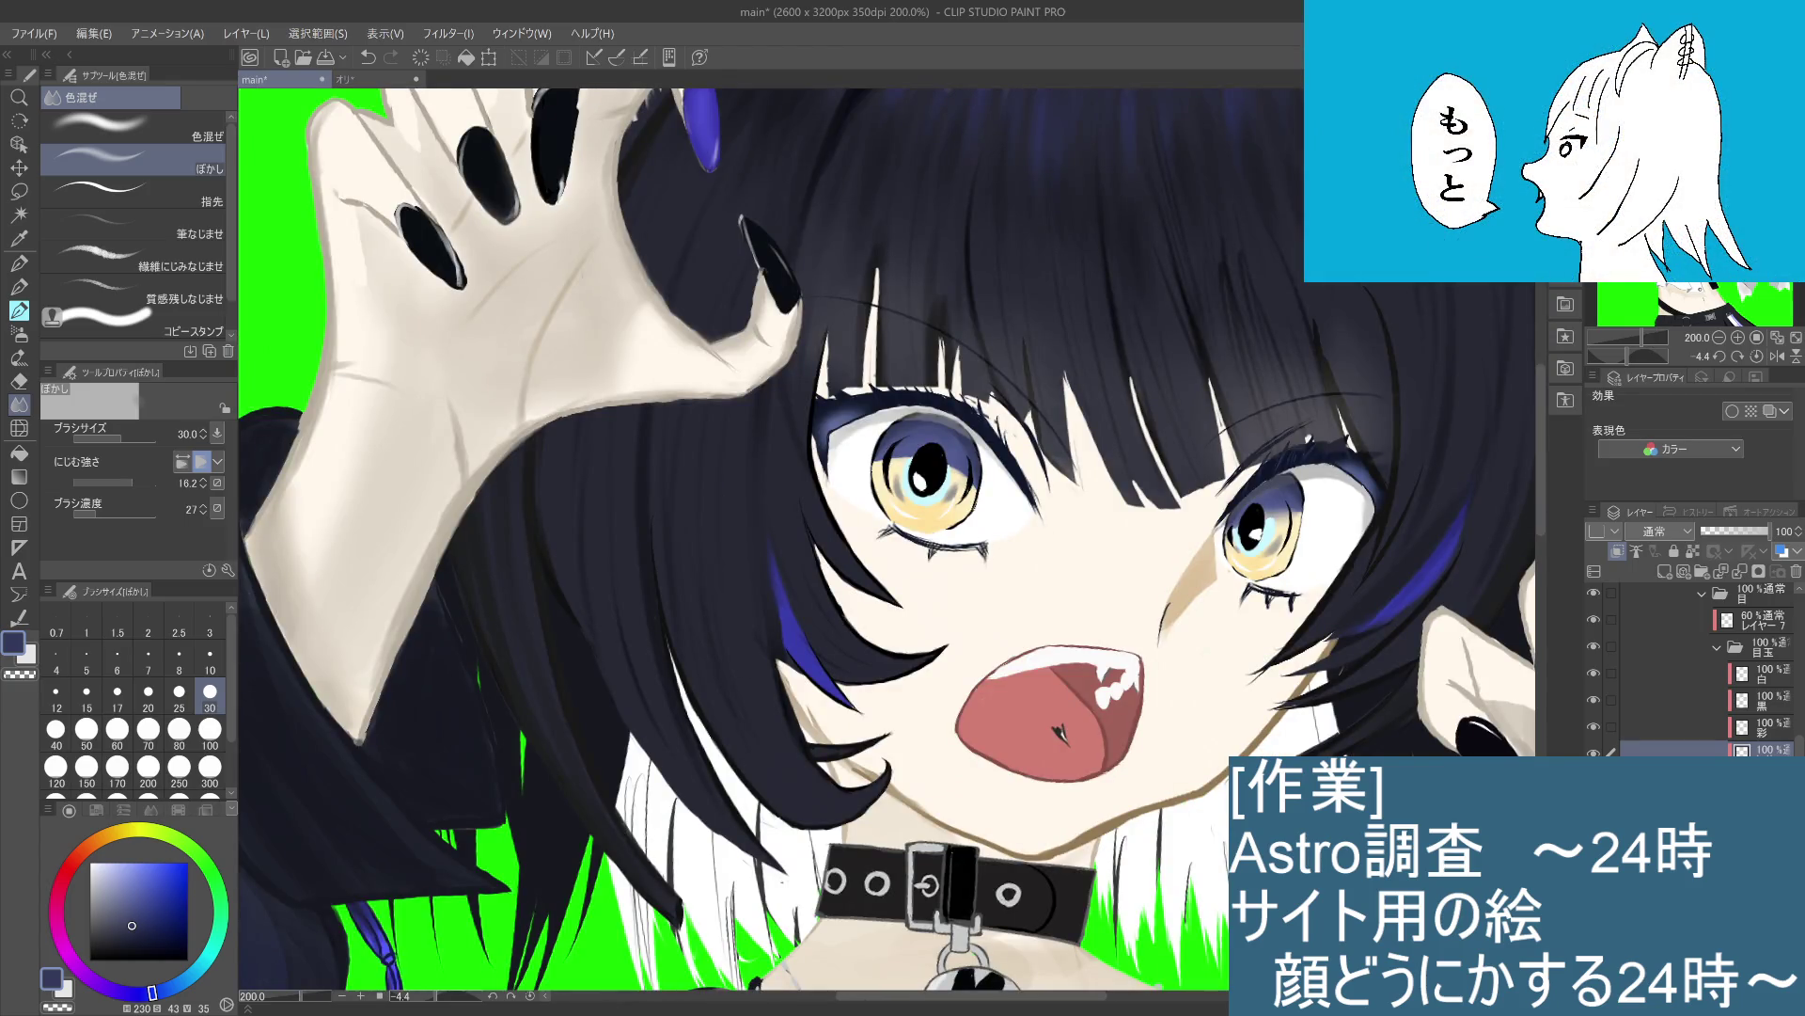
pyautogui.click(1749, 777)
pyautogui.click(1752, 701)
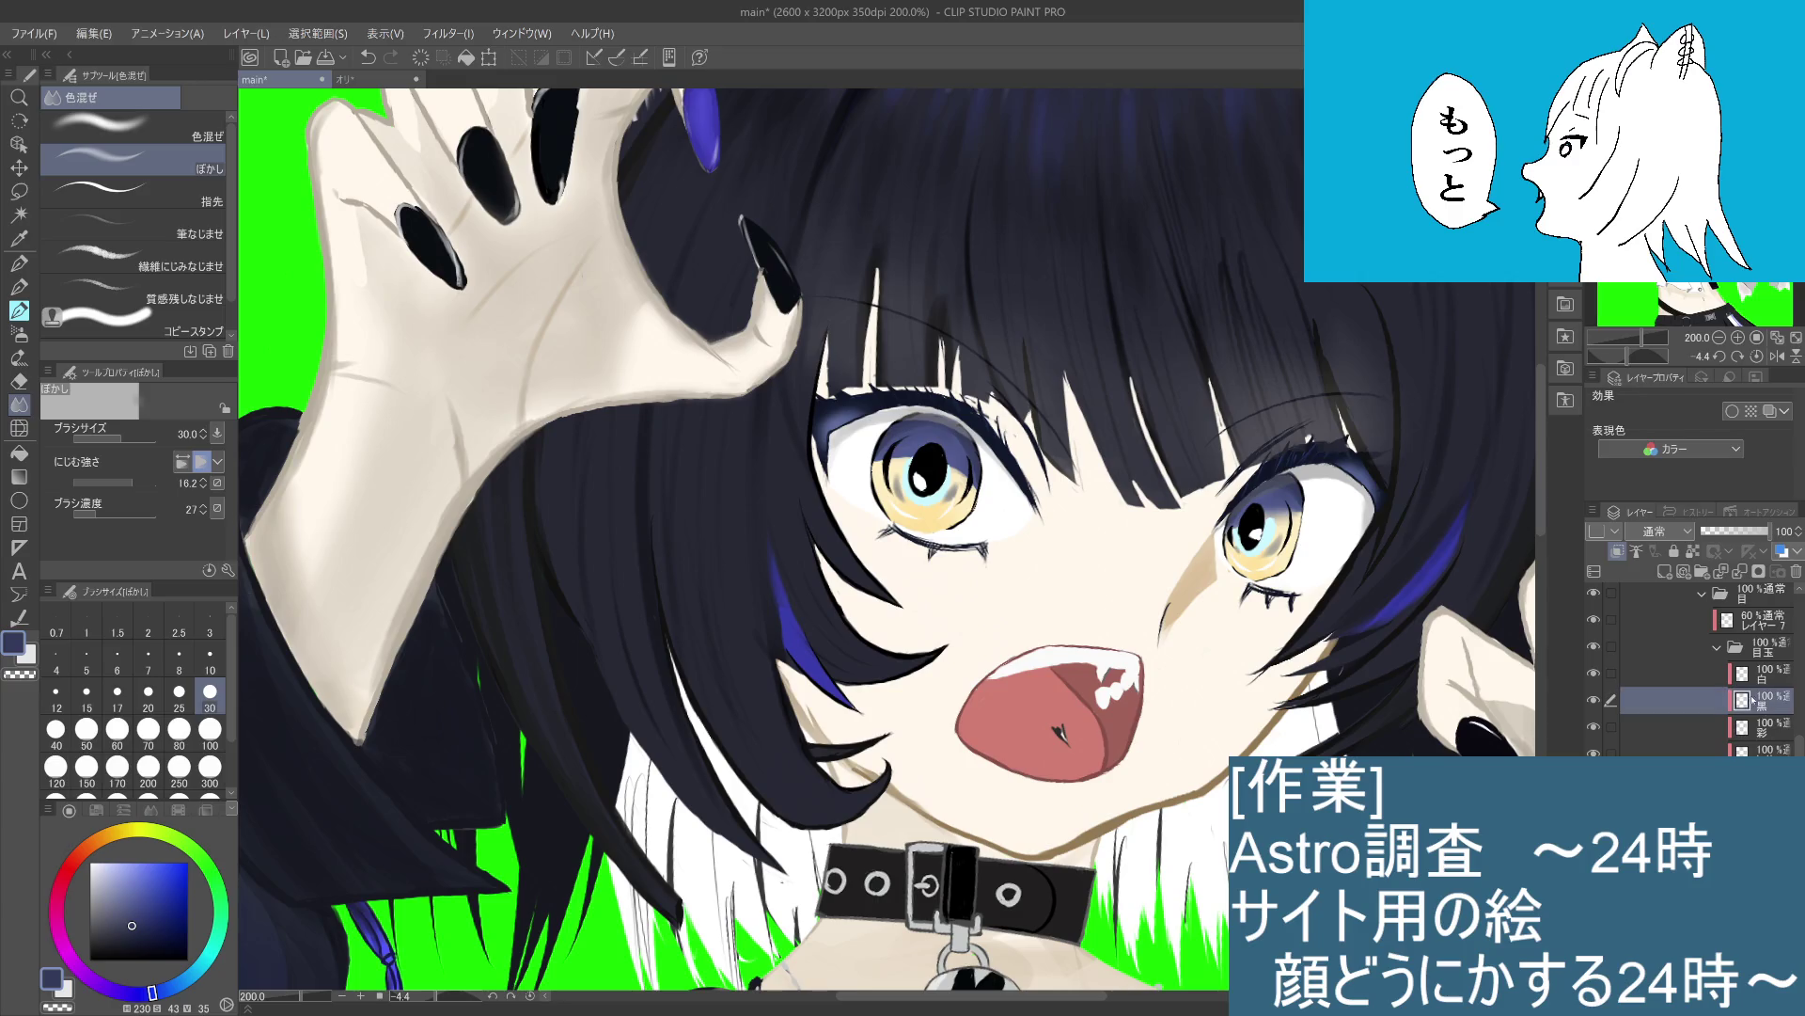
pyautogui.click(1593, 701)
pyautogui.click(1594, 700)
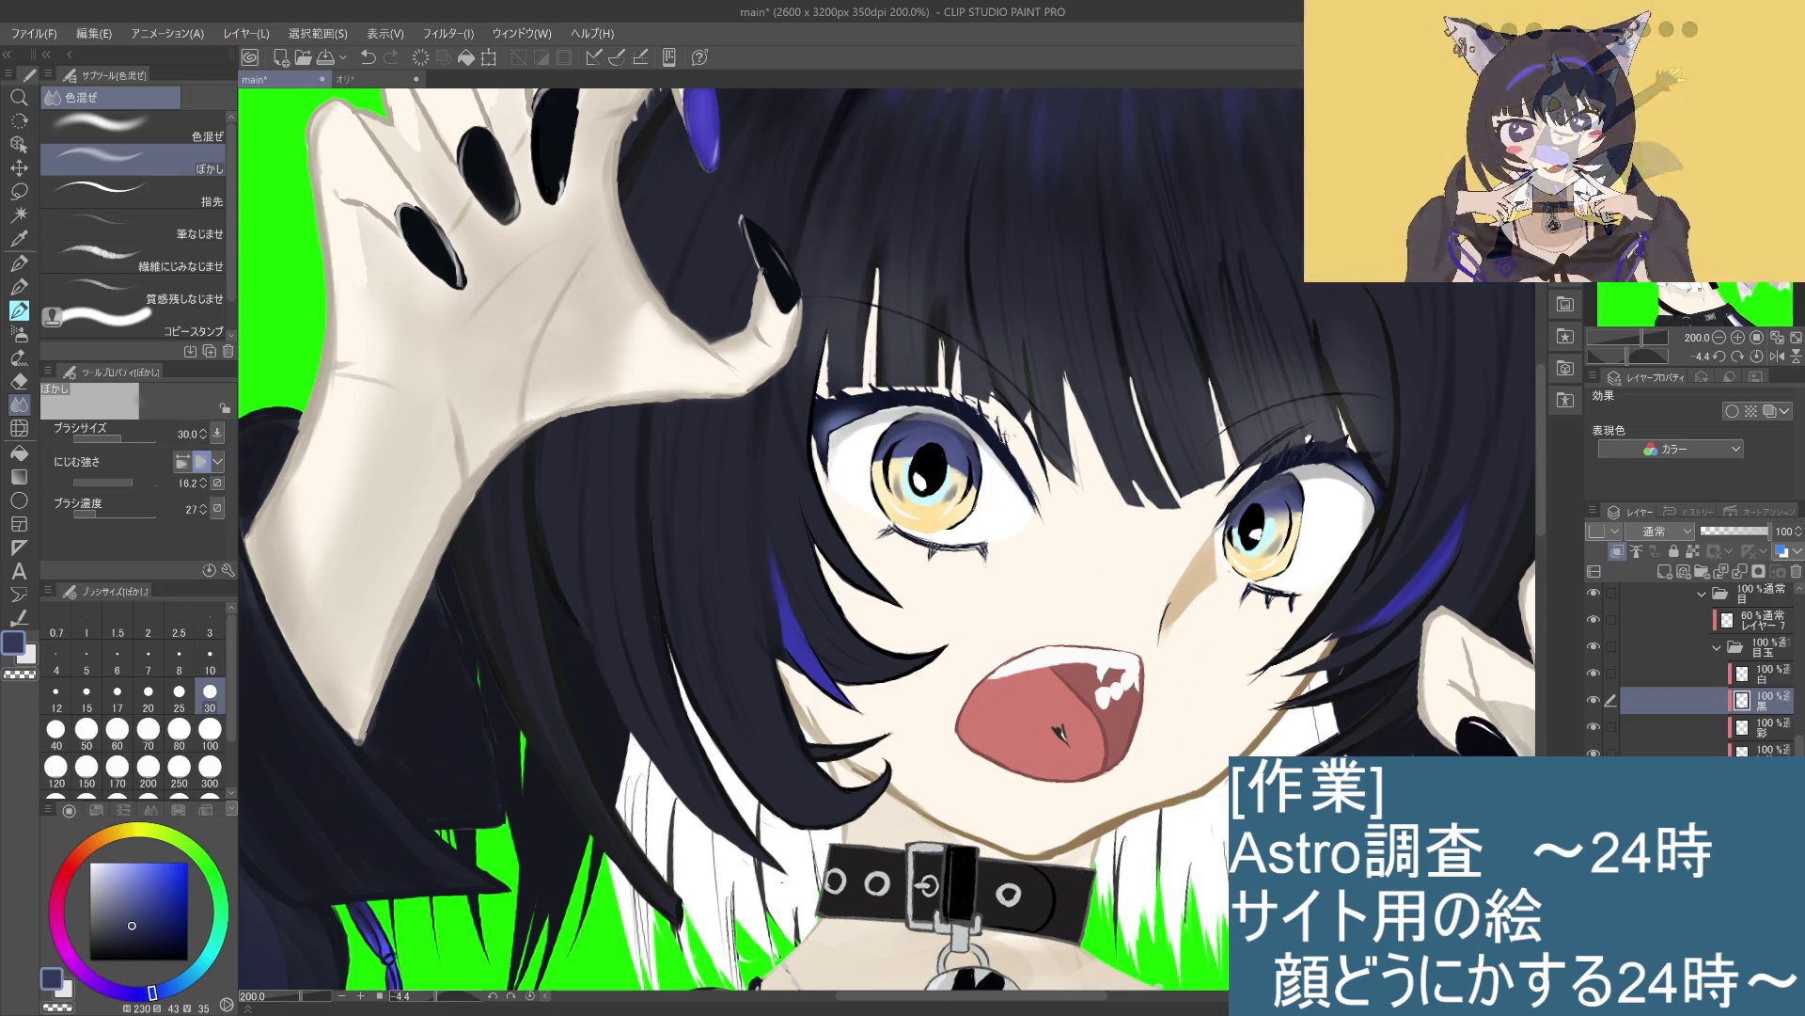
pyautogui.hotkey('ctrl', 'alt', '0')
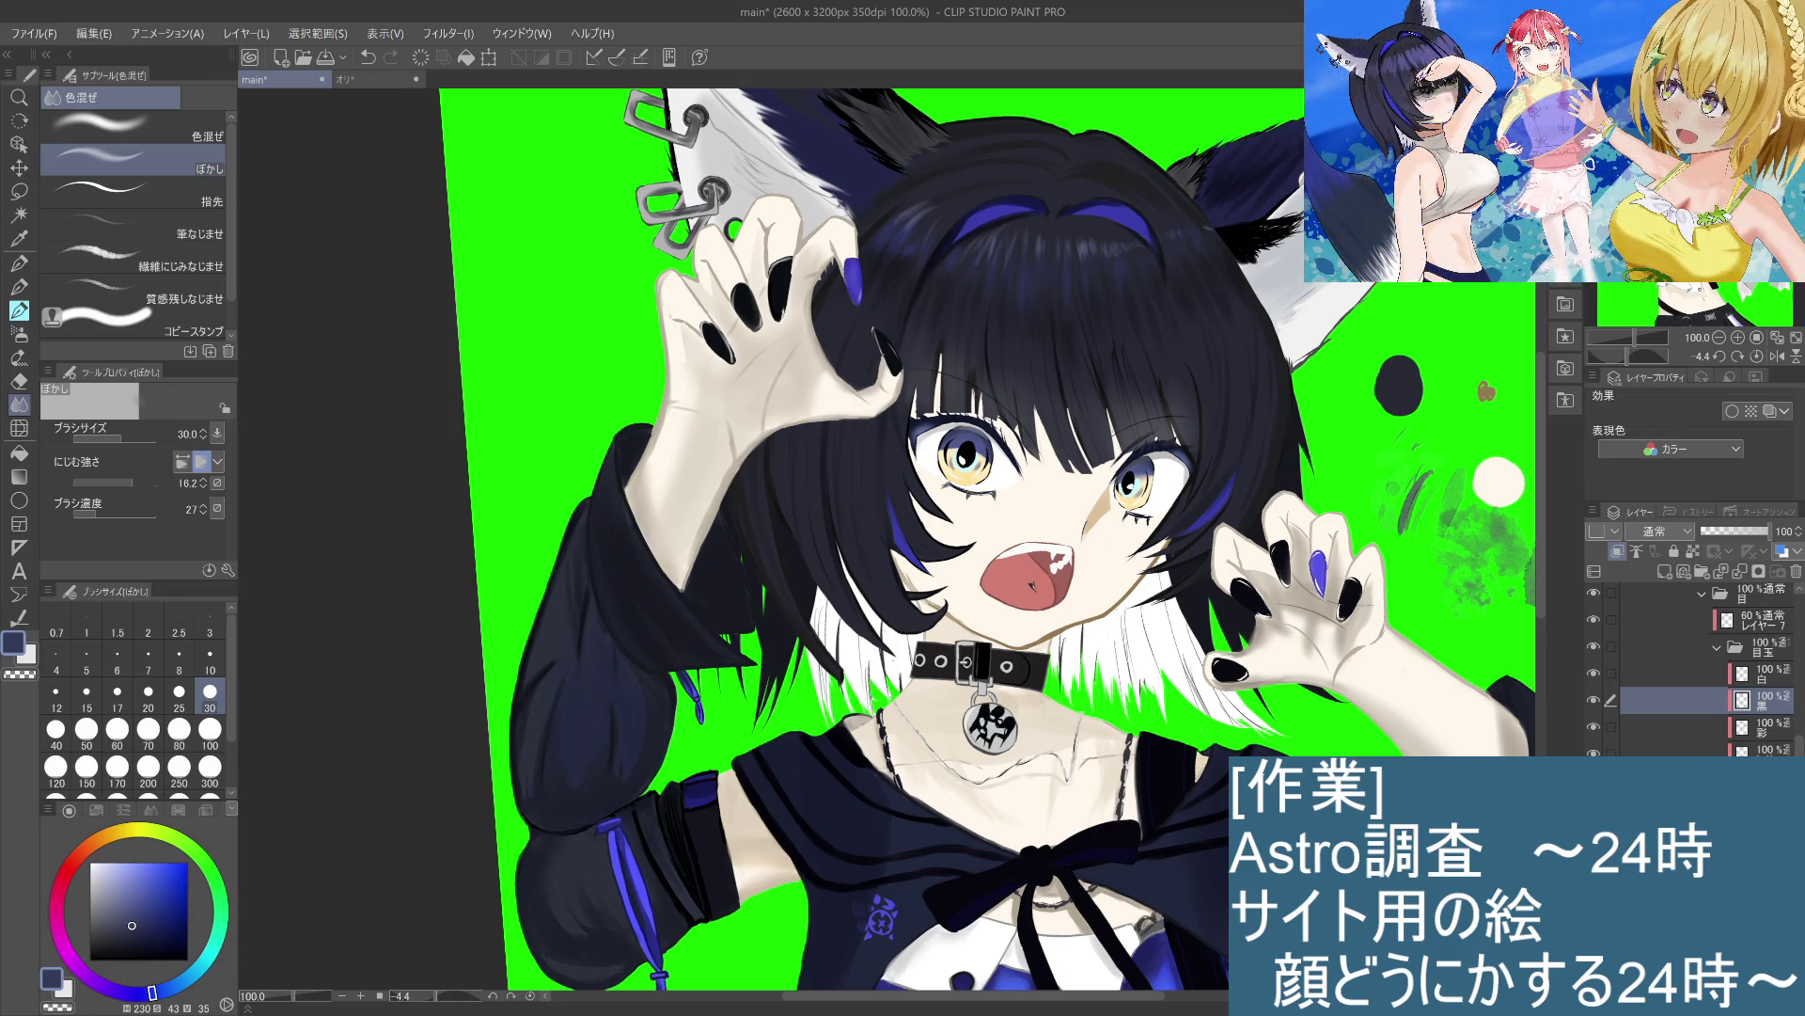
pyautogui.hotkey('ctrl', '+')
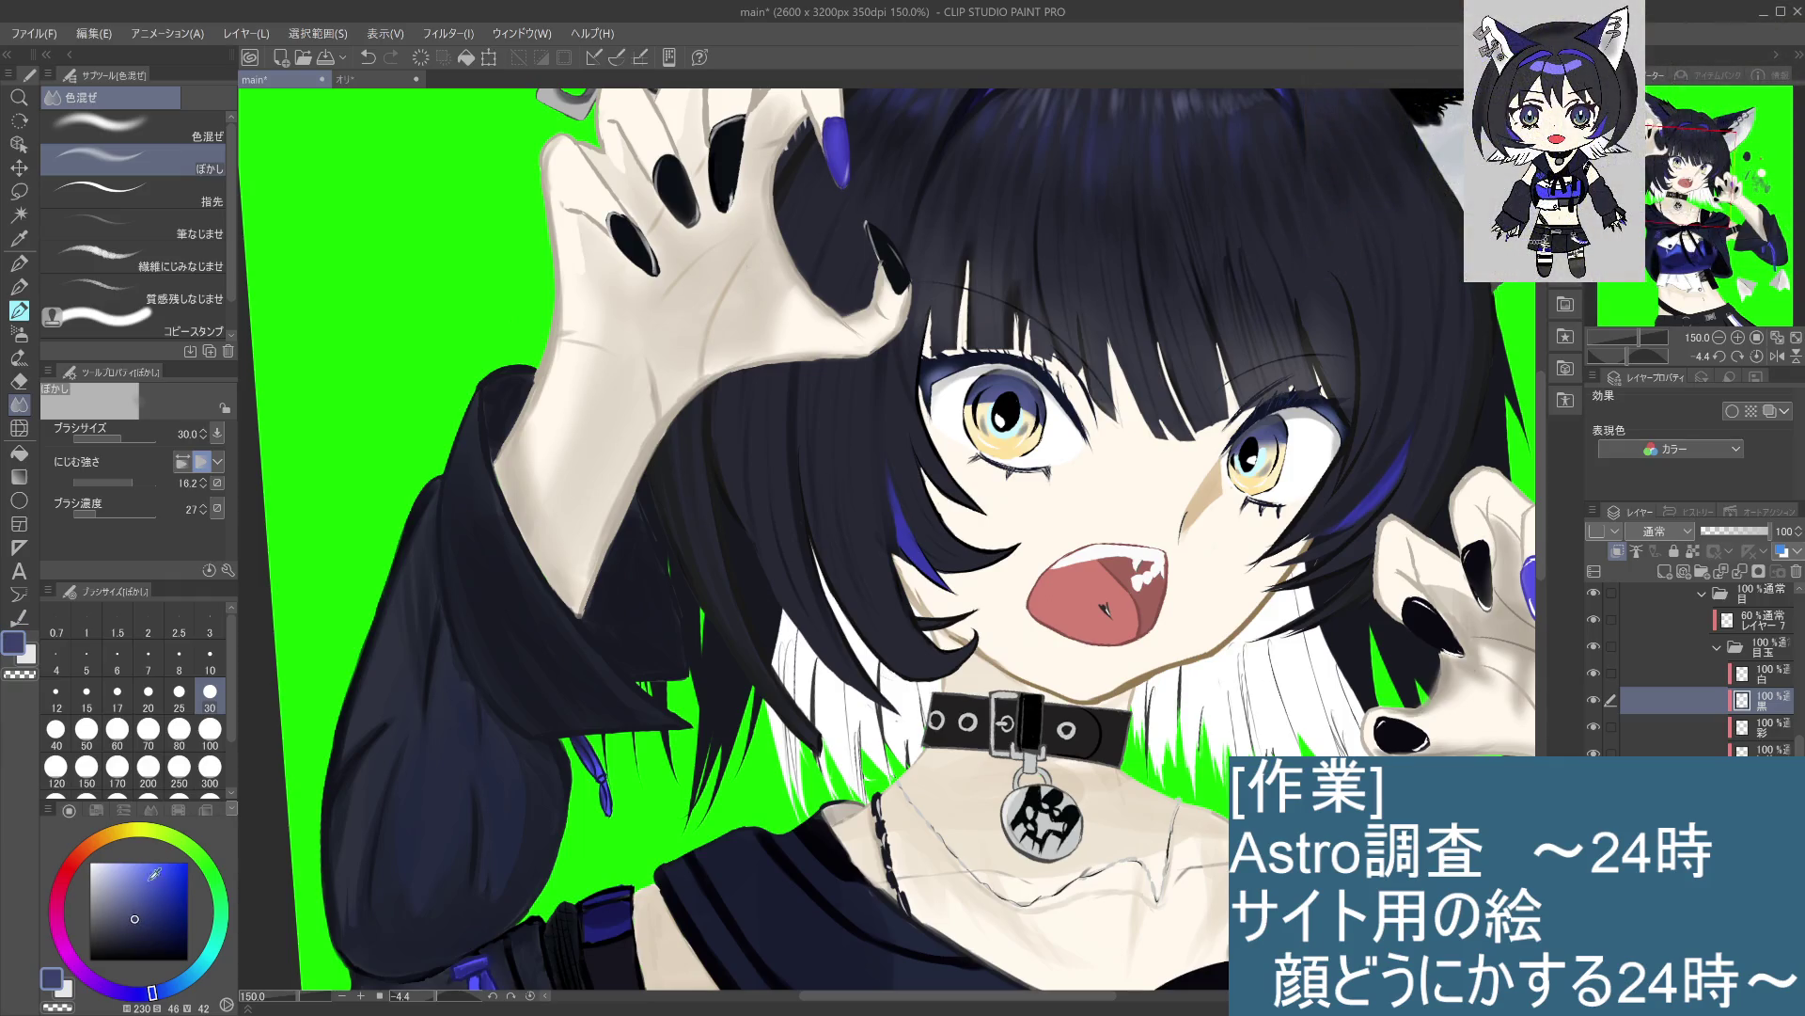
# Step: Select the 白 layer, set the painting colour to white, and choose the line-art pencil
pyautogui.click(144, 827)
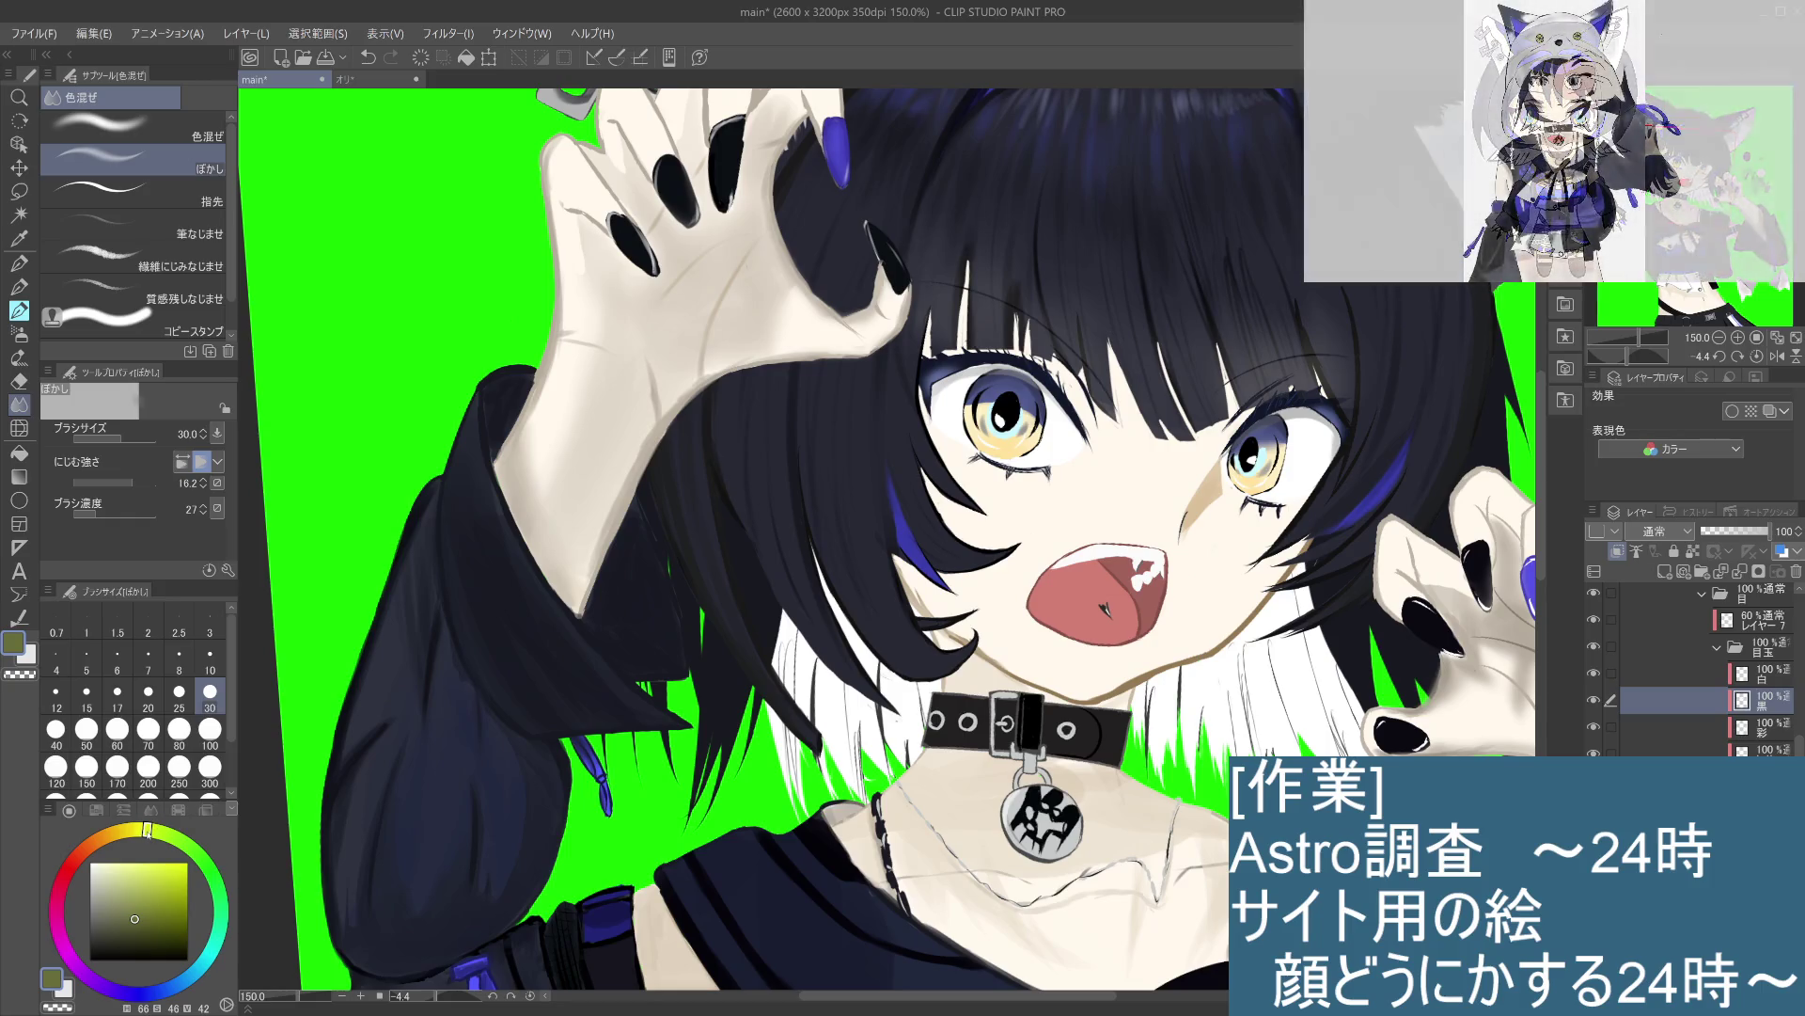
pyautogui.click(123, 831)
pyautogui.click(1761, 675)
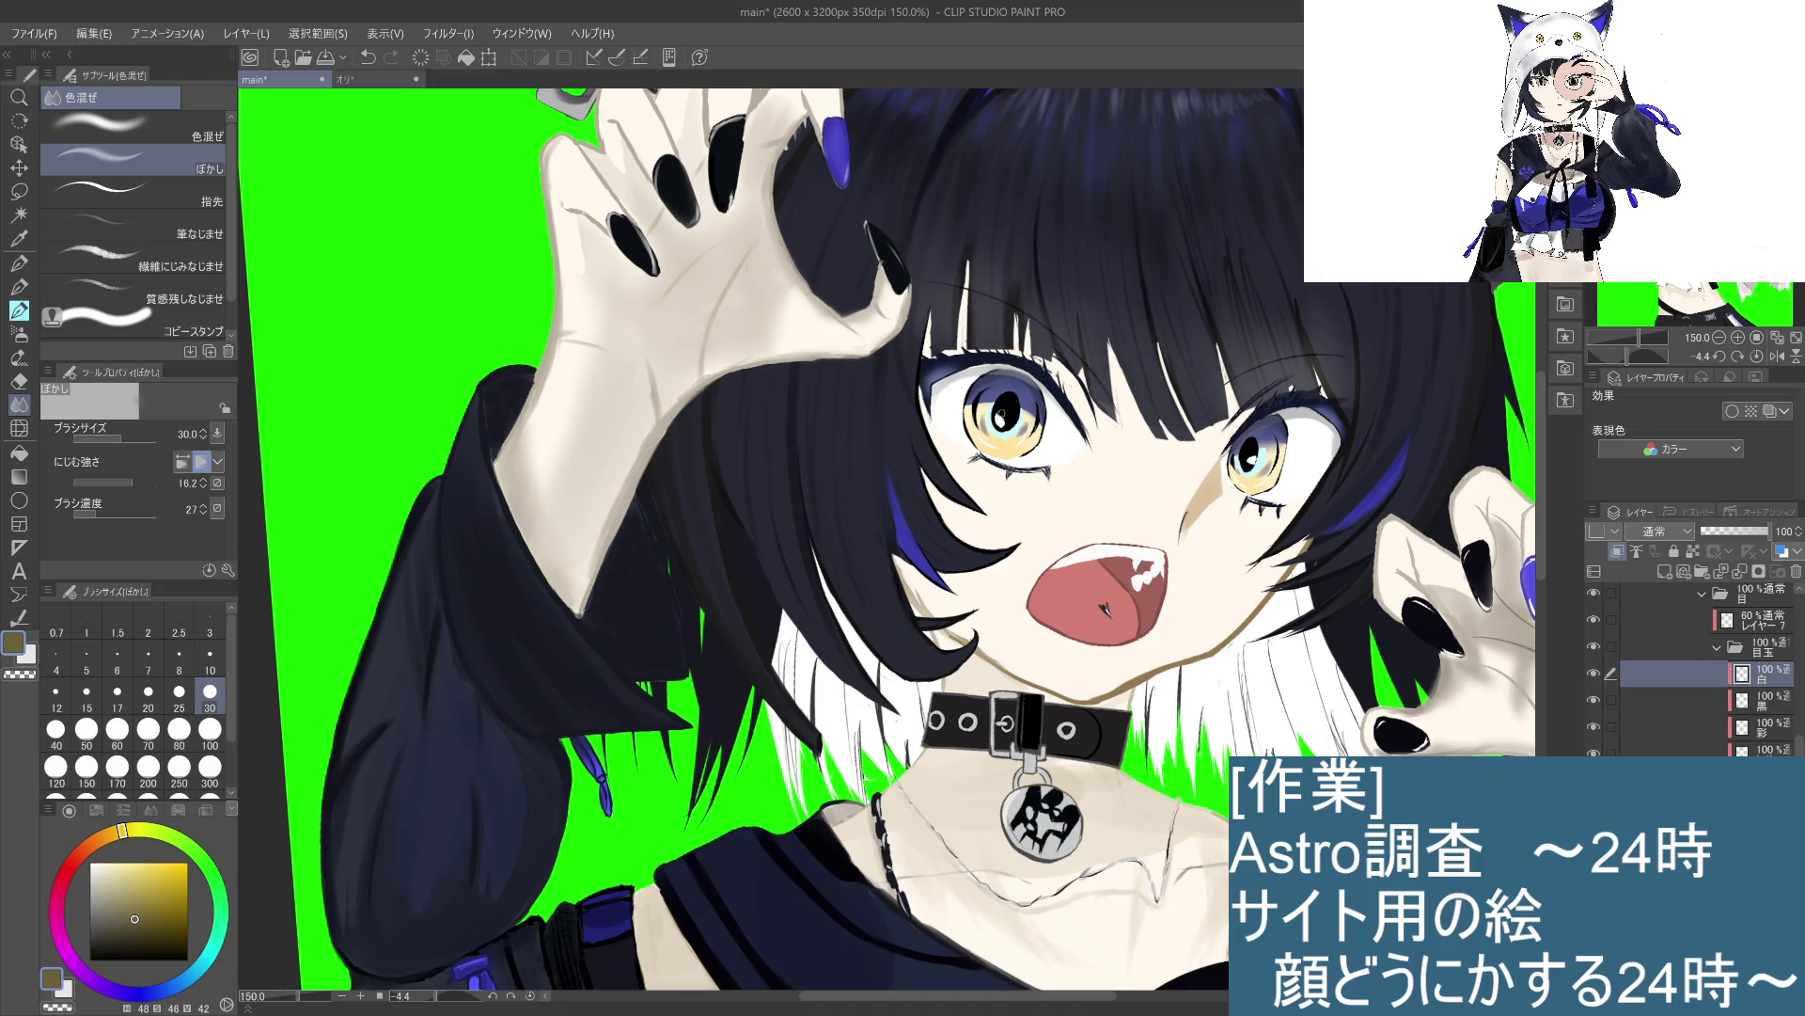
pyautogui.click(88, 861)
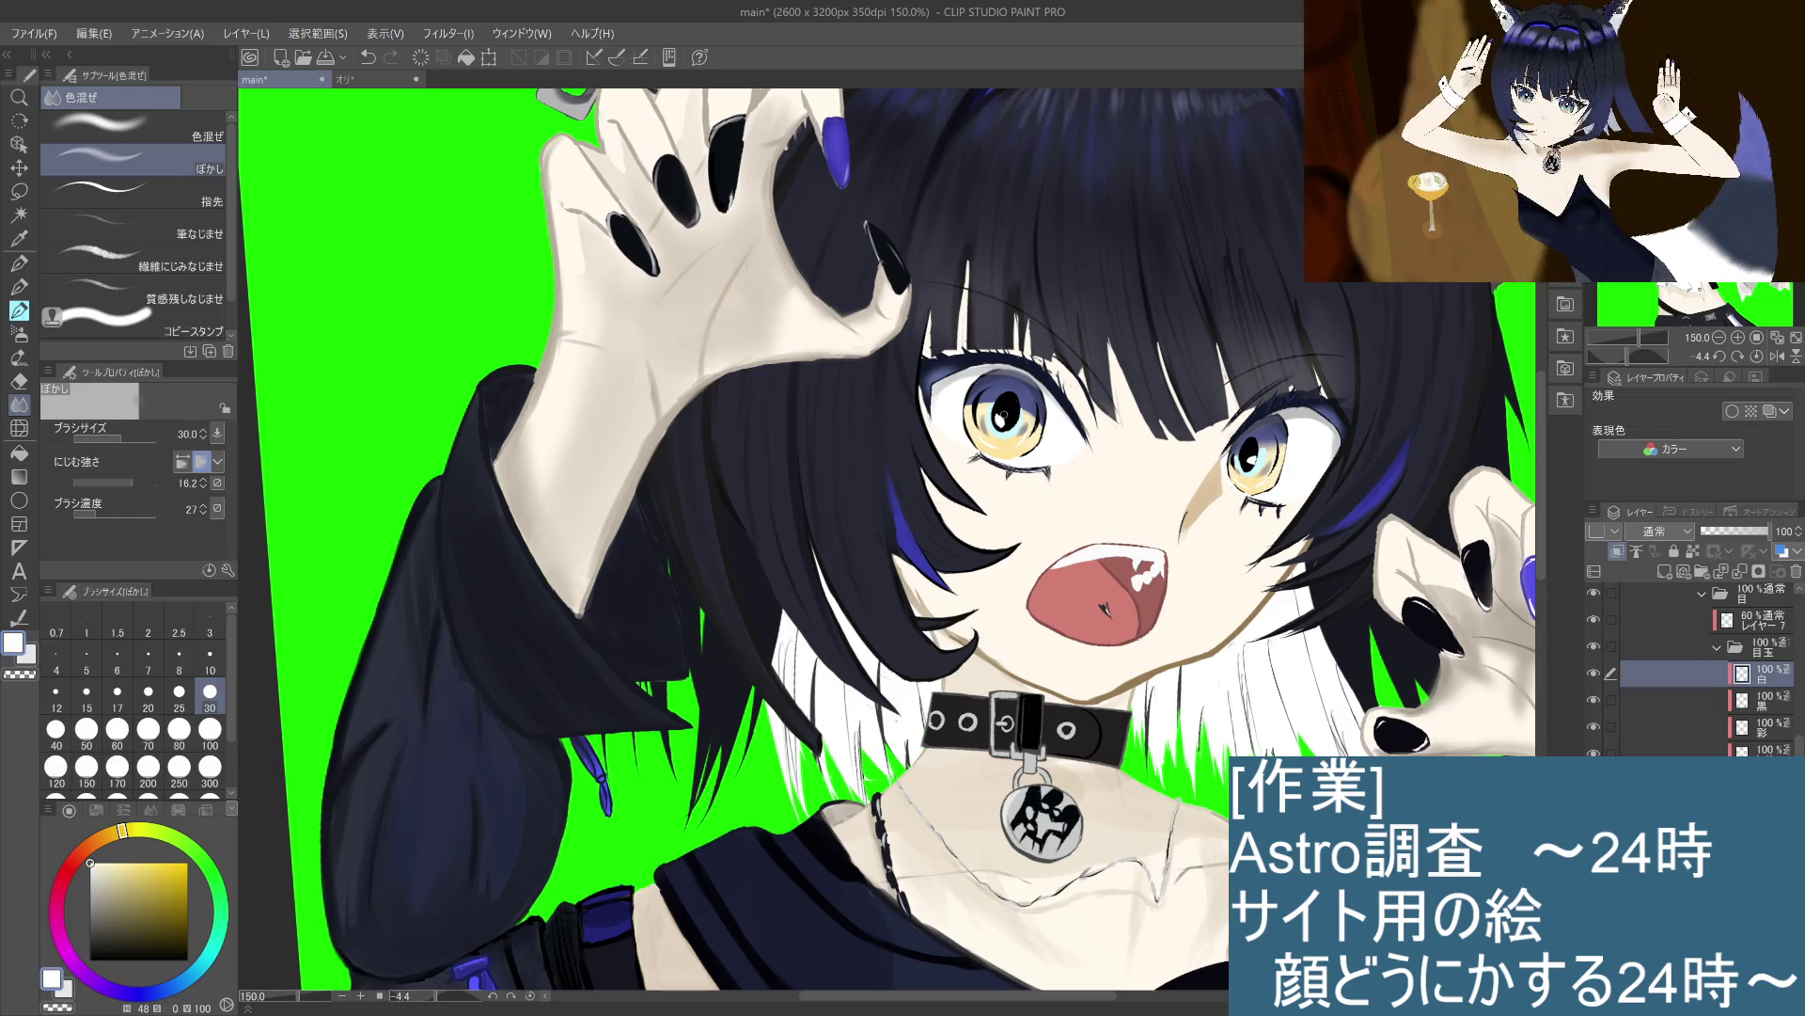
pyautogui.click(21, 286)
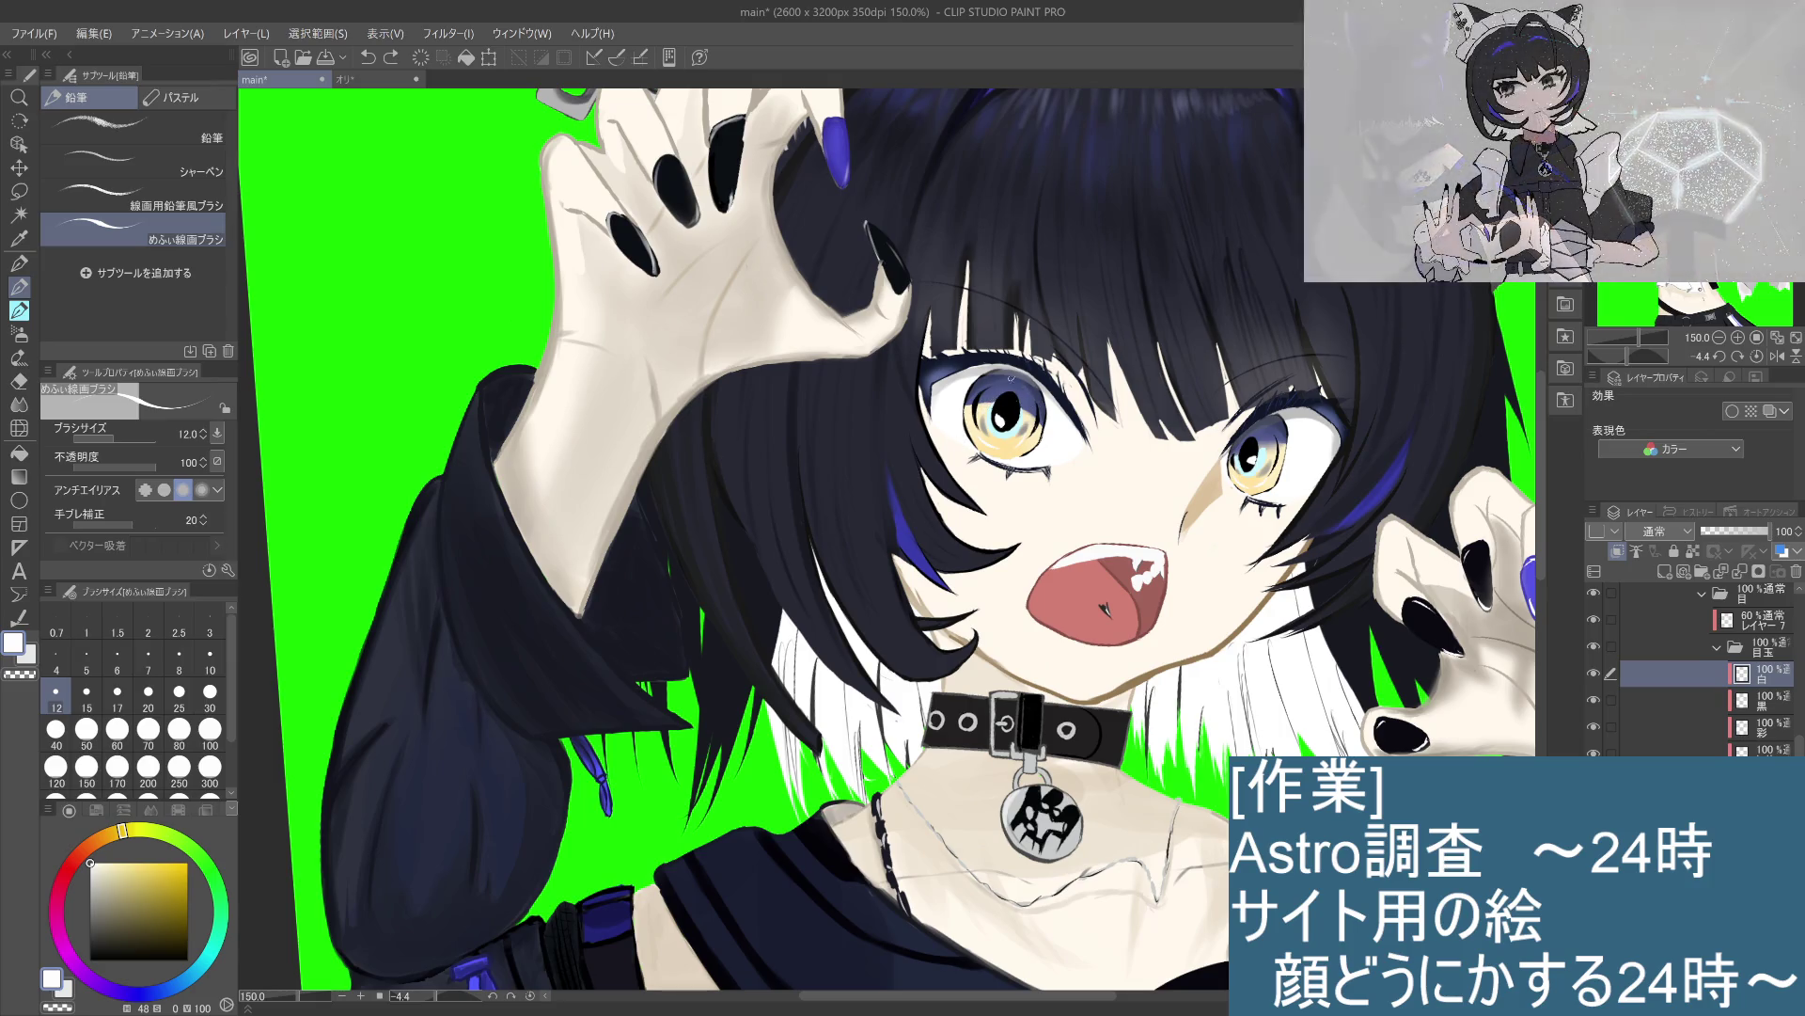
# Step: Paint a thin white highlight beside the left pupil, retrying strokes until it looks right
pyautogui.hotkey('ctrl', 'z')
pyautogui.hotkey('ctrl', 'y')
pyautogui.hotkey('ctrl', 'z')
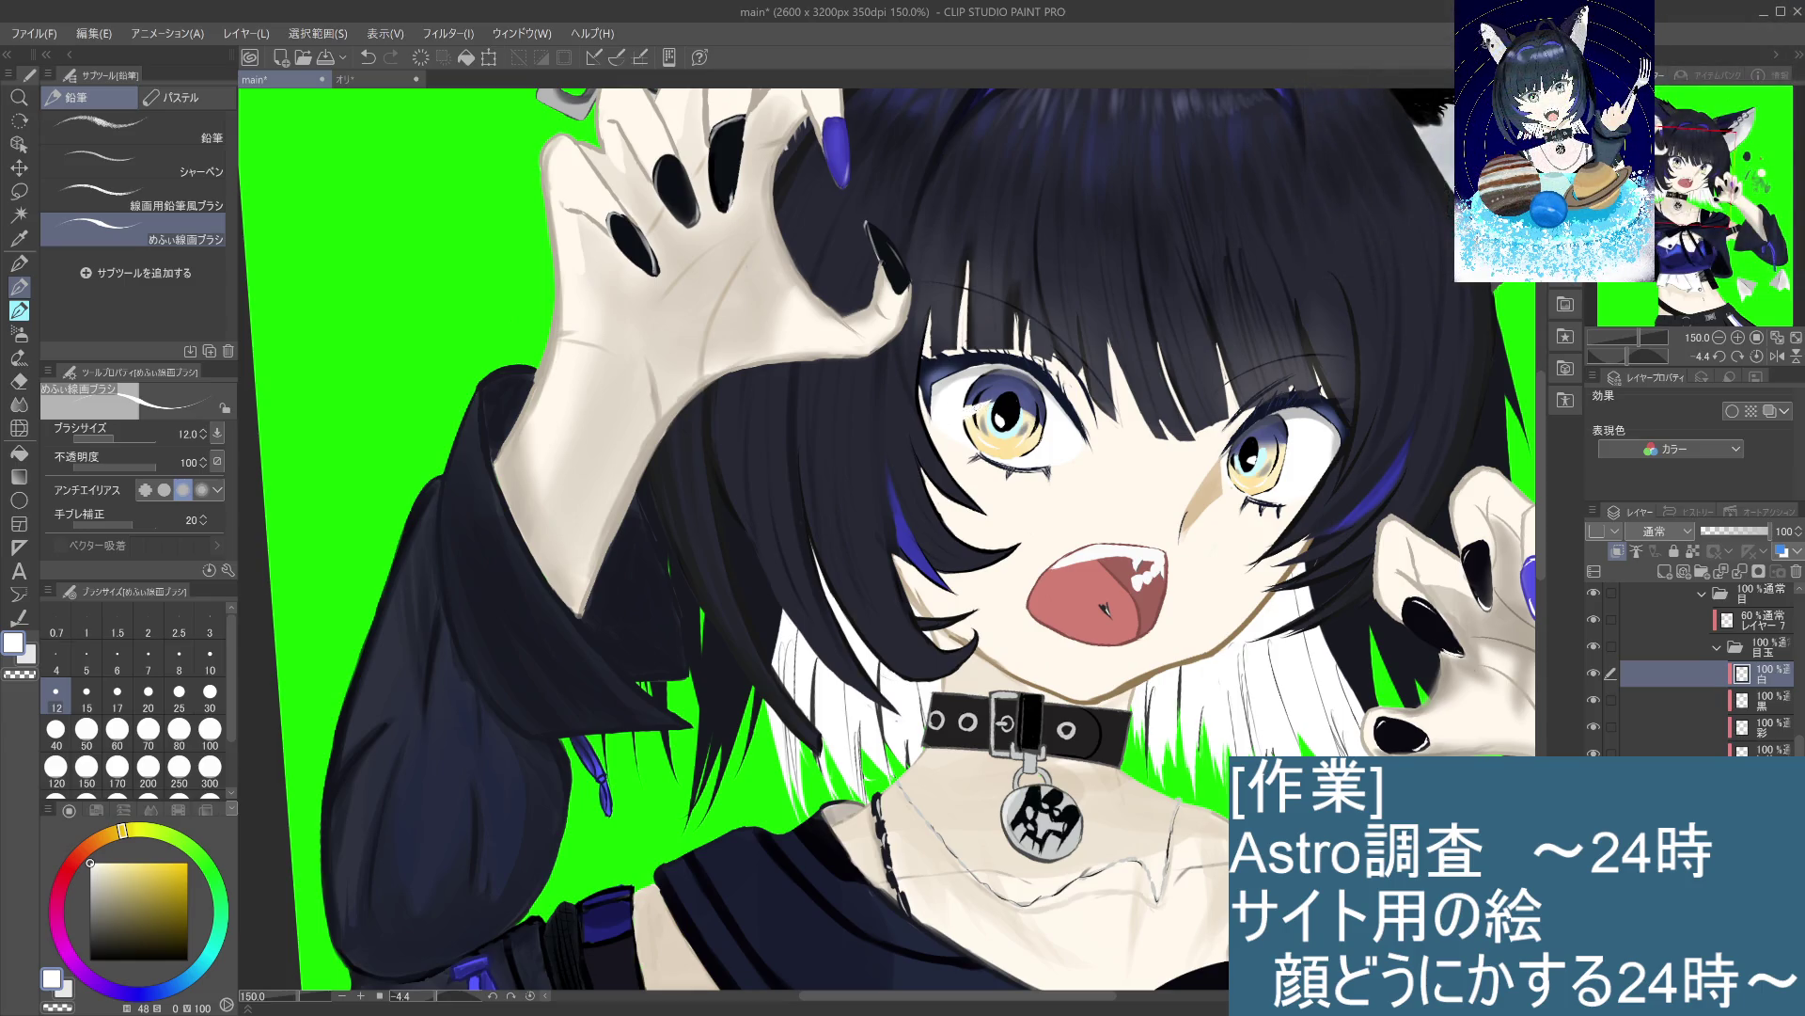
pyautogui.hotkey('ctrl', 'z')
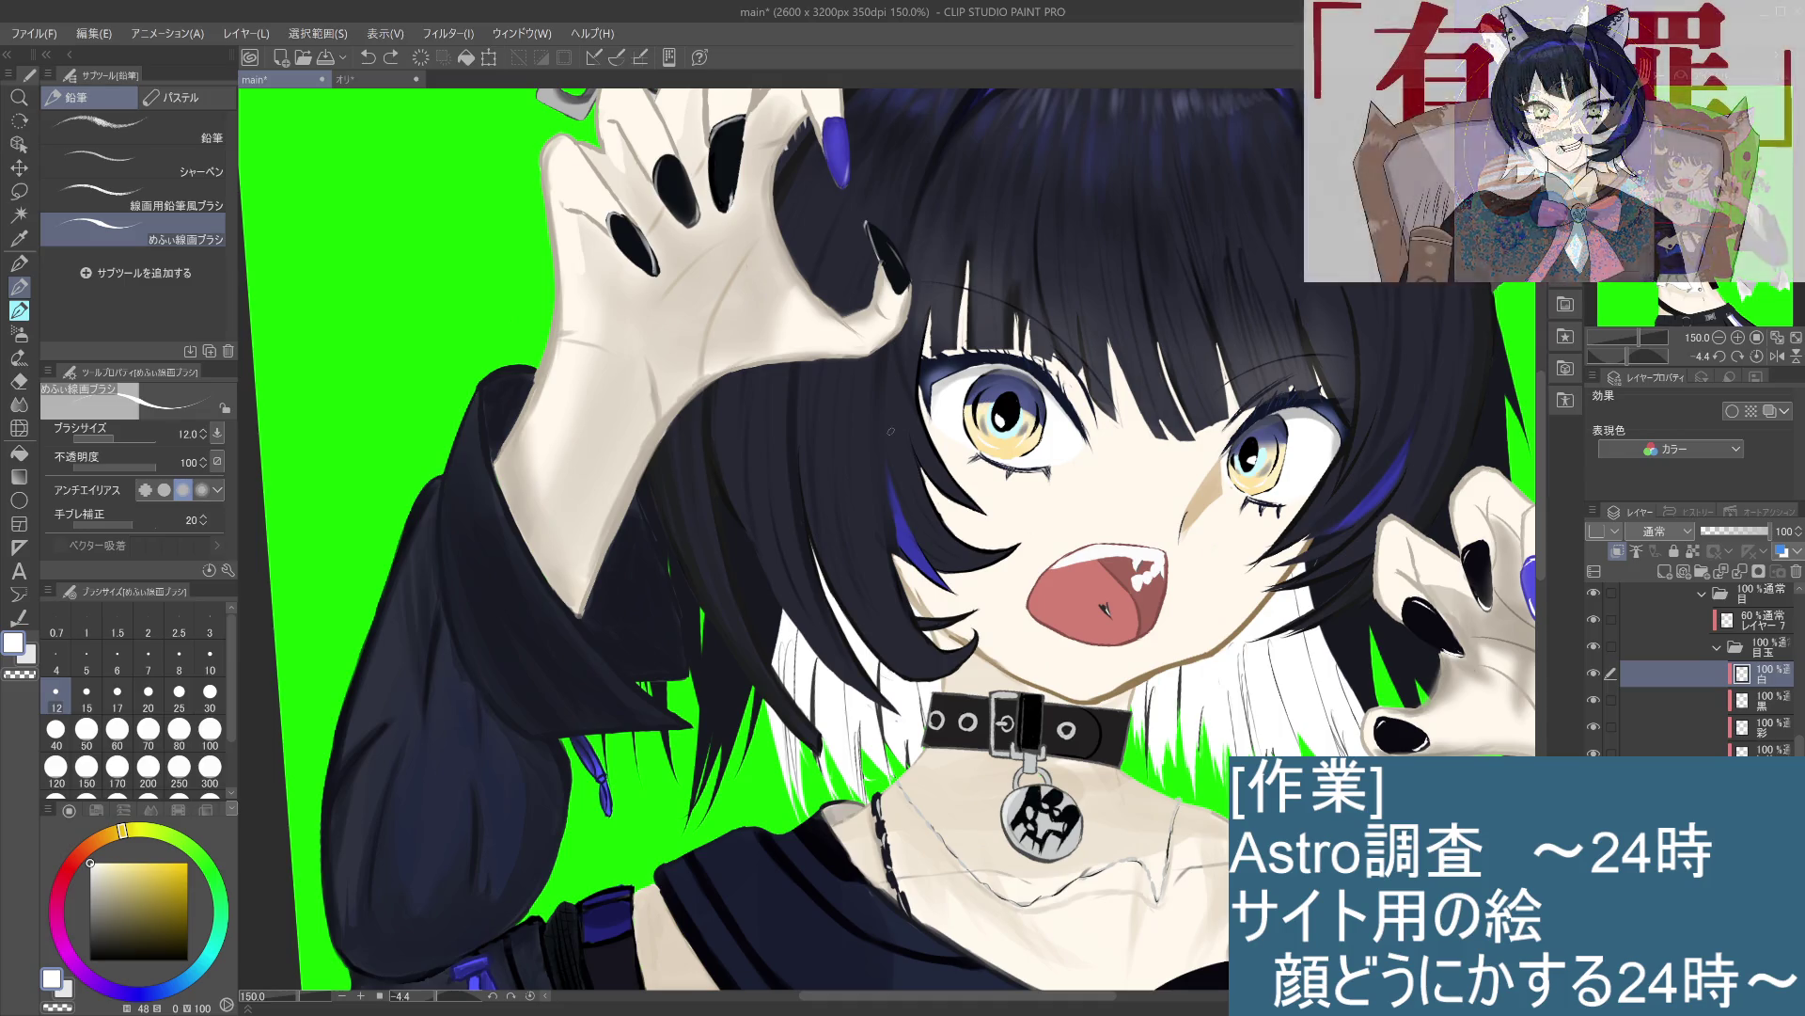
pyautogui.moveTo(1044, 418); pyautogui.dragTo(1034, 410)
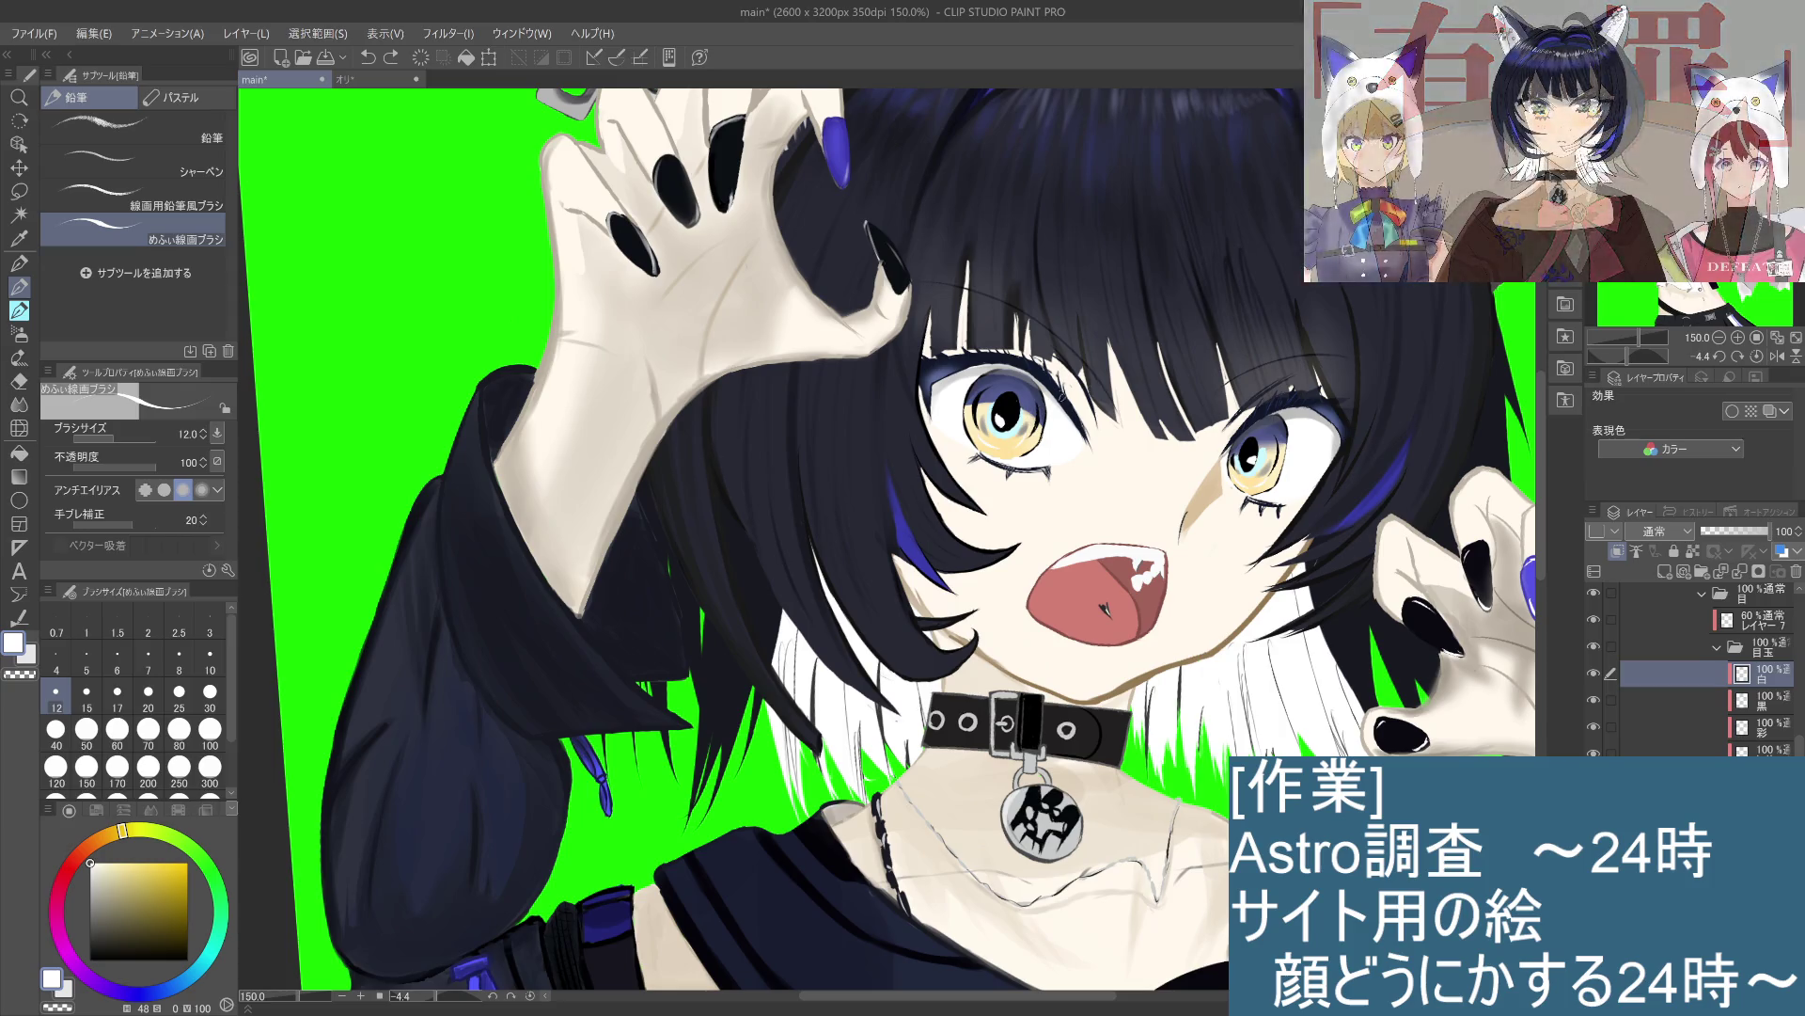
pyautogui.moveTo(1031, 414); pyautogui.dragTo(1040, 427)
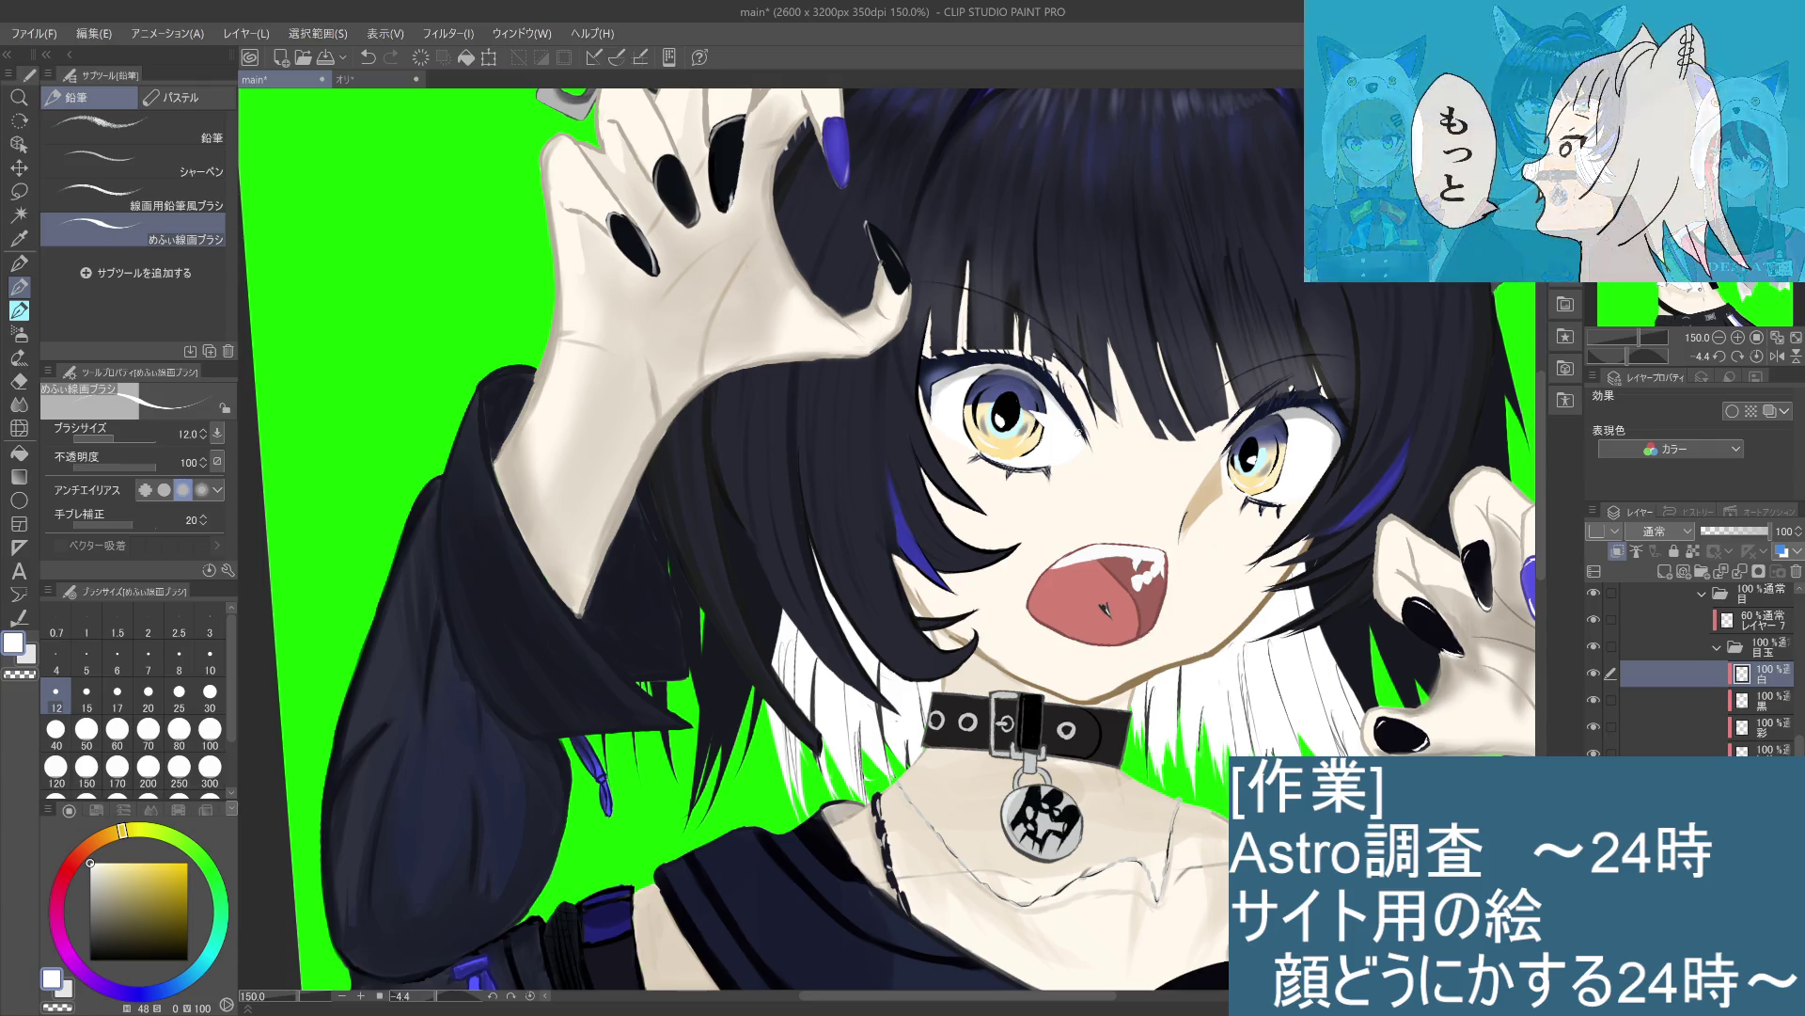
pyautogui.hotkey('ctrl', 'z')
pyautogui.hotkey('ctrl', 'z')
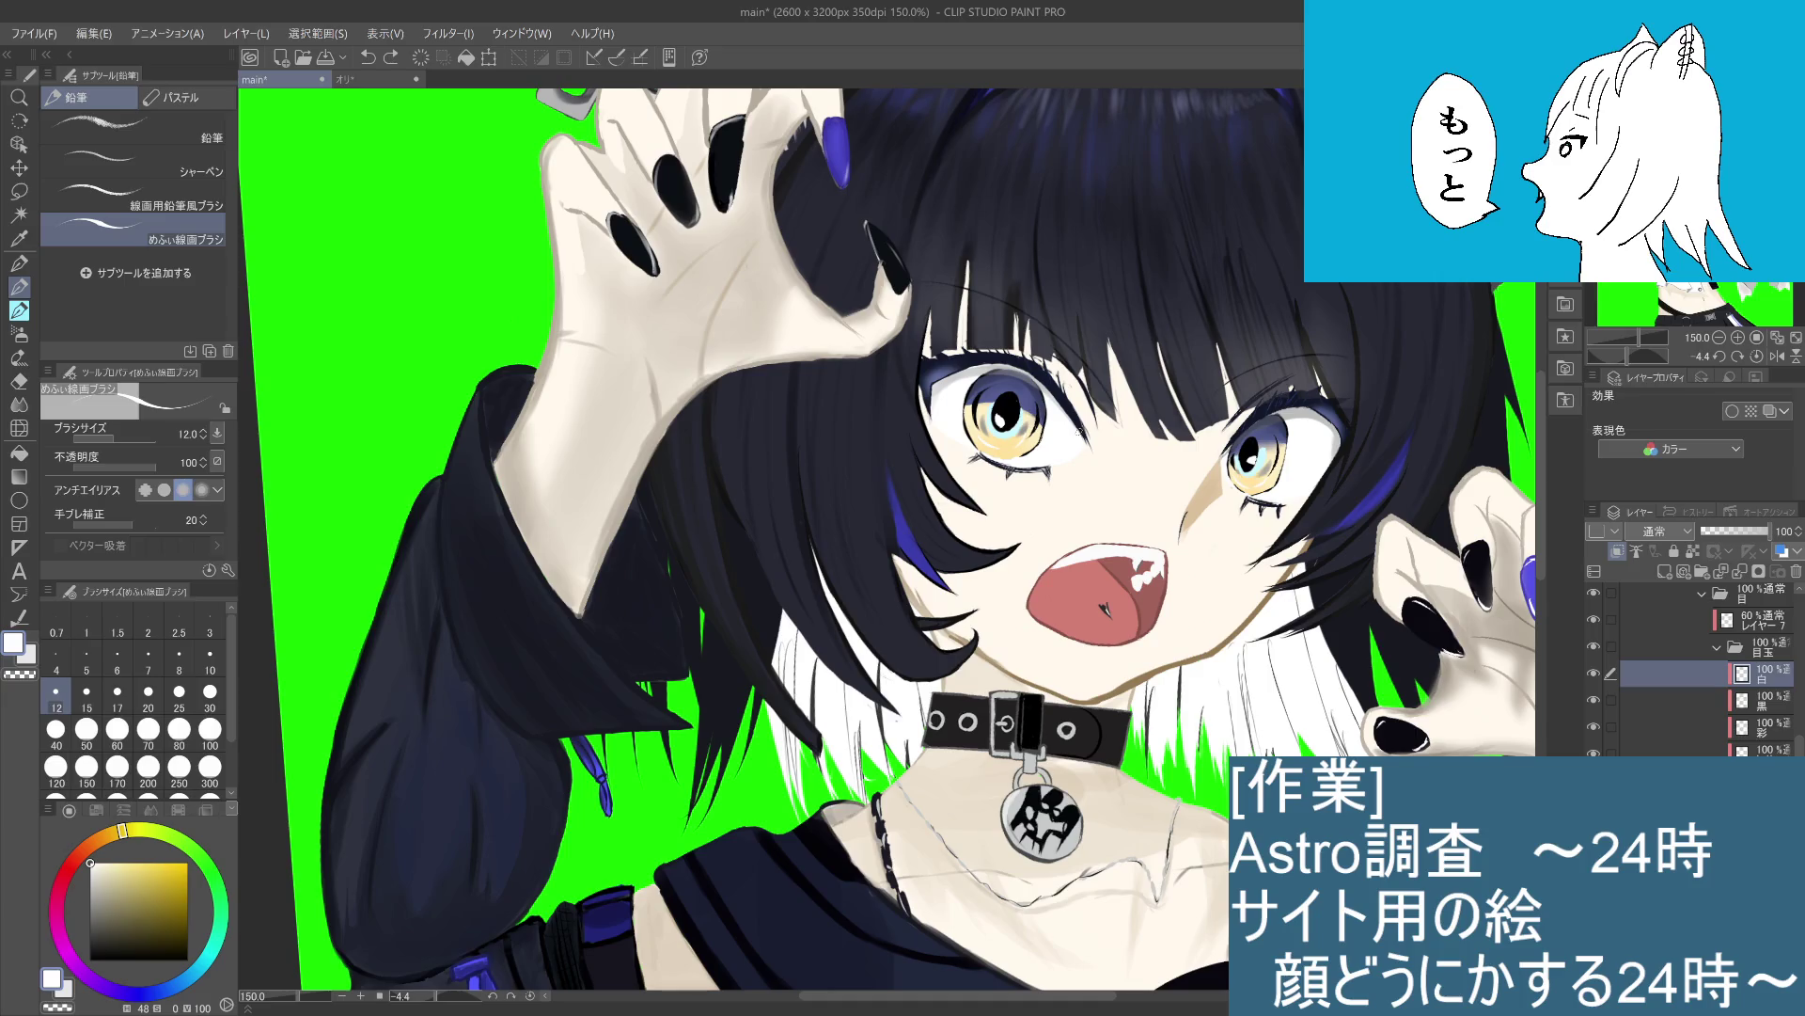
pyautogui.moveTo(1037, 411); pyautogui.dragTo(1046, 414)
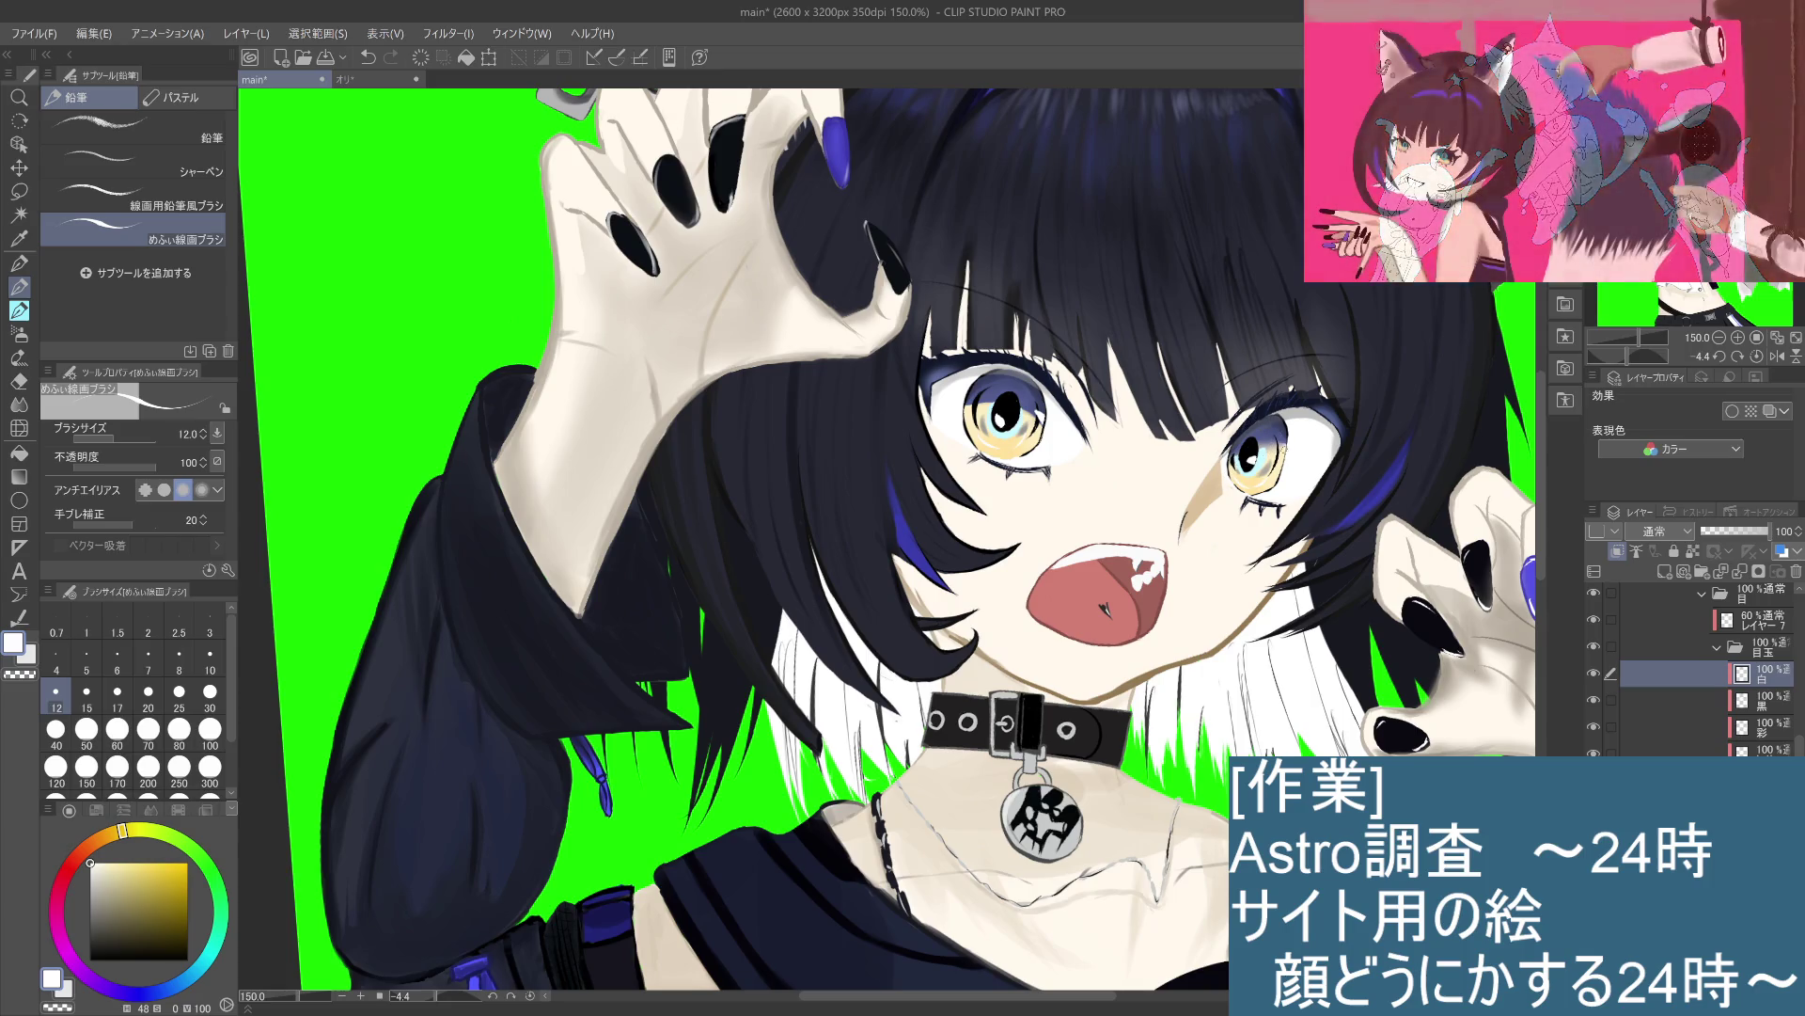
# Step: Paint a small white highlight in the right eye, redoing it once
pyautogui.hotkey('ctrl', 'z')
pyautogui.click(1285, 449)
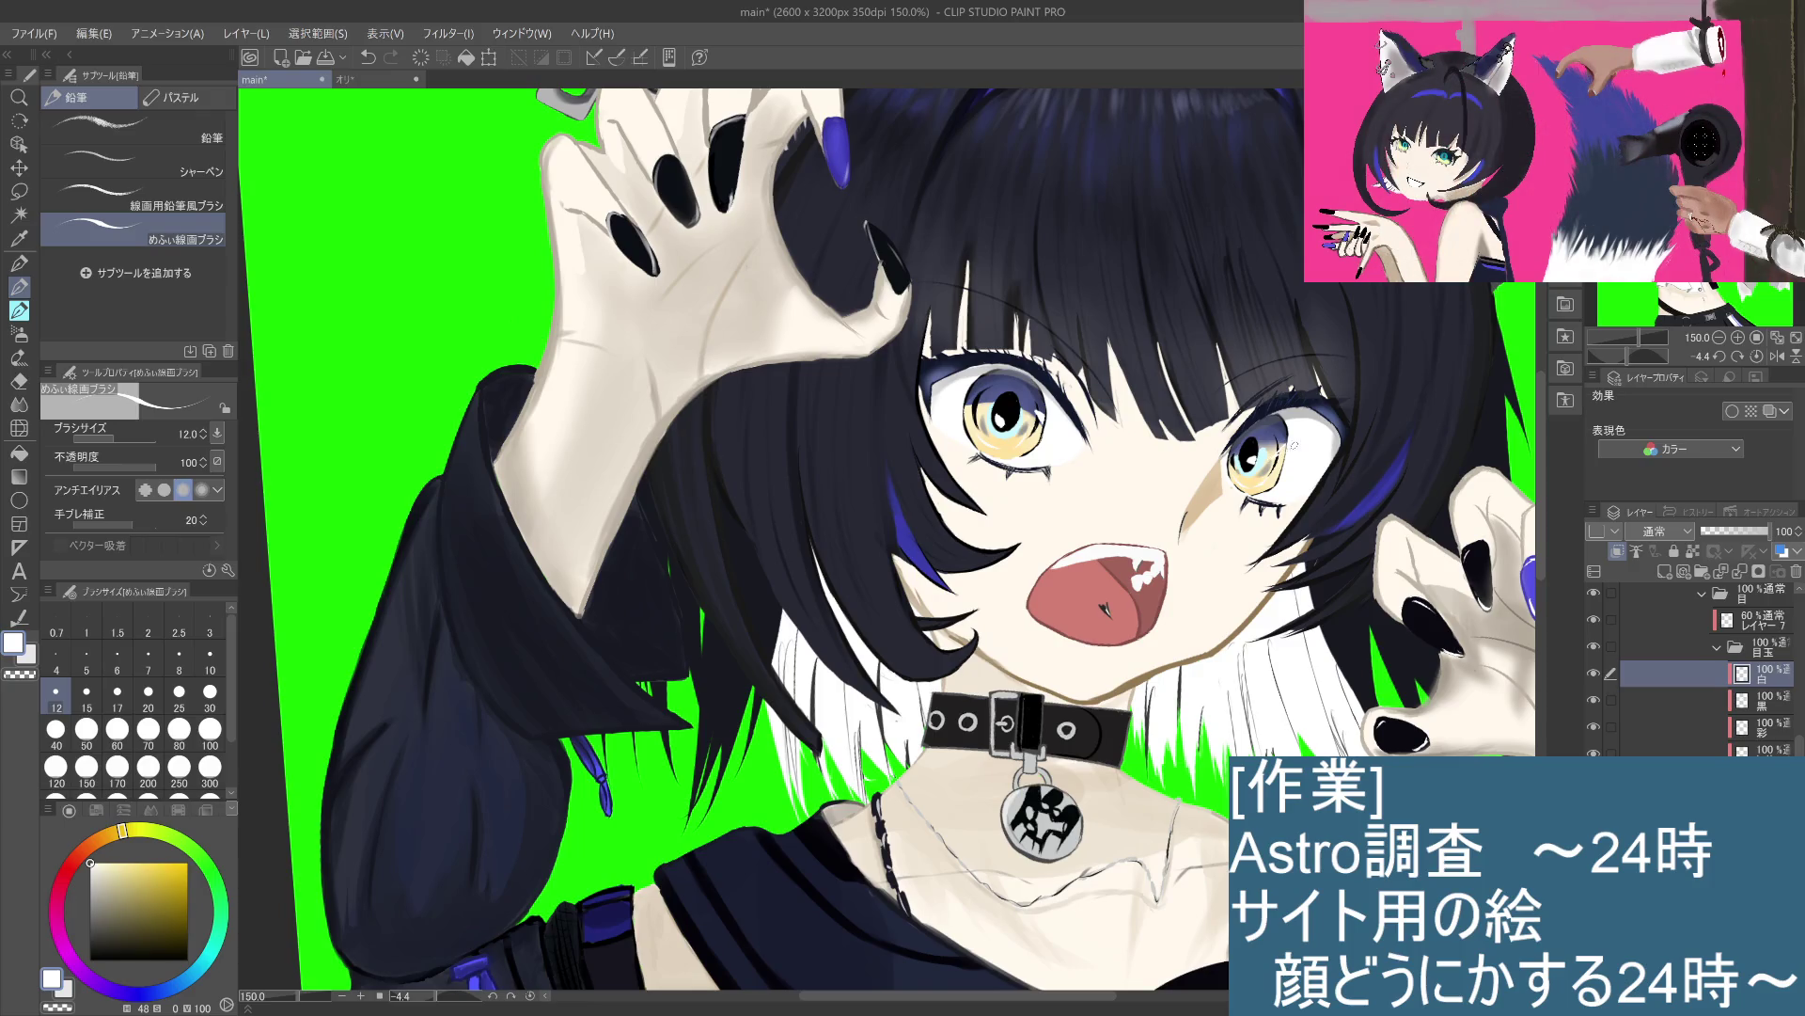
pyautogui.hotkey('ctrl', 'z')
pyautogui.click(1281, 450)
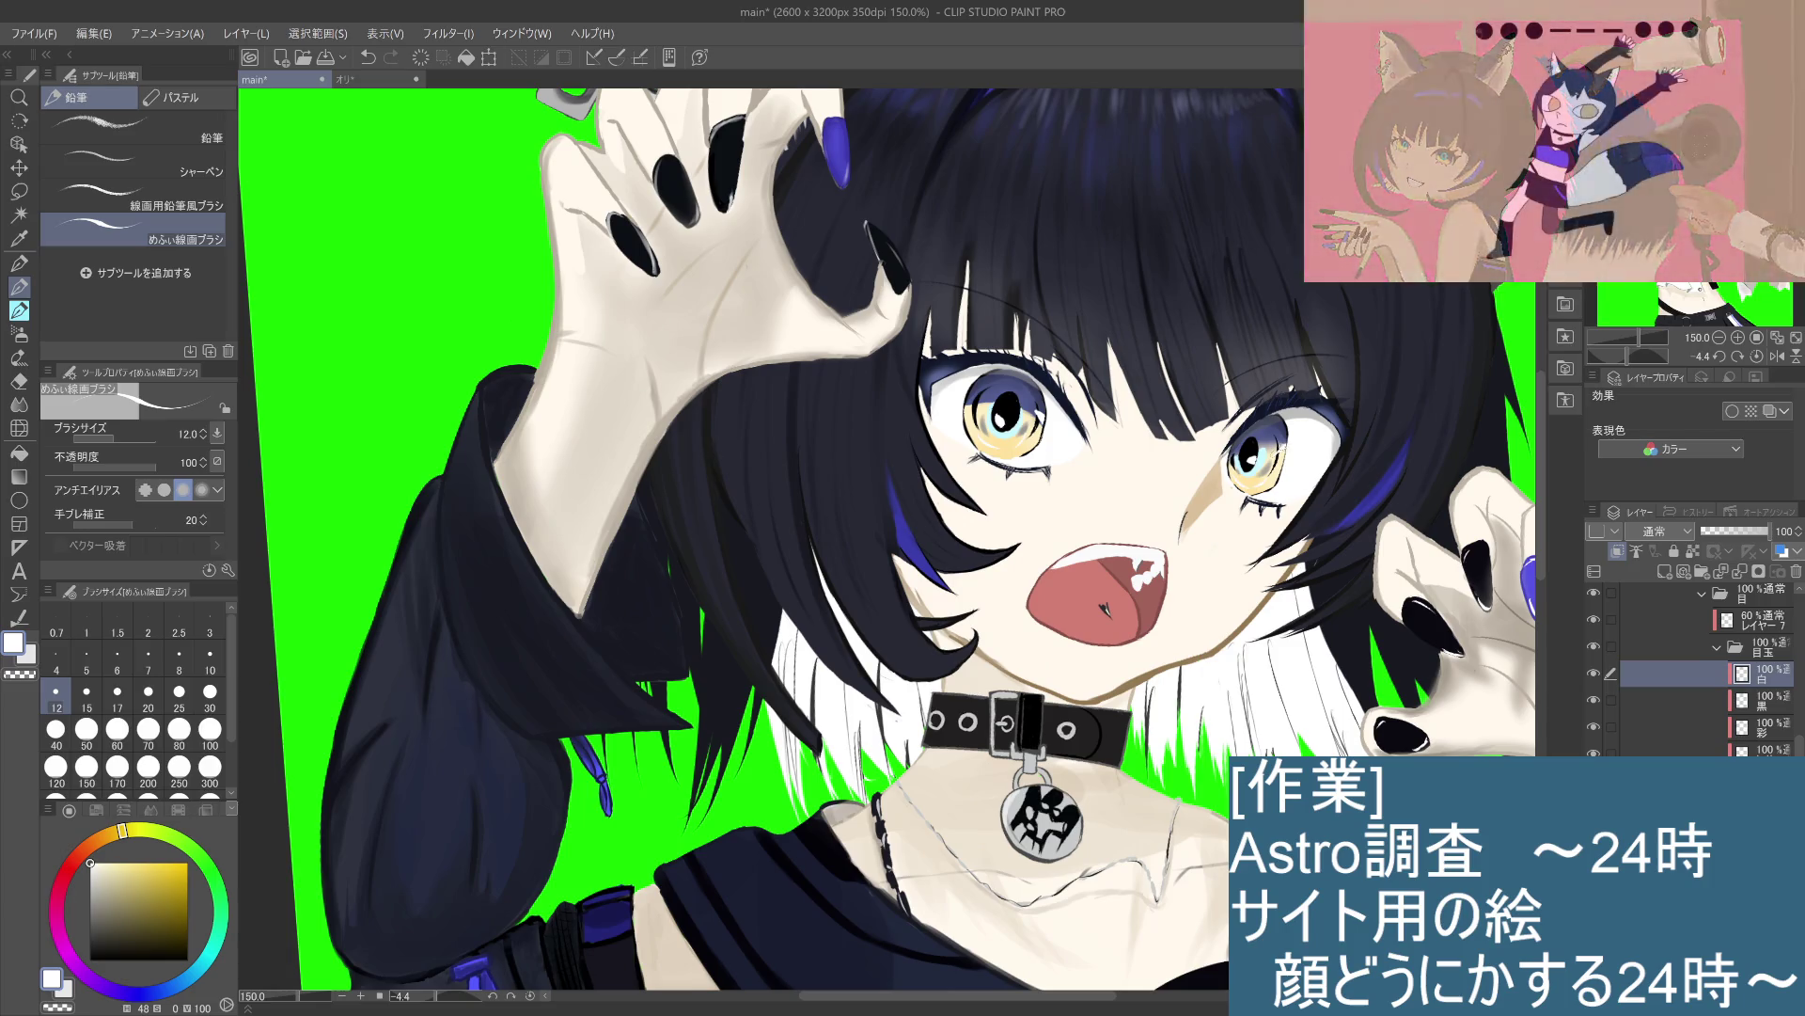
pyautogui.scroll(3, 1213, 437)
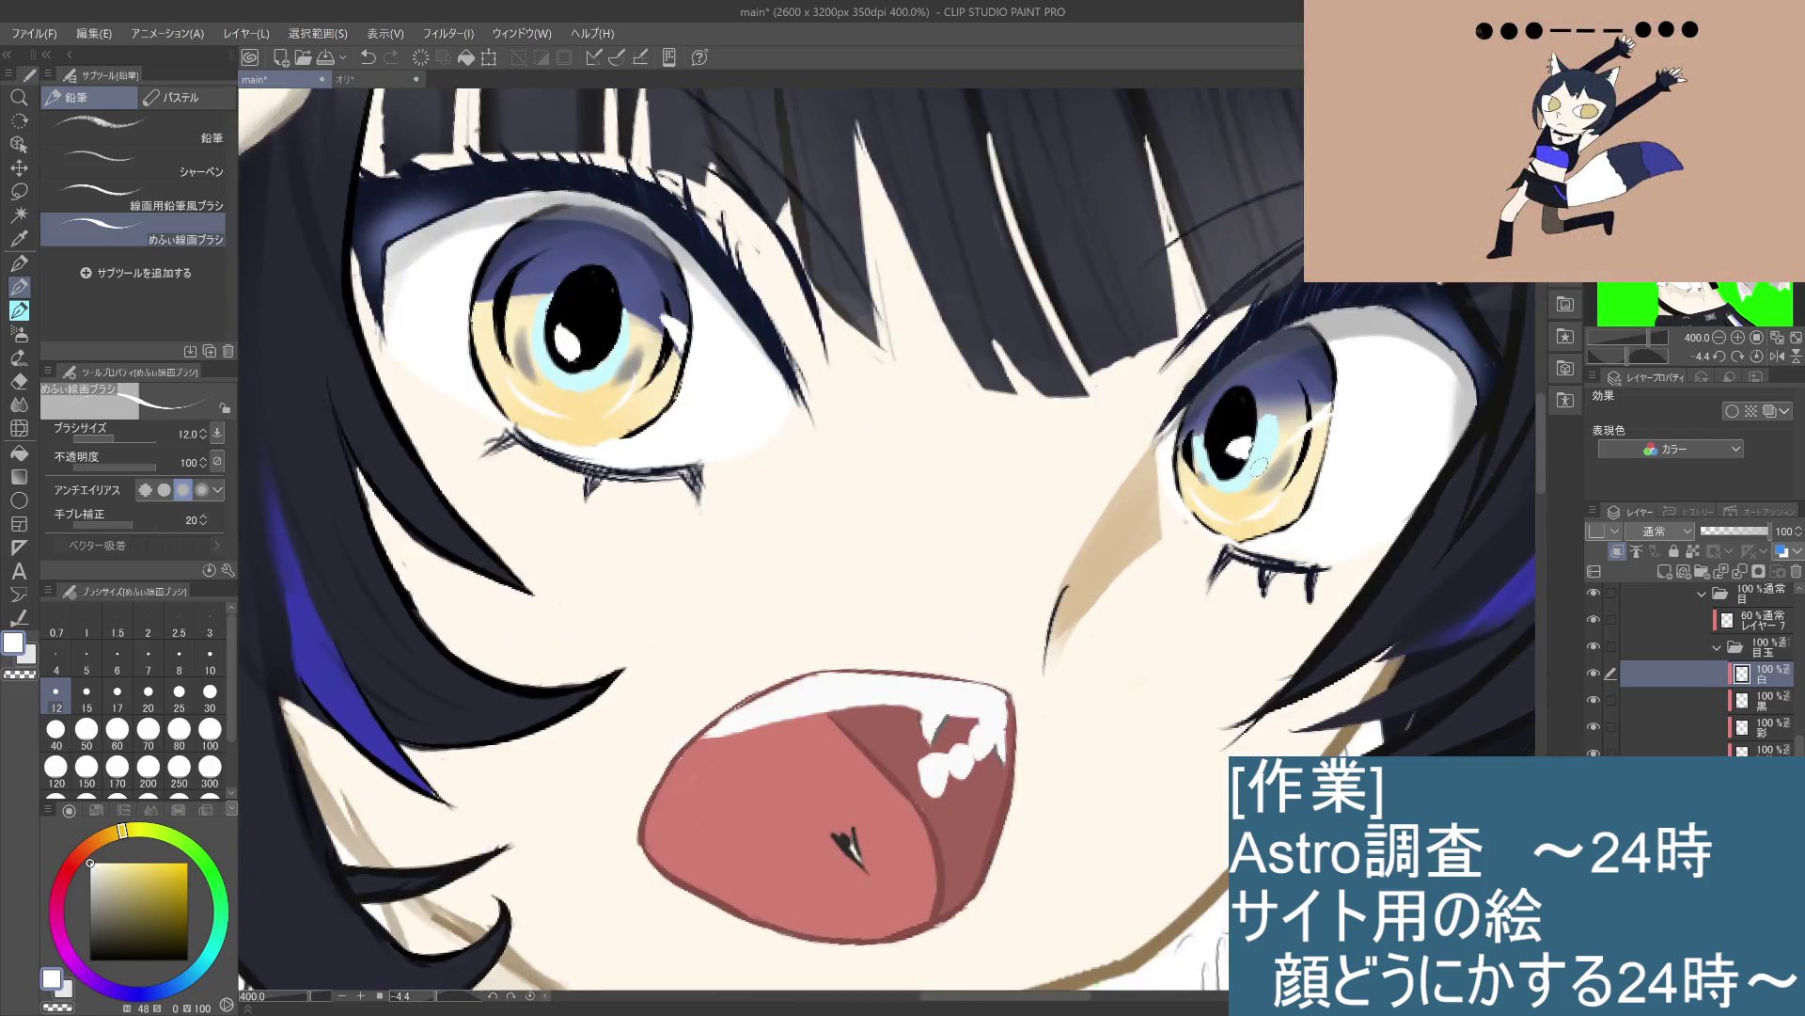
# Step: Move the selected layer down in the Layer panel so it sits beneath the 彩 layer
pyautogui.scroll(-5, 1321, 412)
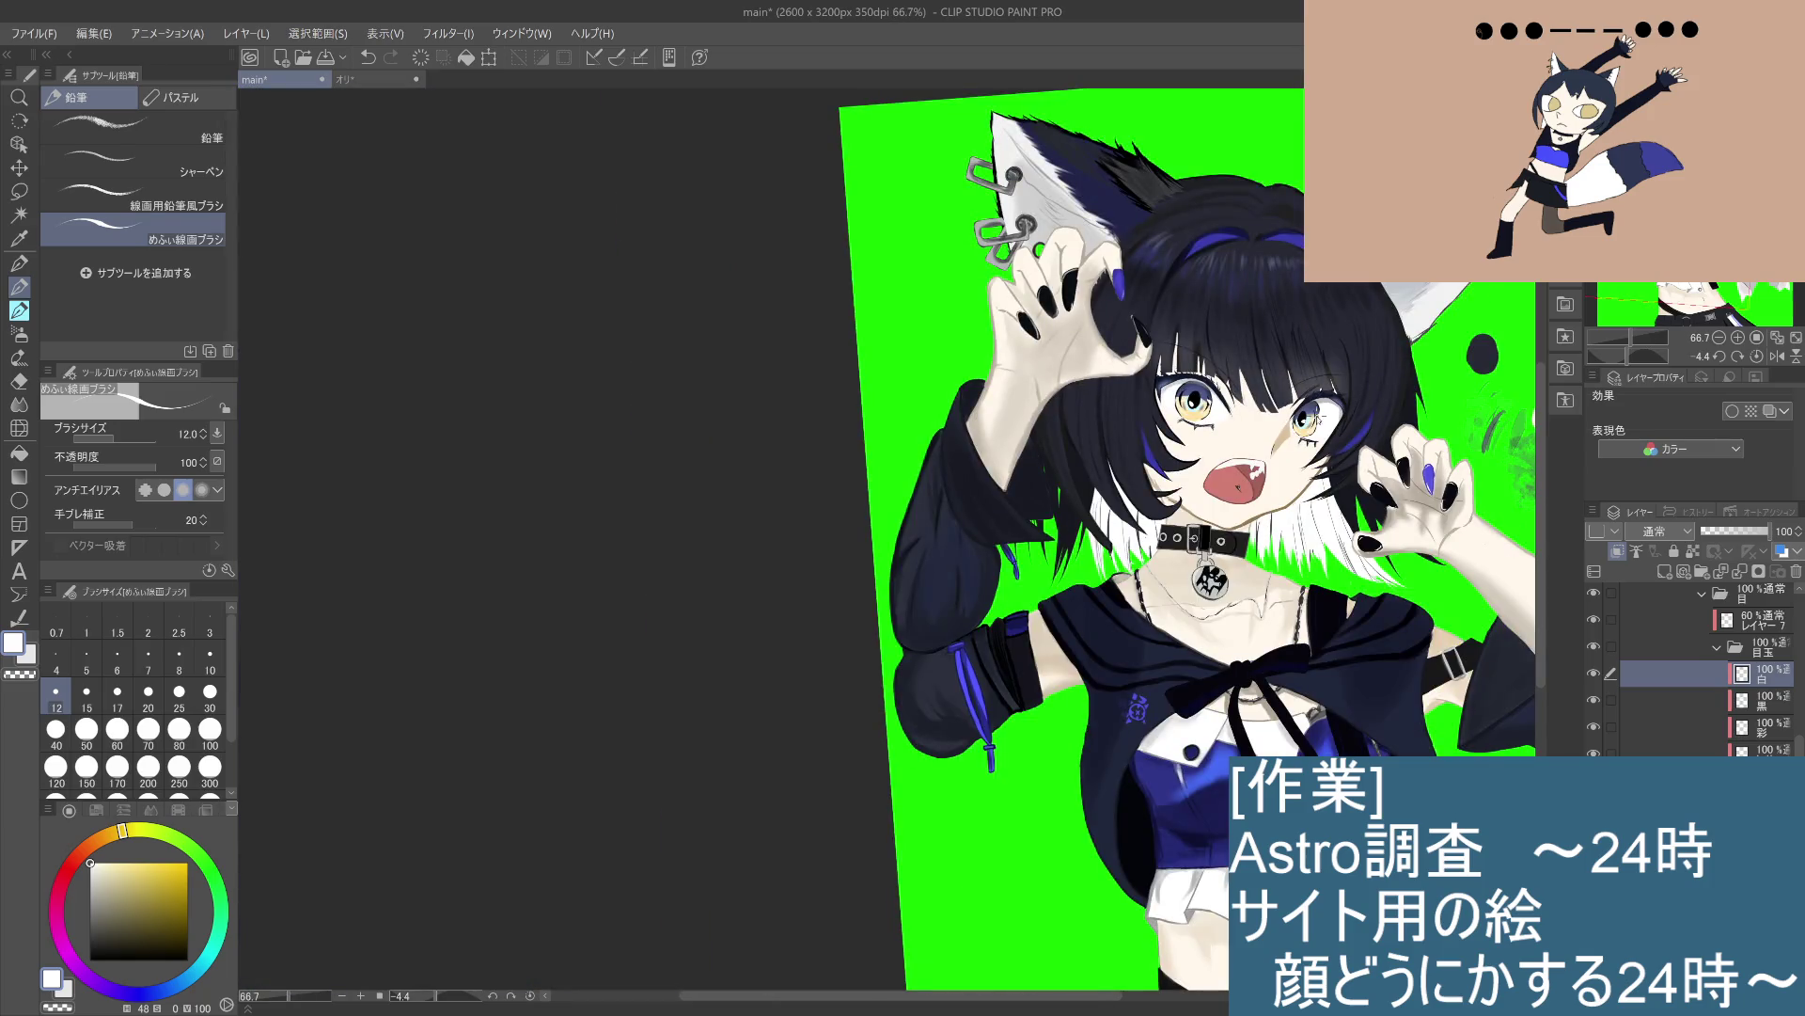
pyautogui.scroll(2, 1317, 418)
pyautogui.scroll(1, 1316, 419)
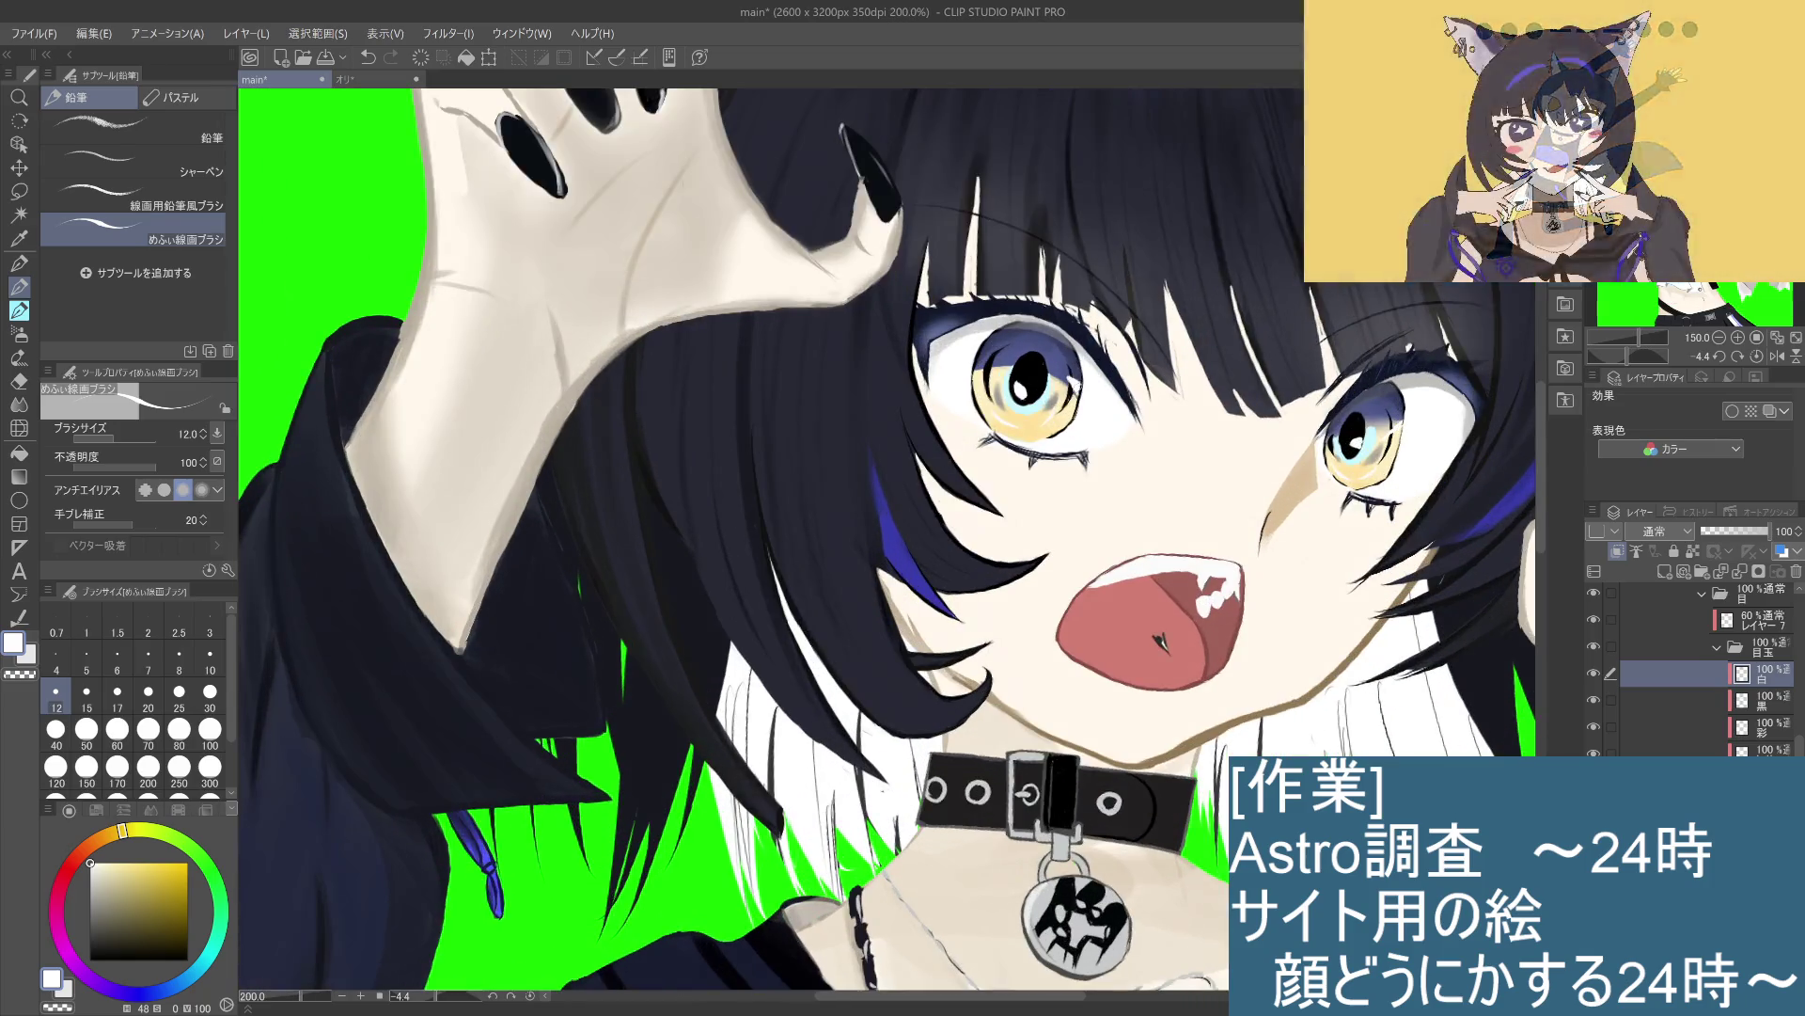
pyautogui.scroll(-2, 1097, 373)
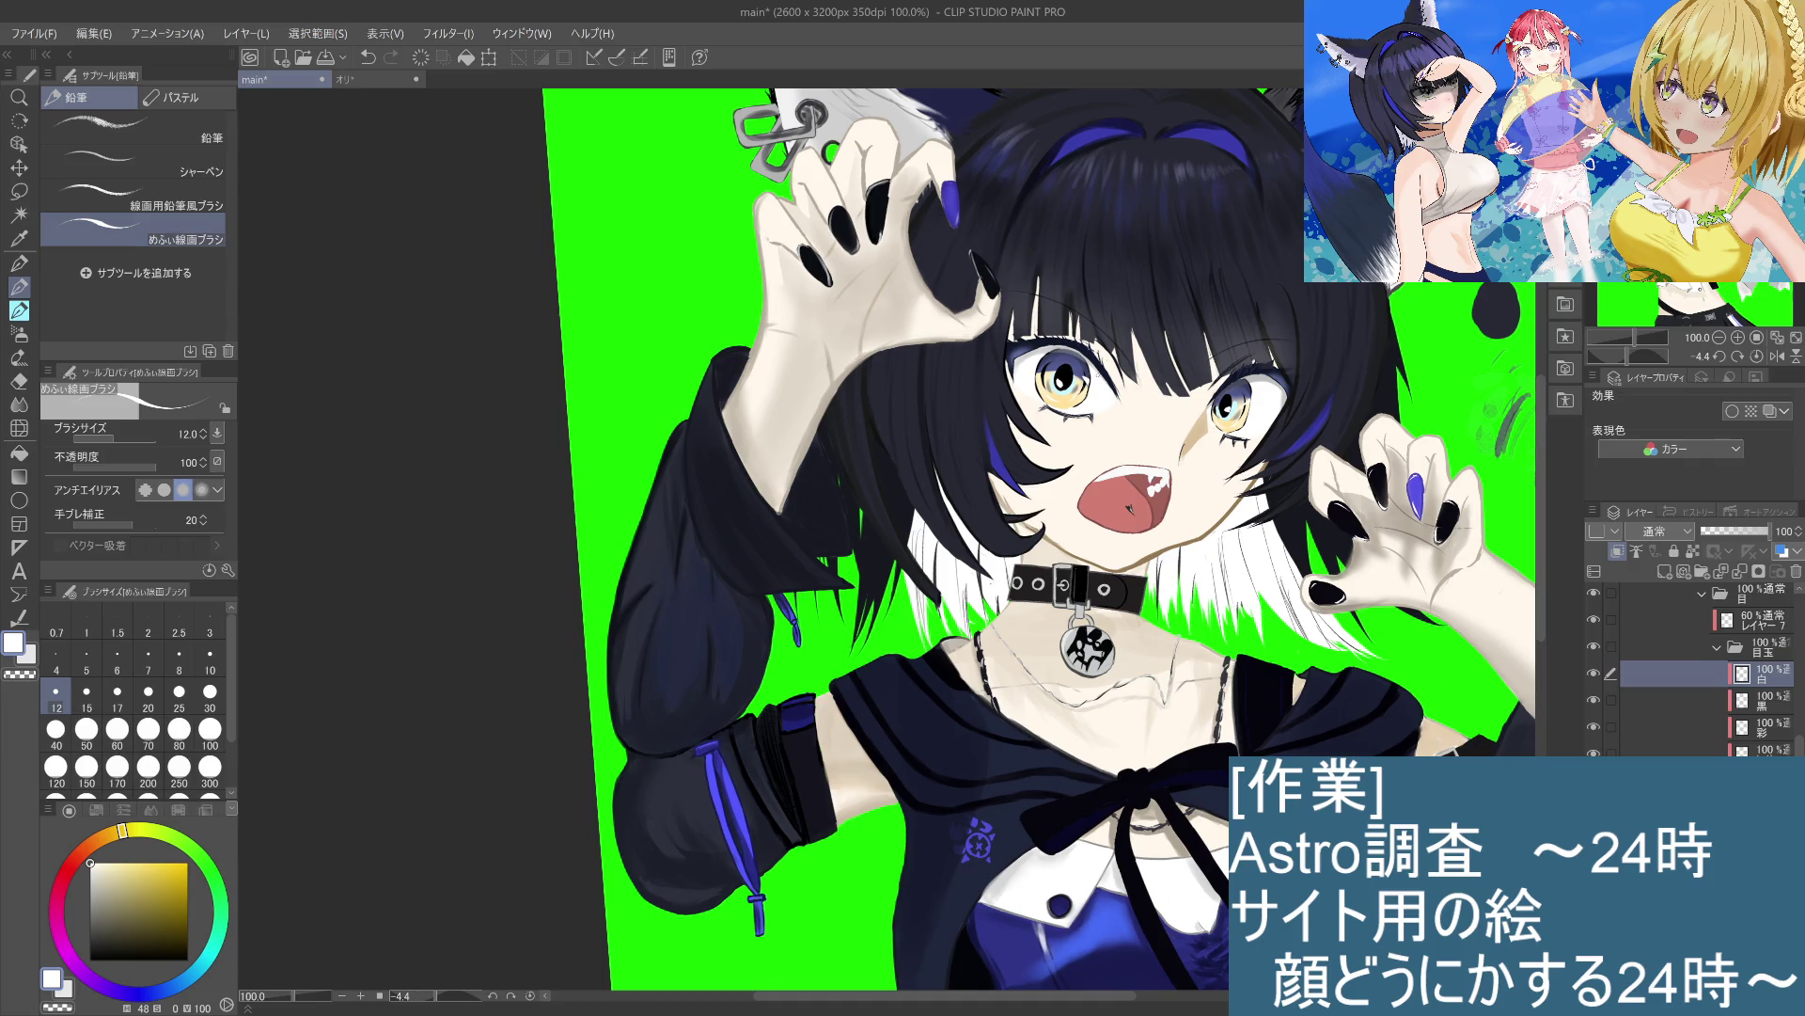
pyautogui.hotkey('alt', '[')
pyautogui.hotkey('alt', '[')
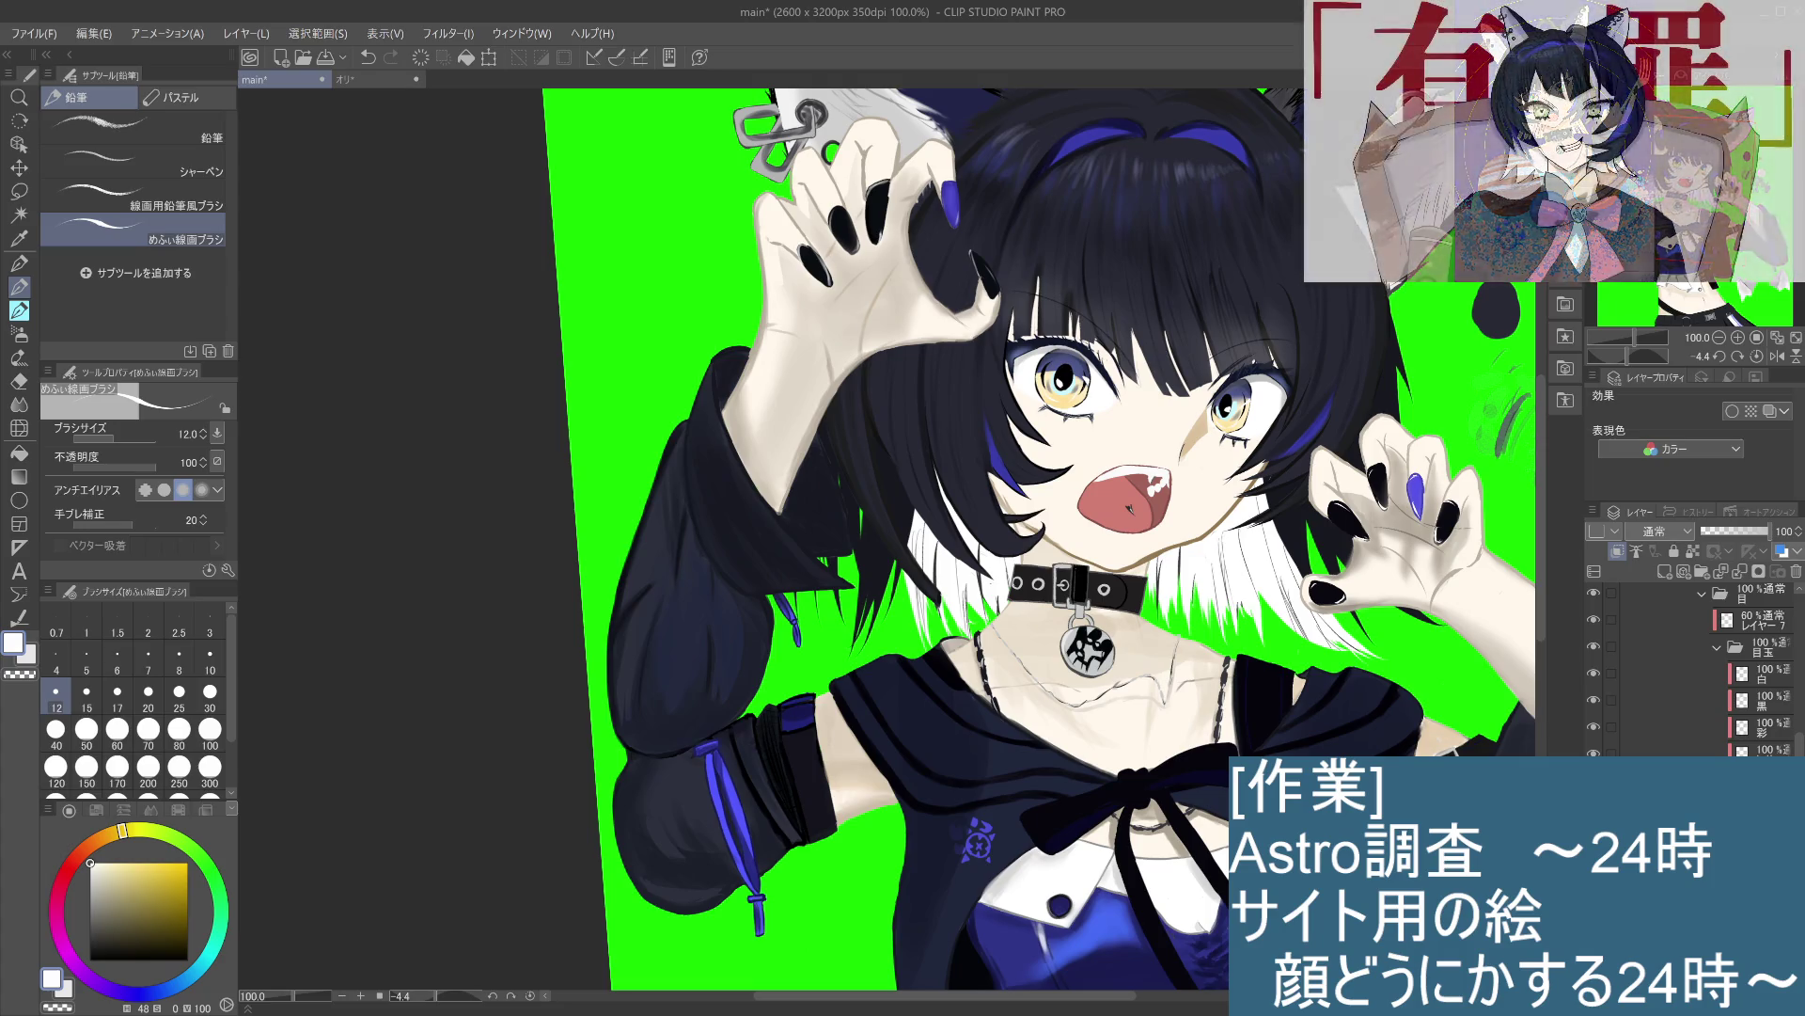
pyautogui.moveTo(1759, 700); pyautogui.dragTo(1774, 720)
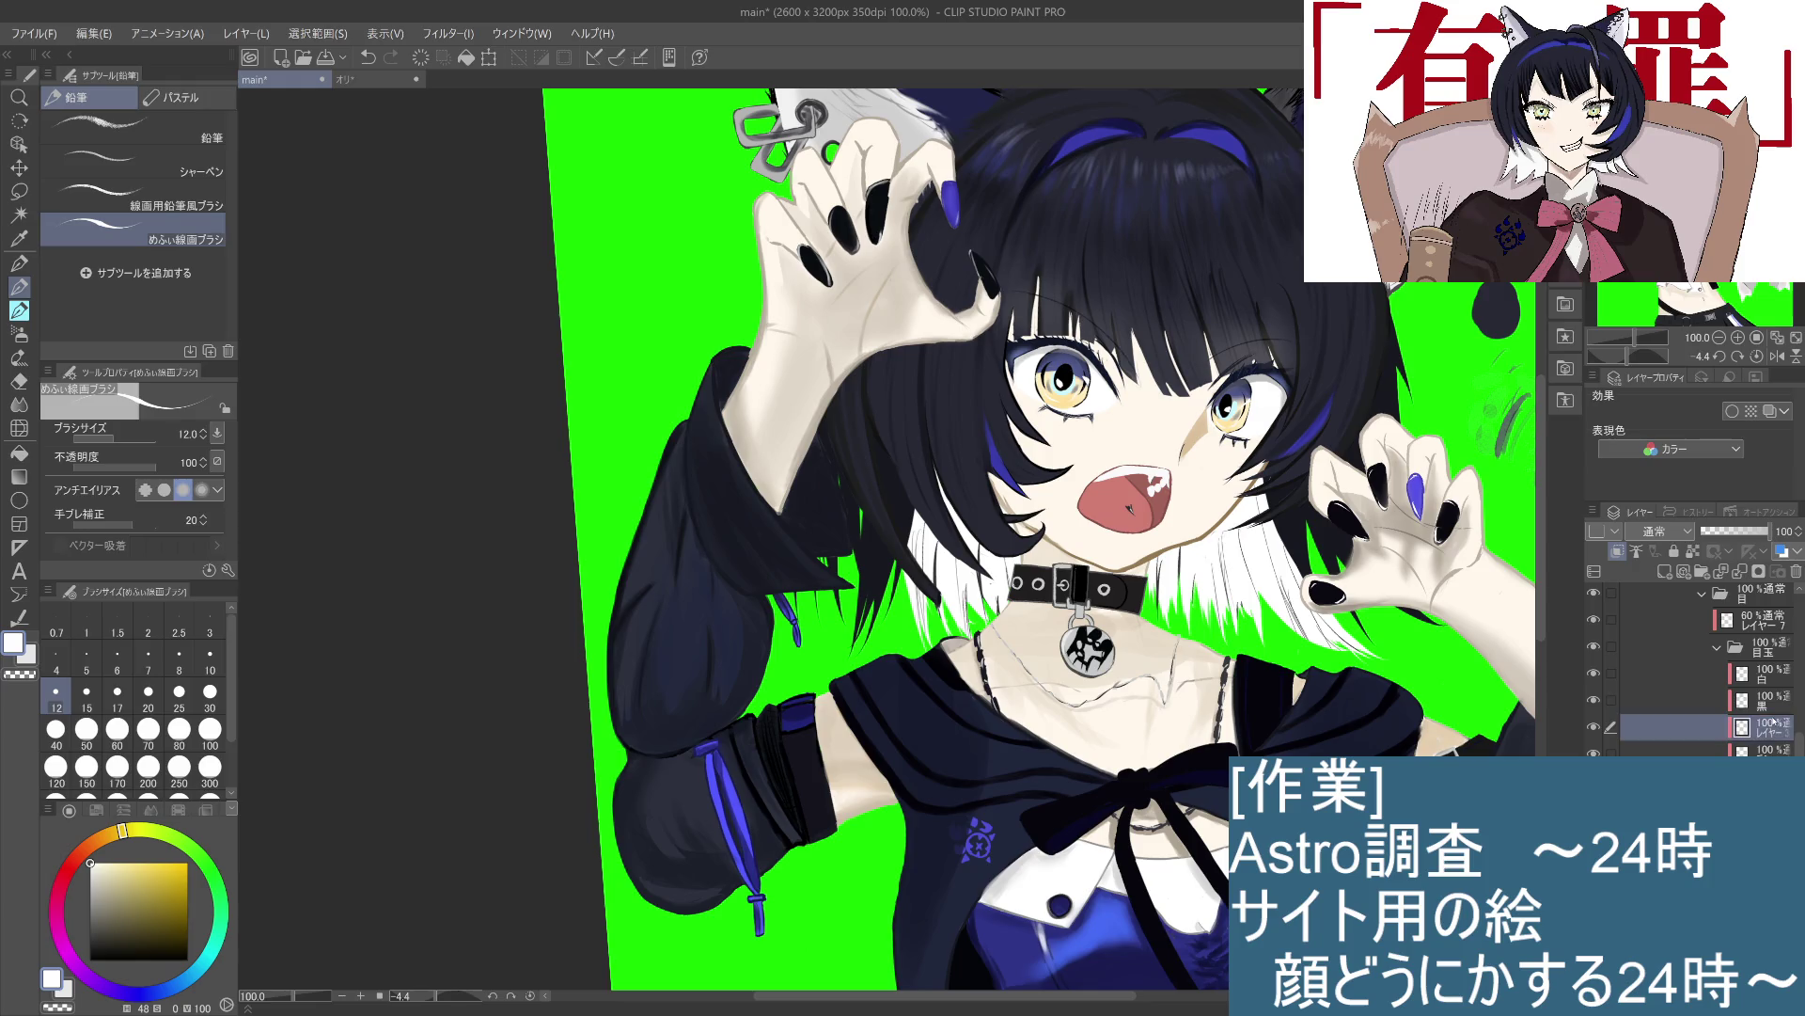
pyautogui.hotkey('ctrl', 'z')
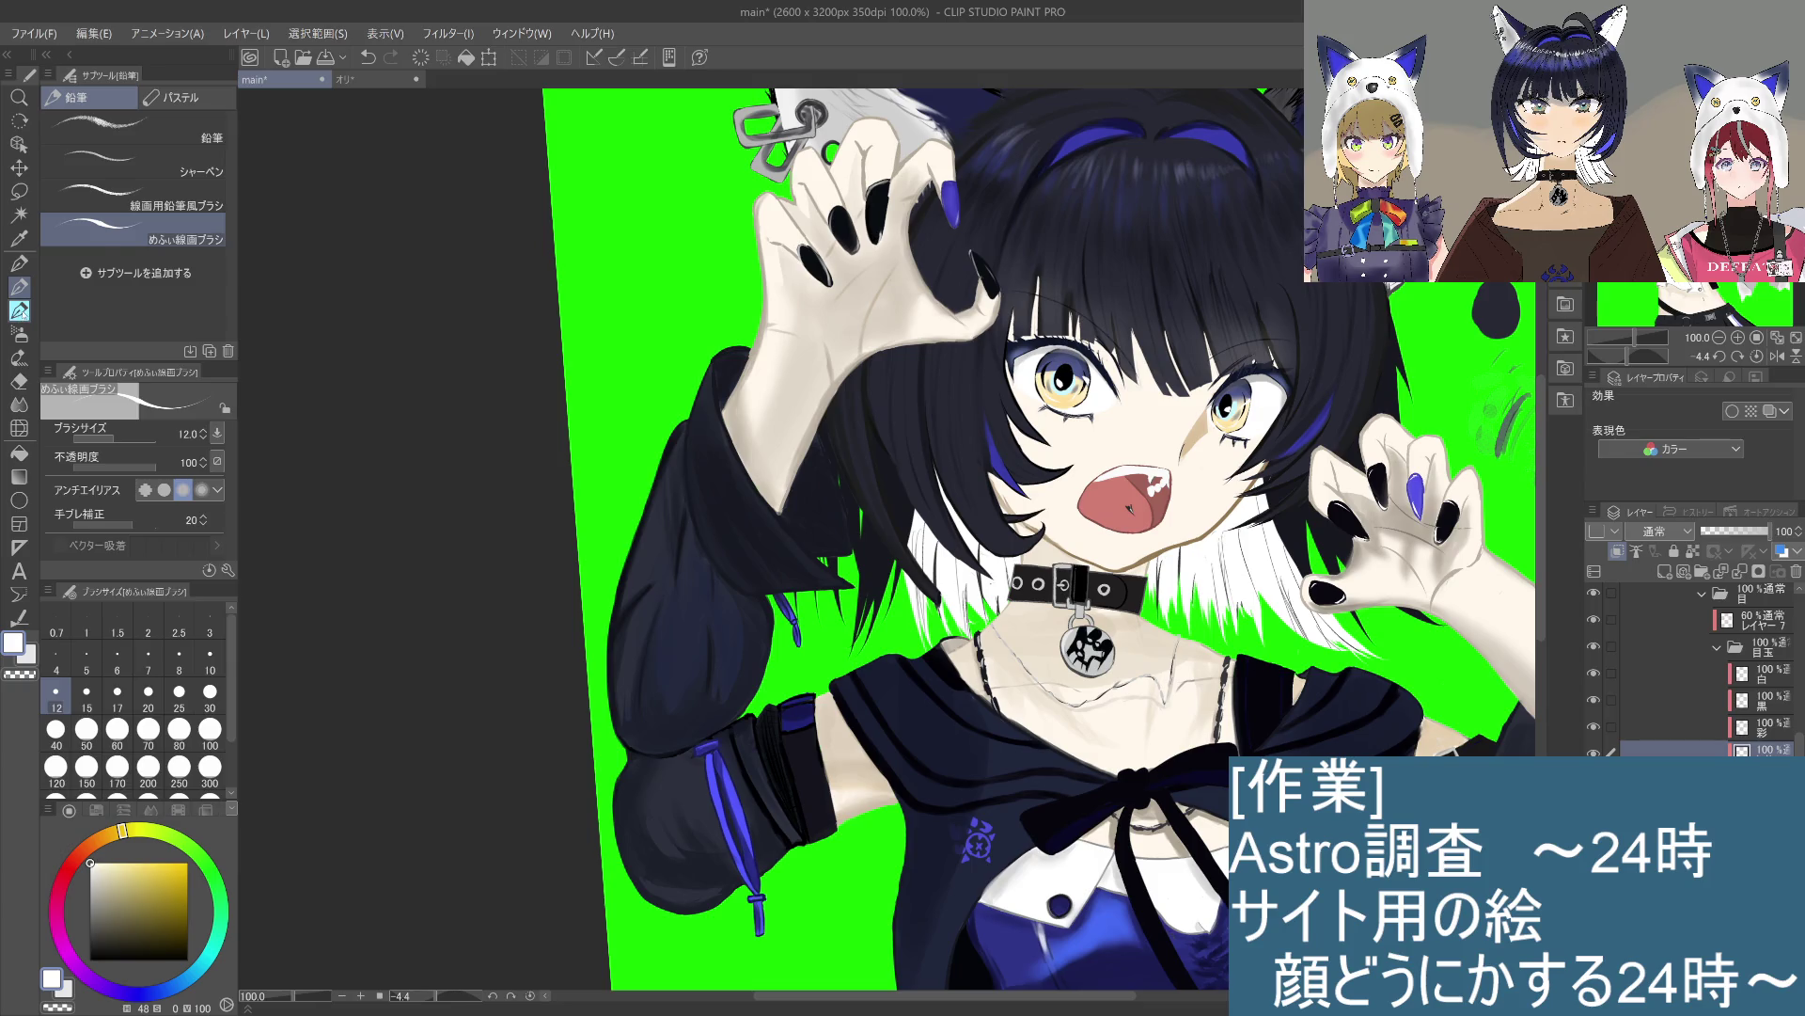
# Step: Switch to the Airbrush's soft (柔らか) brush
pyautogui.click(19, 310)
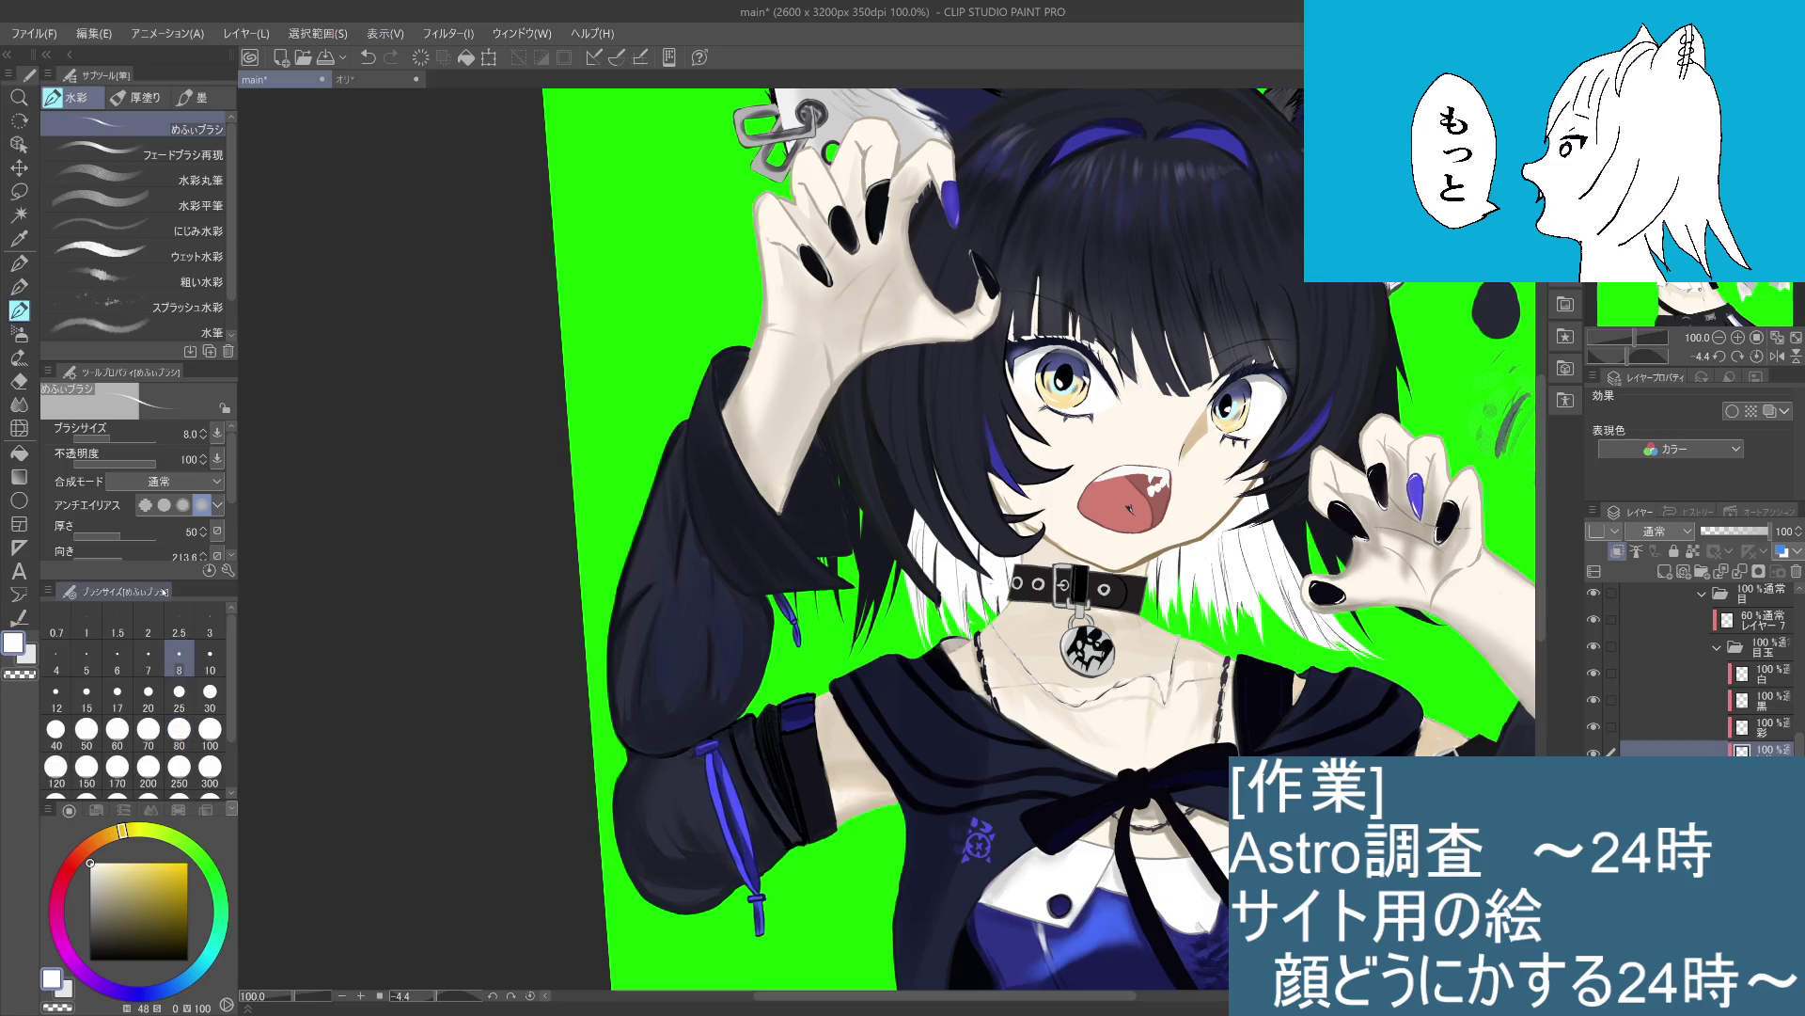
pyautogui.click(19, 287)
pyautogui.click(210, 694)
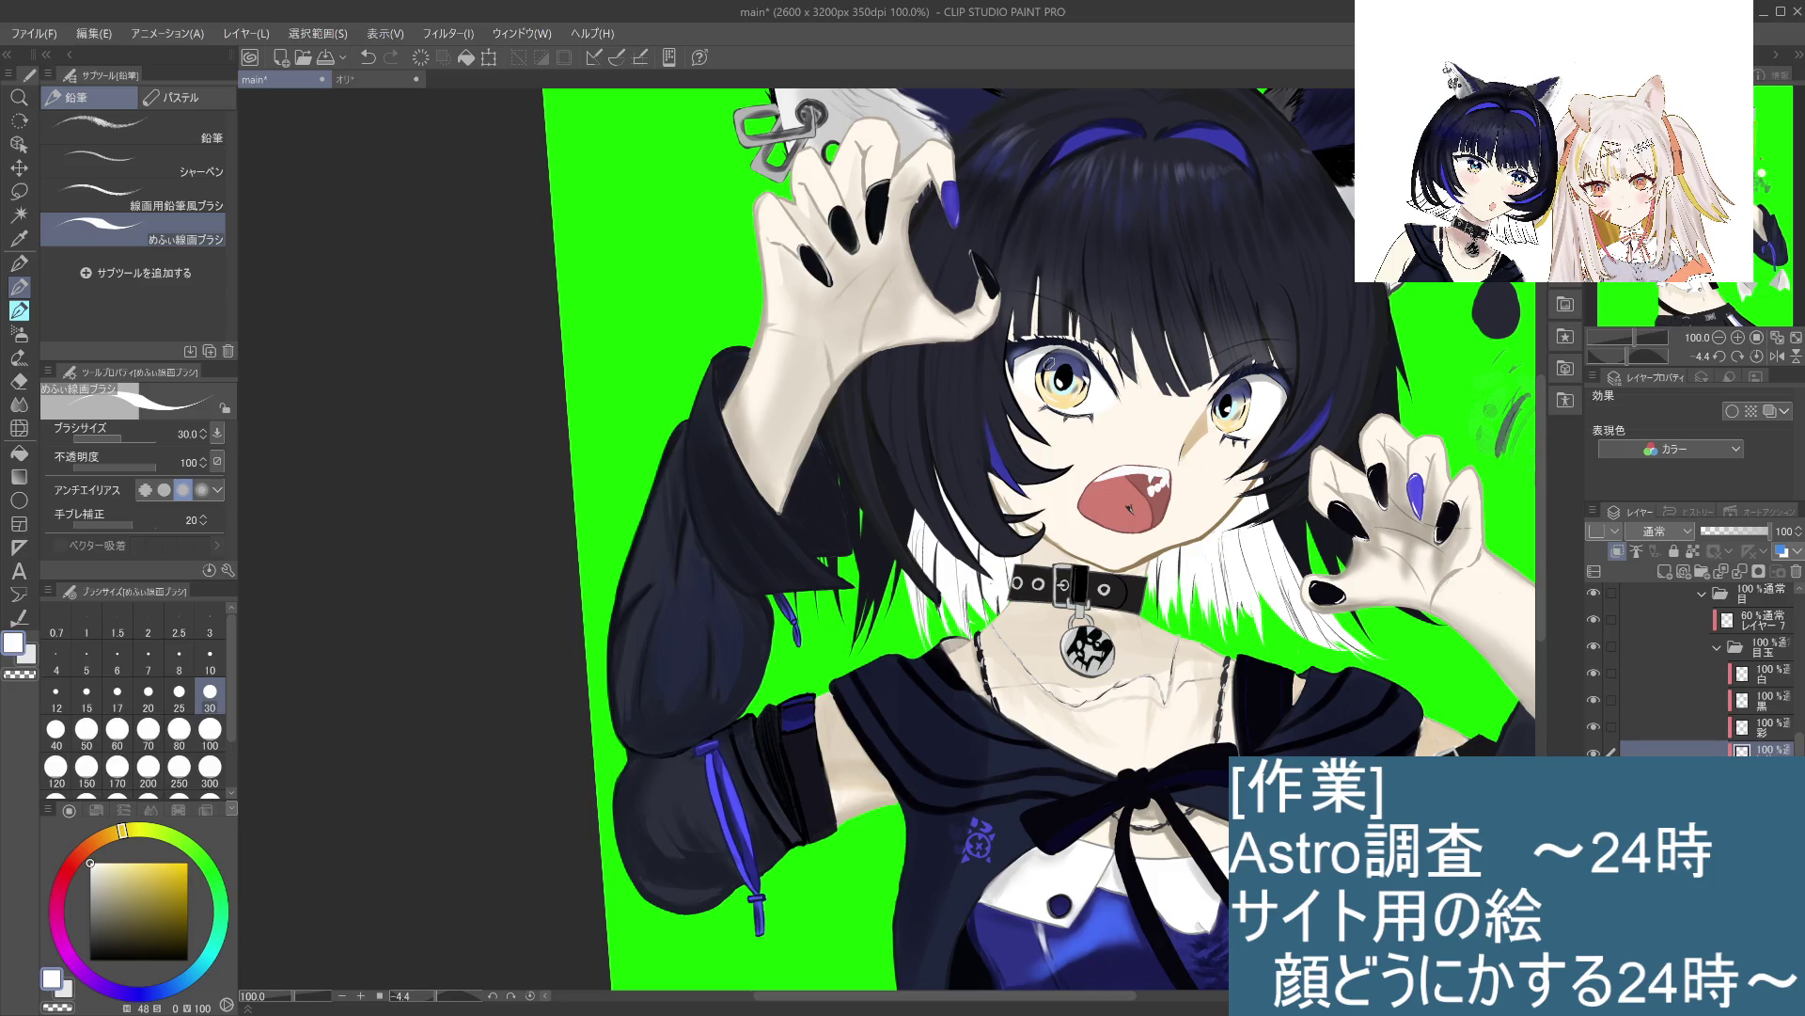
pyautogui.click(19, 334)
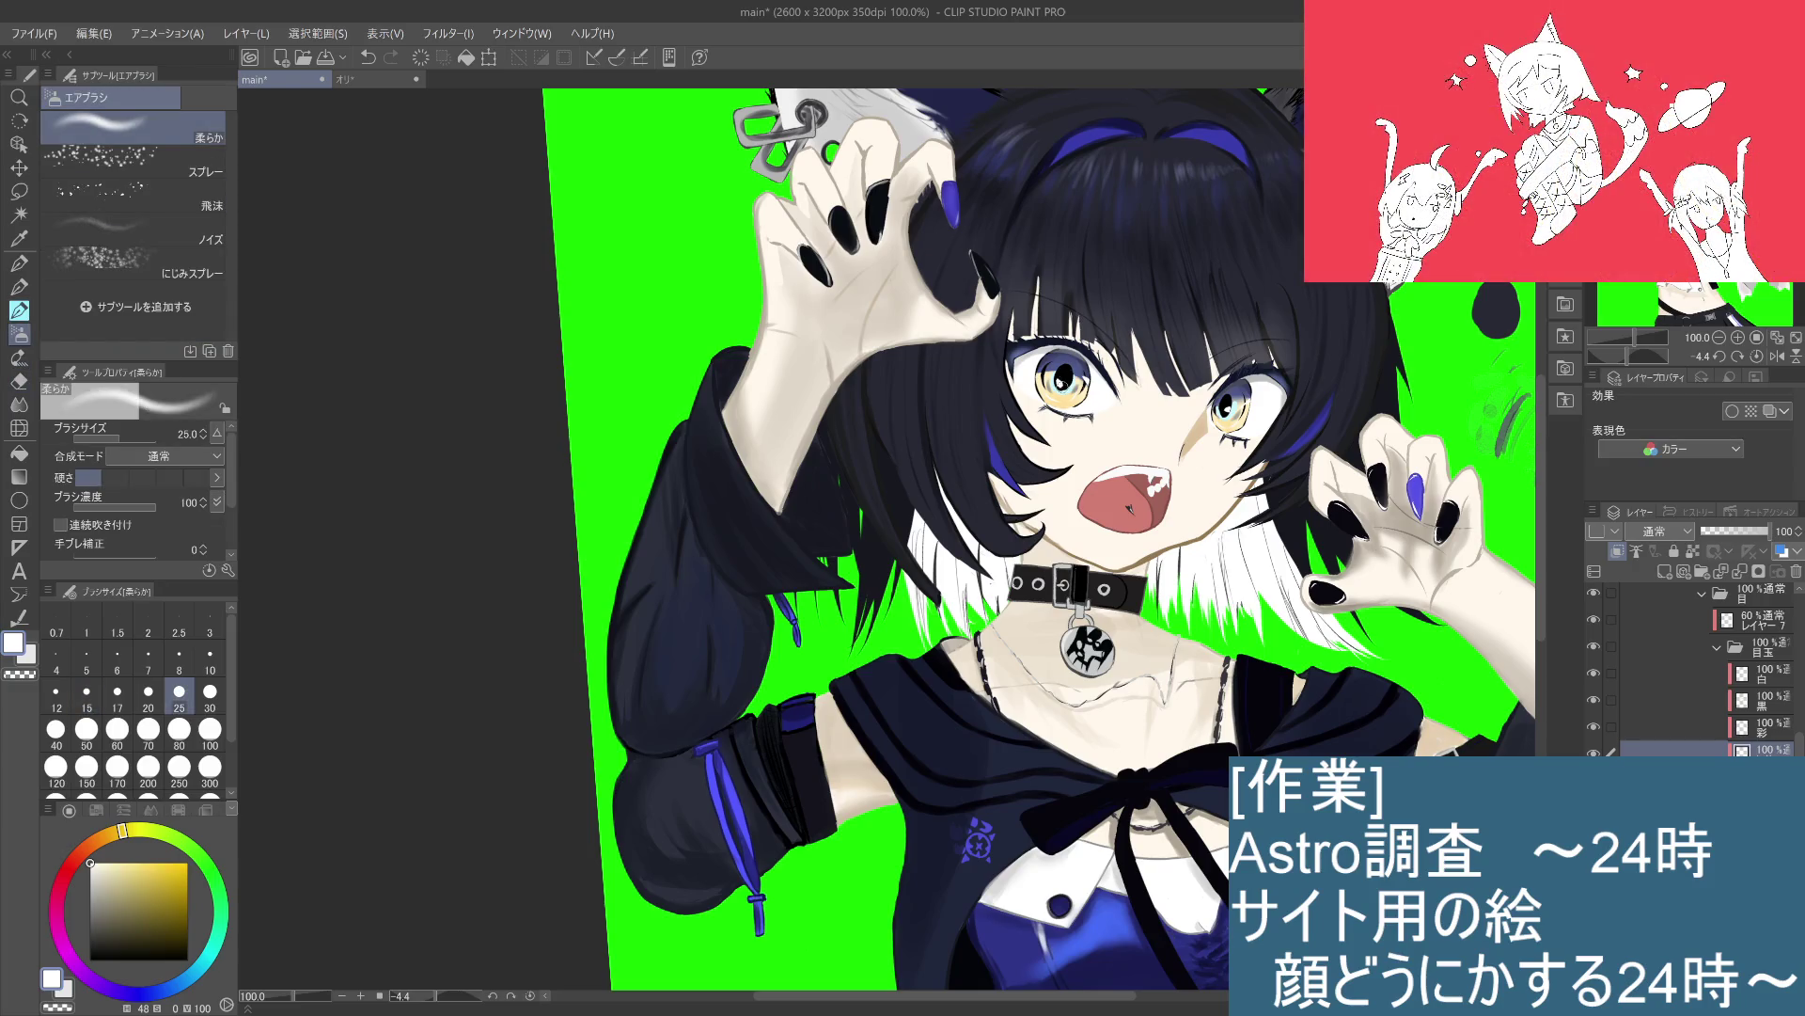
# Step: Airbrush a soft brightening glow over the left and right irises
pyautogui.moveTo(1059, 373); pyautogui.dragTo(1073, 385)
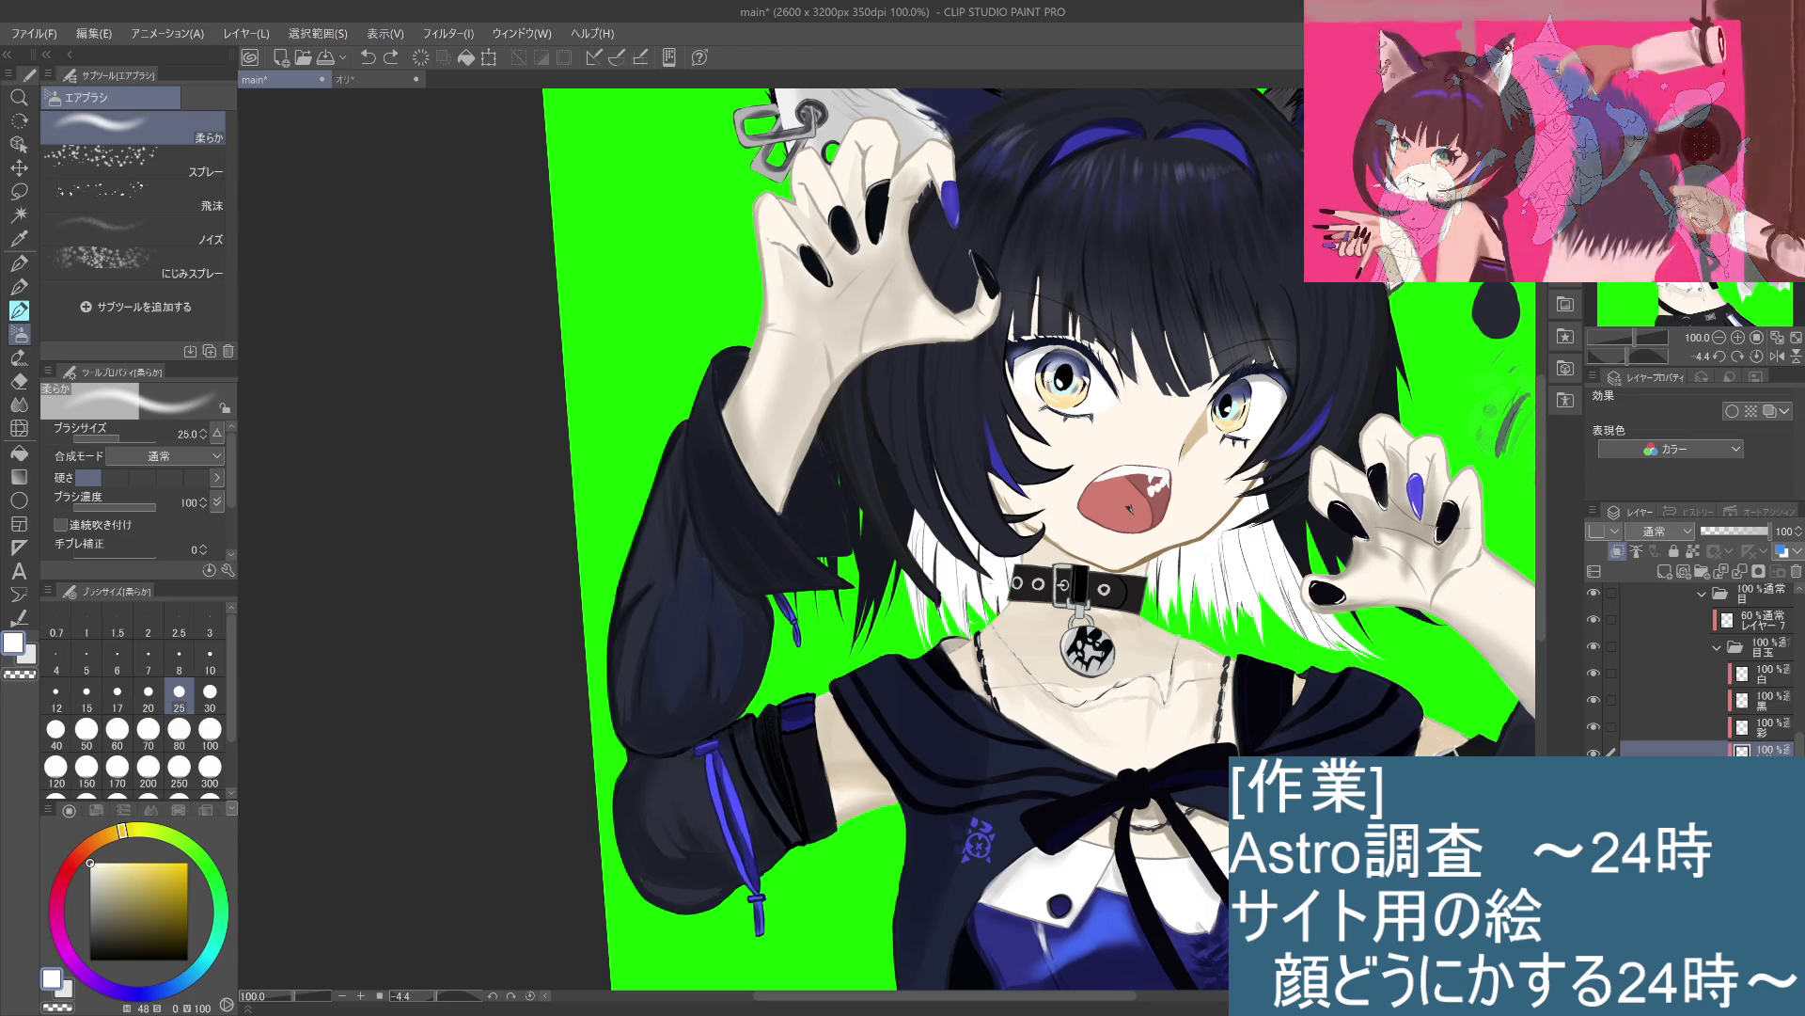
pyautogui.moveTo(1066, 368); pyautogui.dragTo(1051, 363)
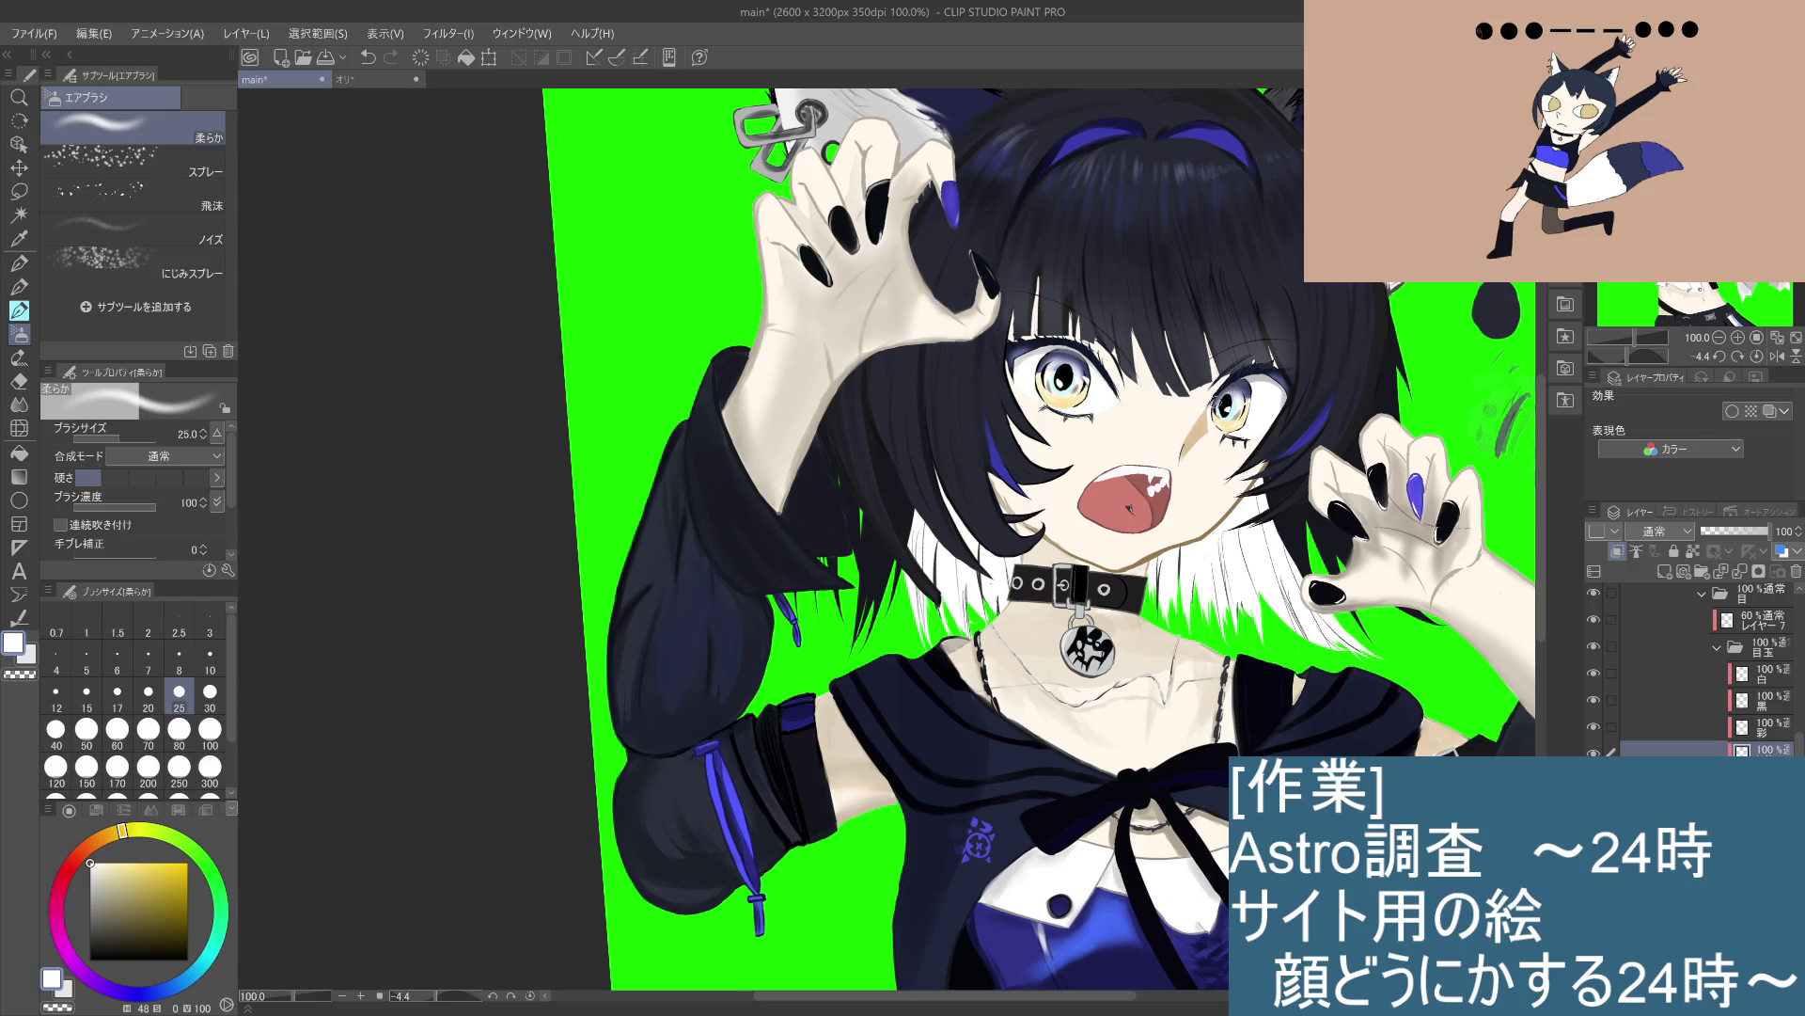
pyautogui.hotkey('ctrl', 'z')
pyautogui.moveTo(1237, 393); pyautogui.dragTo(1230, 403)
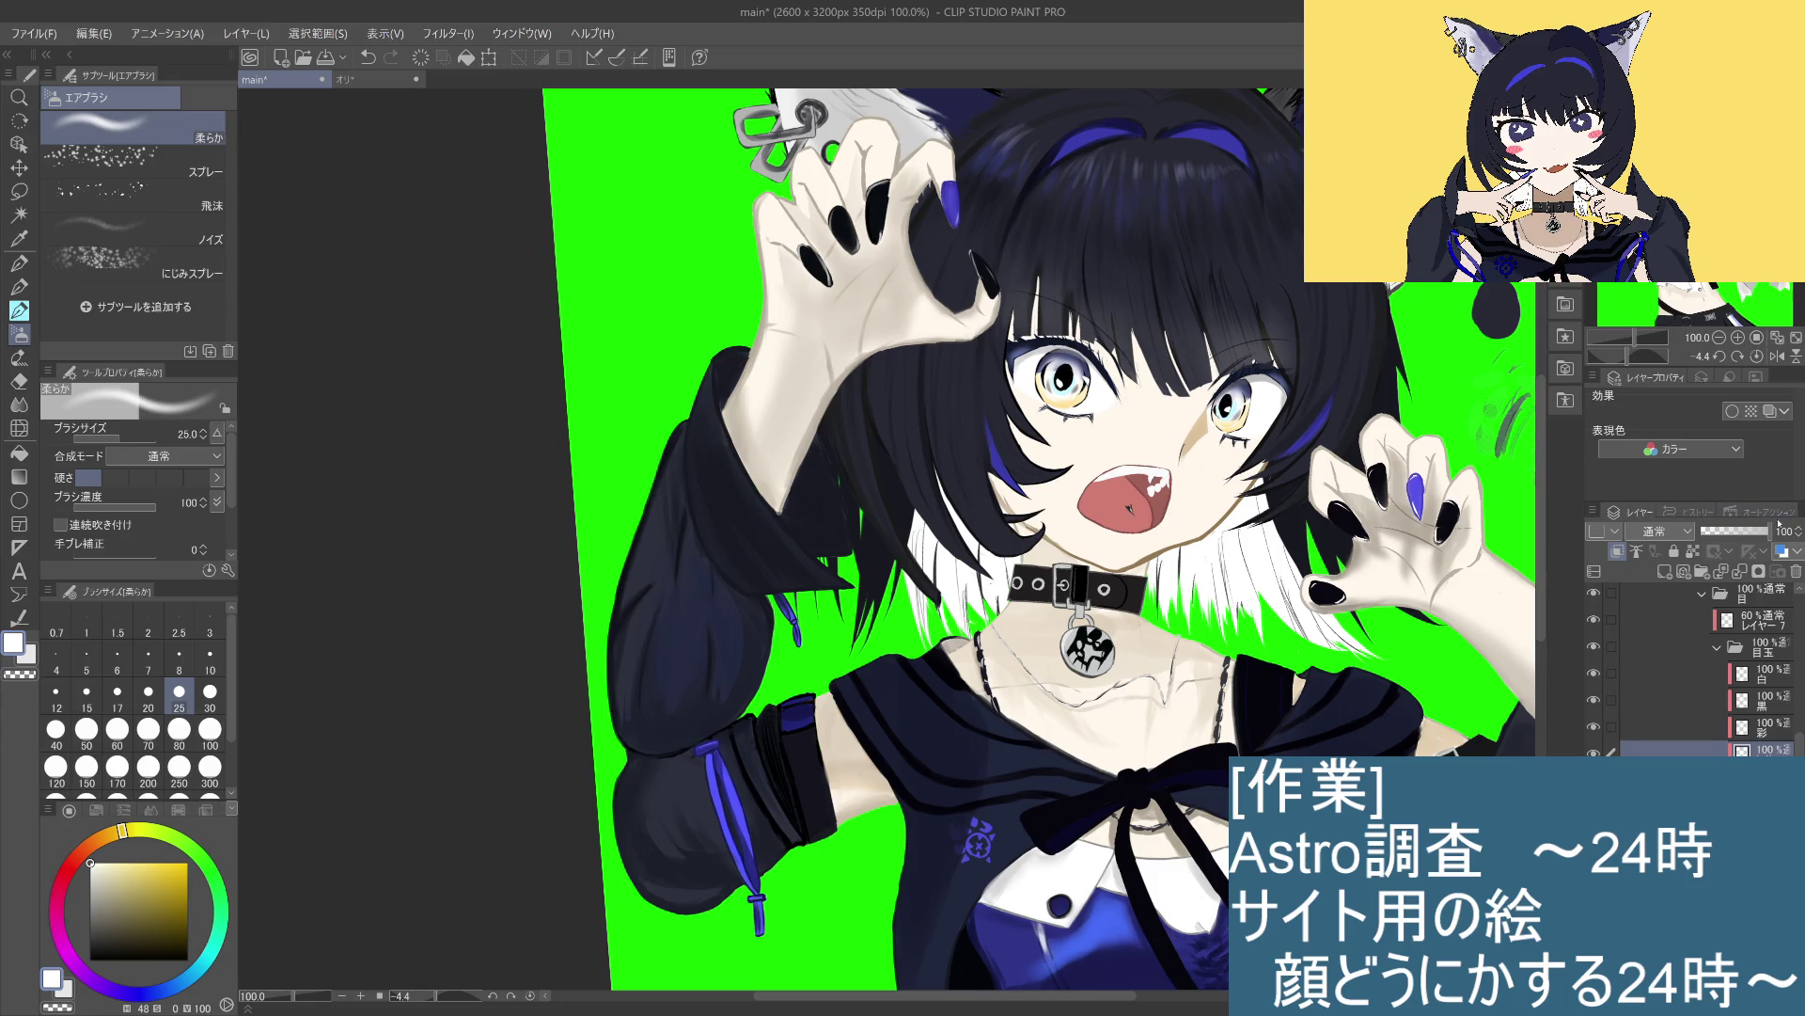
# Step: Fade the glow layer's opacity from 41% down to 16%, comparing with undo/redo
pyautogui.moveTo(1767, 532)
pyautogui.mouseDown()
pyautogui.moveTo(1688, 544)
pyautogui.moveTo(1719, 541)
pyautogui.mouseUp()
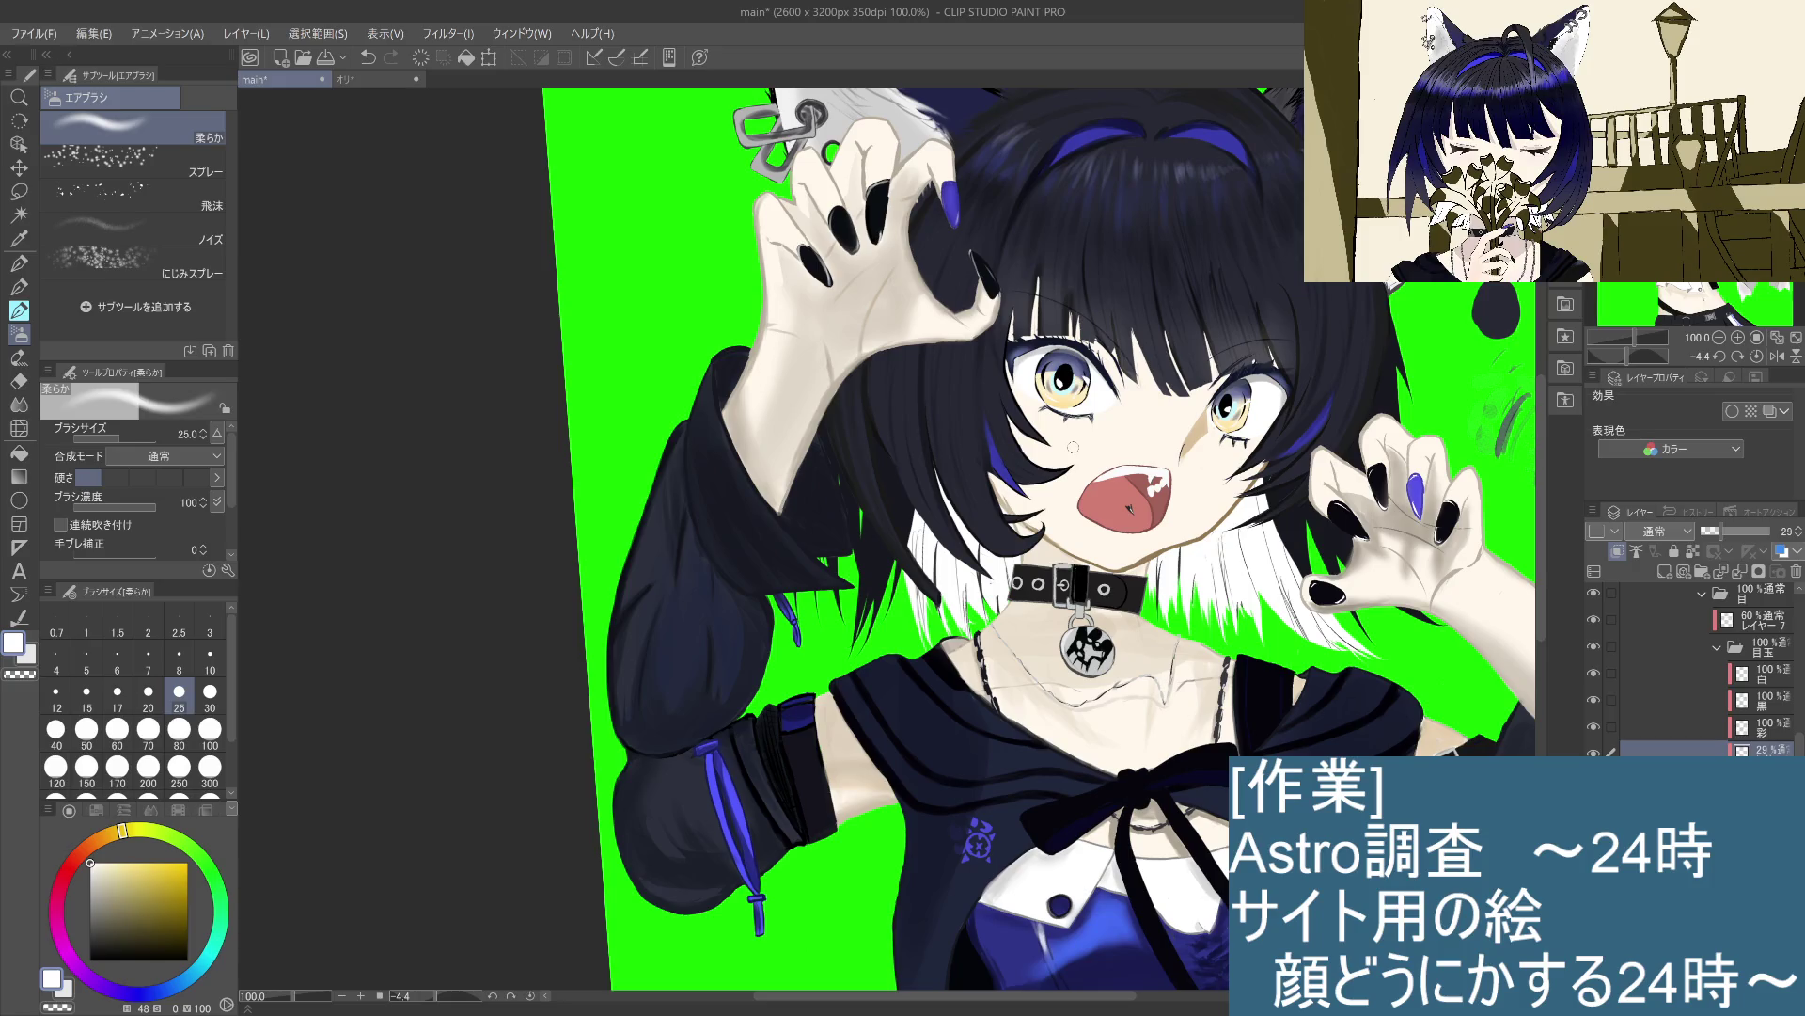
pyautogui.moveTo(1719, 533); pyautogui.dragTo(1707, 532)
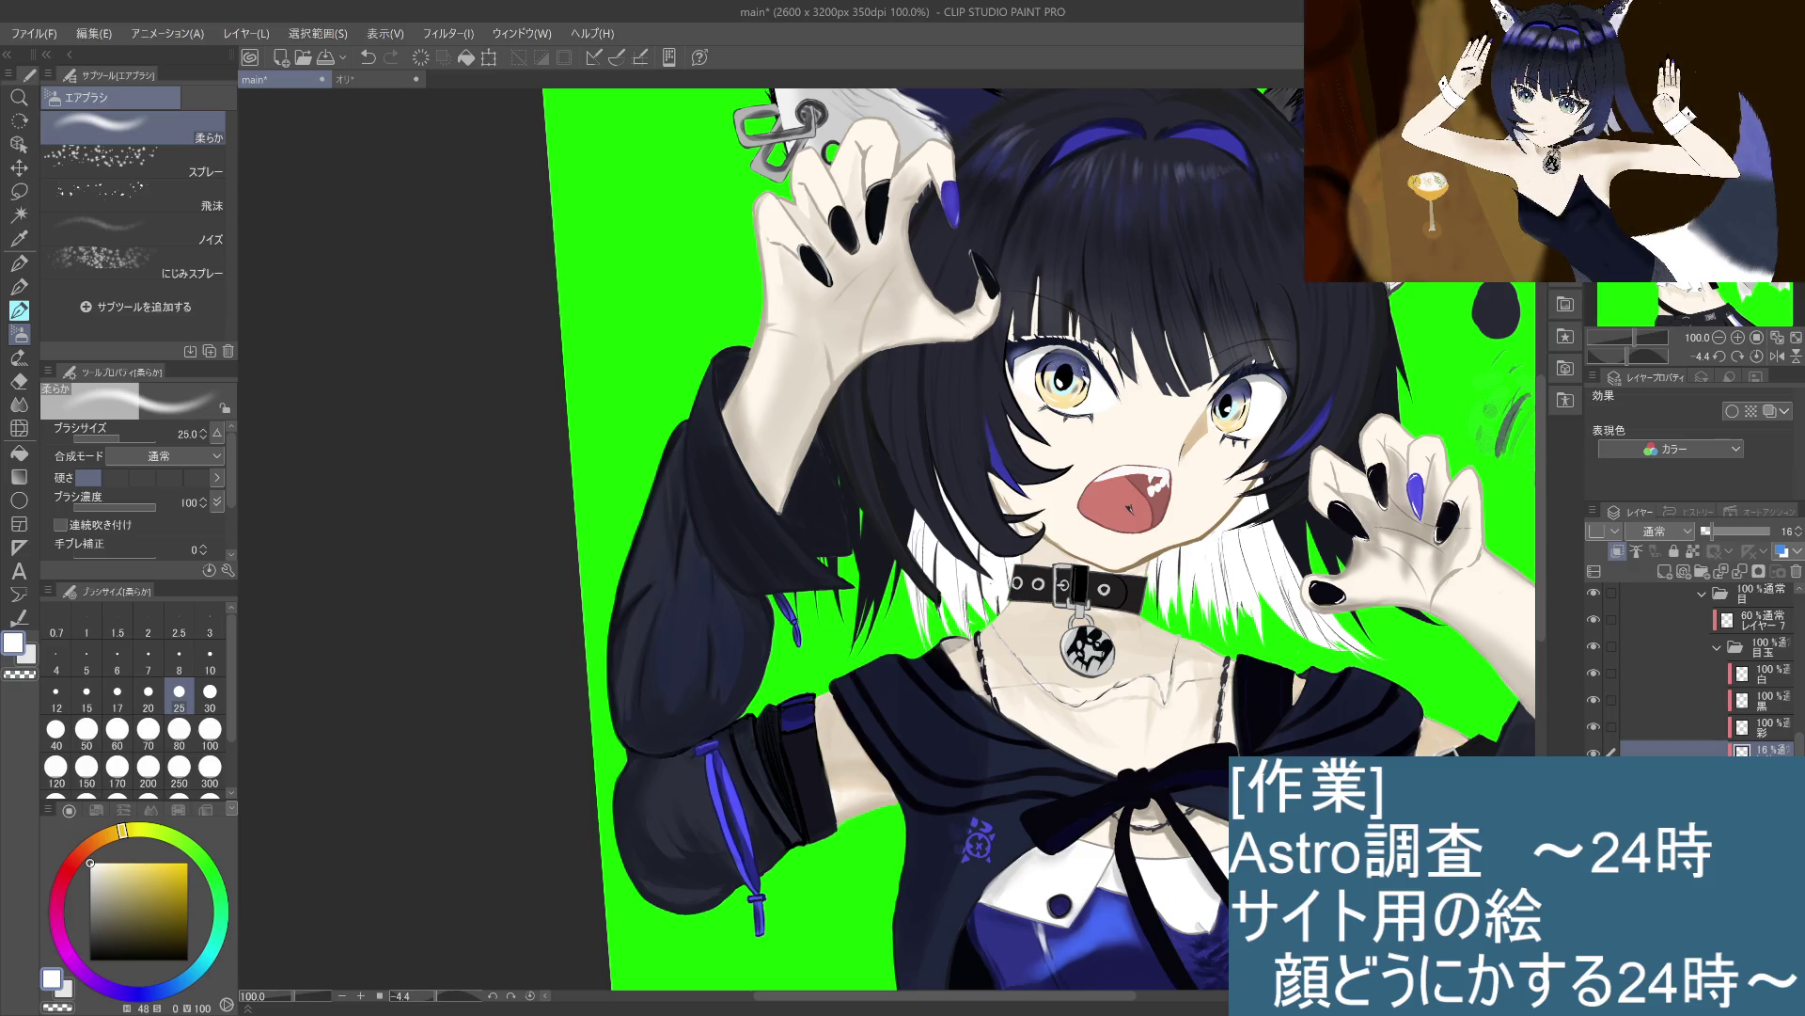
pyautogui.hotkey('ctrl', 'z')
pyautogui.hotkey('ctrl', 'y')
pyautogui.hotkey('ctrl', 'z')
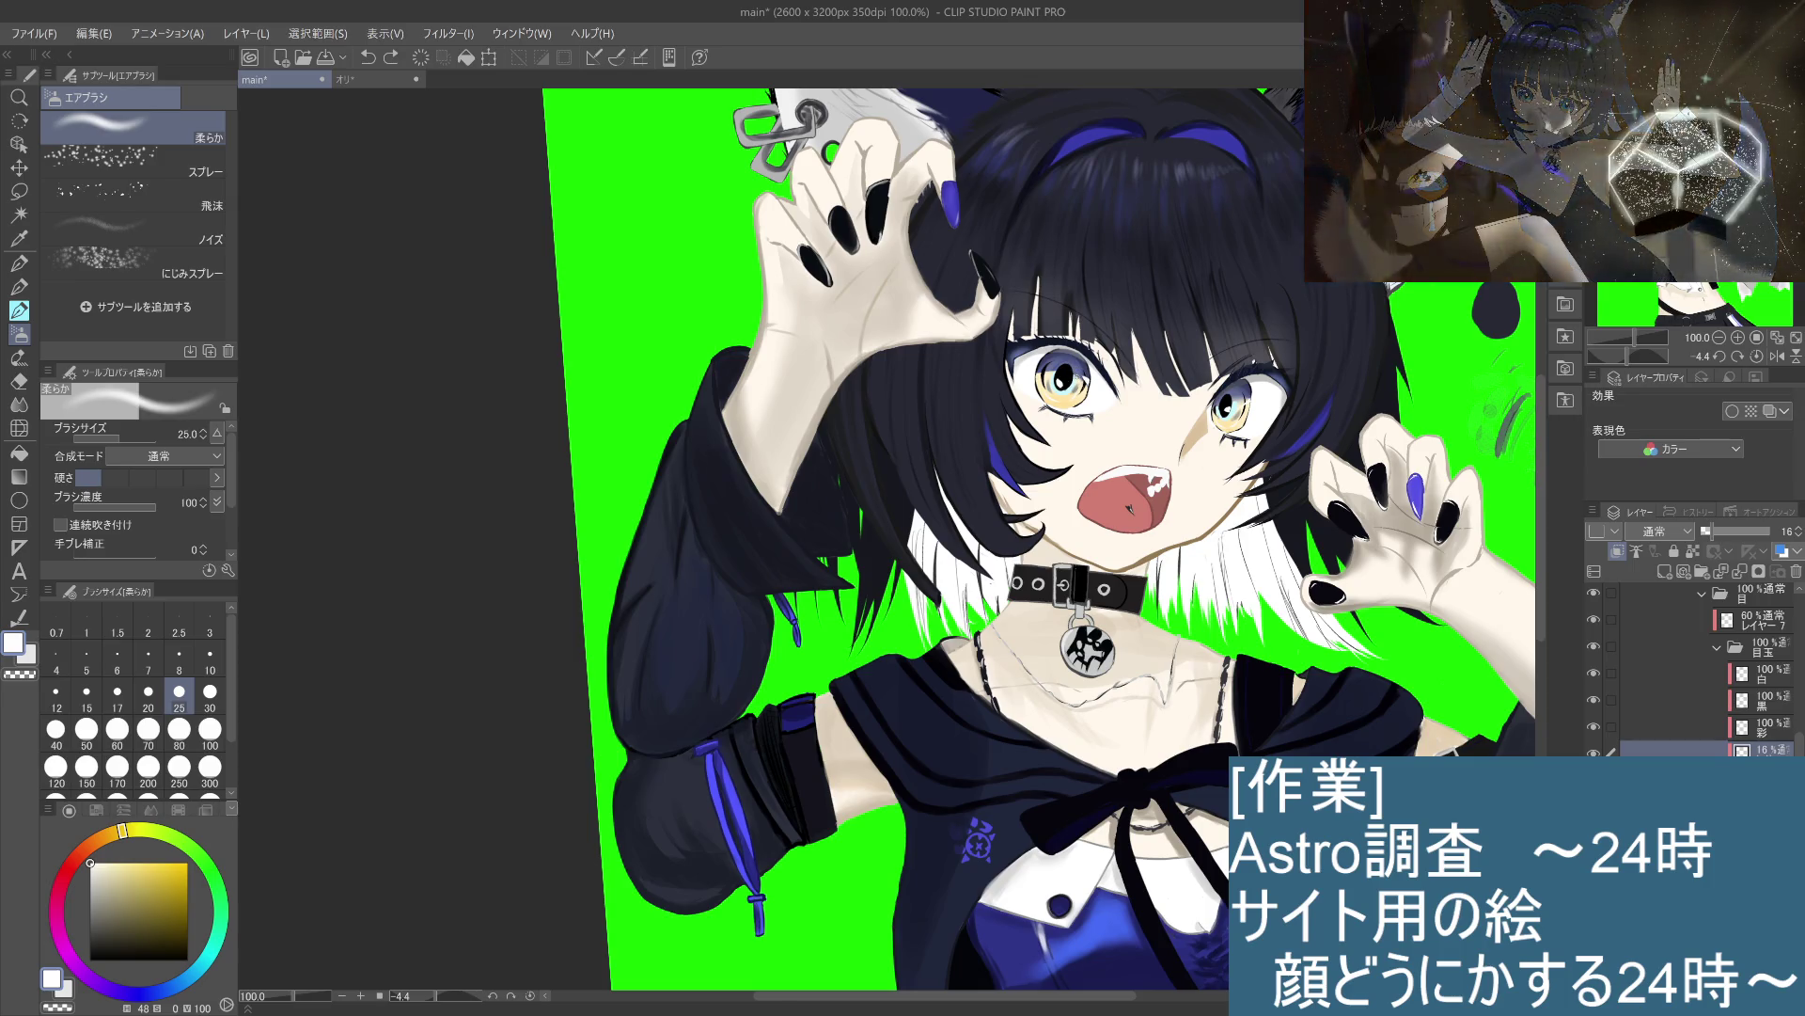
# Step: Bring the eye shading layer back to full opacity, flicking undo/redo to compare
pyautogui.scroll(1, 1060, 384)
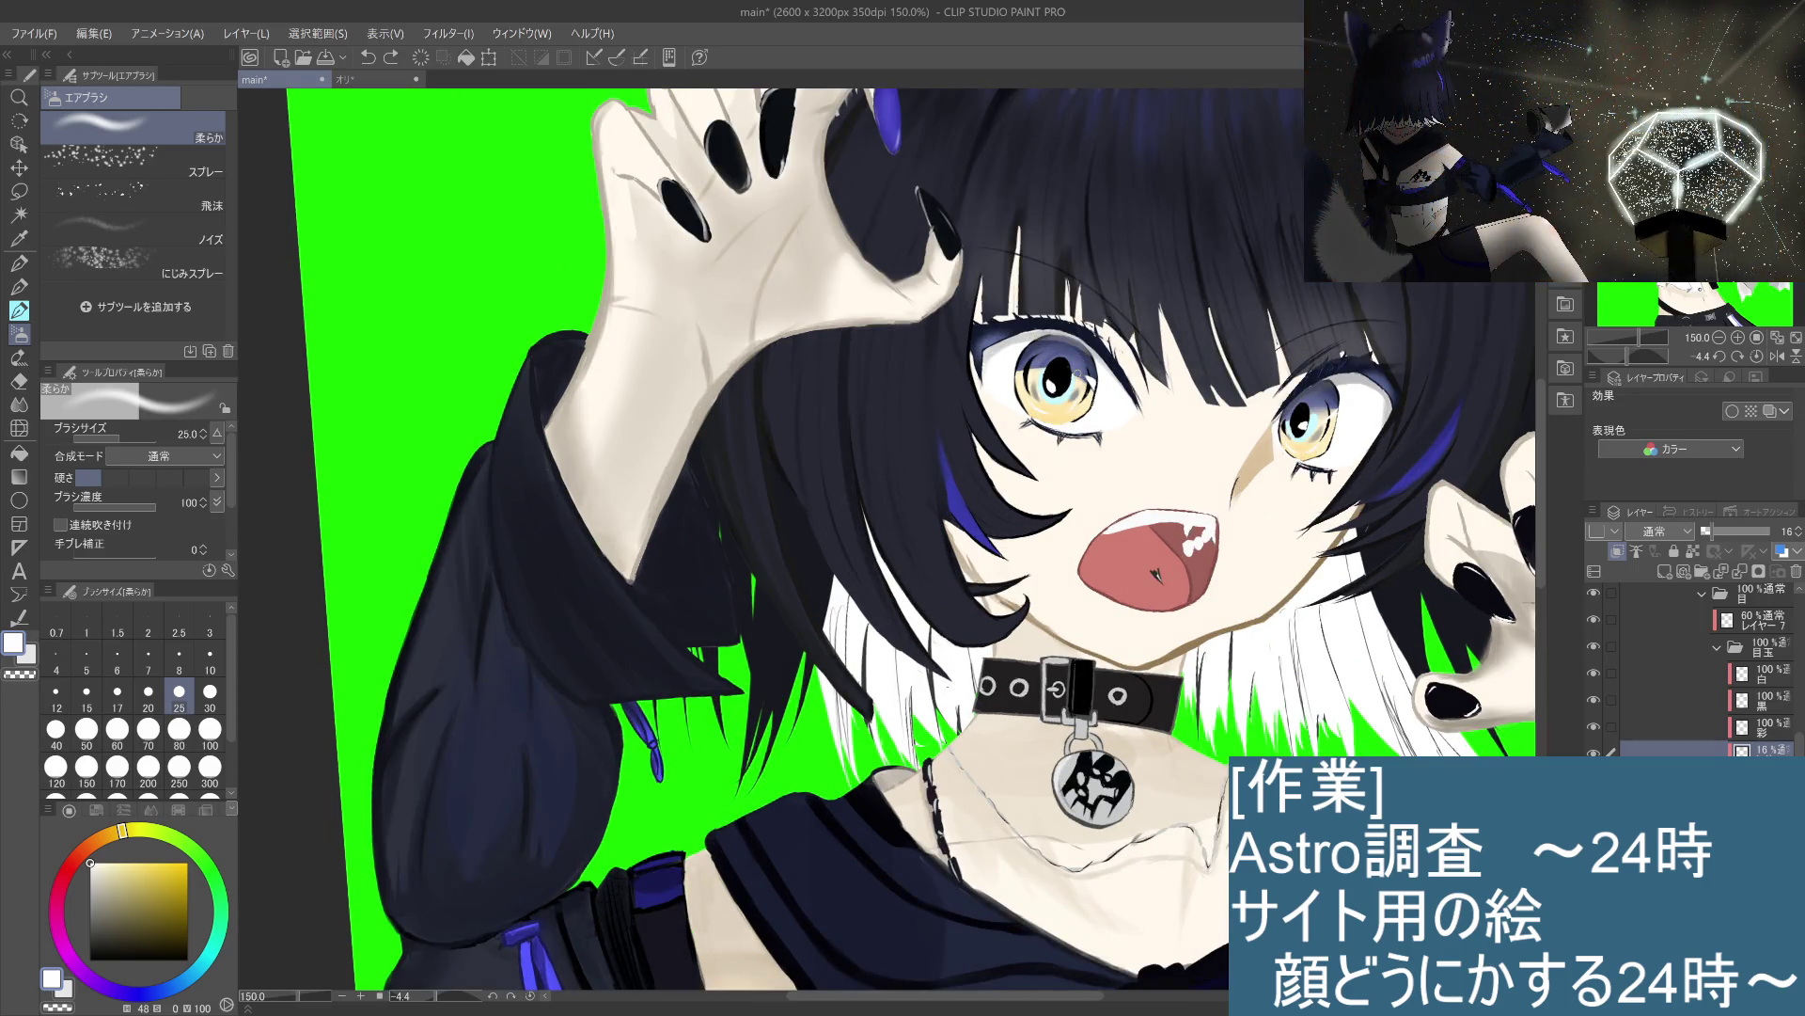
pyautogui.hotkey('ctrl', 'y')
pyautogui.moveTo(1739, 531); pyautogui.dragTo(1778, 532)
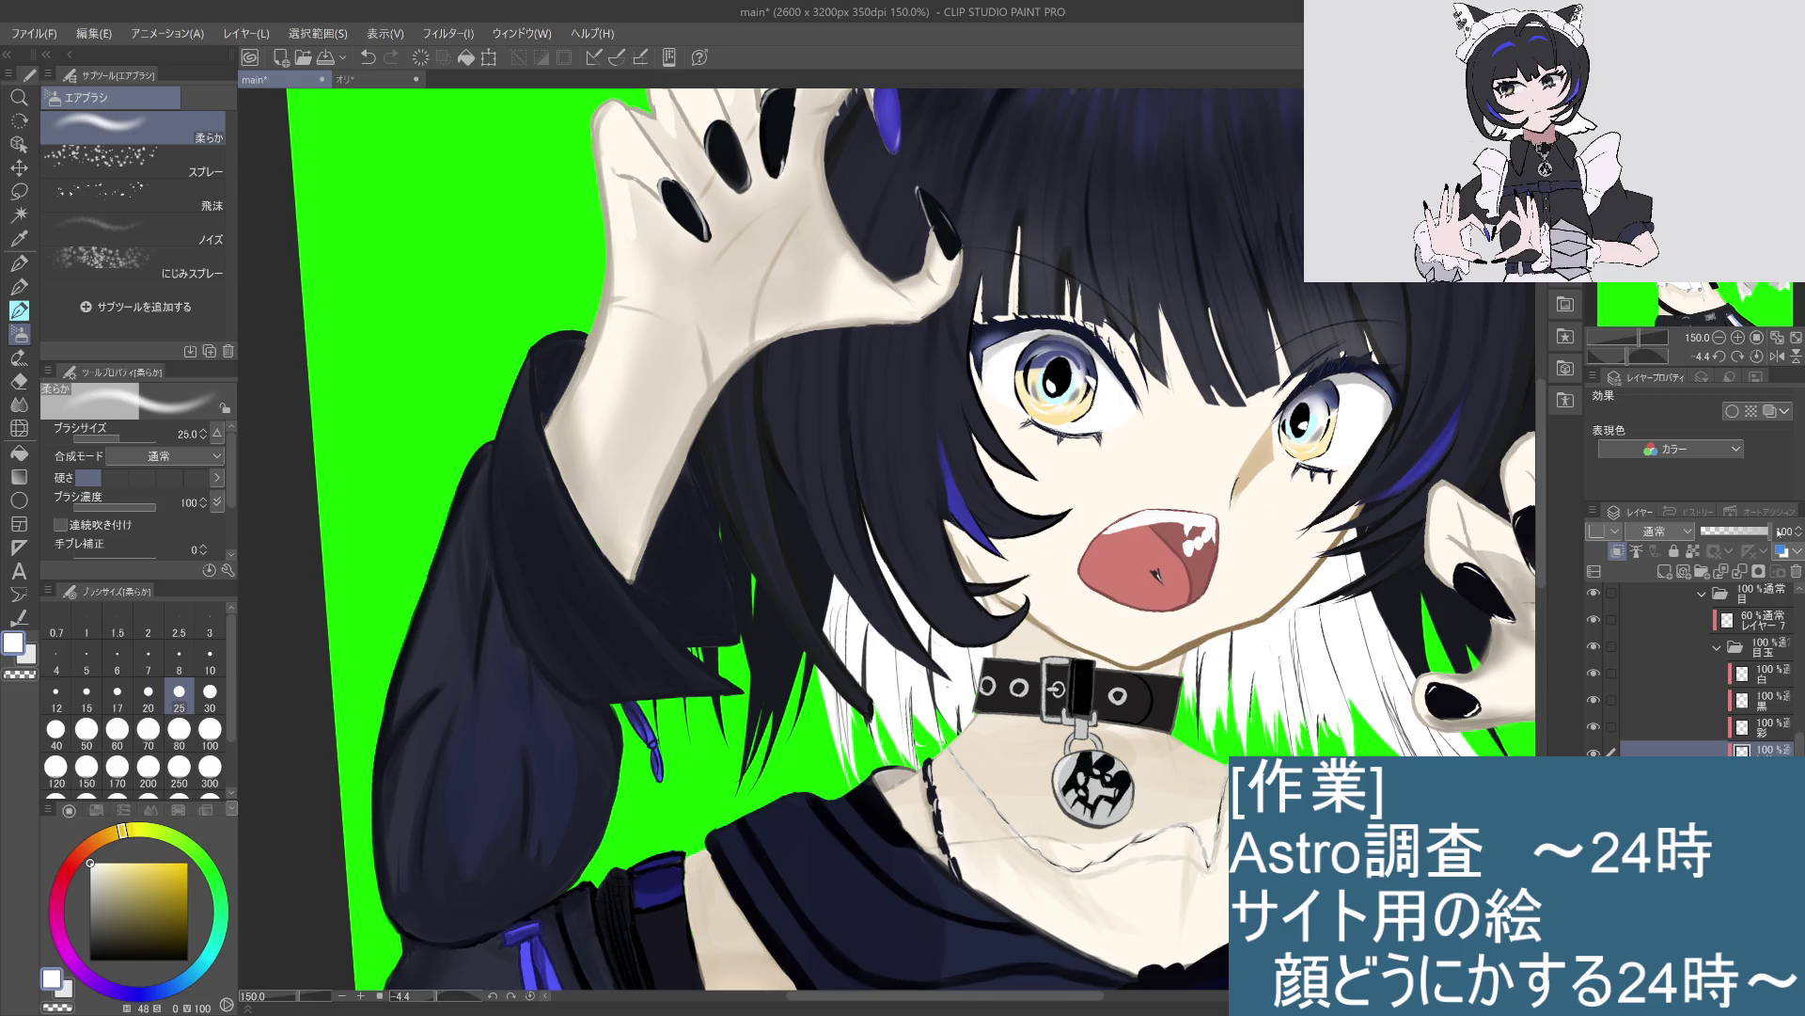
pyautogui.hotkey('ctrl', 'z')
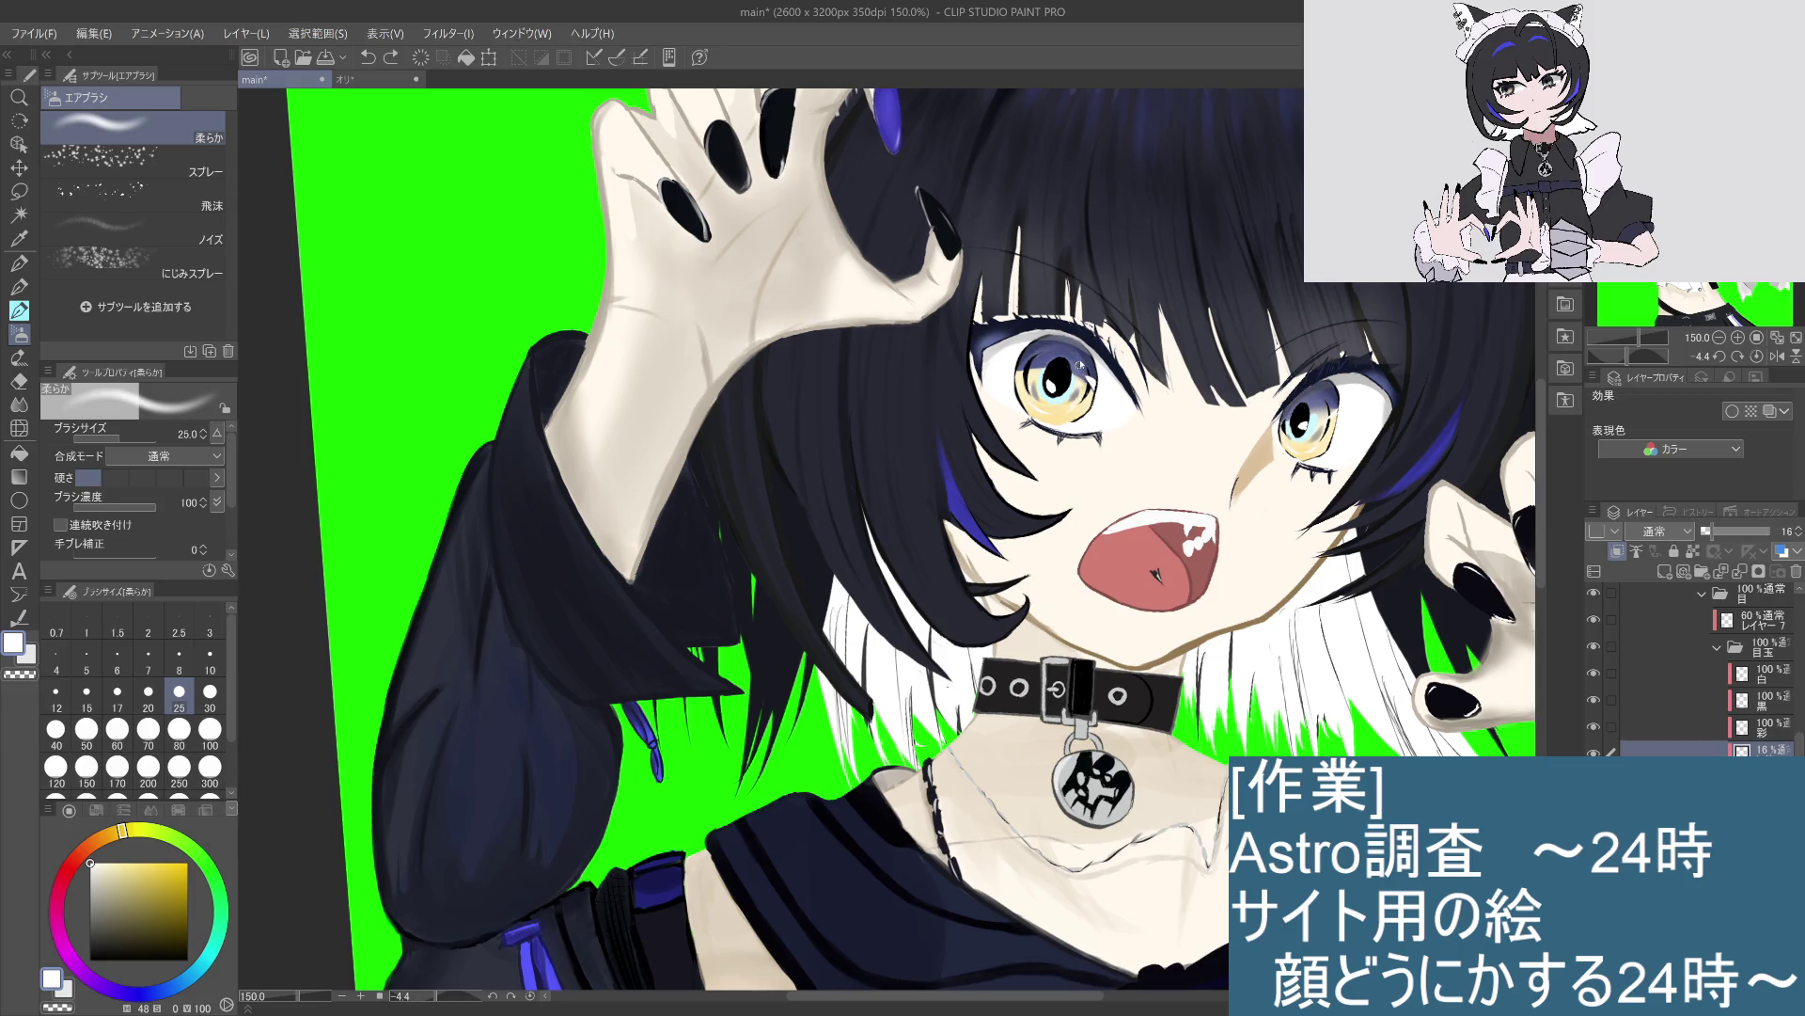
pyautogui.hotkey('ctrl', 'y')
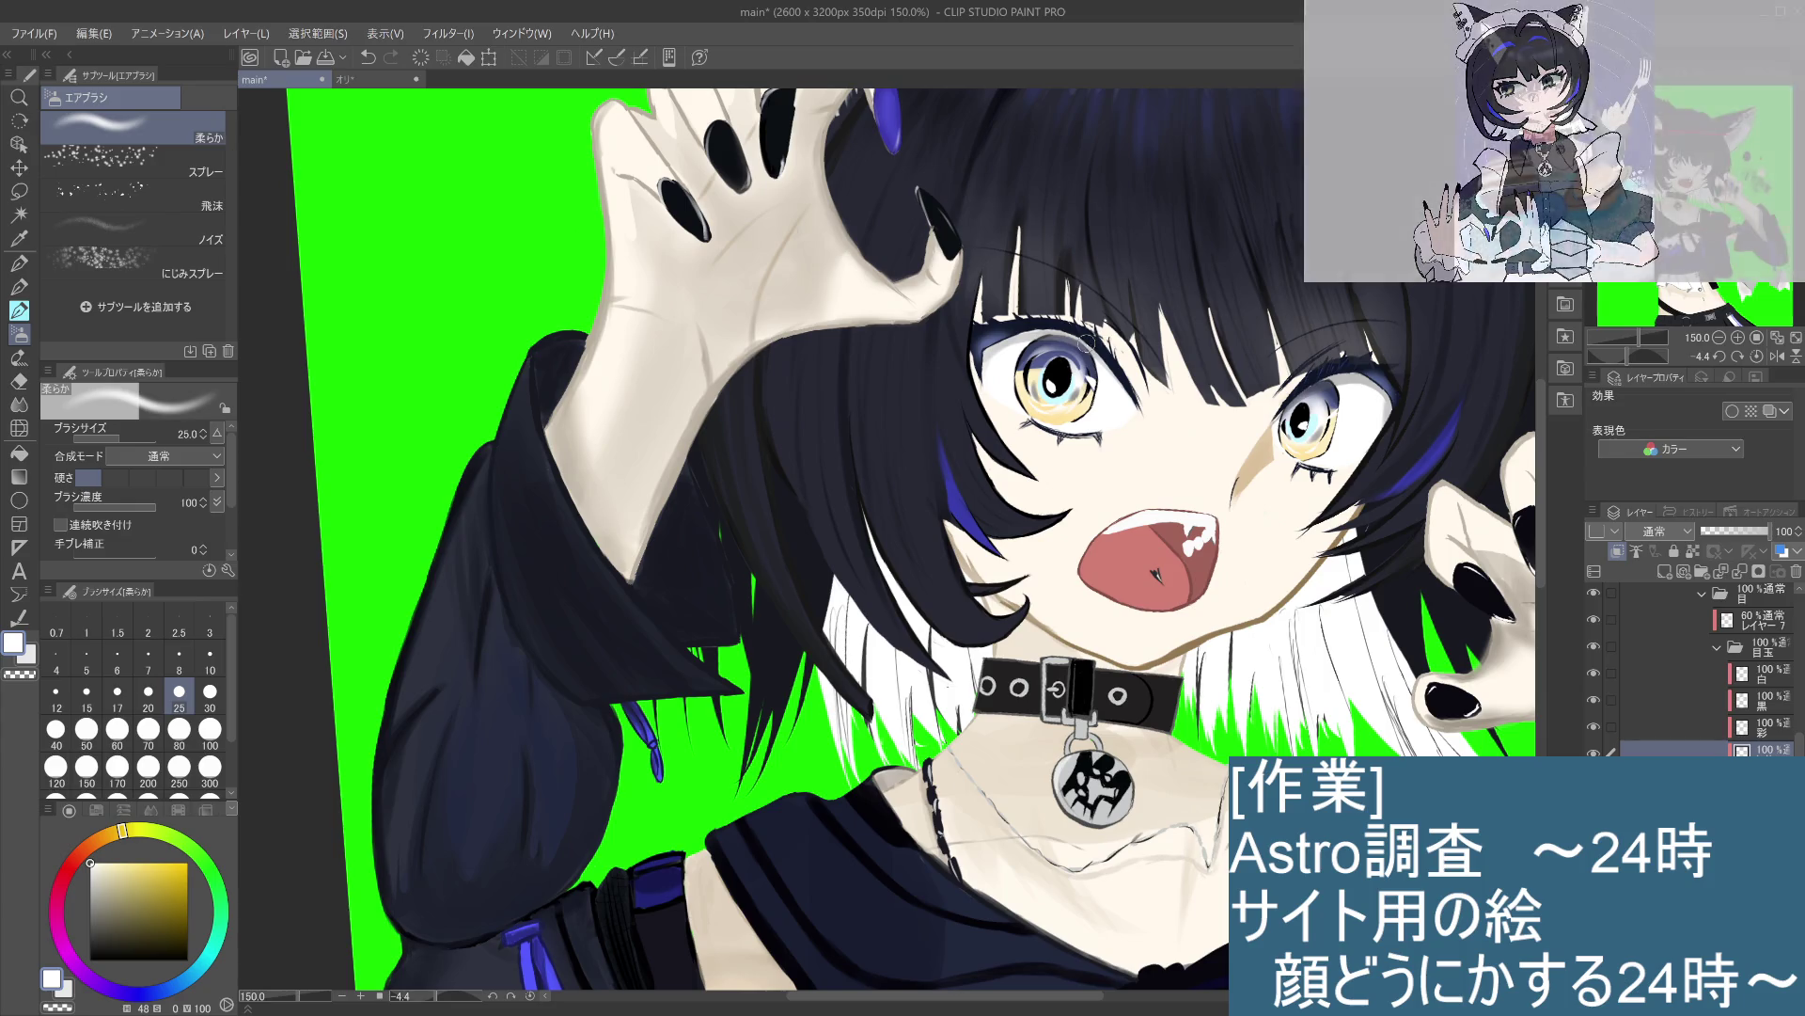
pyautogui.hotkey('ctrl', 'z')
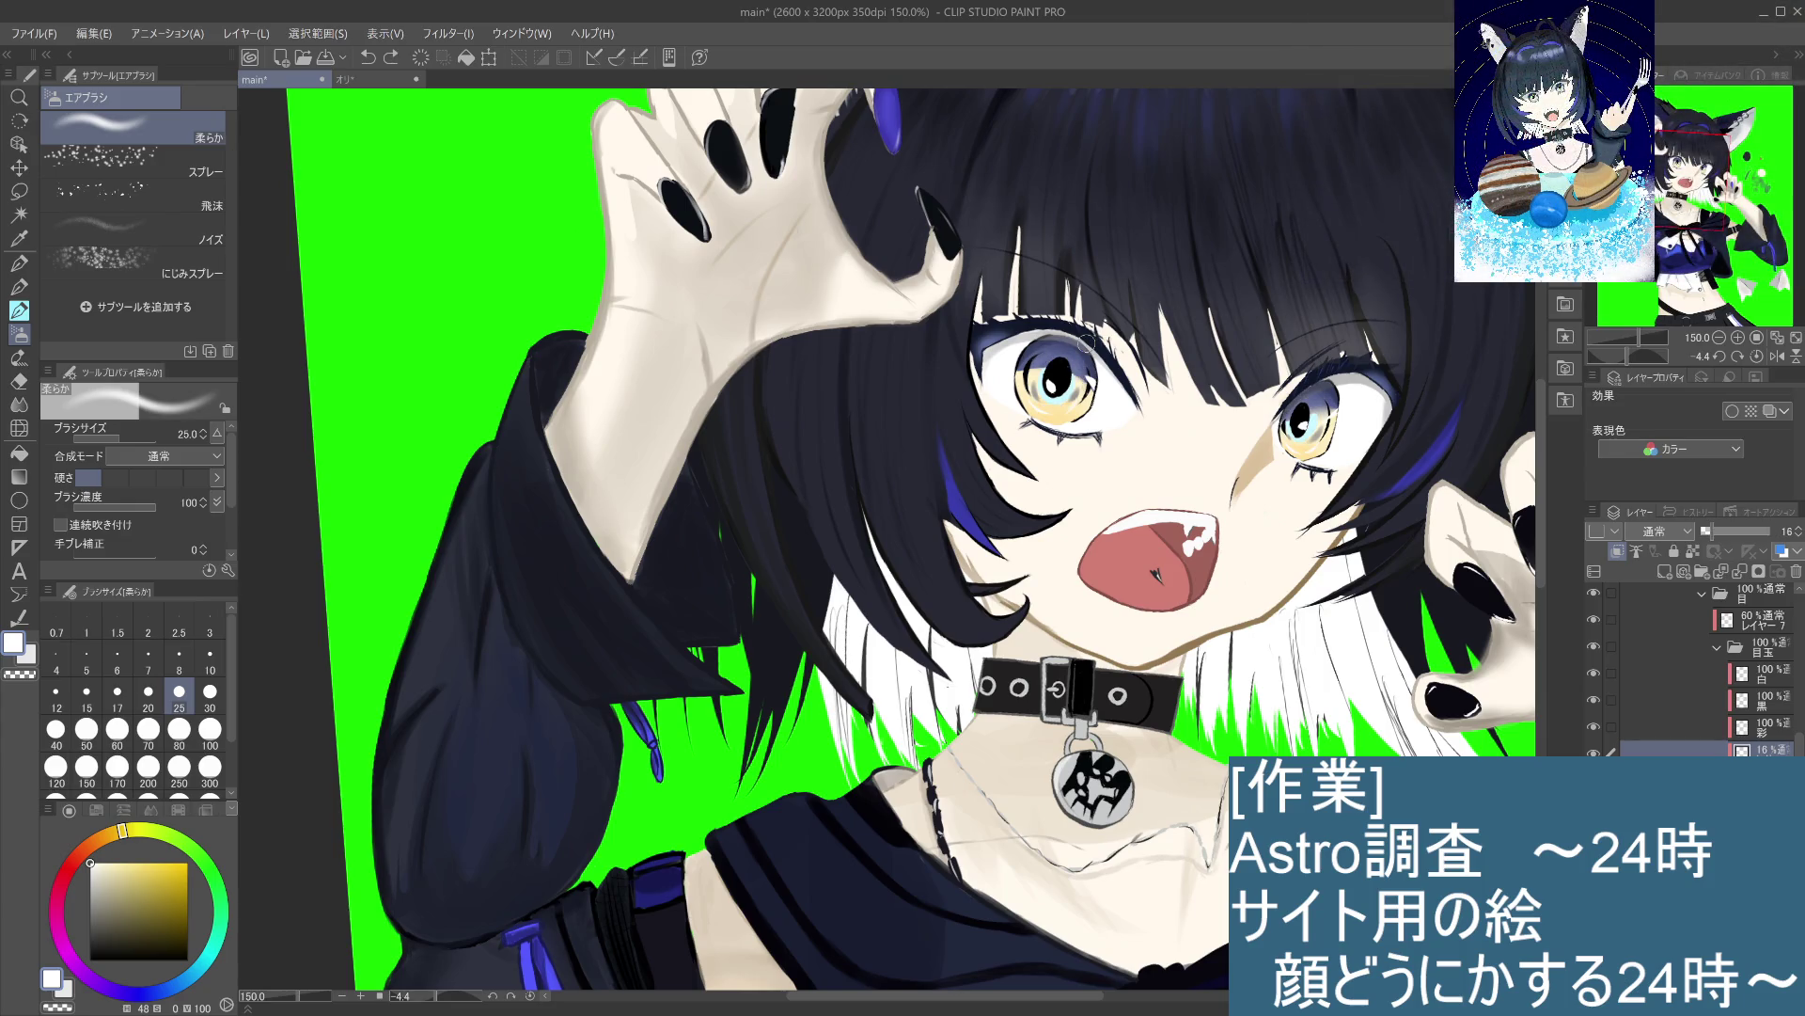
pyautogui.hotkey('ctrl', 'y')
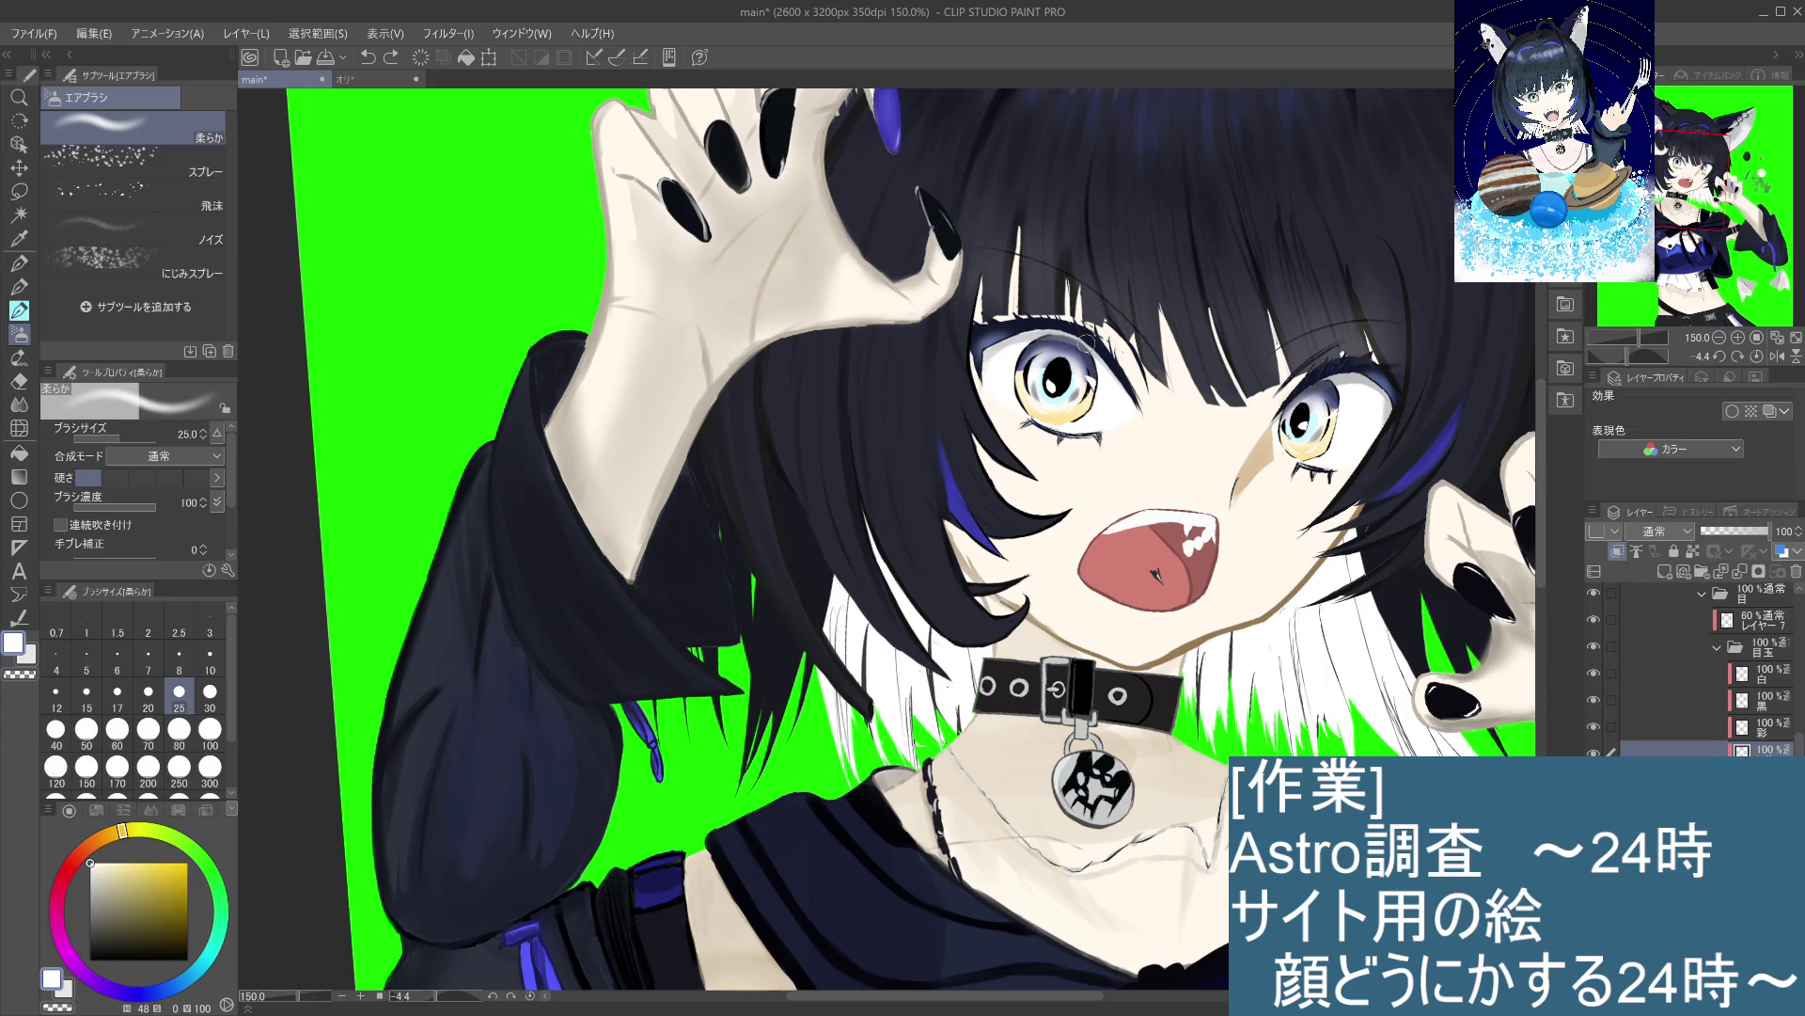
pyautogui.hotkey('ctrl', 'z')
pyautogui.hotkey('ctrl', 'y')
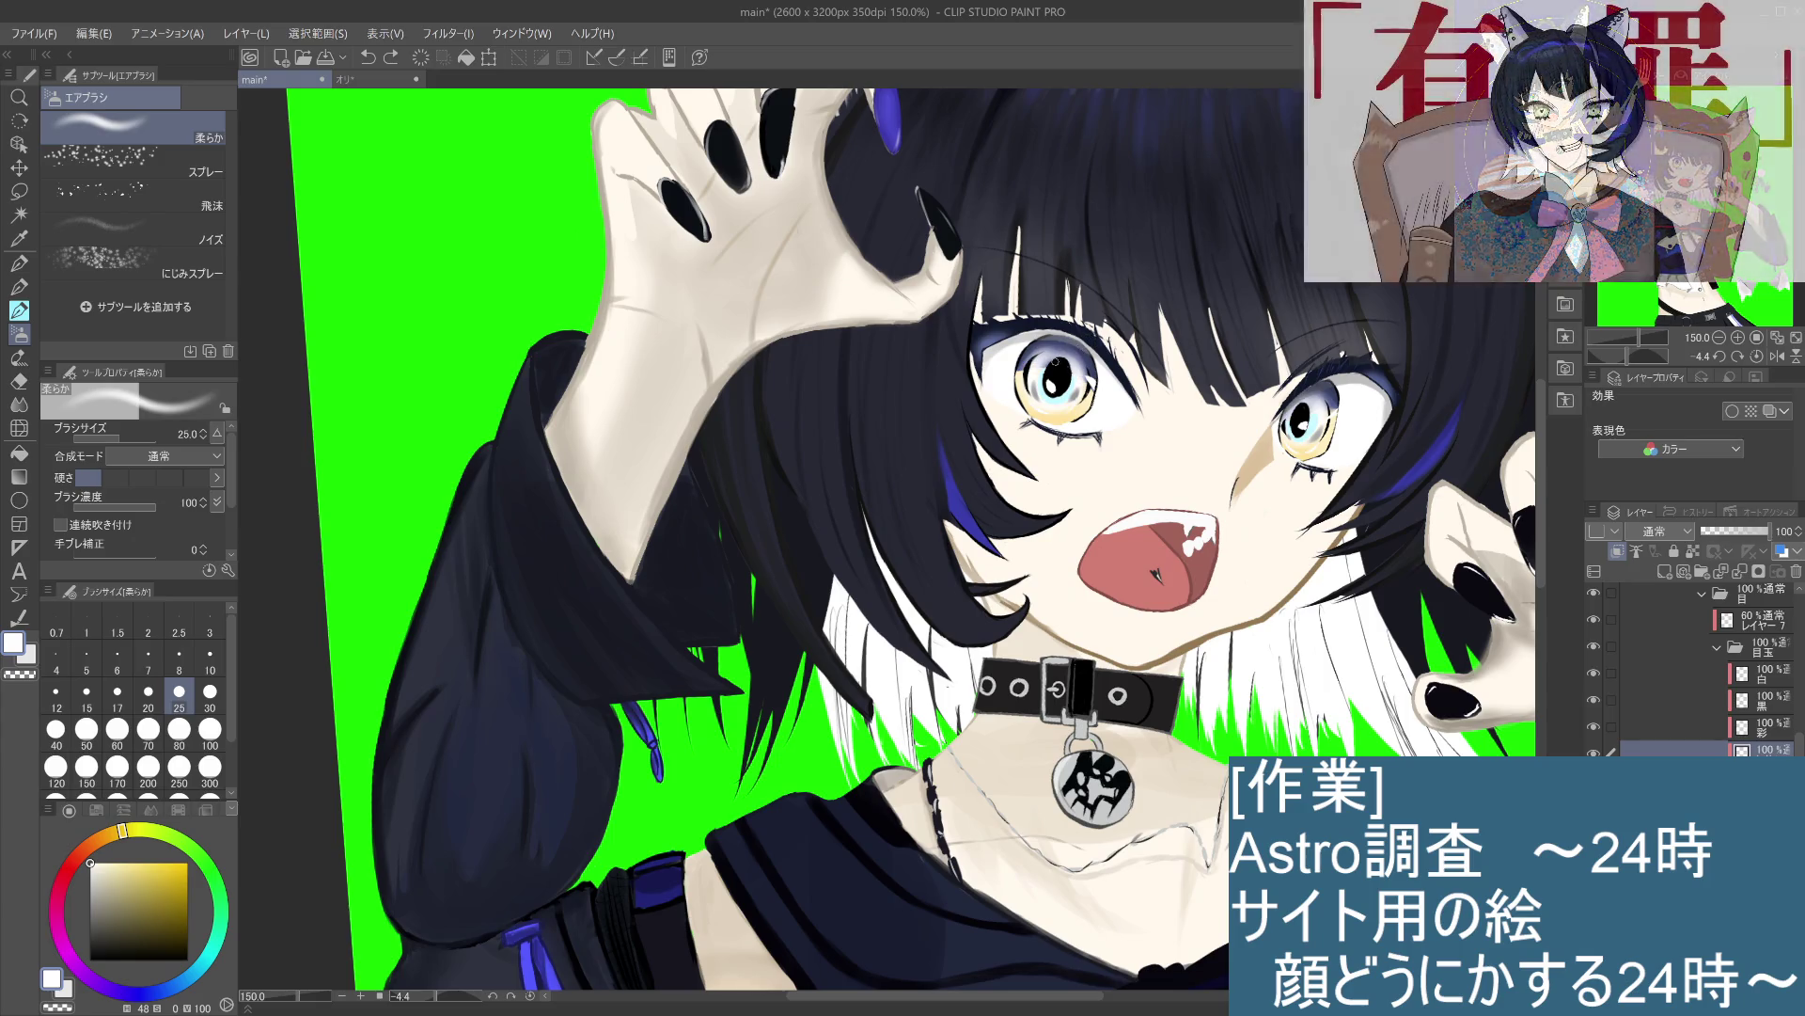
# Step: Compare the eye with and without its last shading stroke
pyautogui.hotkey('ctrl', 'z')
pyautogui.hotkey('ctrl', 'y')
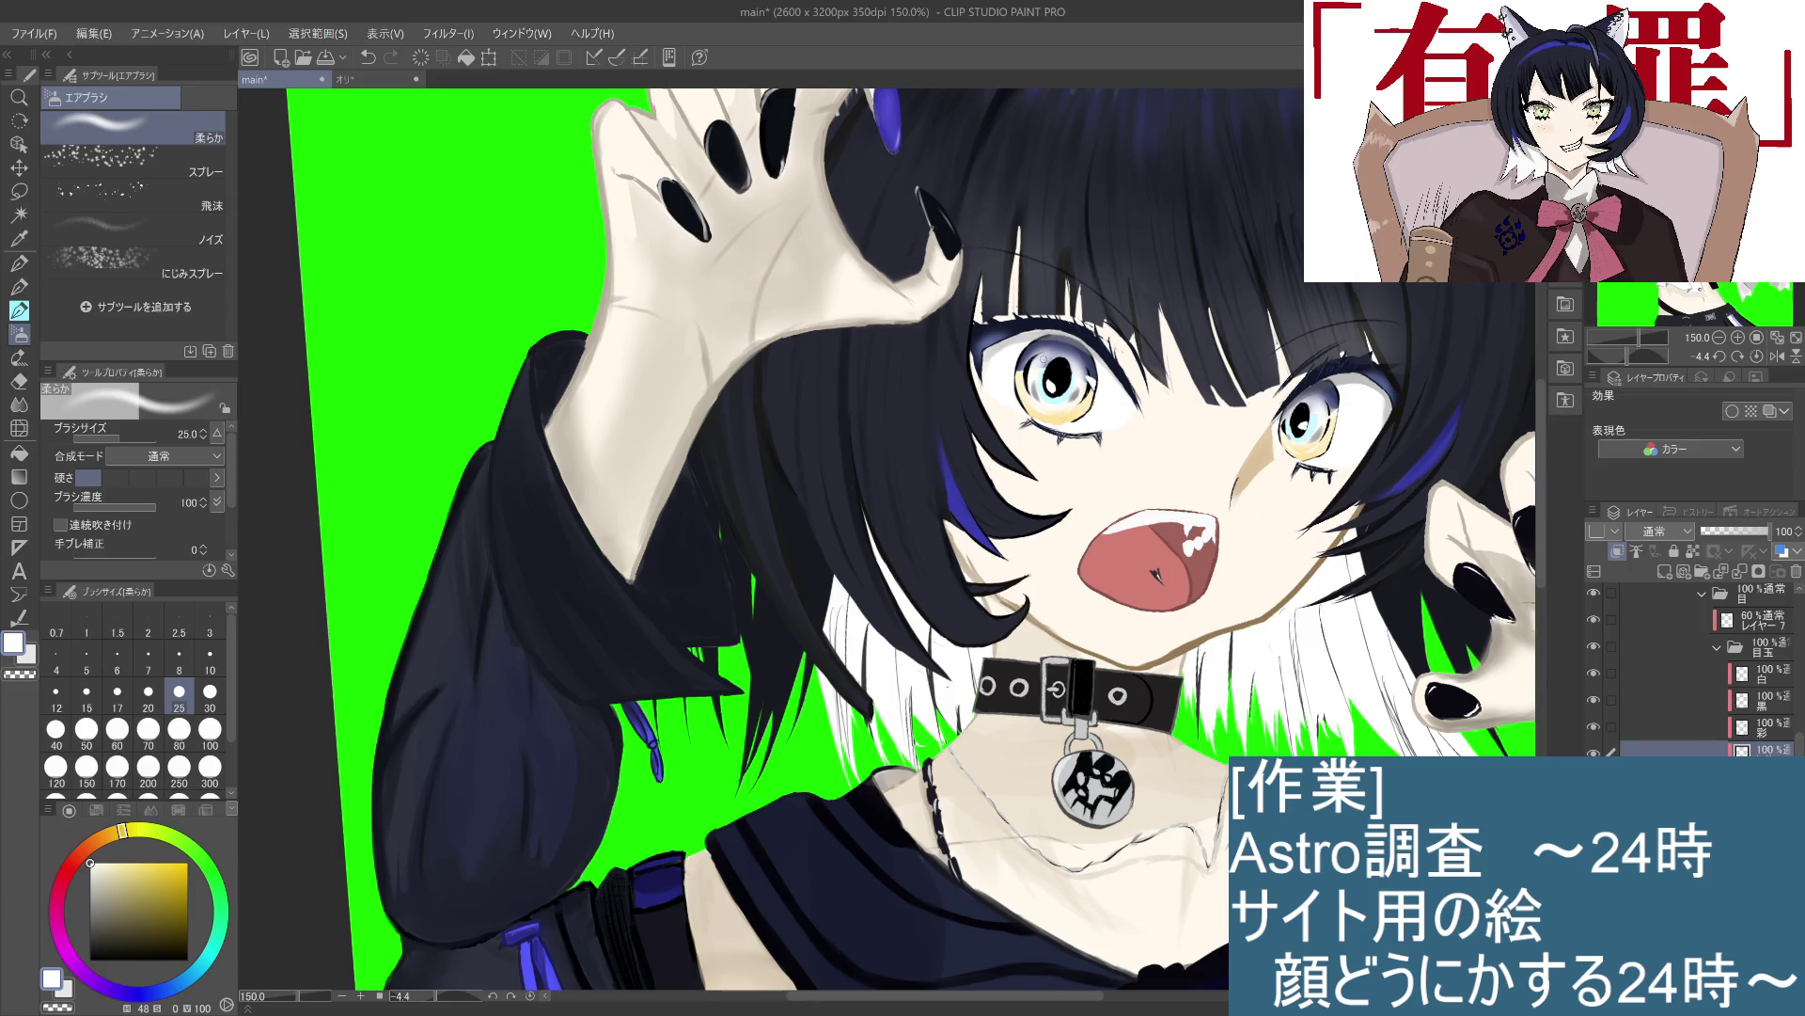
pyautogui.hotkey('ctrl', 'z')
pyautogui.hotkey('ctrl', 'y')
pyautogui.hotkey('ctrl', 'z')
pyautogui.hotkey('ctrl', 'z')
pyautogui.hotkey('ctrl', 'y')
# Step: Airbrush darker shading inside the left iris and compare before and after
pyautogui.hotkey('ctrl', 'z')
pyautogui.hotkey('ctrl', 'y')
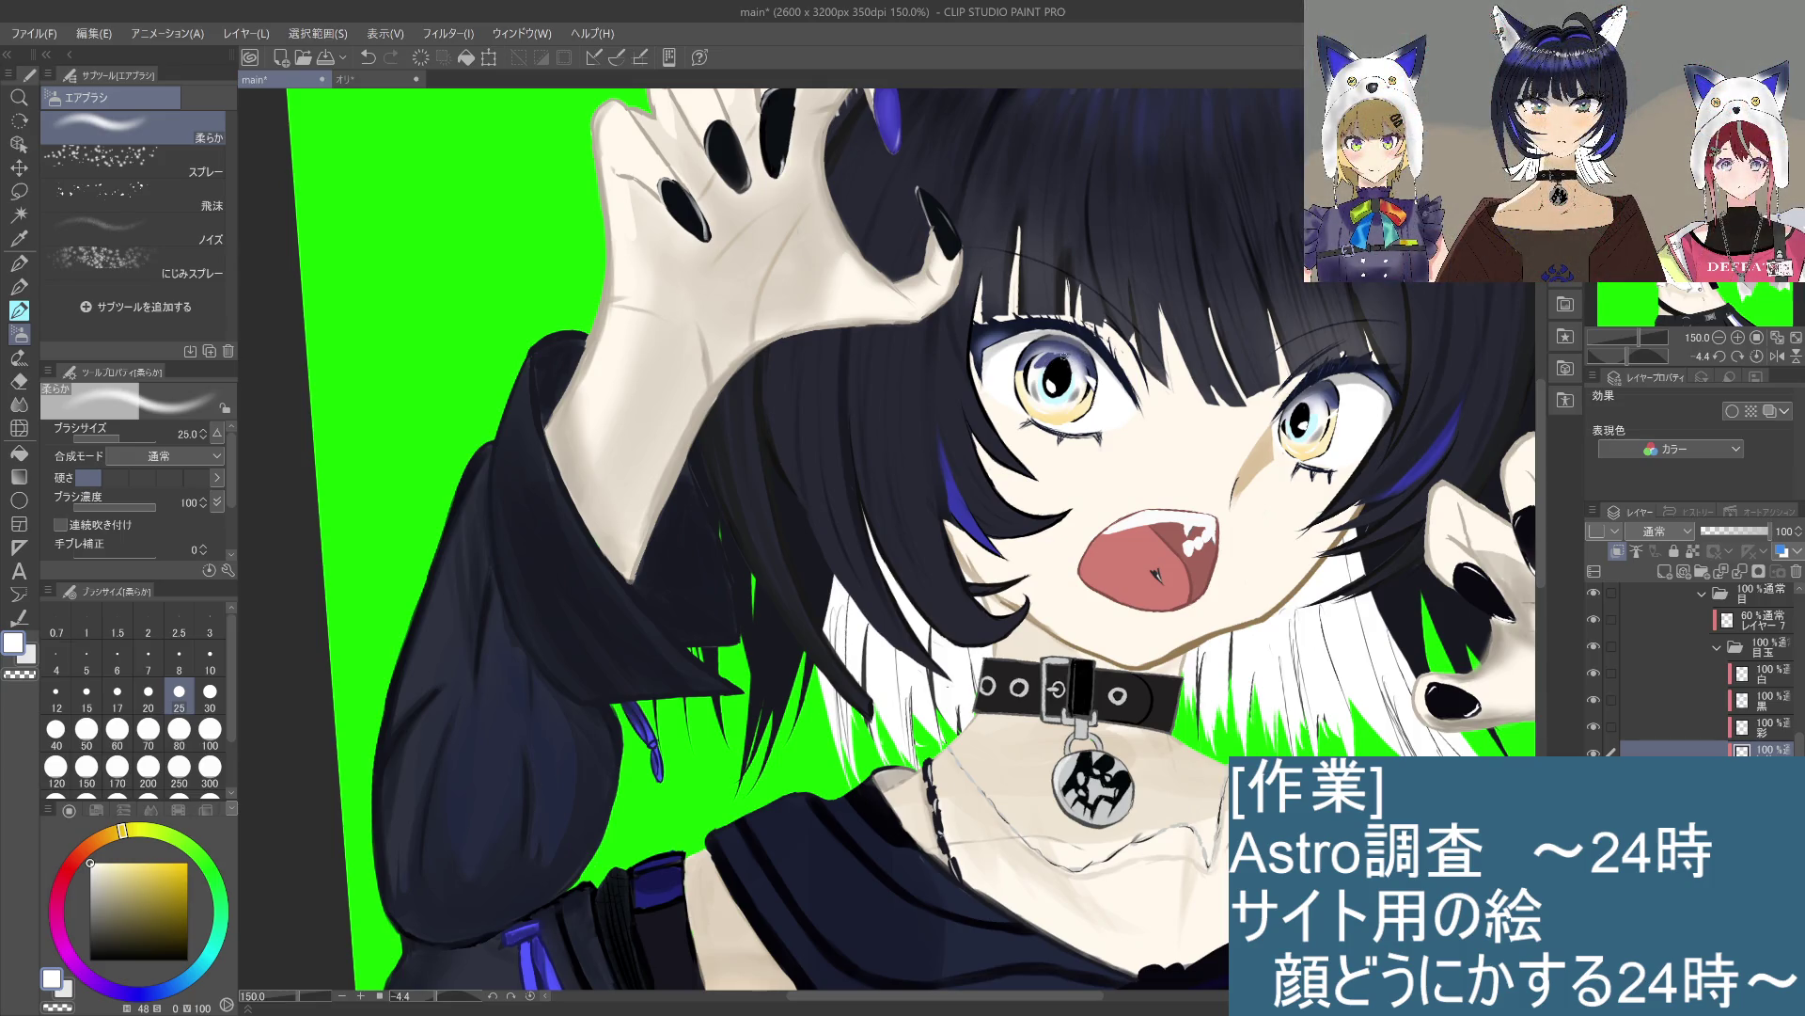
pyautogui.moveTo(1058, 353); pyautogui.dragTo(1074, 357)
pyautogui.hotkey('ctrl', 'z')
pyautogui.hotkey('ctrl', 'y')
pyautogui.hotkey('ctrl', 'z')
pyautogui.hotkey('ctrl', 'y')
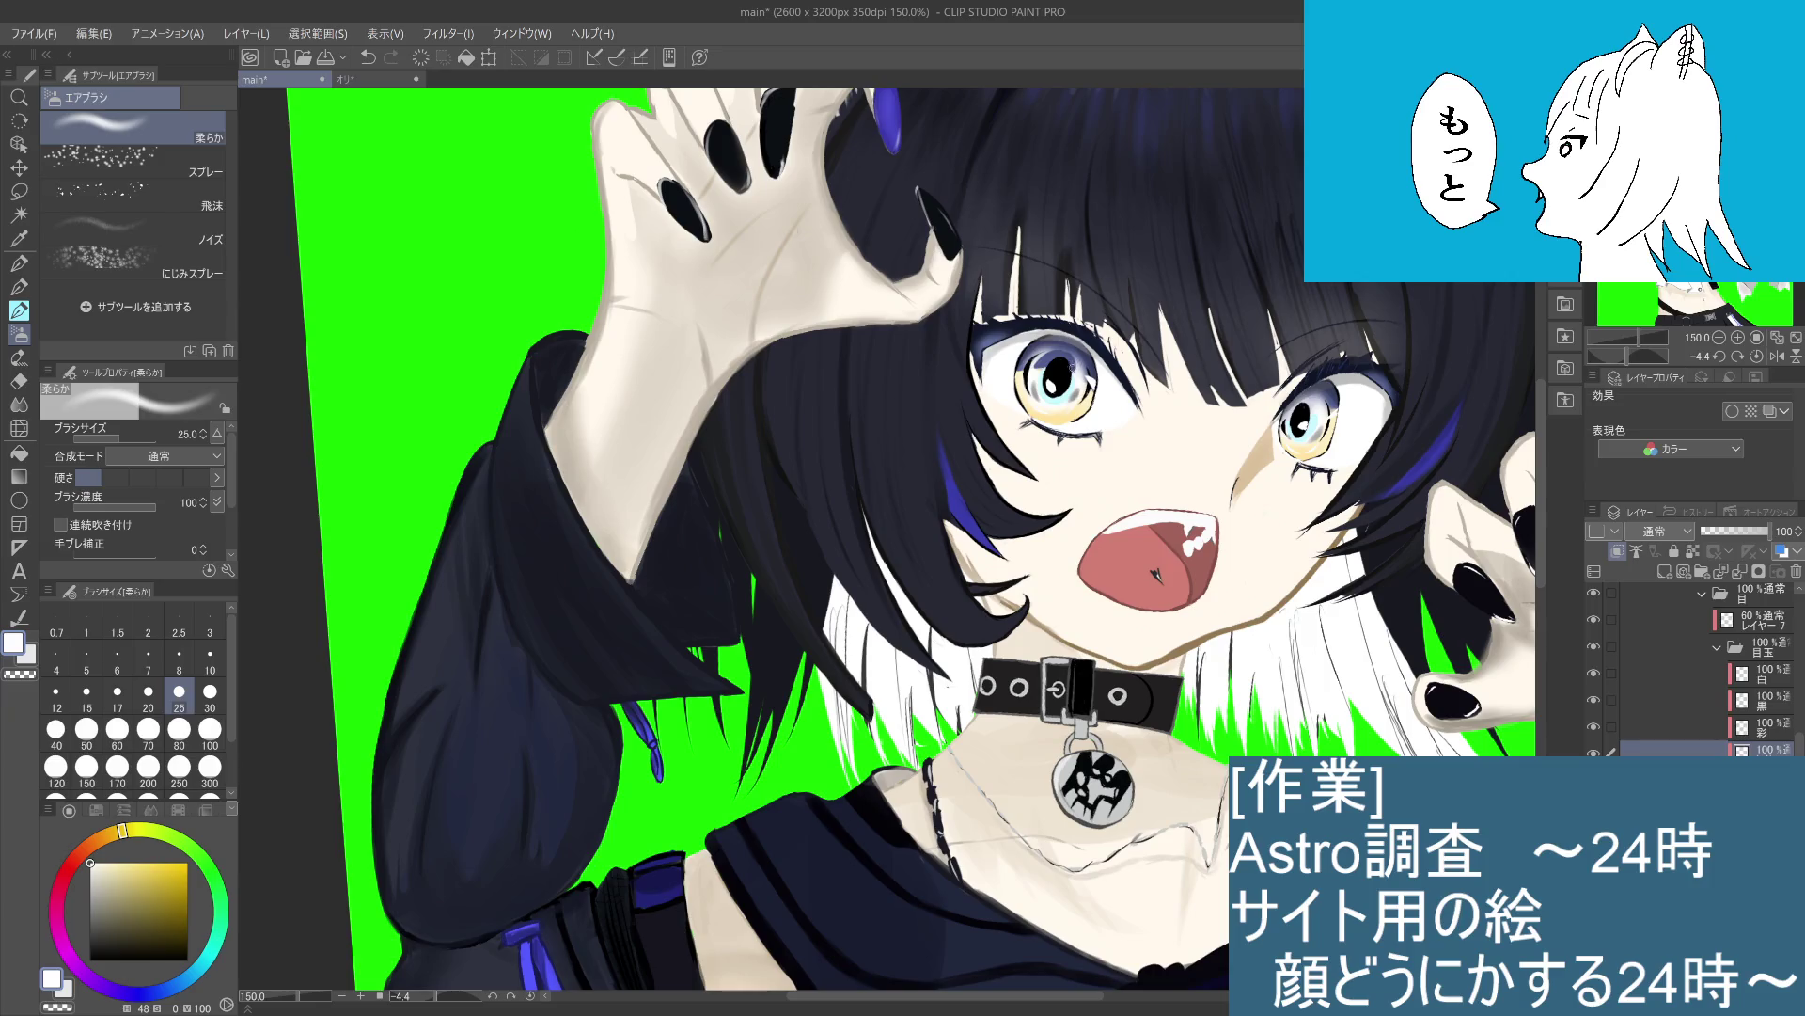
pyautogui.hotkey('ctrl', 'z')
pyautogui.hotkey('ctrl', 'y')
pyautogui.hotkey('ctrl', 'z')
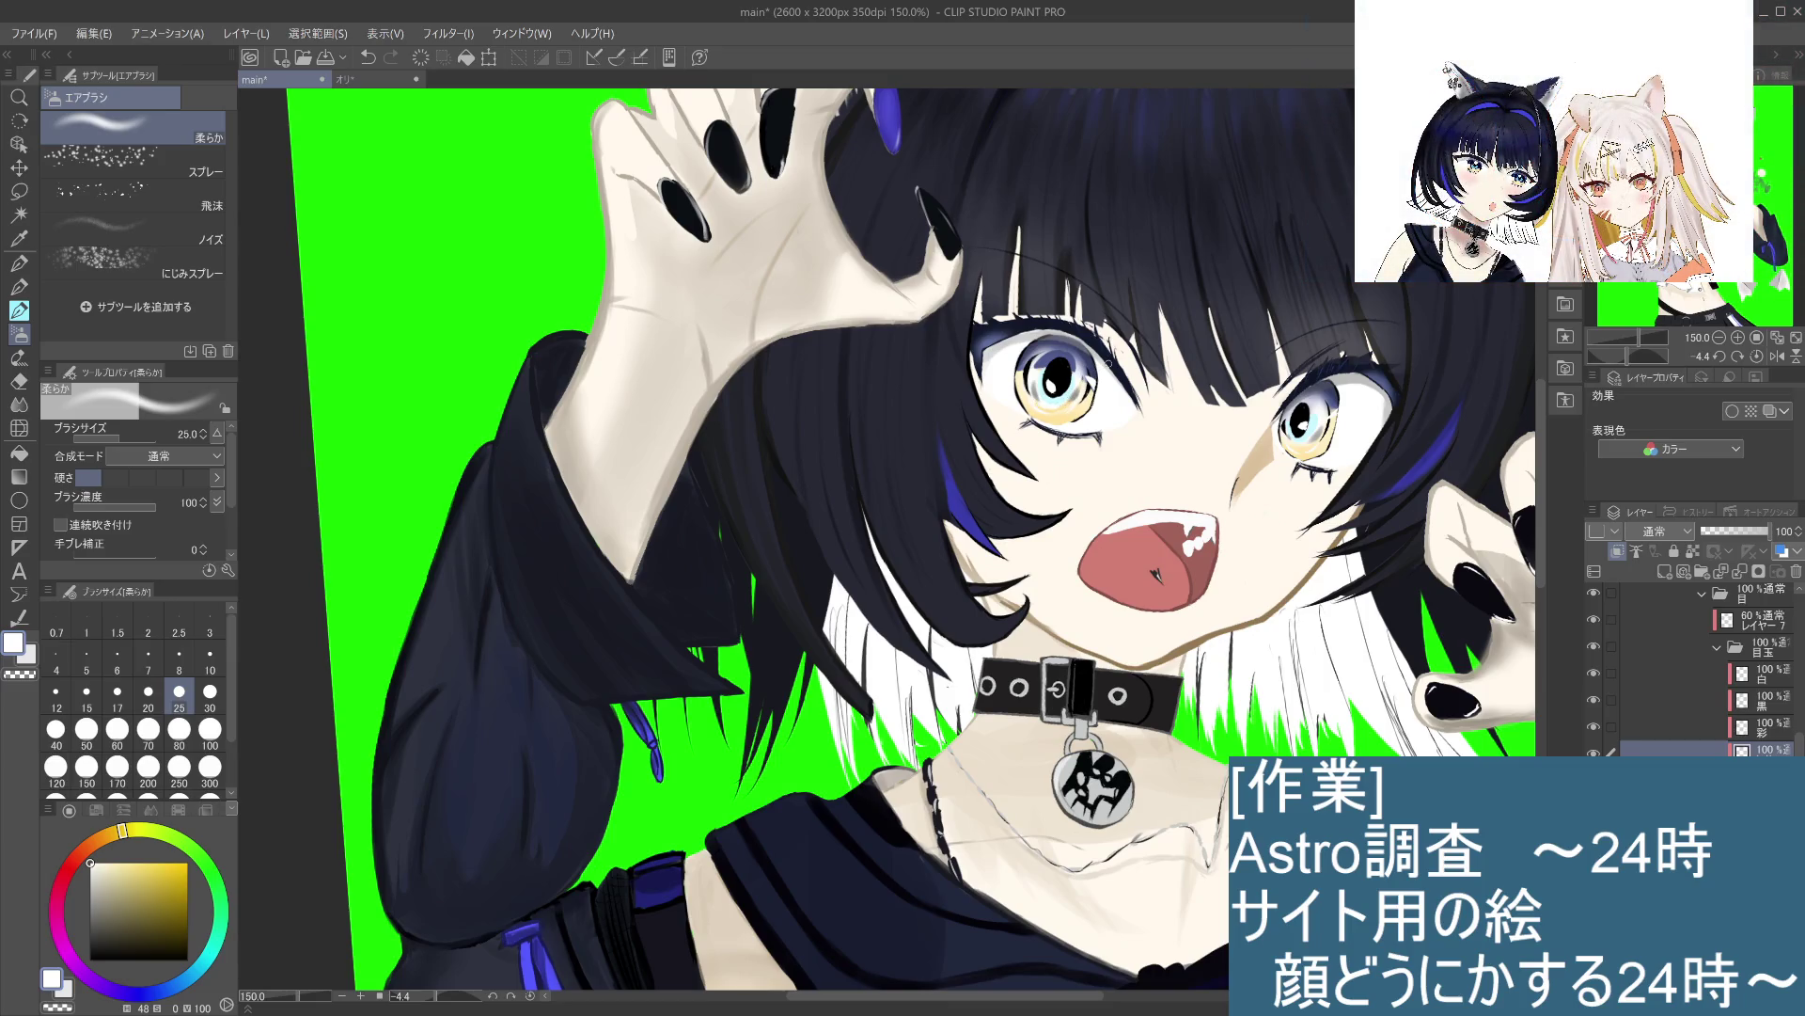
# Step: Compare the left and right eye shading with and without the latest strokes
pyautogui.hotkey('ctrl', 'z')
pyautogui.hotkey('ctrl', 'y')
pyautogui.hotkey('ctrl', 'z')
pyautogui.hotkey('ctrl', 'y')
pyautogui.hotkey('ctrl', 'z')
pyautogui.hotkey('ctrl', 'y')
pyautogui.hotkey('ctrl', 'z')
pyautogui.hotkey('ctrl', 'y')
pyautogui.hotkey('ctrl', 'z')
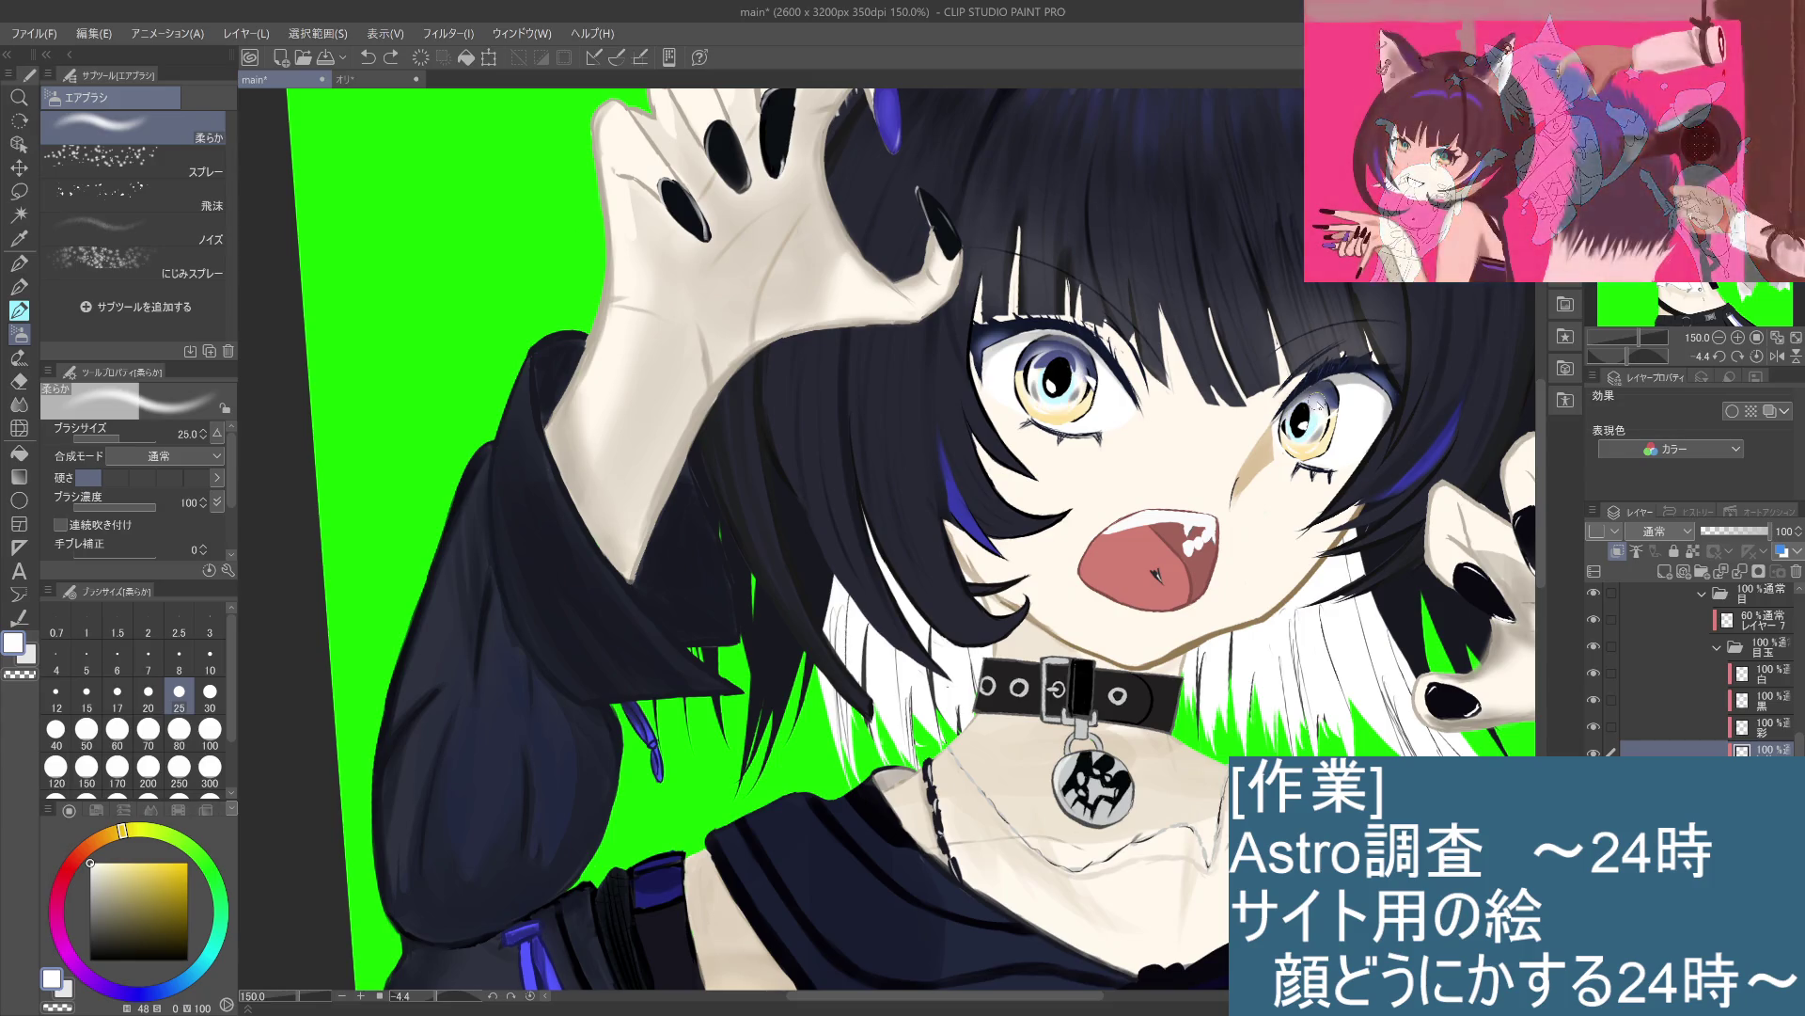
pyautogui.hotkey('ctrl', 'y')
# Step: Airbrush darker tone across the upper left iris, then drop the layer opacity to about 14%
pyautogui.moveTo(1021, 371)
pyautogui.mouseDown()
pyautogui.moveTo(1038, 348)
pyautogui.moveTo(1084, 376)
pyautogui.mouseUp()
pyautogui.hotkey('ctrl', 'z')
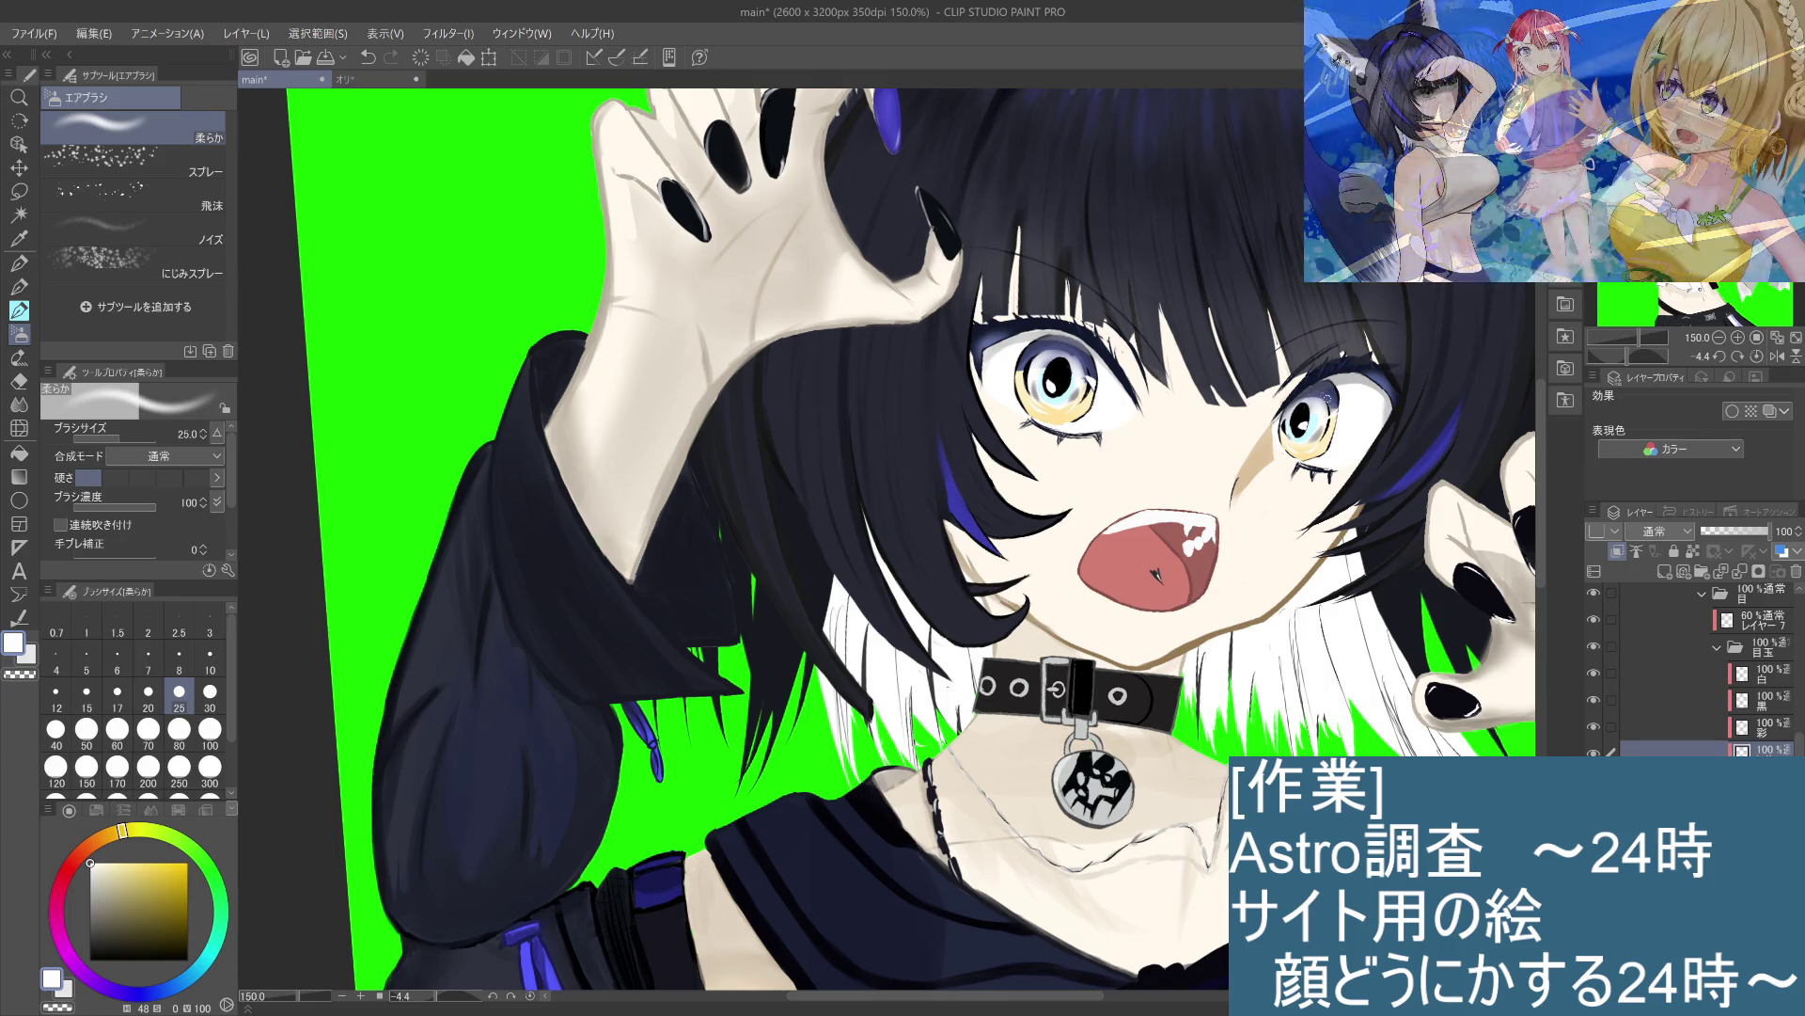
pyautogui.click(1734, 534)
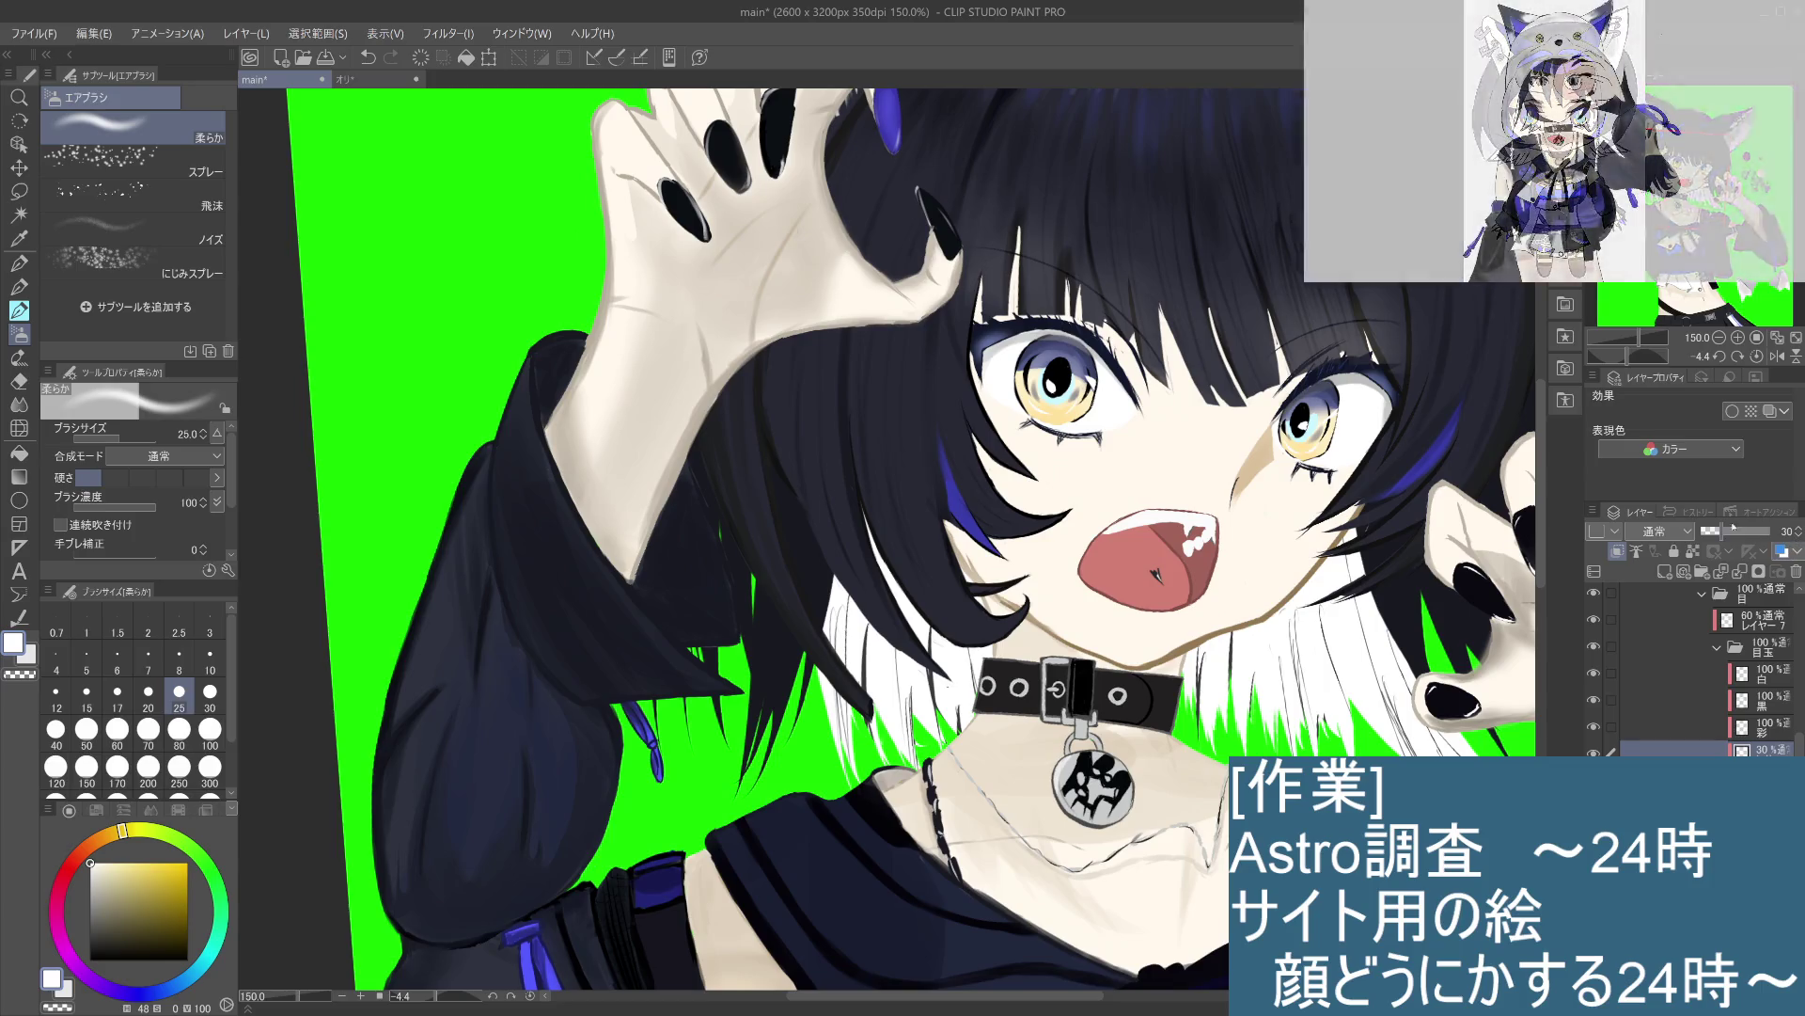
pyautogui.moveTo(1723, 532)
pyautogui.mouseDown()
pyautogui.moveTo(1698, 547)
pyautogui.moveTo(1714, 547)
pyautogui.mouseUp()
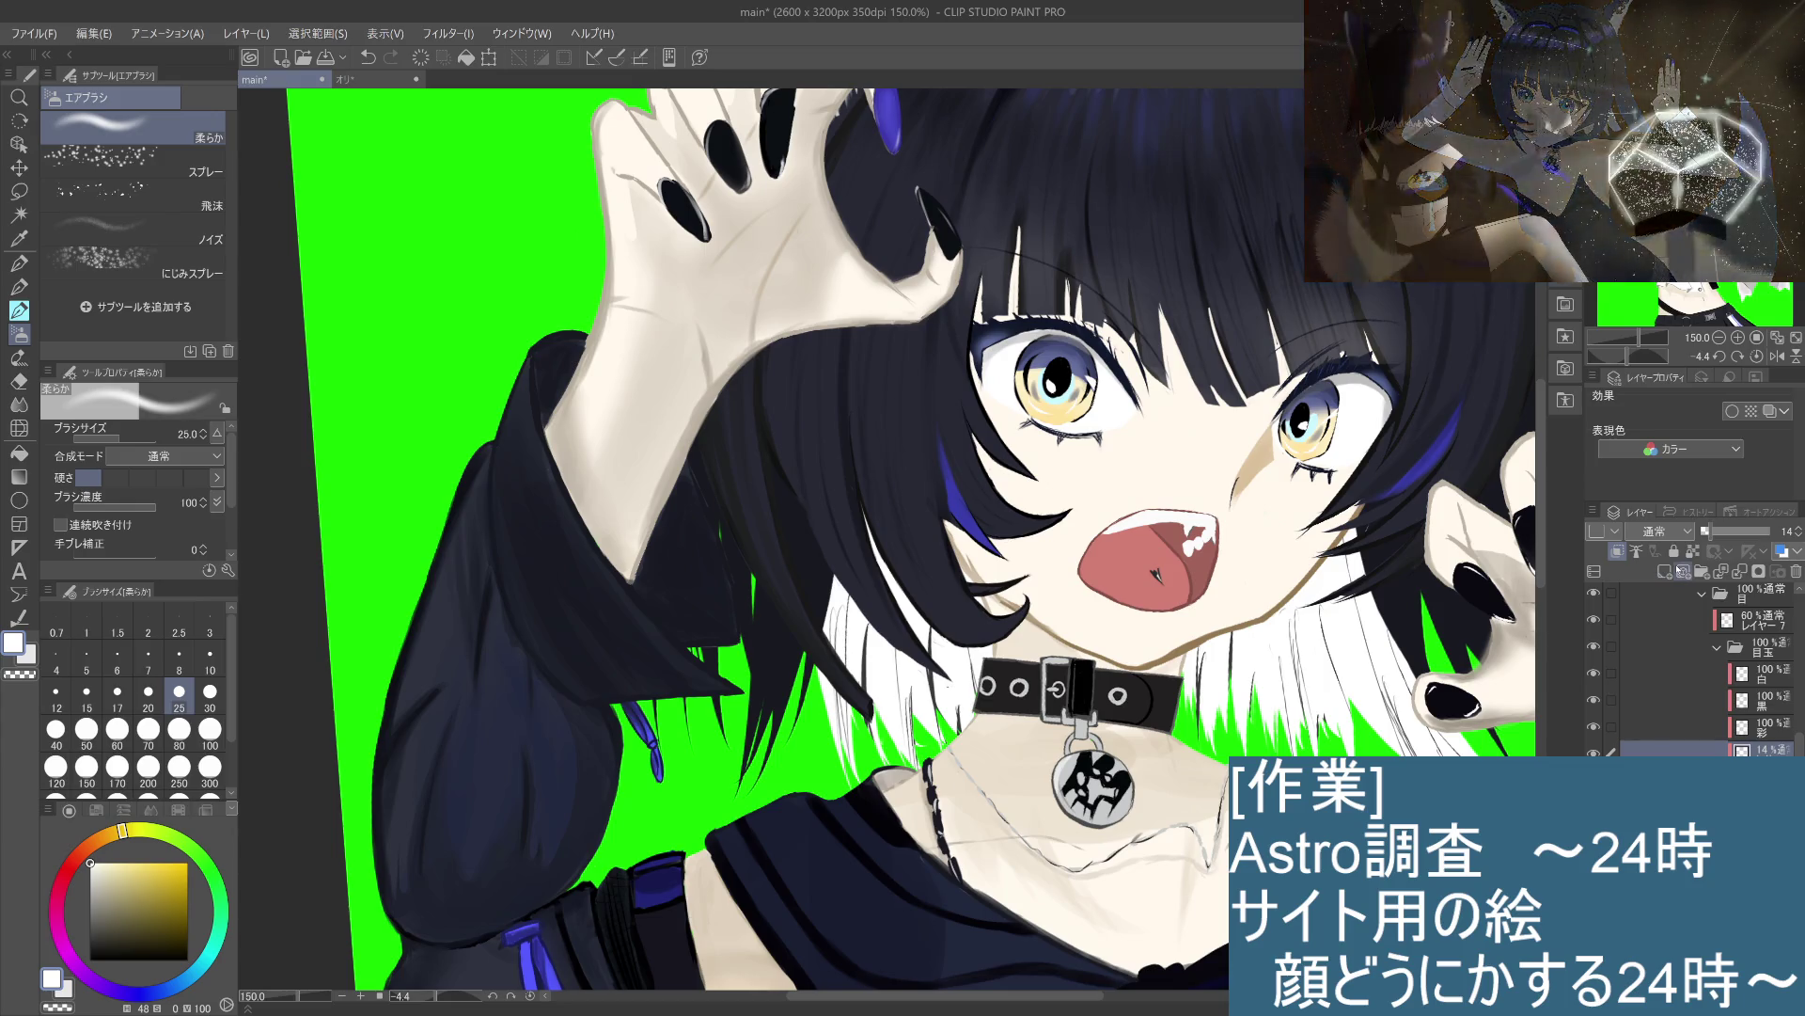
# Step: Choose the Blend tool's ぼかし brush and lower the highlight layer from 100% to about 20% opacity
pyautogui.click(30, 383)
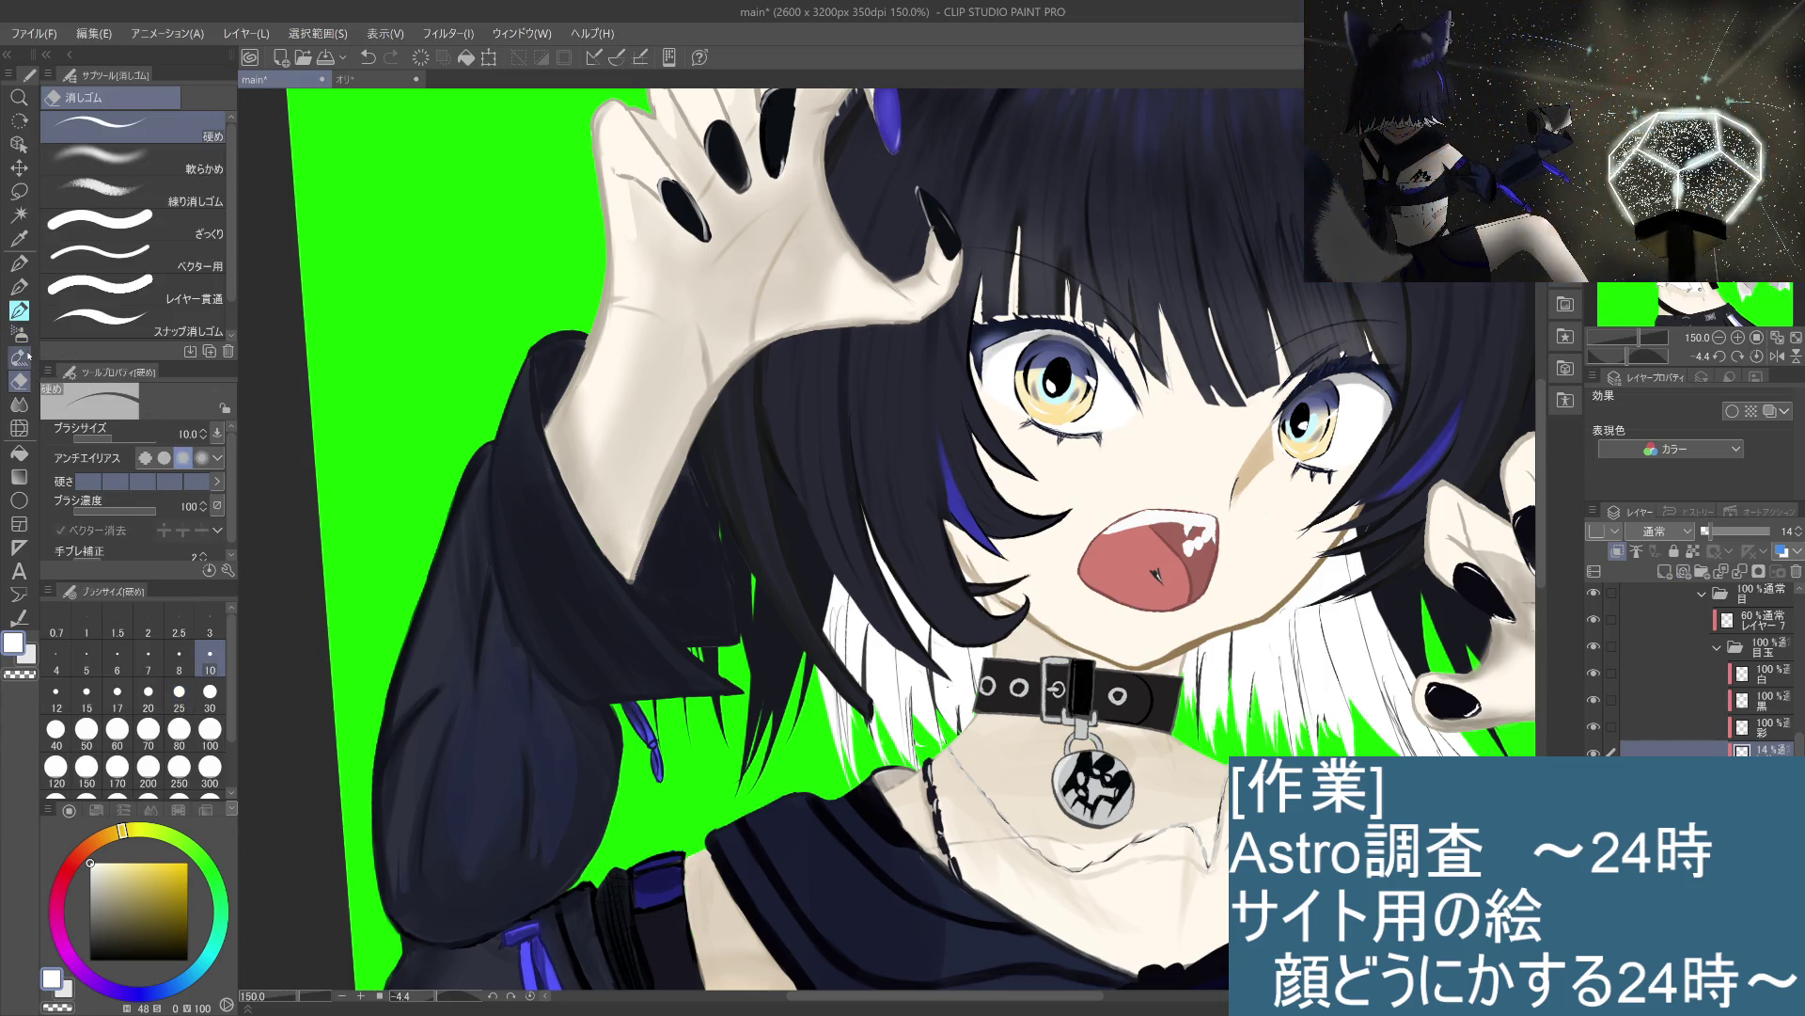
pyautogui.click(26, 404)
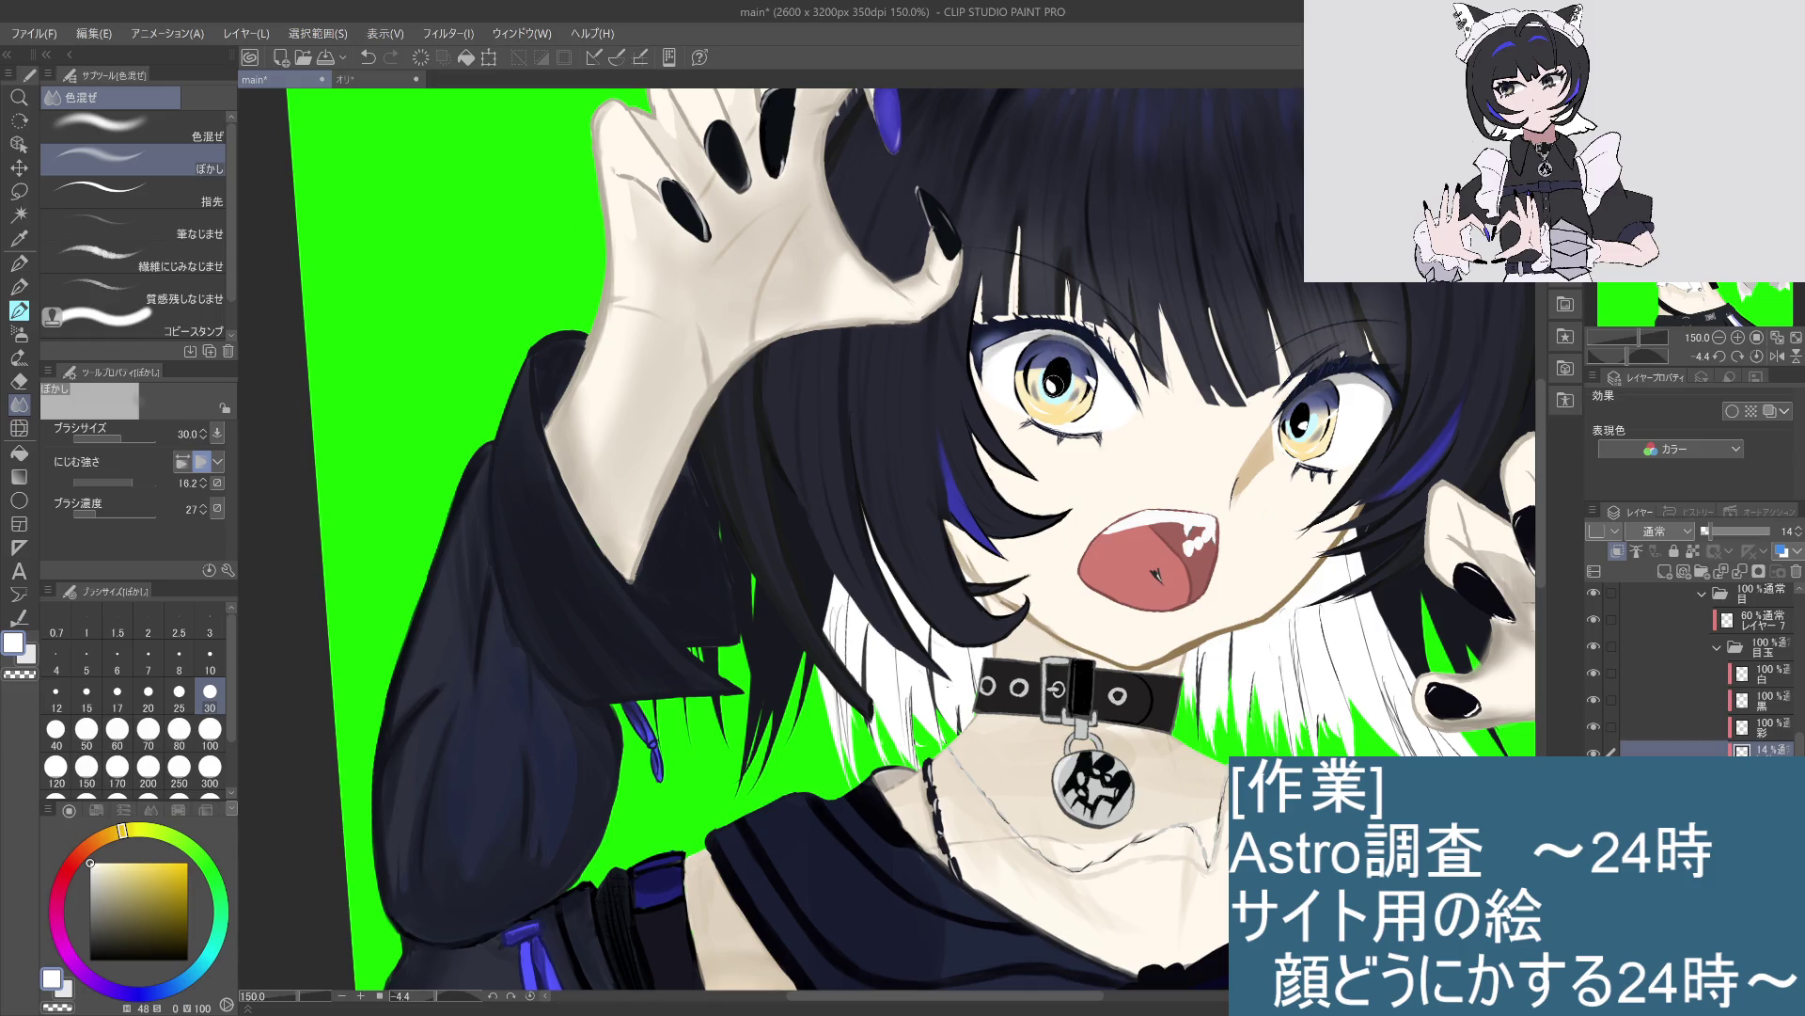
pyautogui.moveTo(1706, 532); pyautogui.dragTo(1792, 538)
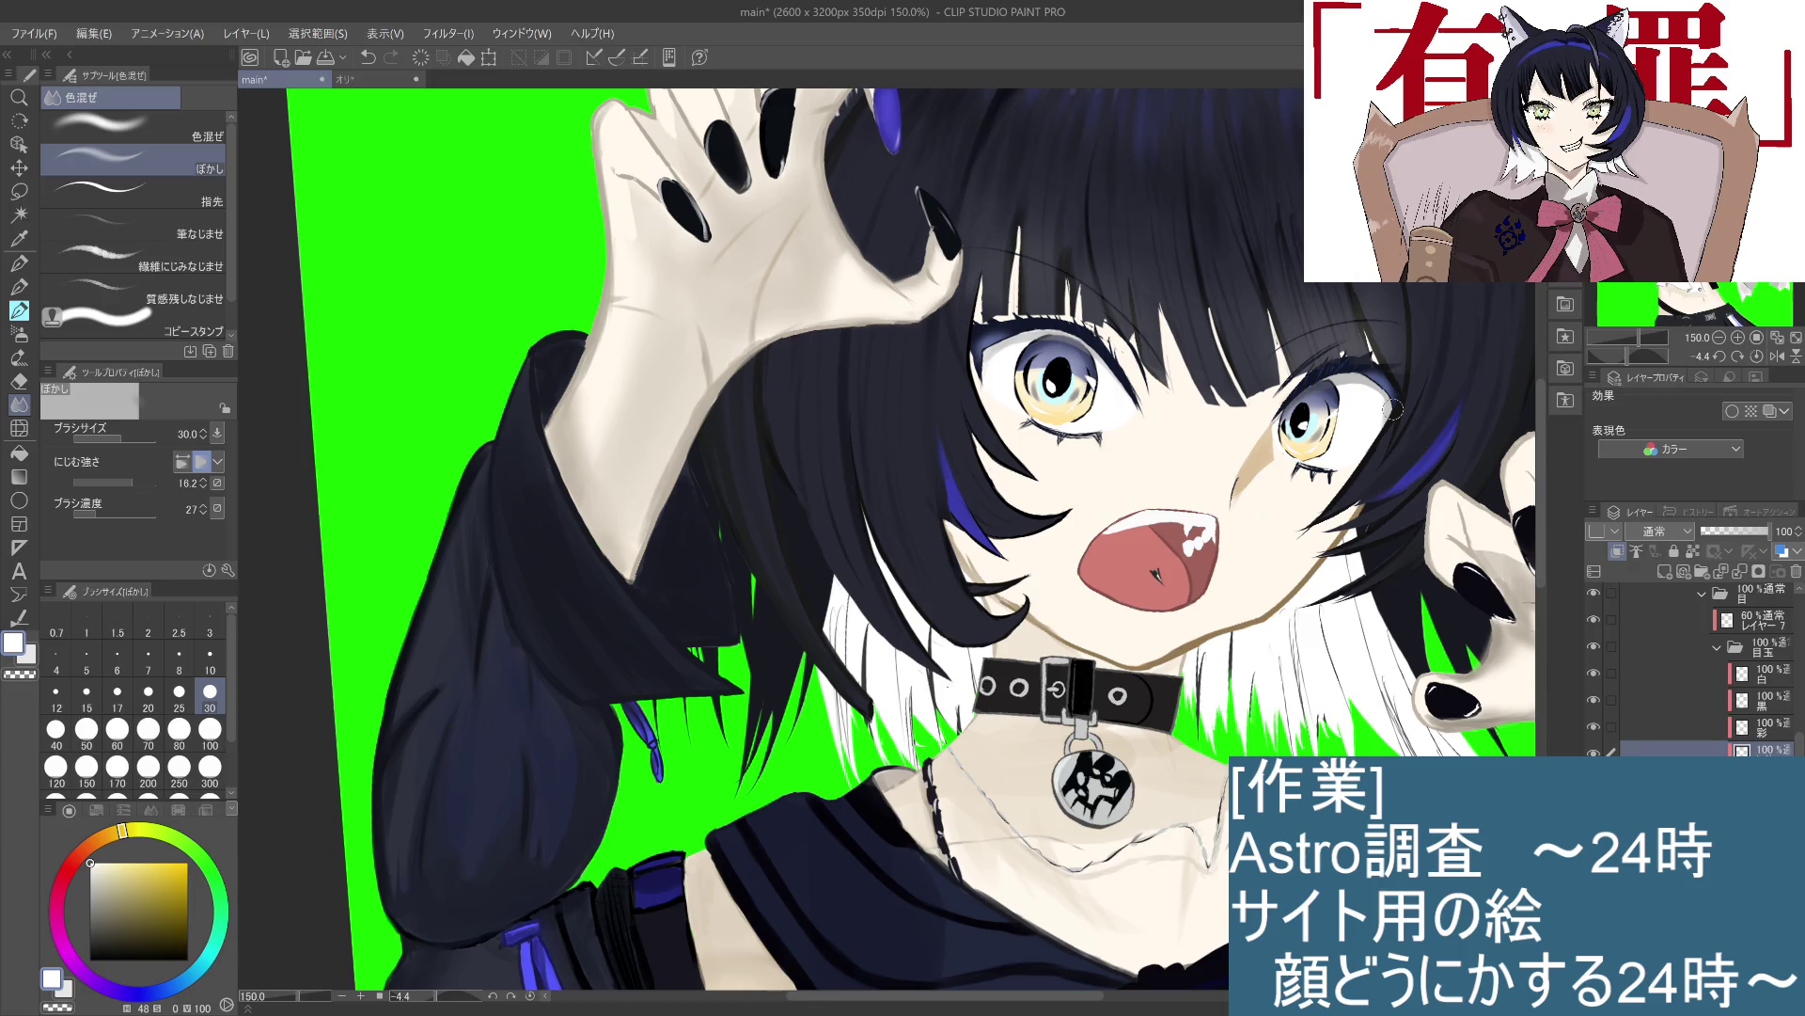
pyautogui.moveTo(1766, 531); pyautogui.dragTo(1717, 549)
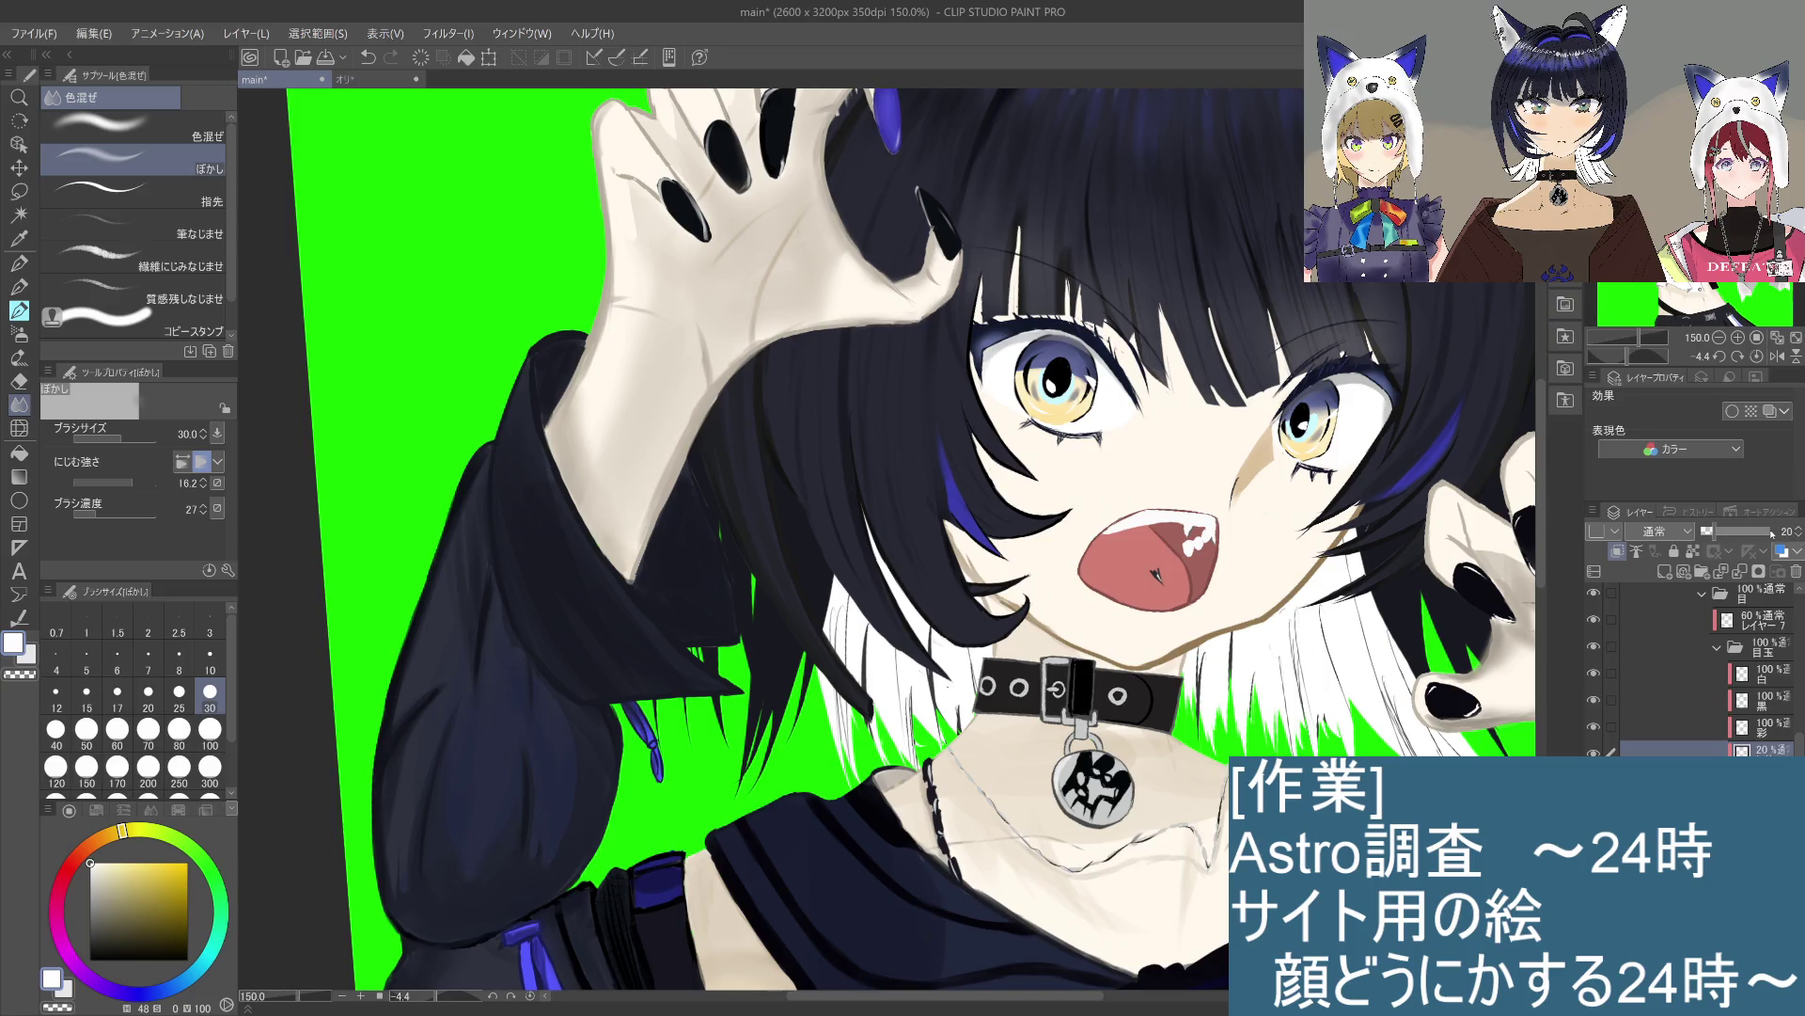
pyautogui.hotkey('ctrl', '0')
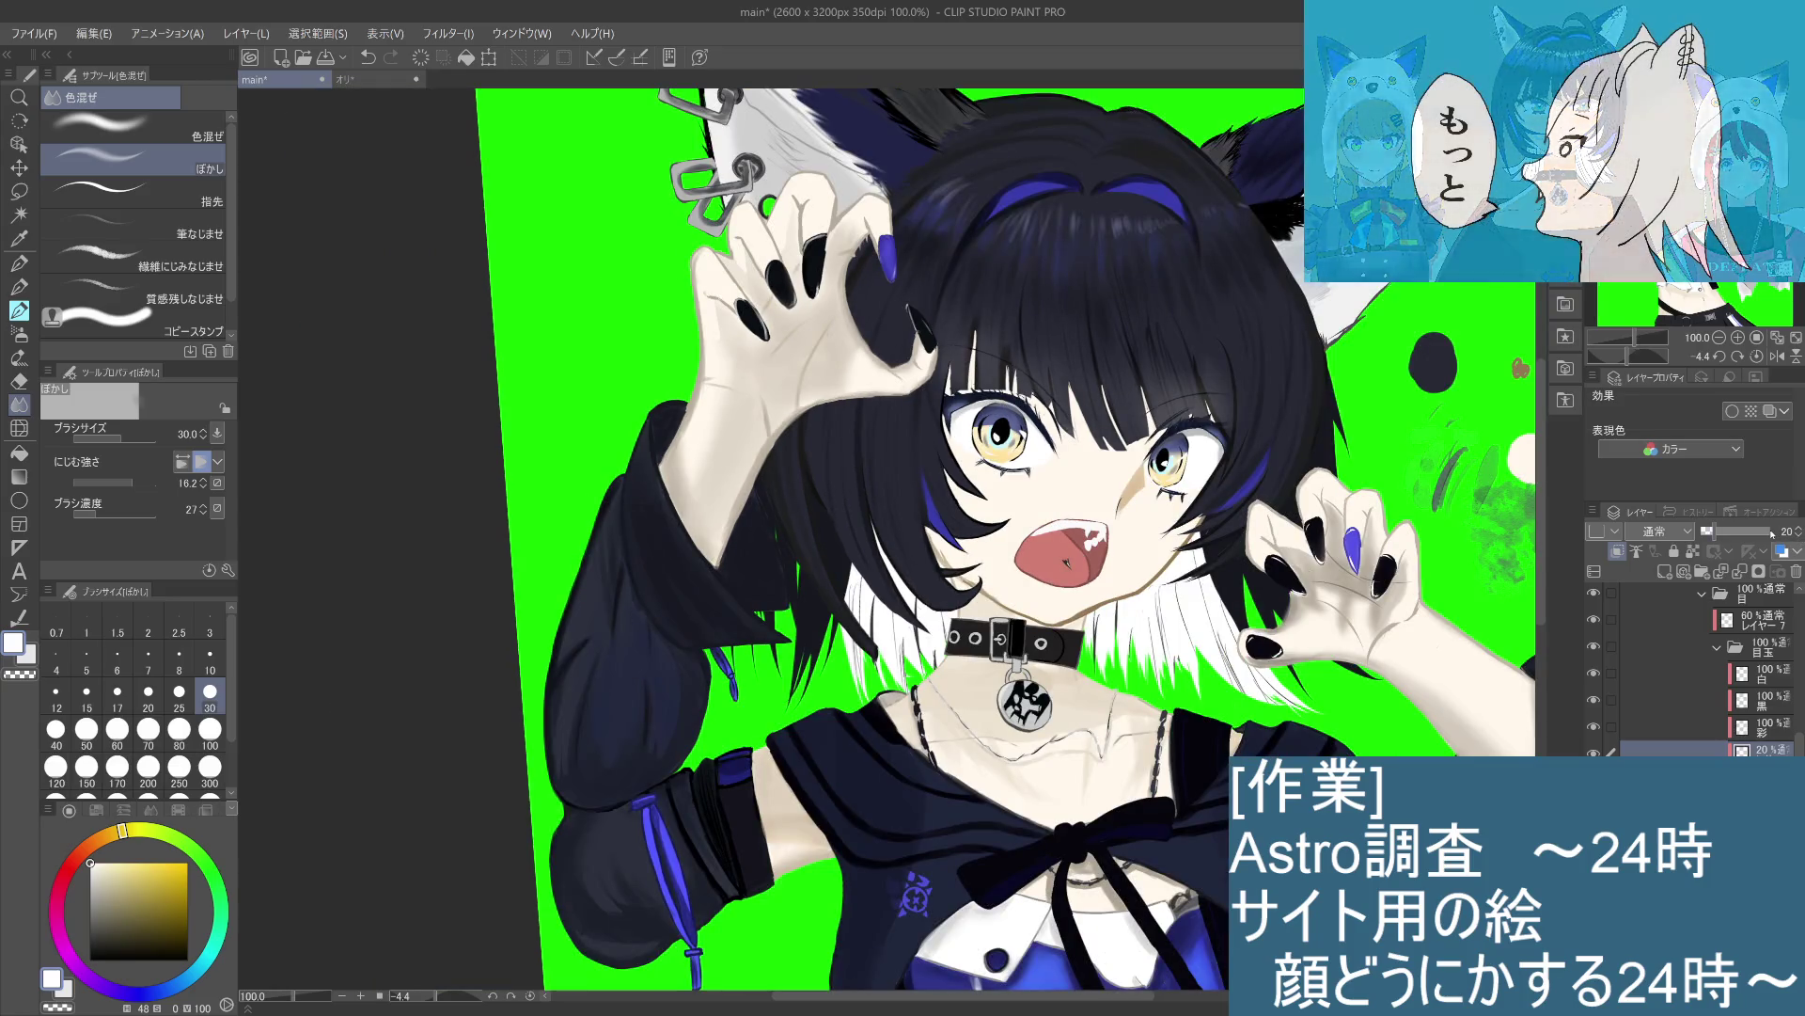
# Step: Step the highlight layer opacity up through 60%, 80% and 93% to 100%, then zoom out
pyautogui.hotkey('ctrl', '+')
pyautogui.hotkey('ctrl', '+')
pyautogui.hotkey('ctrl', '+')
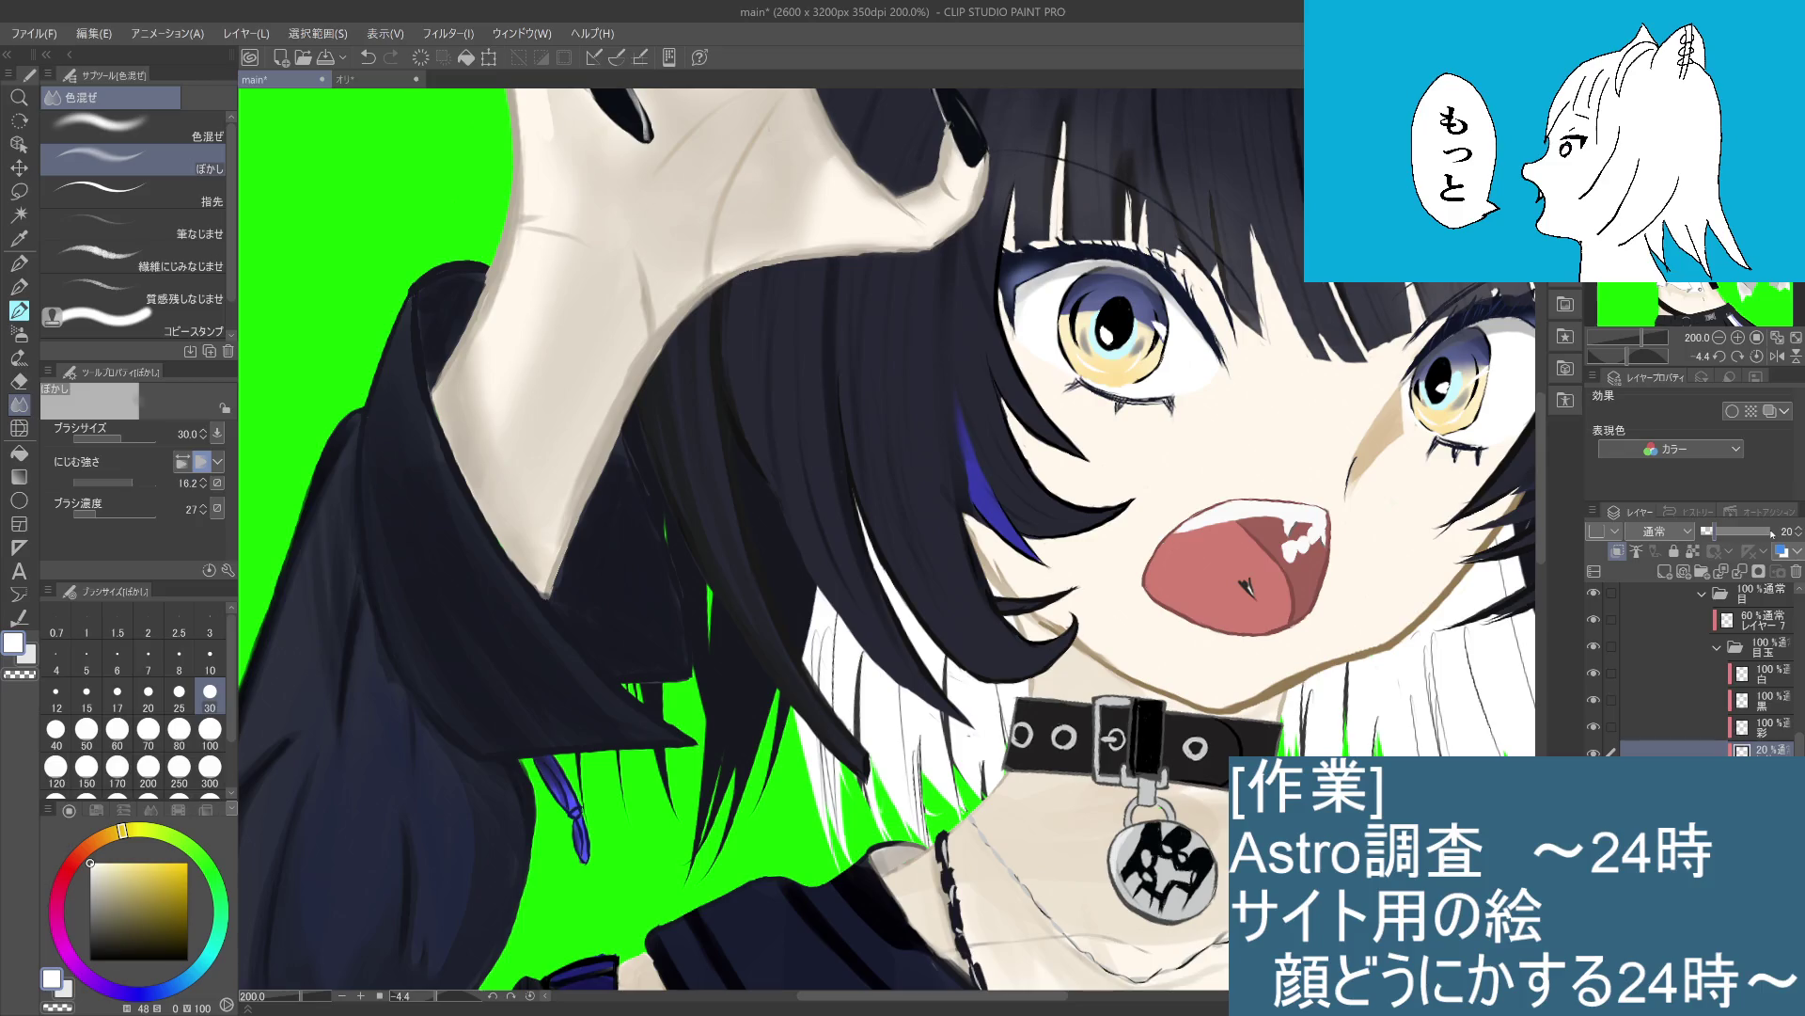
pyautogui.click(1732, 535)
pyautogui.click(1744, 539)
pyautogui.click(1745, 539)
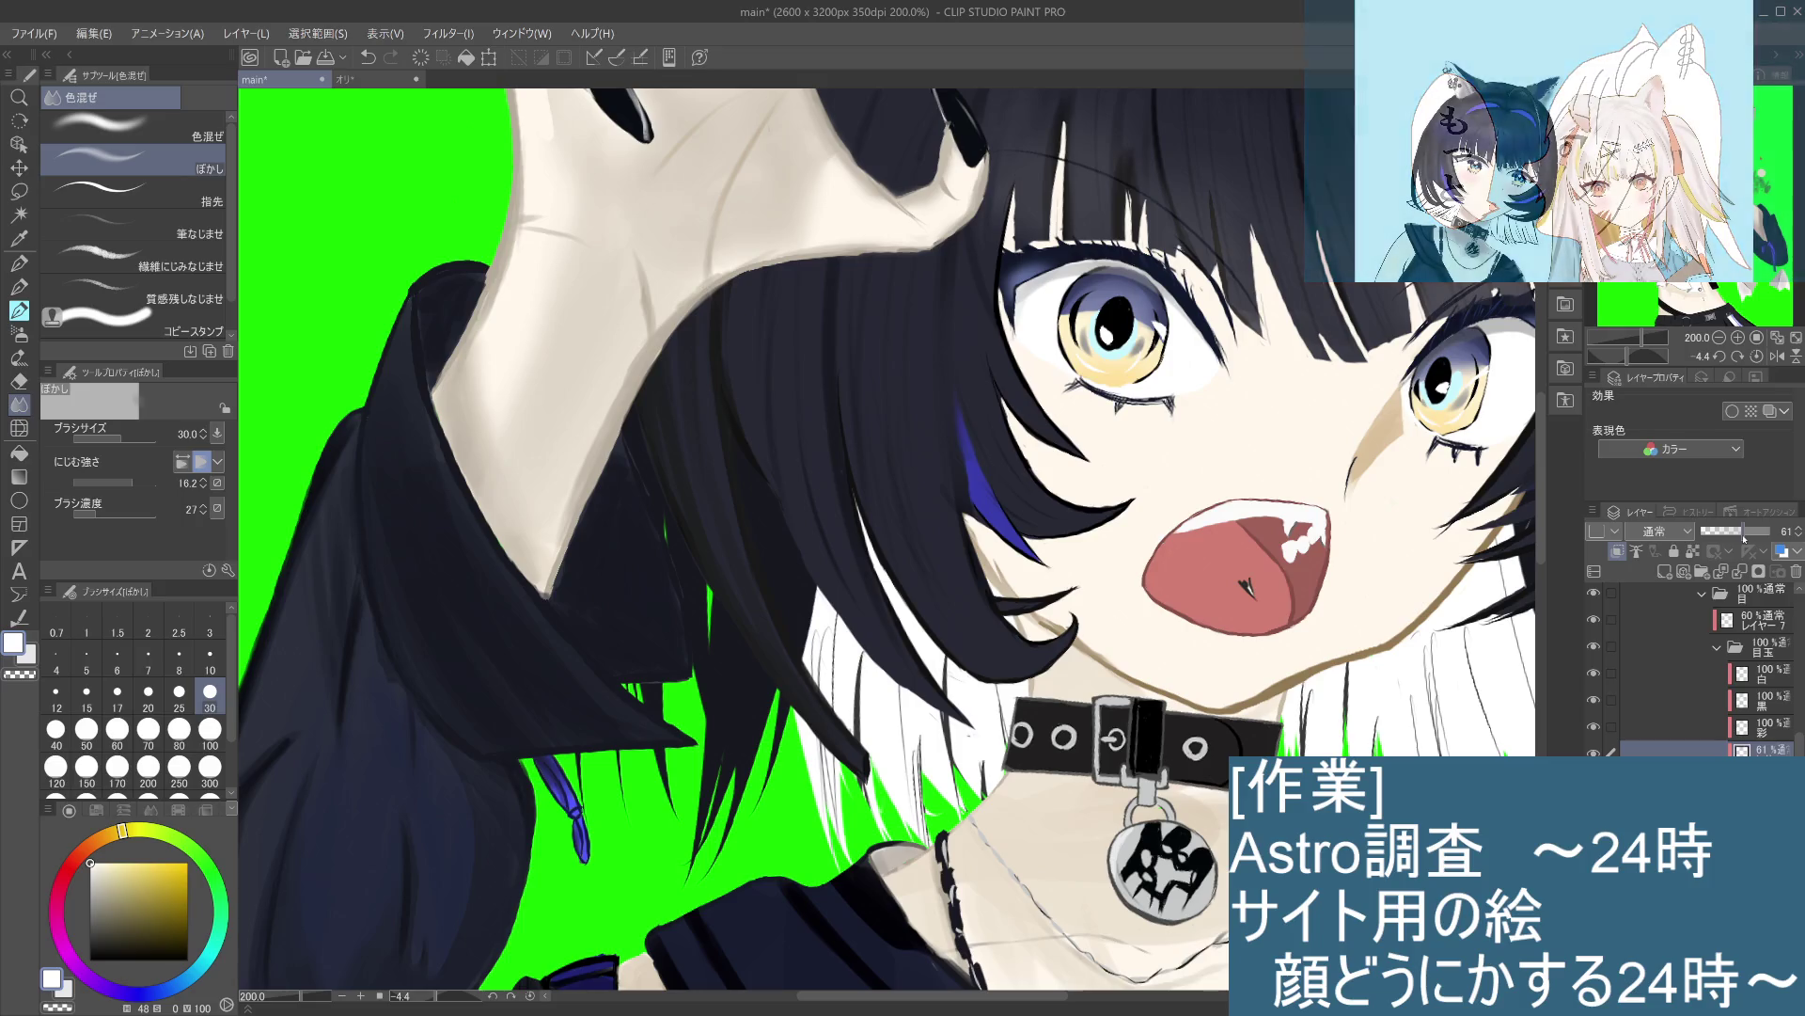
pyautogui.click(1758, 541)
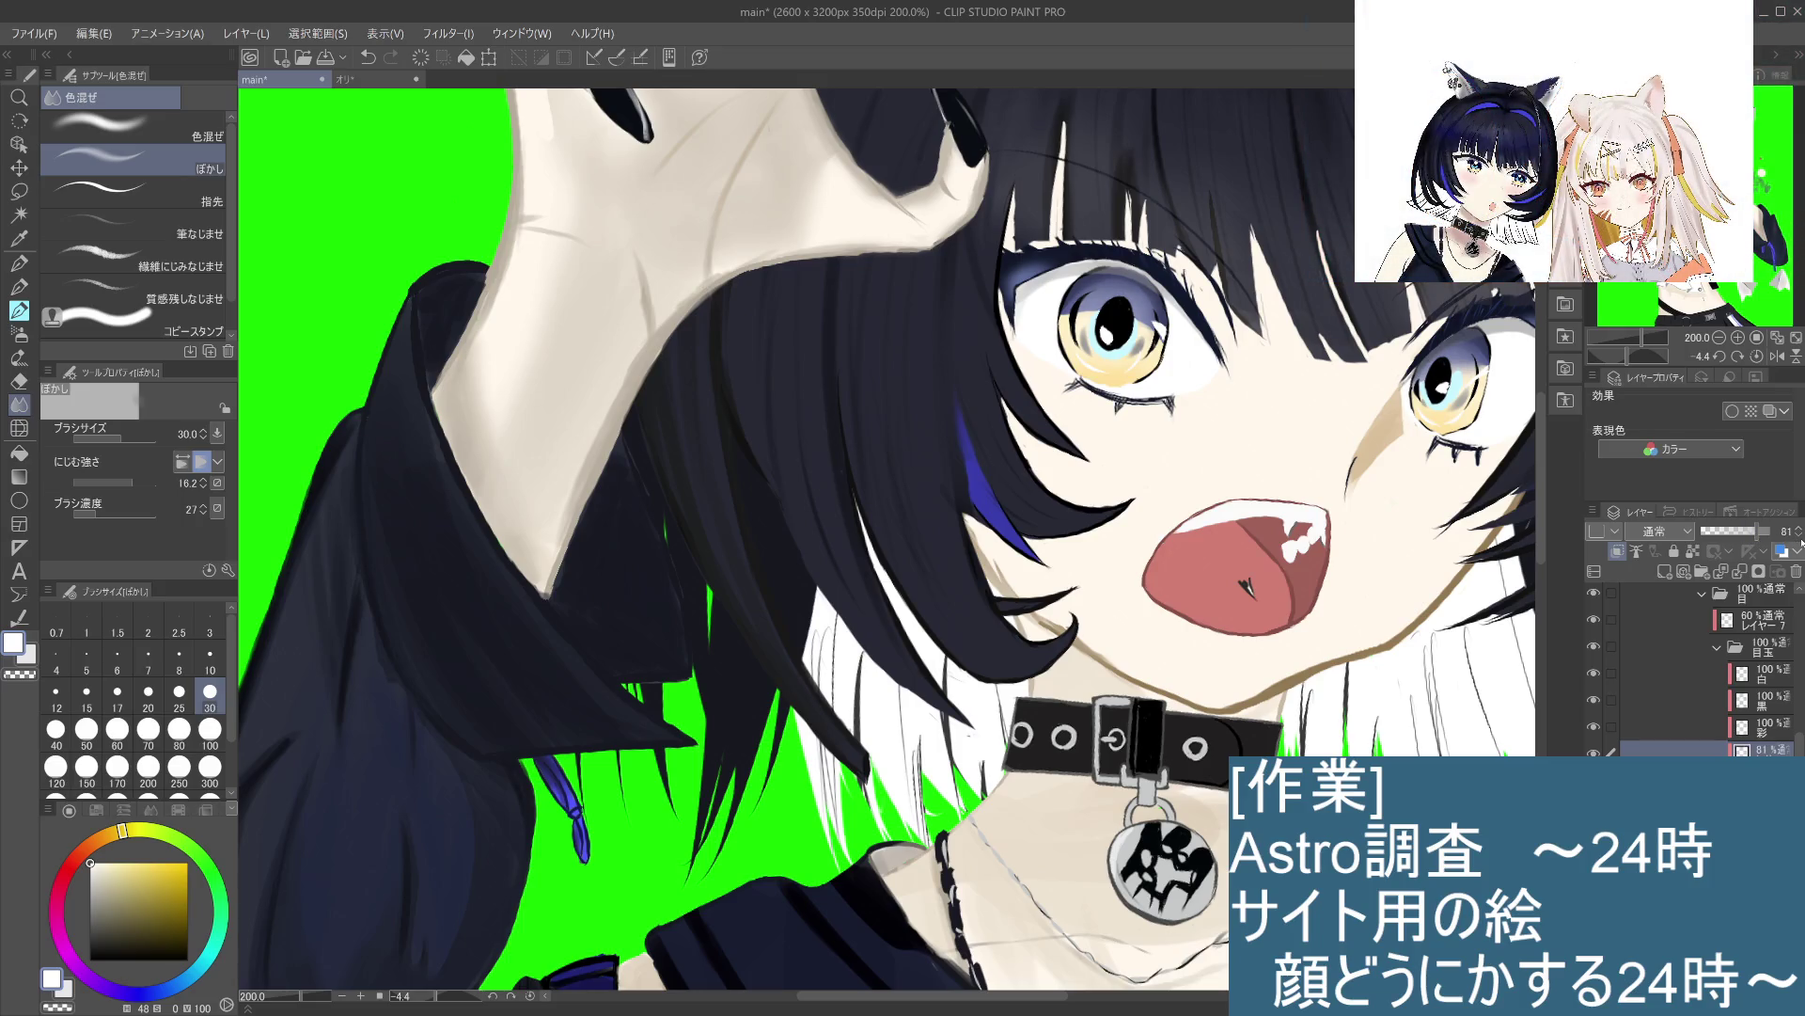
pyautogui.click(1767, 539)
pyautogui.moveTo(1767, 539); pyautogui.dragTo(1777, 536)
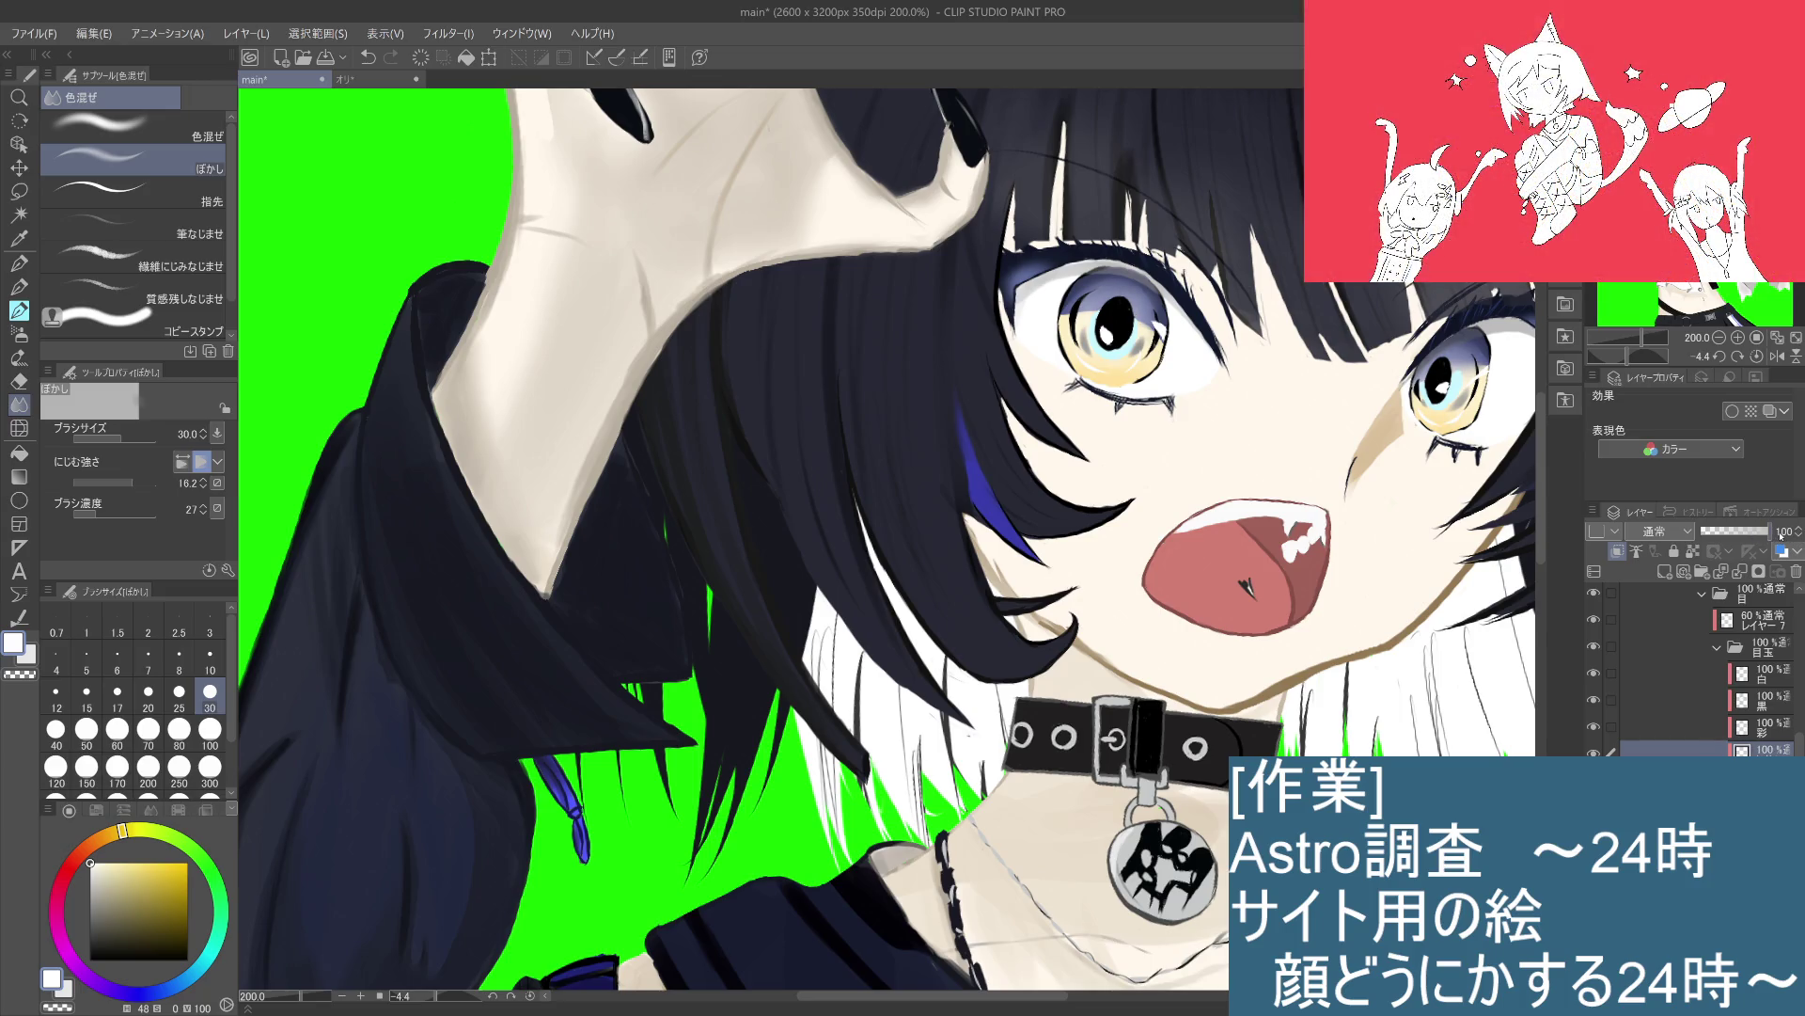
pyautogui.hotkey('ctrl', 'alt', '0')
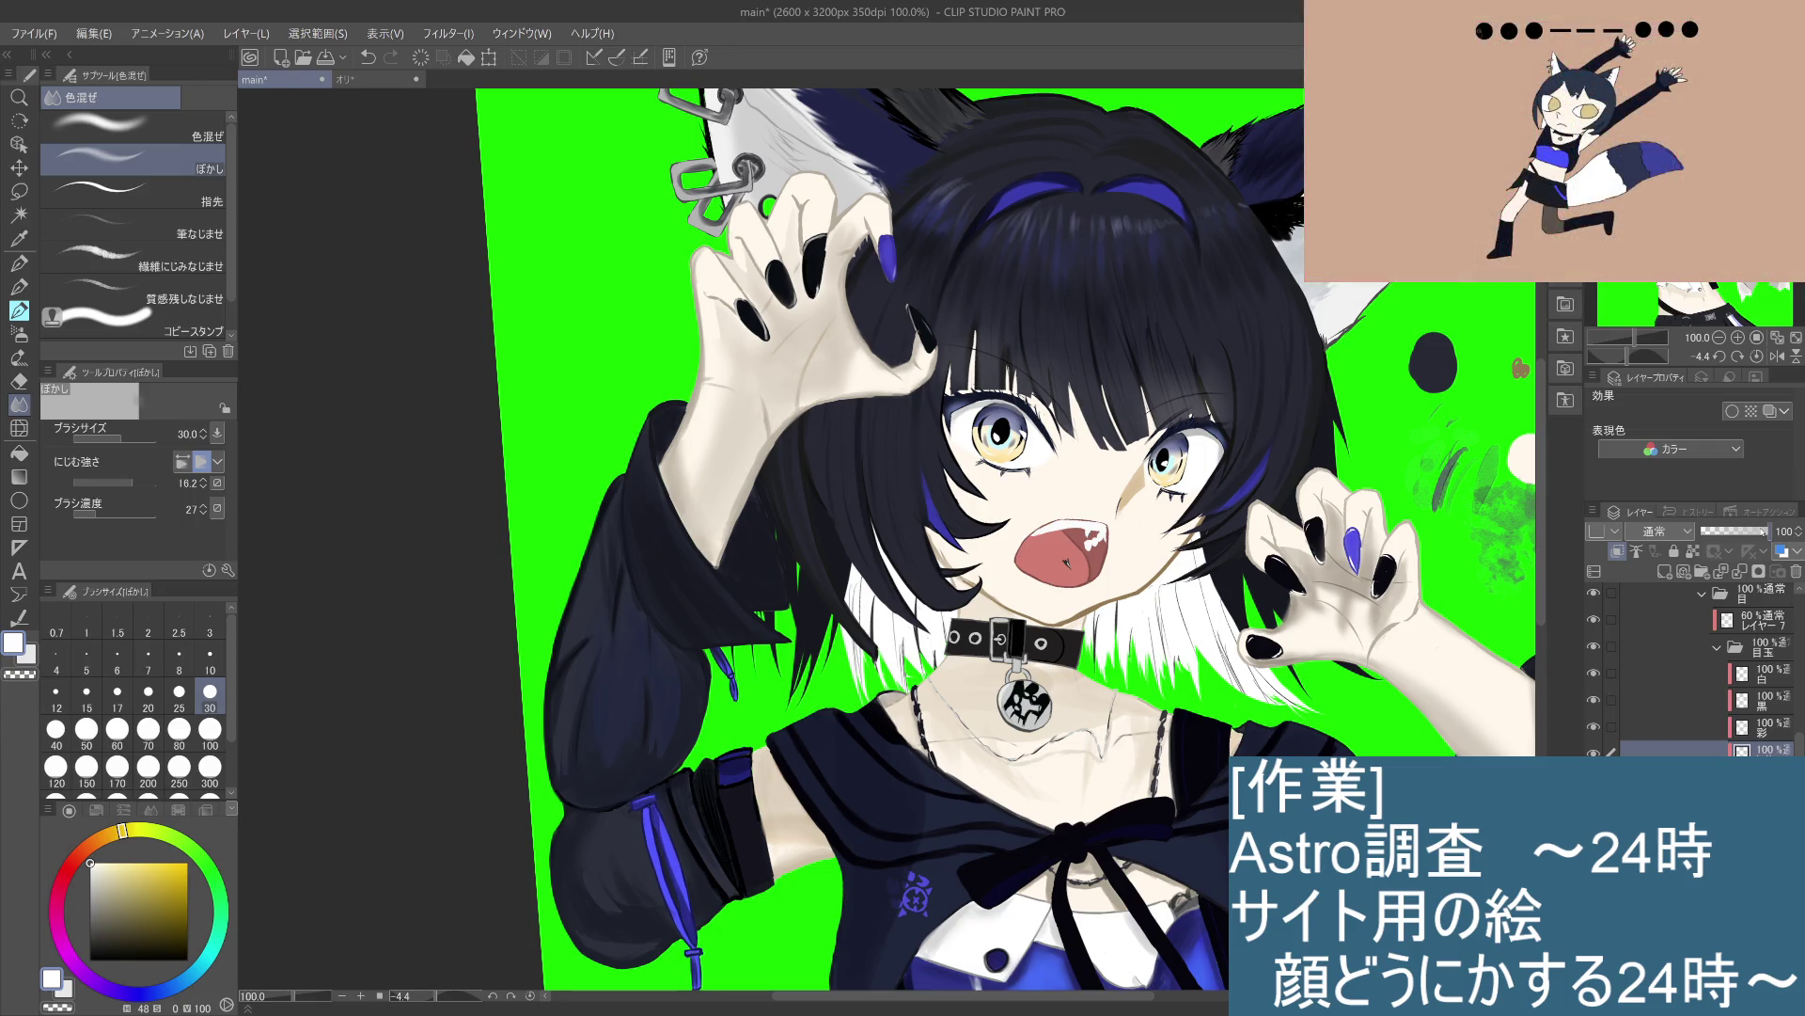
pyautogui.hotkey('ctrl', '-')
pyautogui.hotkey('ctrl', '-')
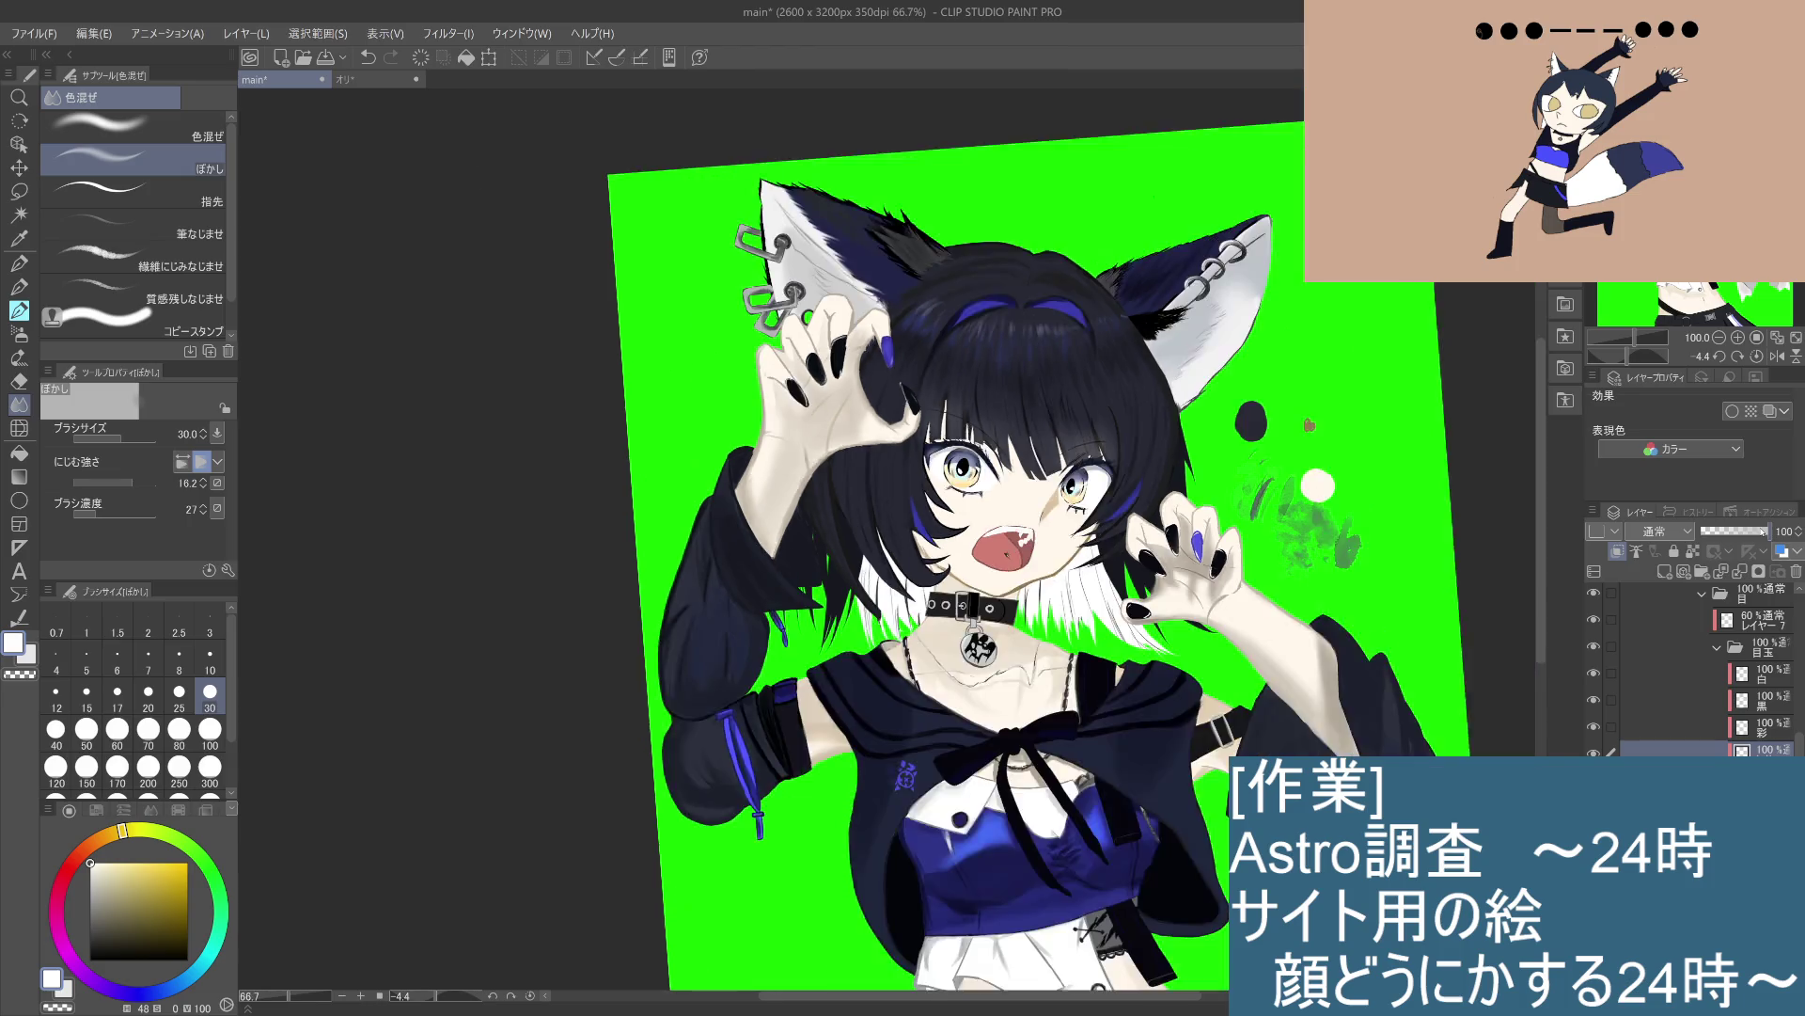
pyautogui.scroll(-1, 1109, 583)
pyautogui.moveTo(1236, 477); pyautogui.dragTo(1253, 523)
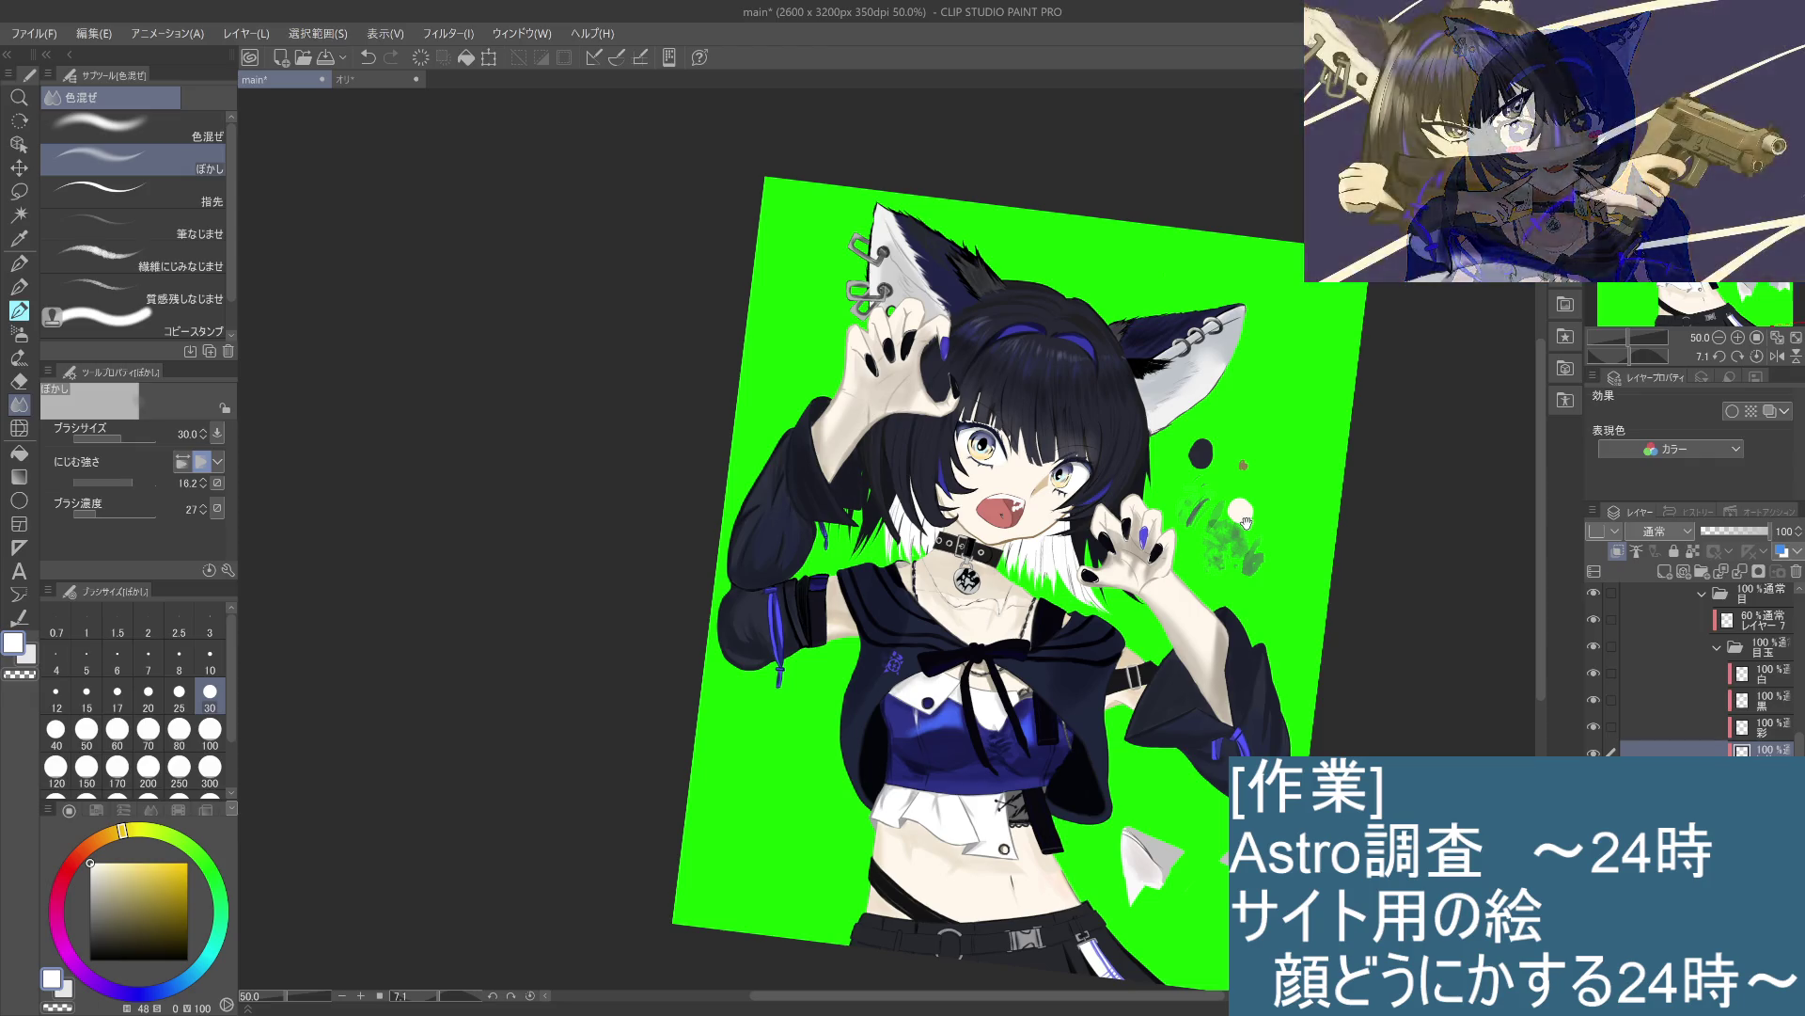
pyautogui.moveTo(1247, 497); pyautogui.dragTo(1249, 471)
pyautogui.scroll(4, 1250, 471)
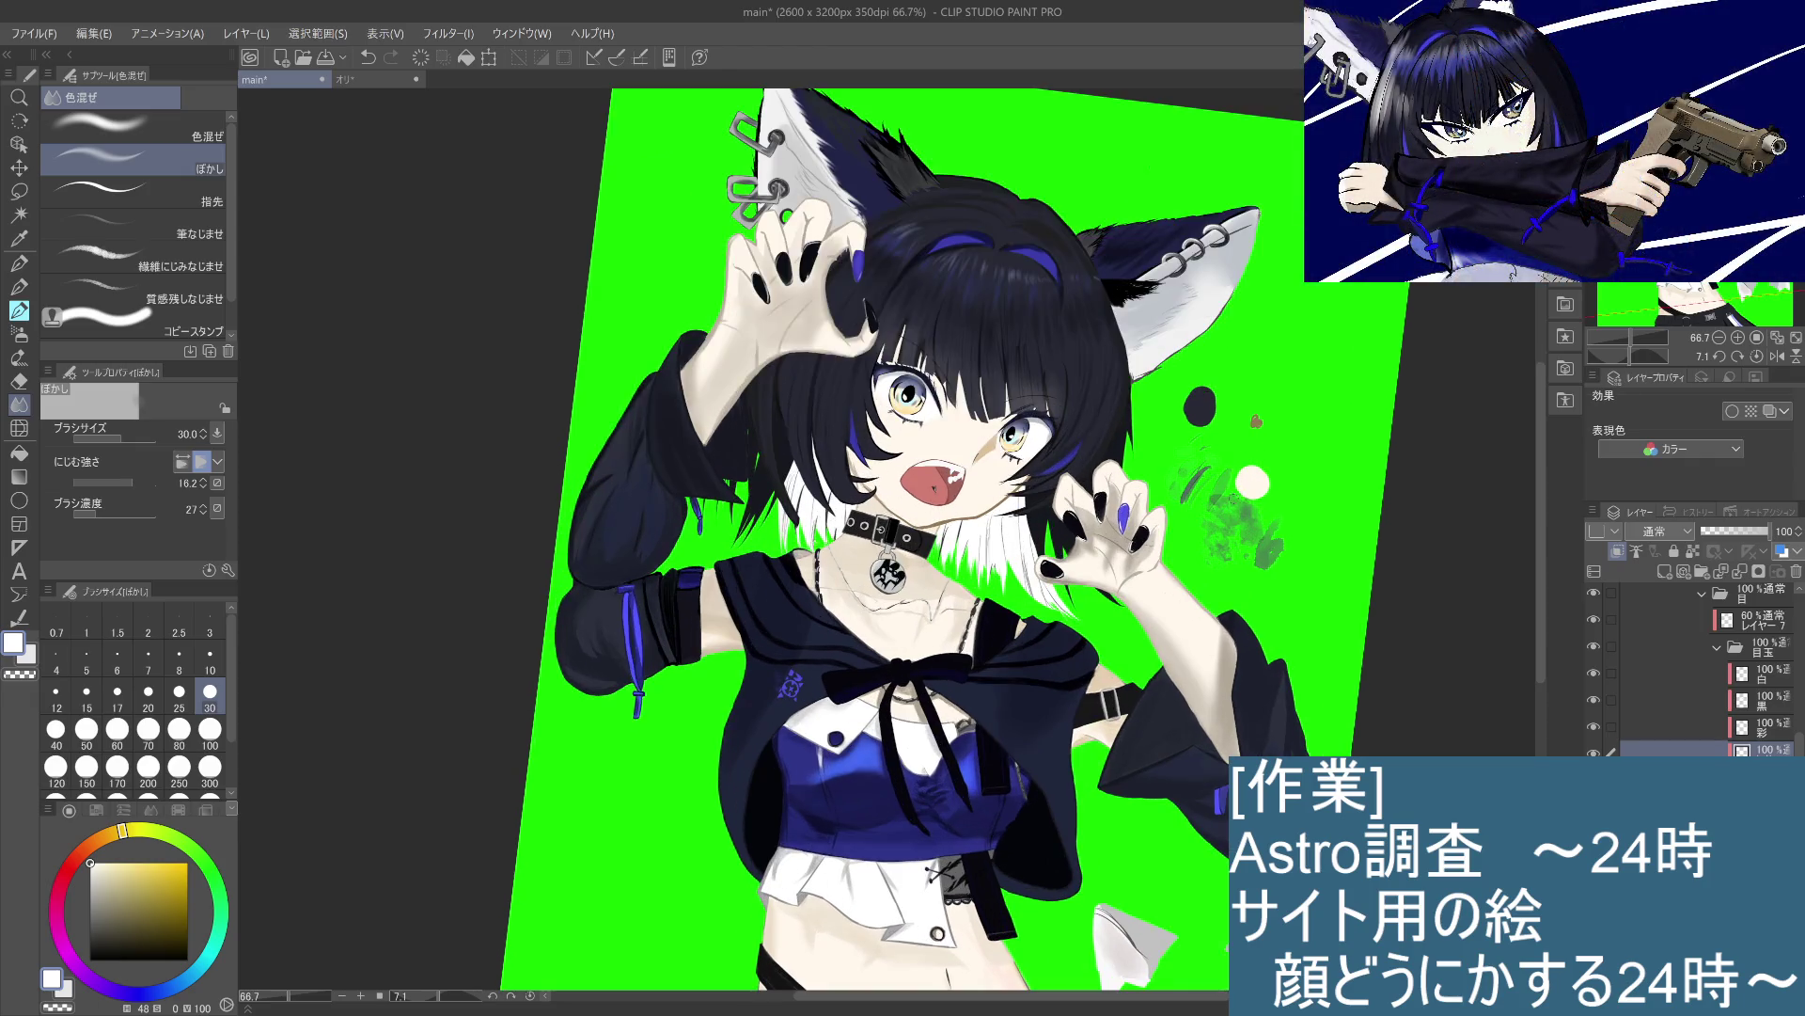
pyautogui.hscroll(-5, 1204, 495)
pyautogui.scroll(2, 1204, 495)
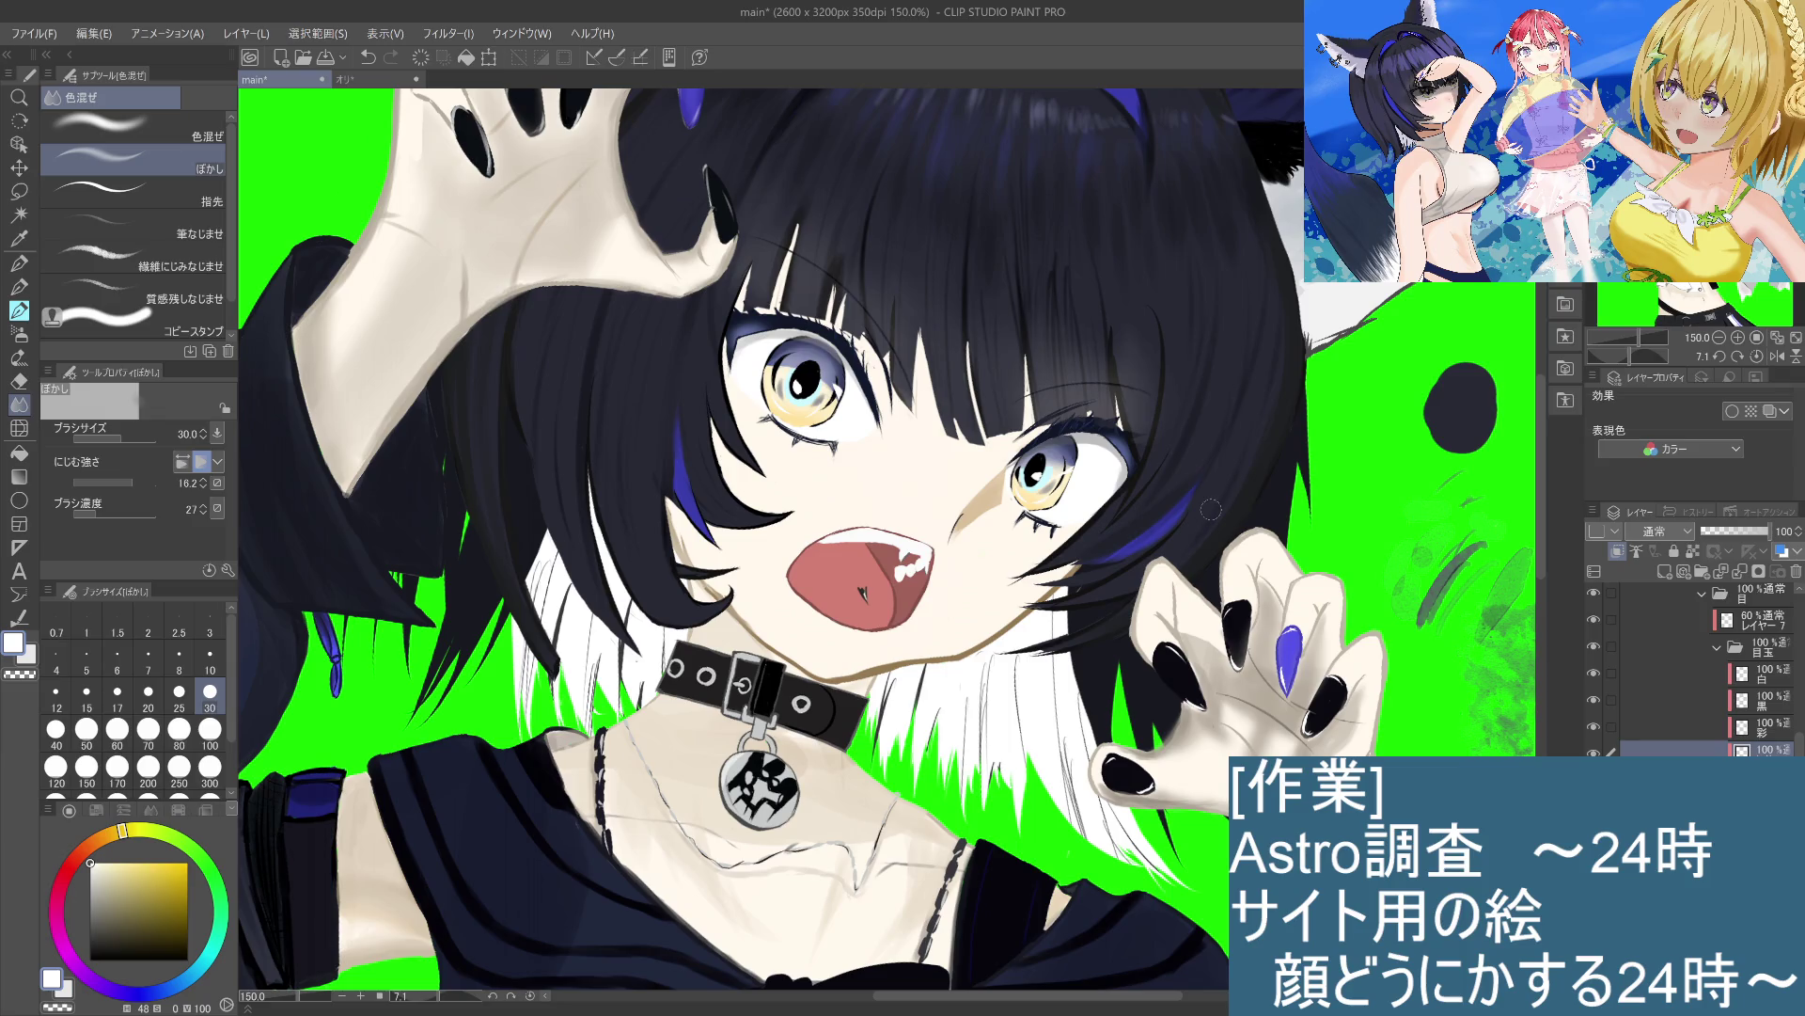
pyautogui.scroll(-1, 1212, 509)
pyautogui.scroll(-1, 1209, 510)
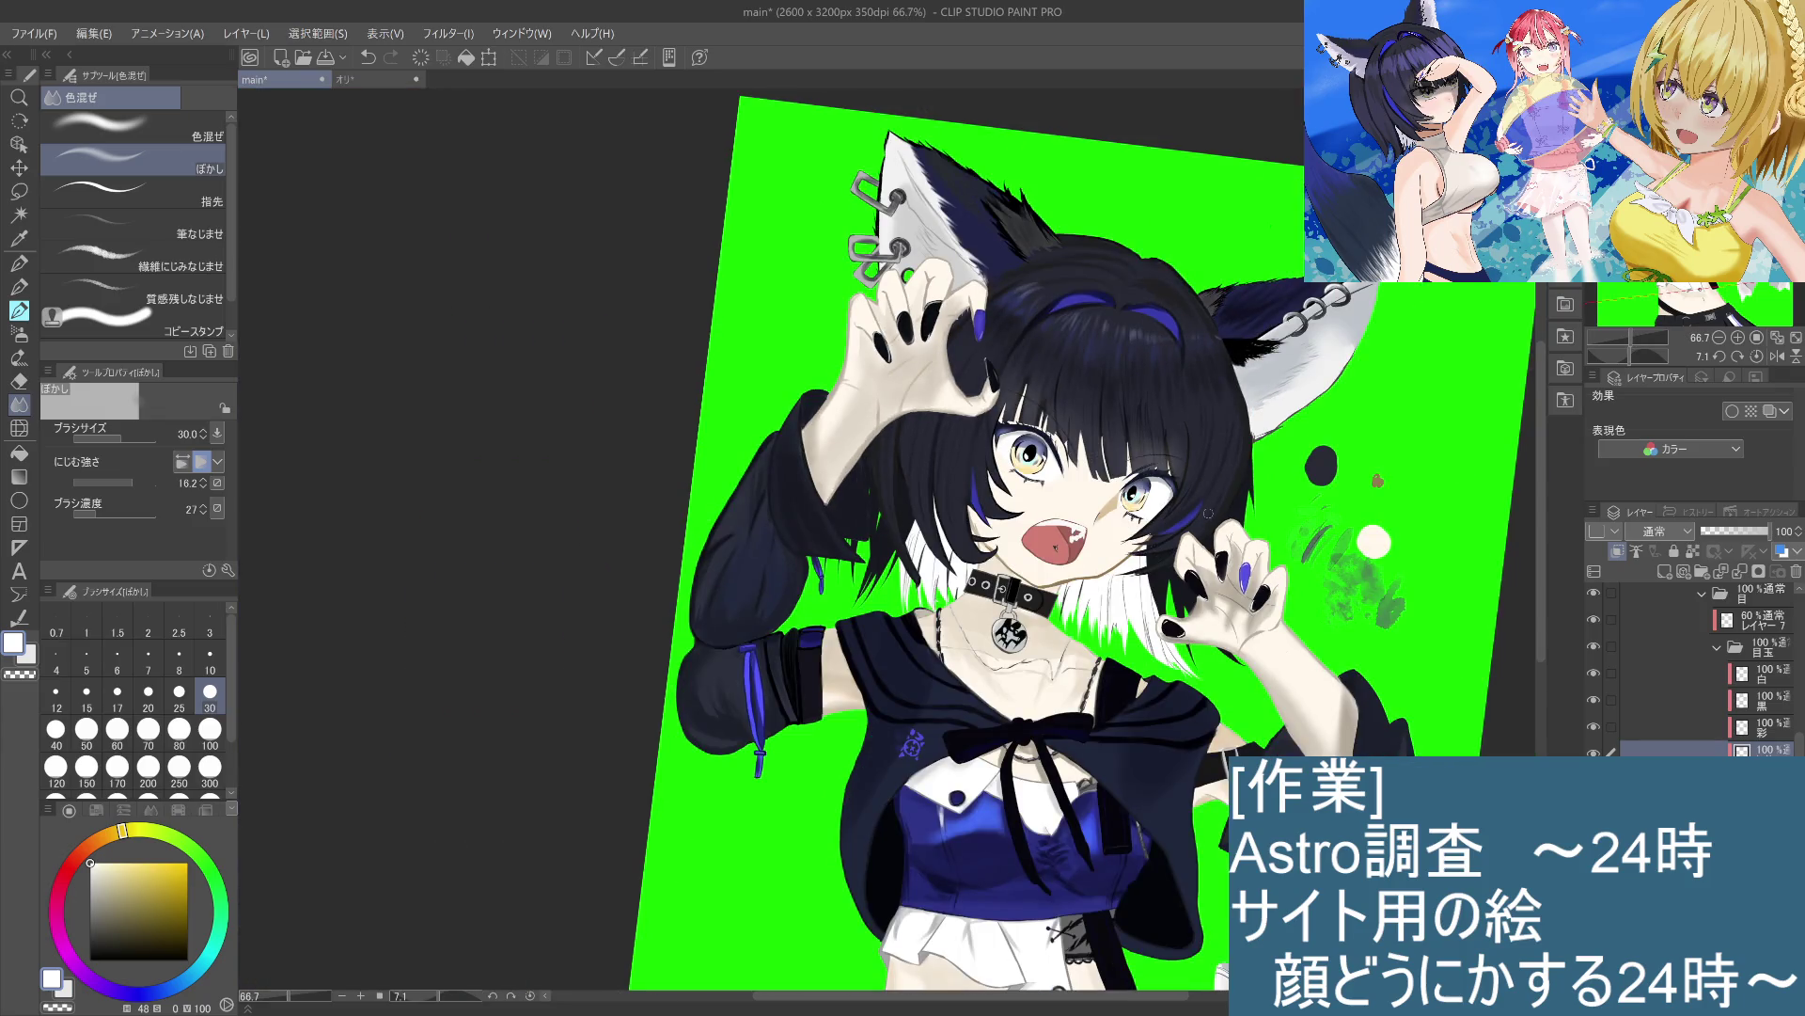
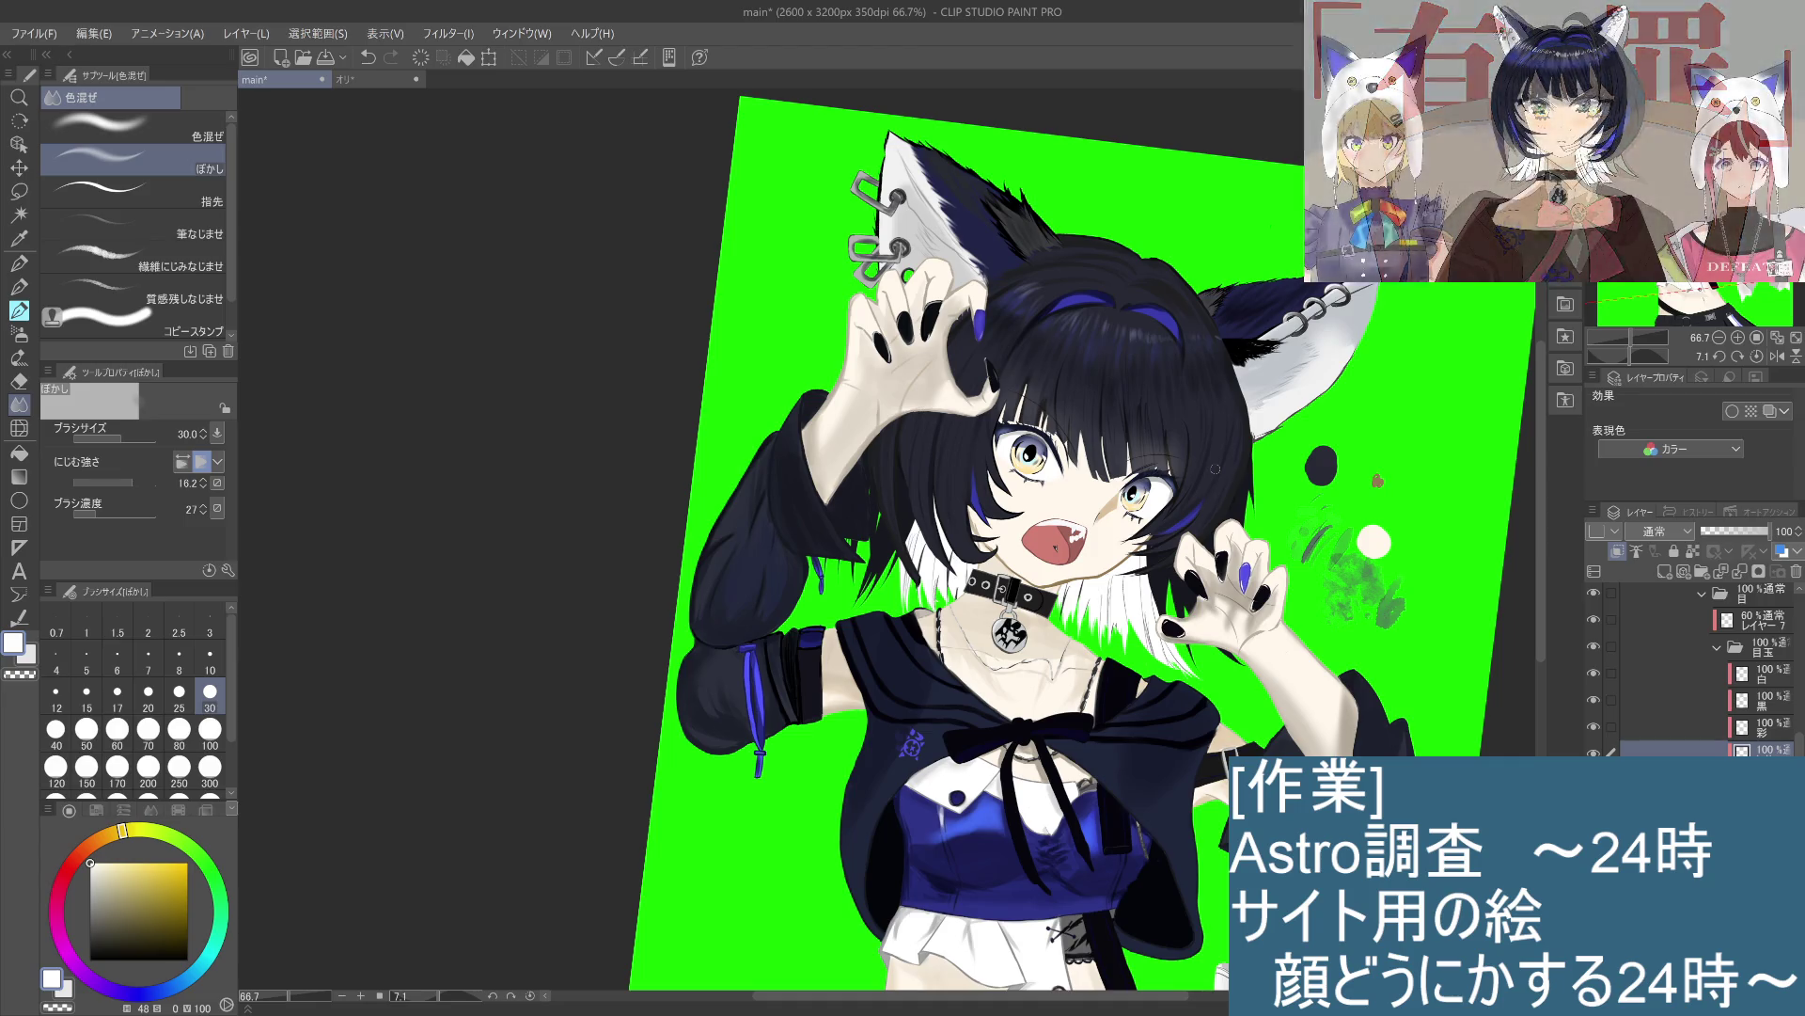
# Step: Select the まつ毛 eyelash layer, zoom in on the eye, and choose the Lasso selection tool
pyautogui.scroll(3, 1693, 668)
pyautogui.click(1747, 703)
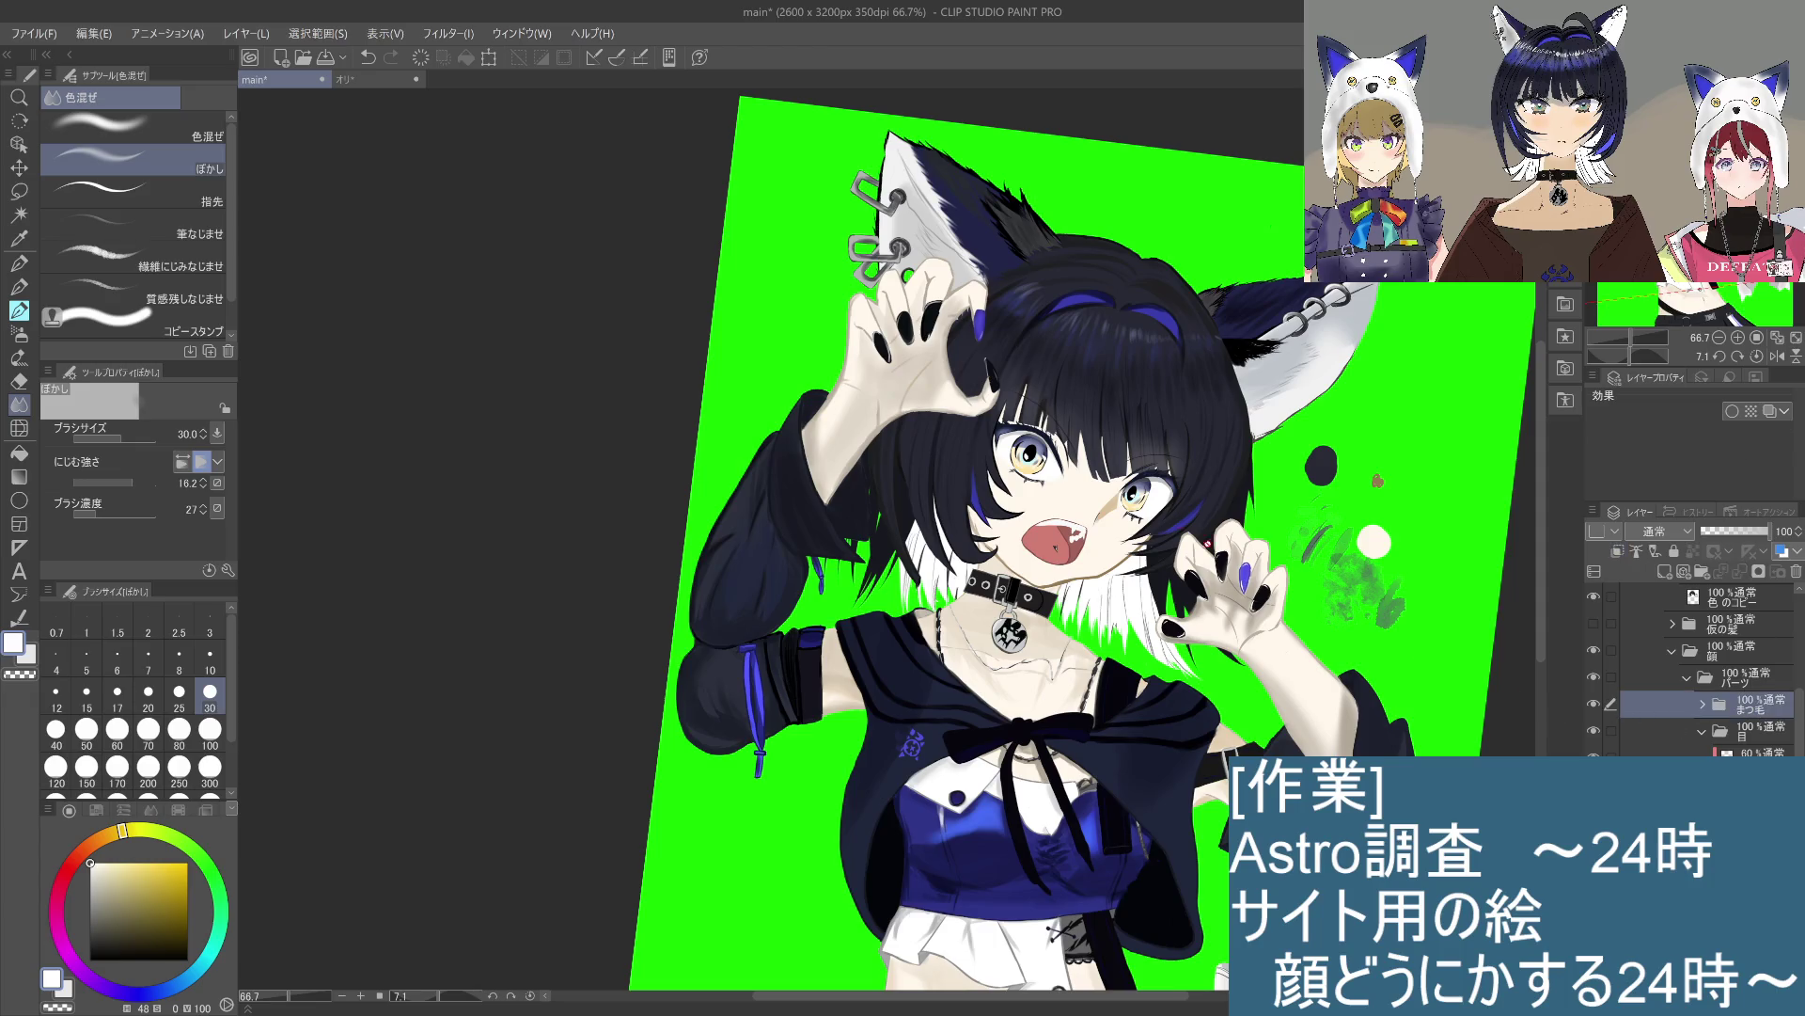
pyautogui.scroll(4, 1001, 489)
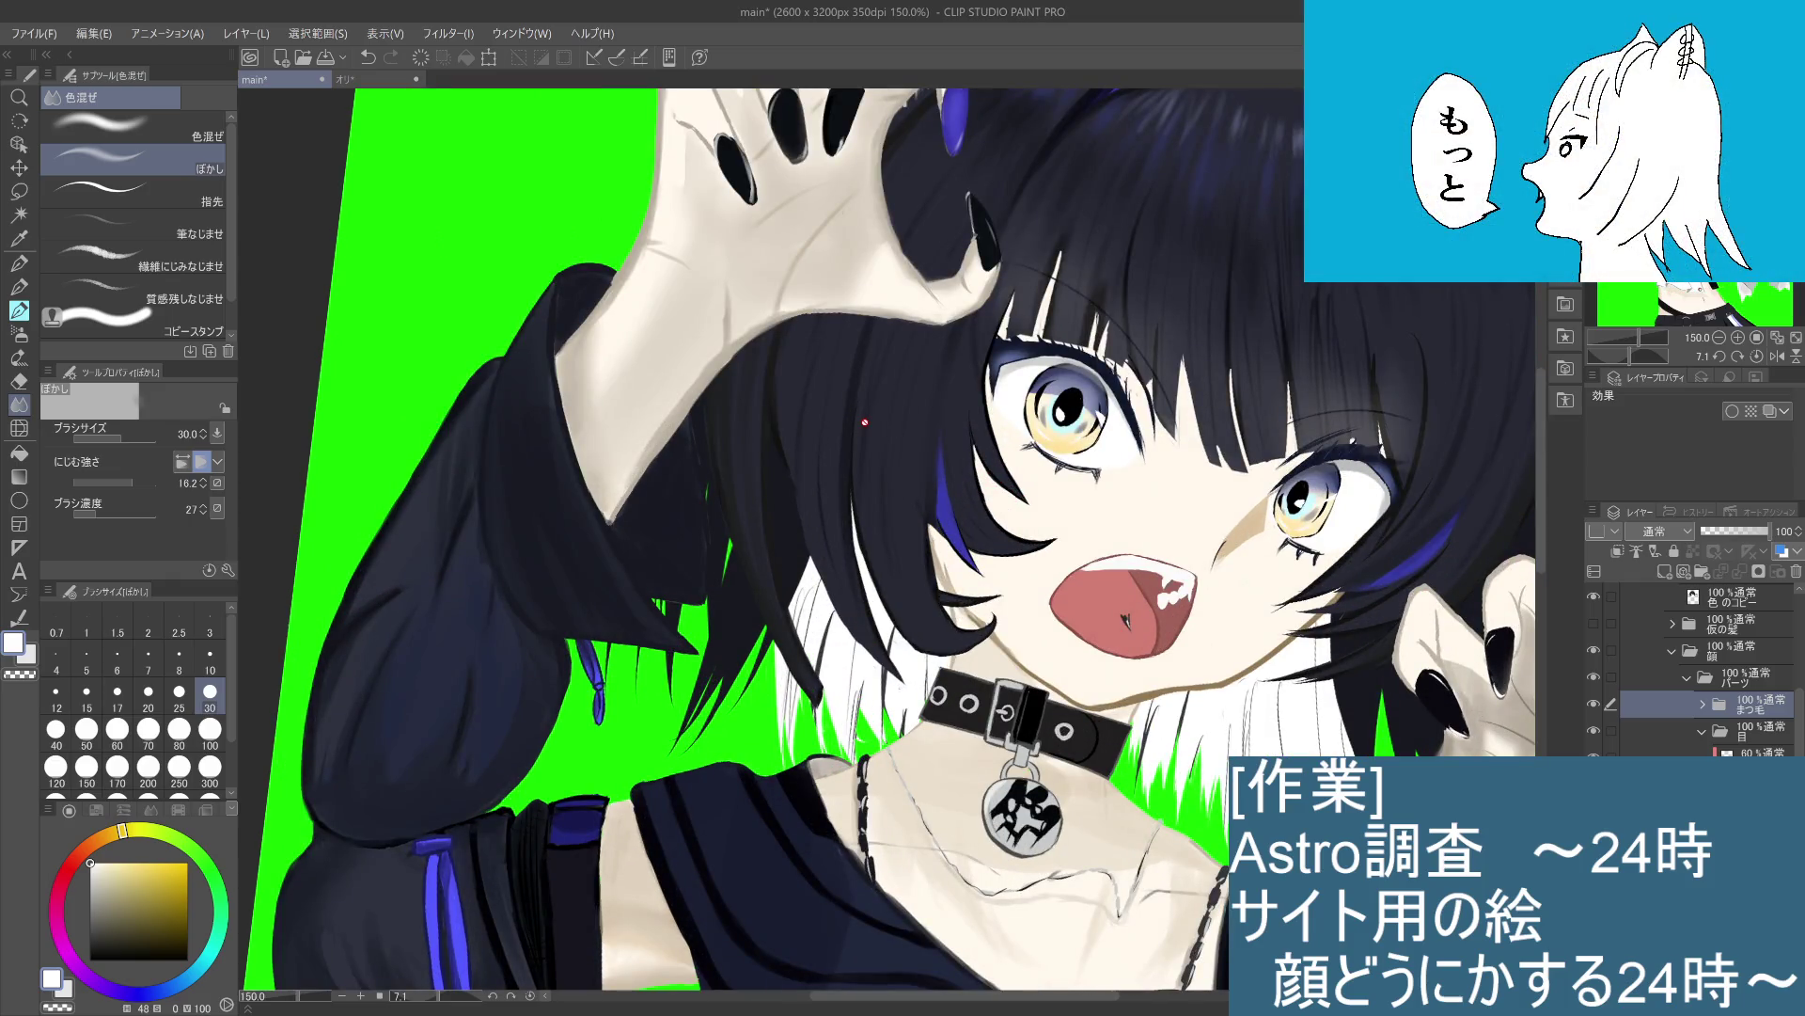
pyautogui.click(18, 191)
pyautogui.click(47, 188)
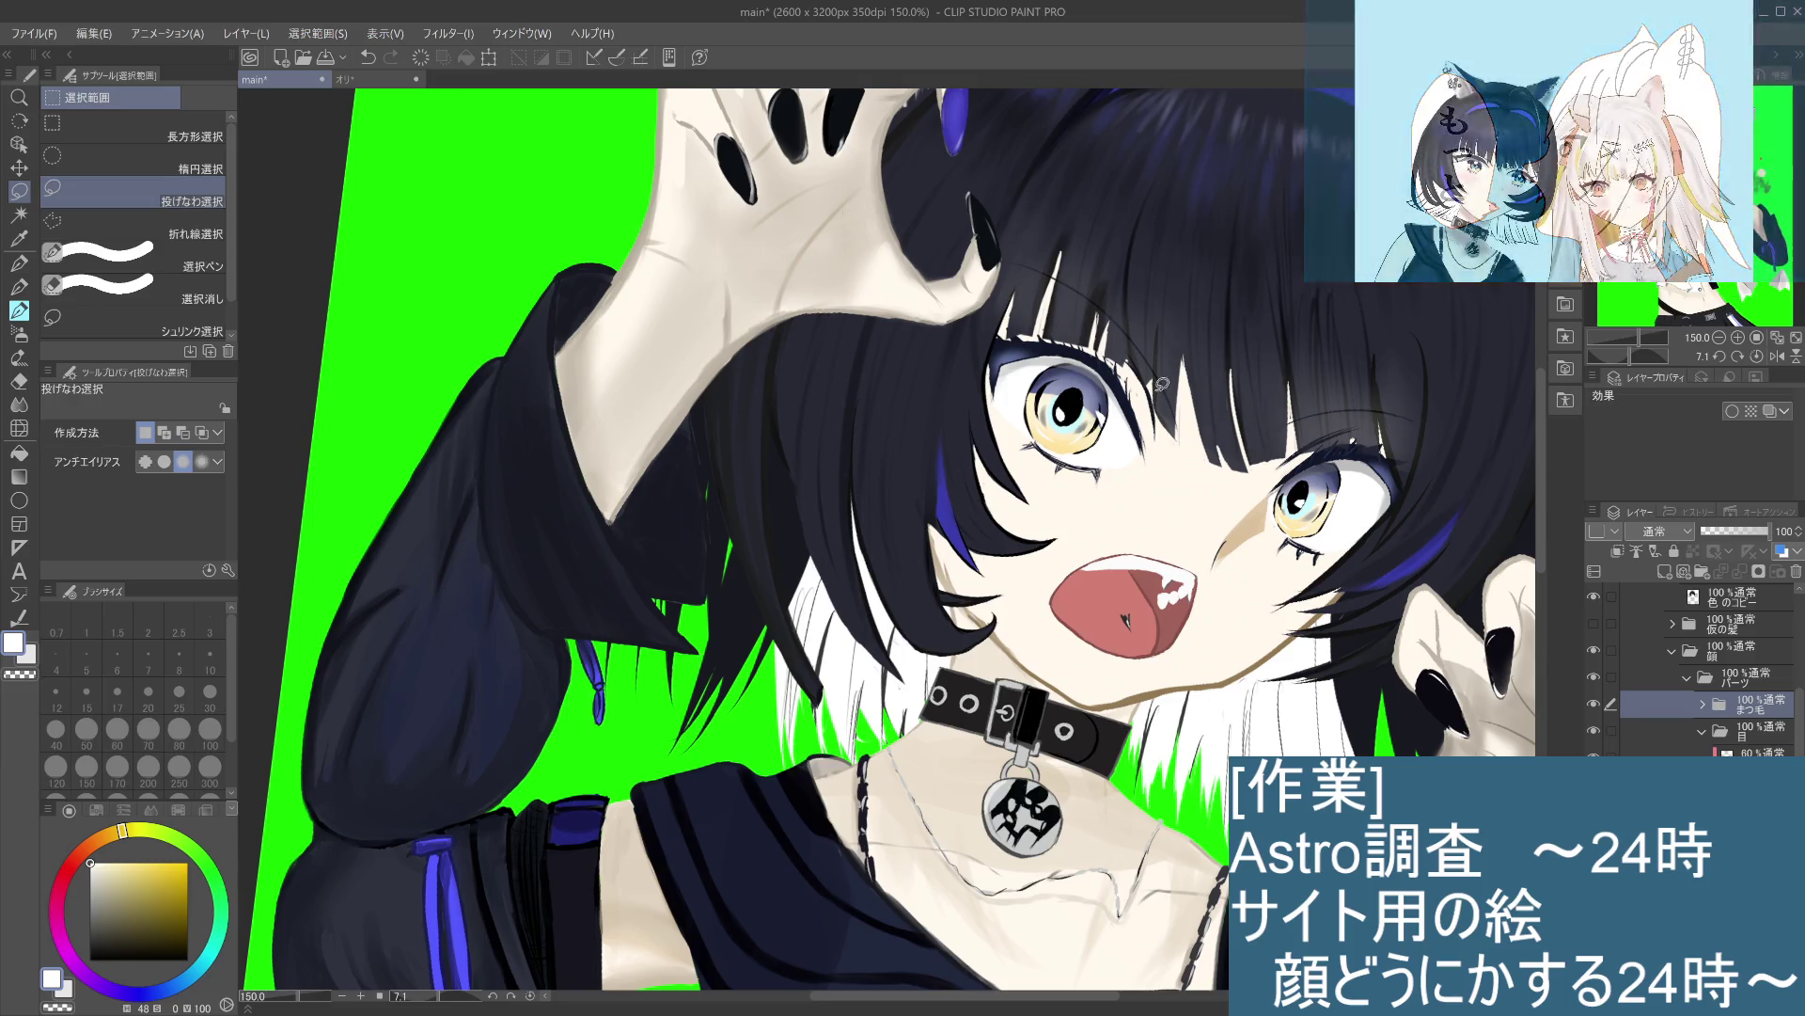
# Step: Lasso the left eye and pull Mesh Transformation points to reshape the lashes
pyautogui.moveTo(968, 274)
pyautogui.mouseDown()
pyautogui.moveTo(930, 399)
pyautogui.moveTo(1015, 417)
pyautogui.moveTo(1032, 360)
pyautogui.moveTo(1090, 369)
pyautogui.moveTo(1124, 296)
pyautogui.moveTo(978, 265)
pyautogui.mouseUp()
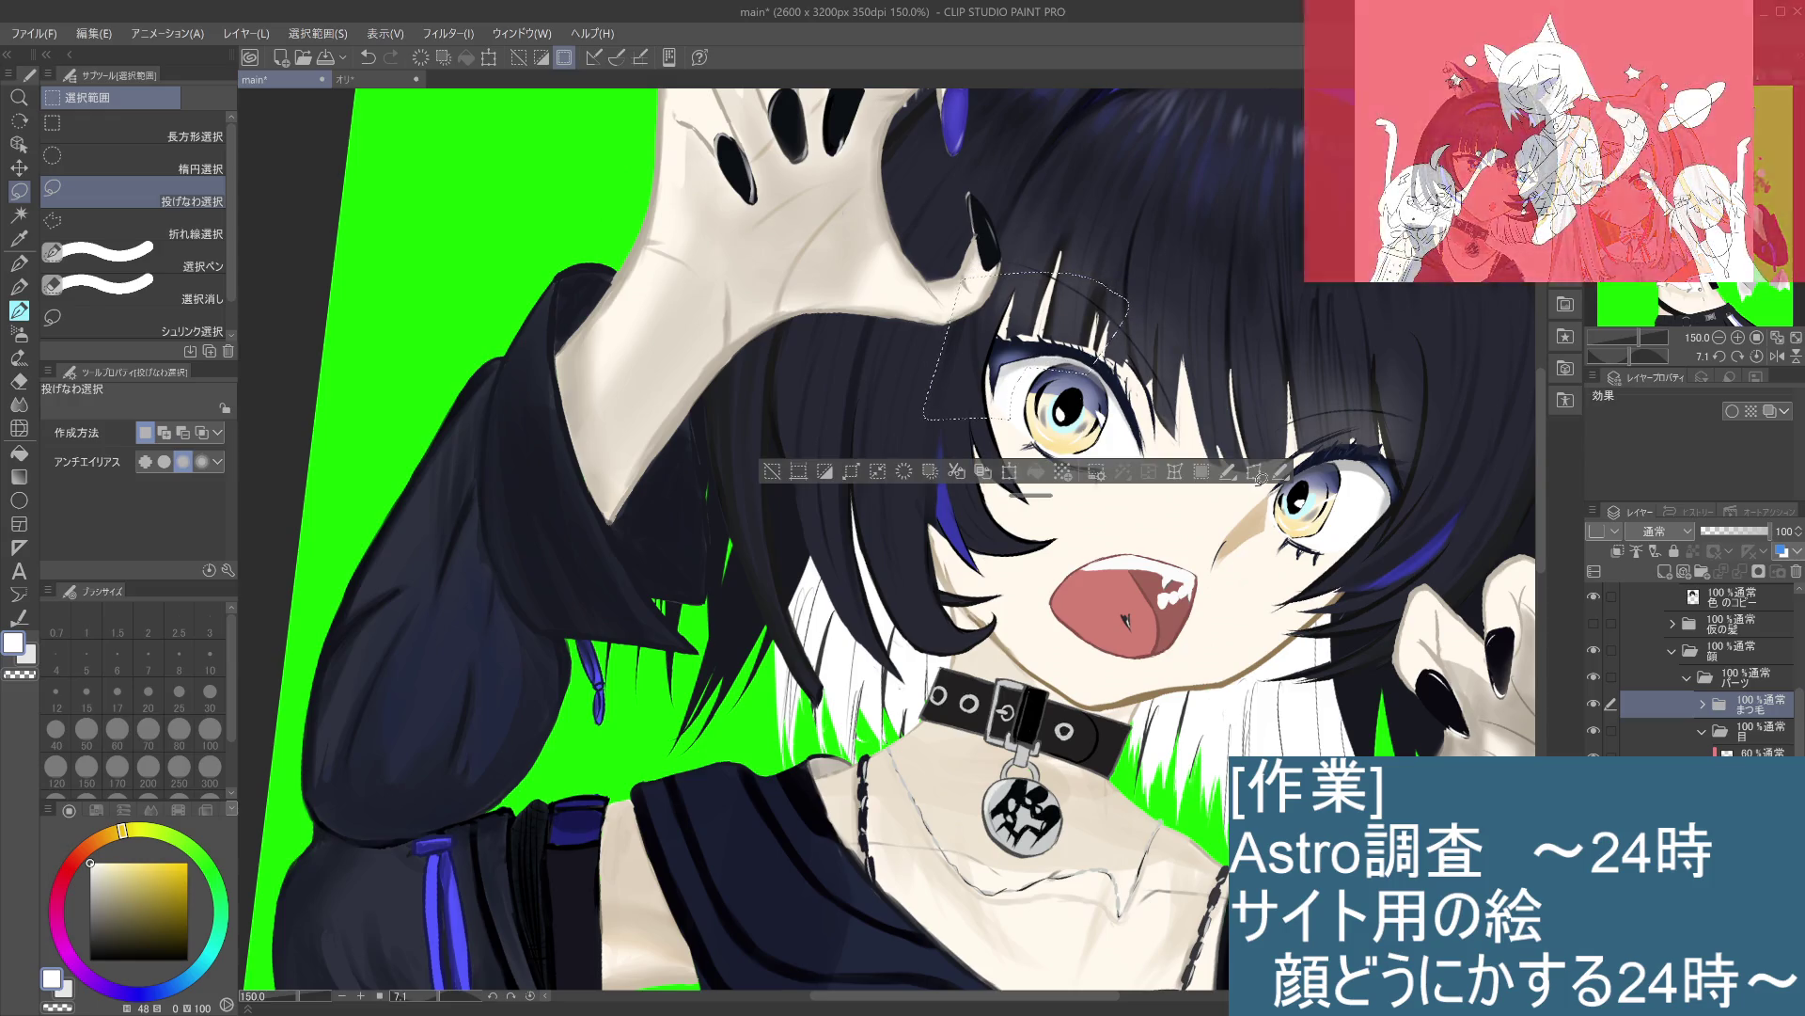
pyautogui.click(1175, 471)
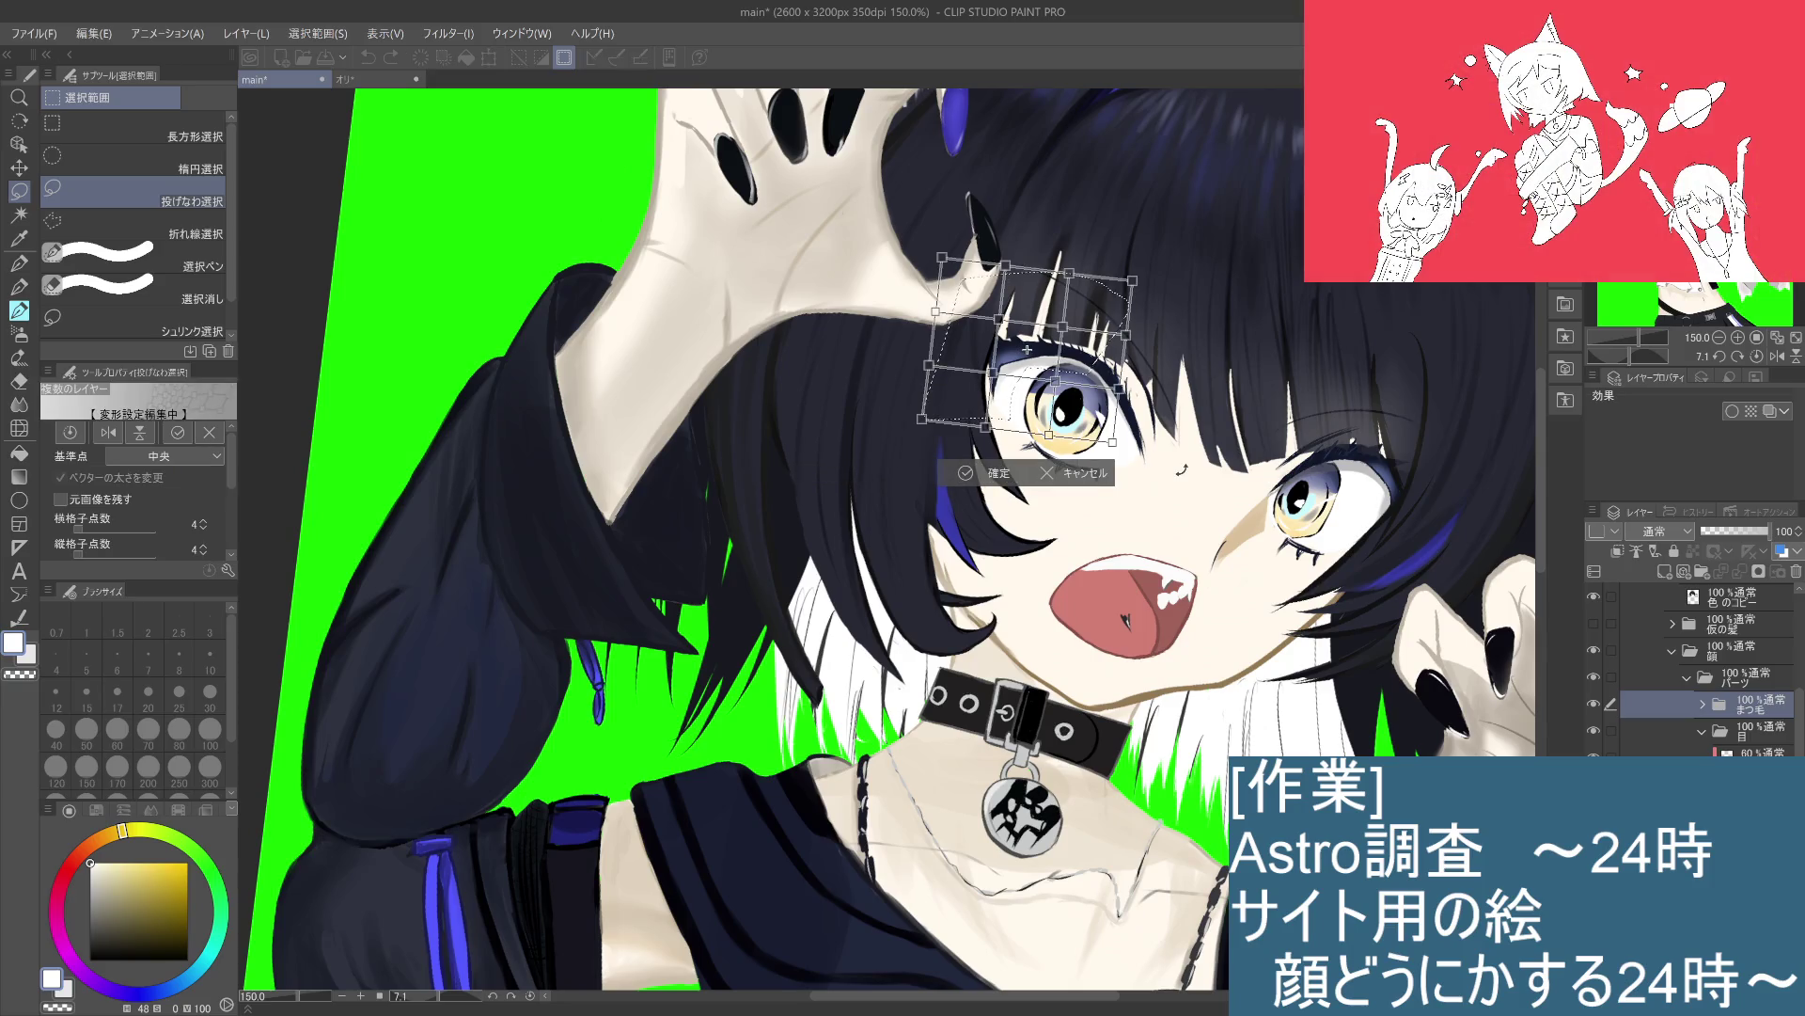
pyautogui.moveTo(1055, 380); pyautogui.dragTo(1050, 402)
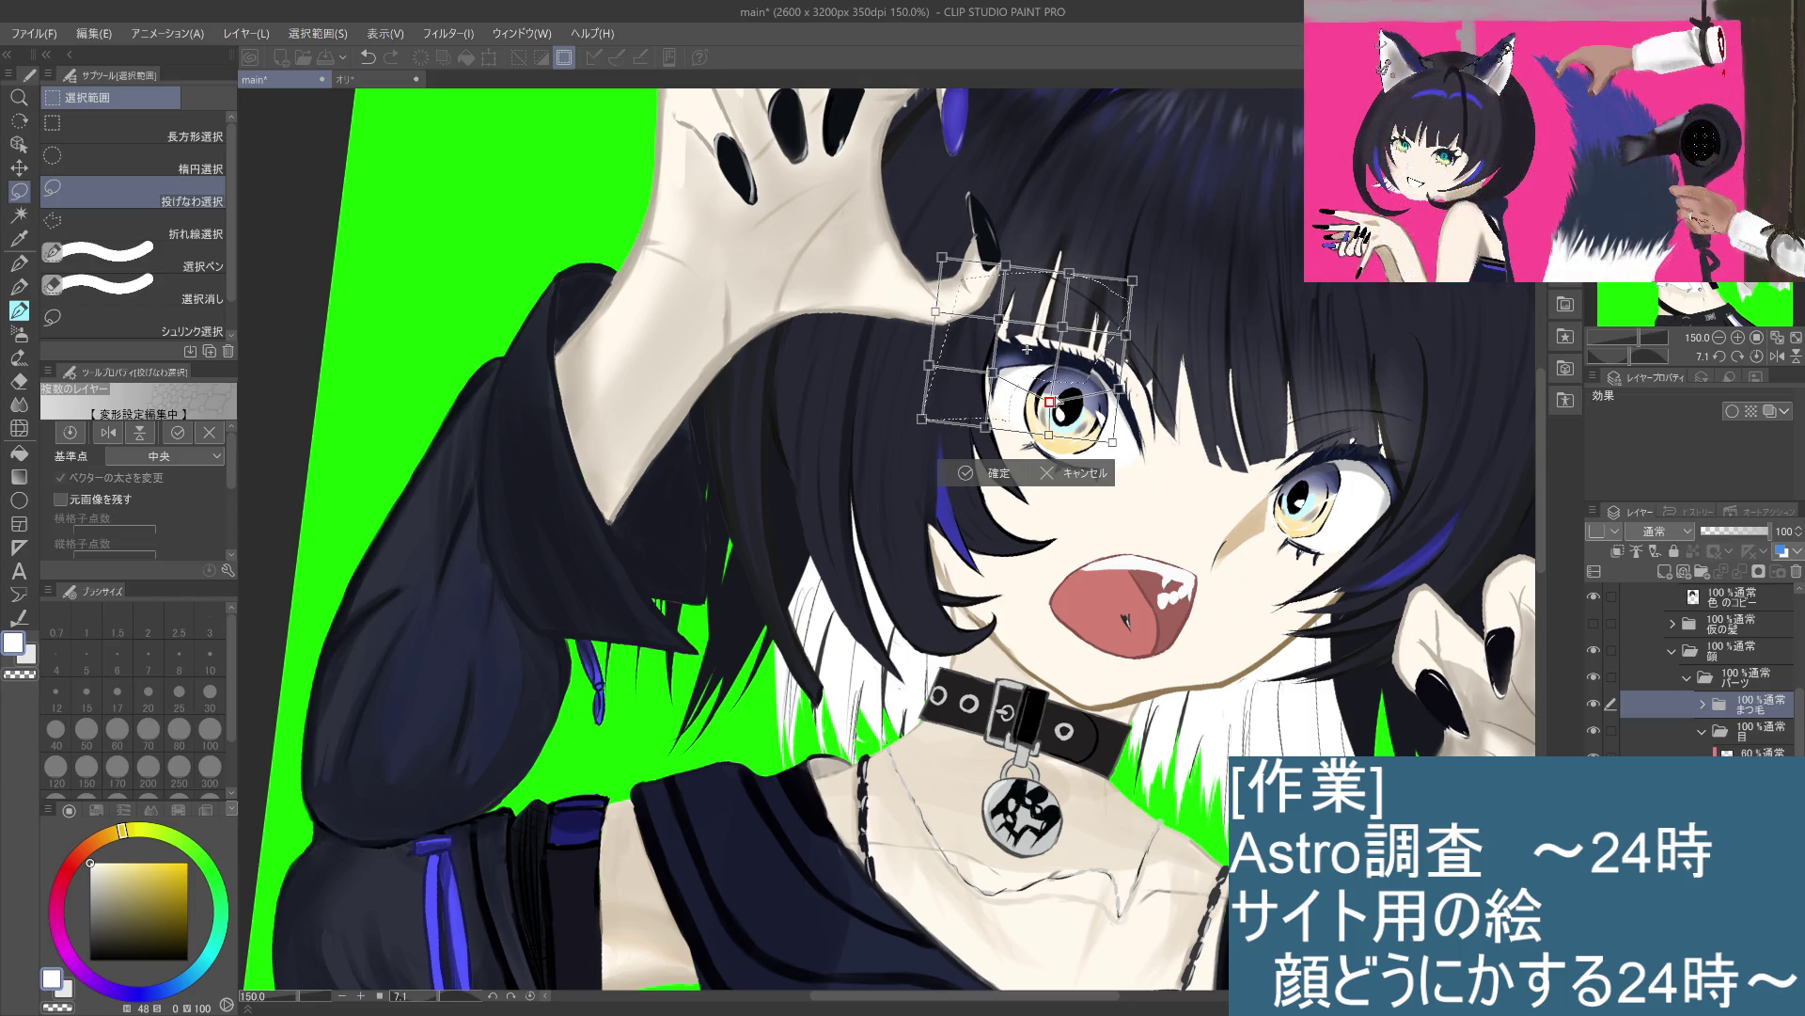
pyautogui.scroll(-4, 1026, 349)
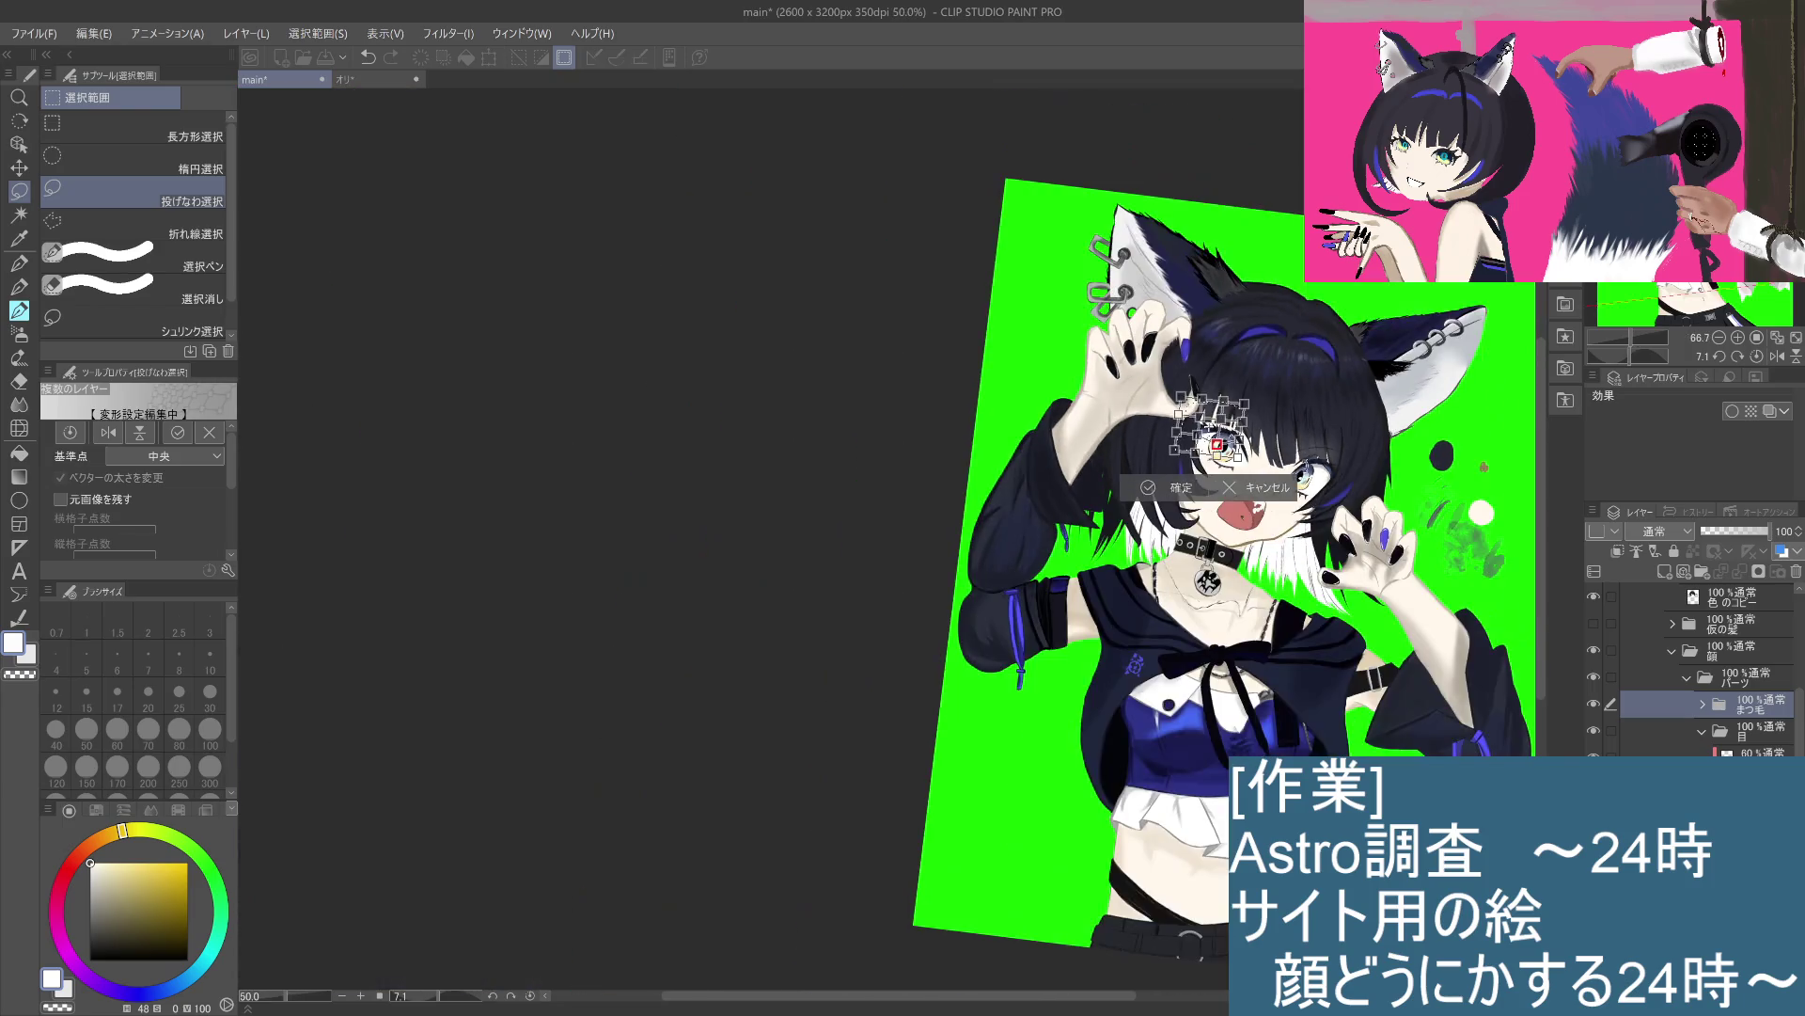
pyautogui.scroll(4, 1296, 529)
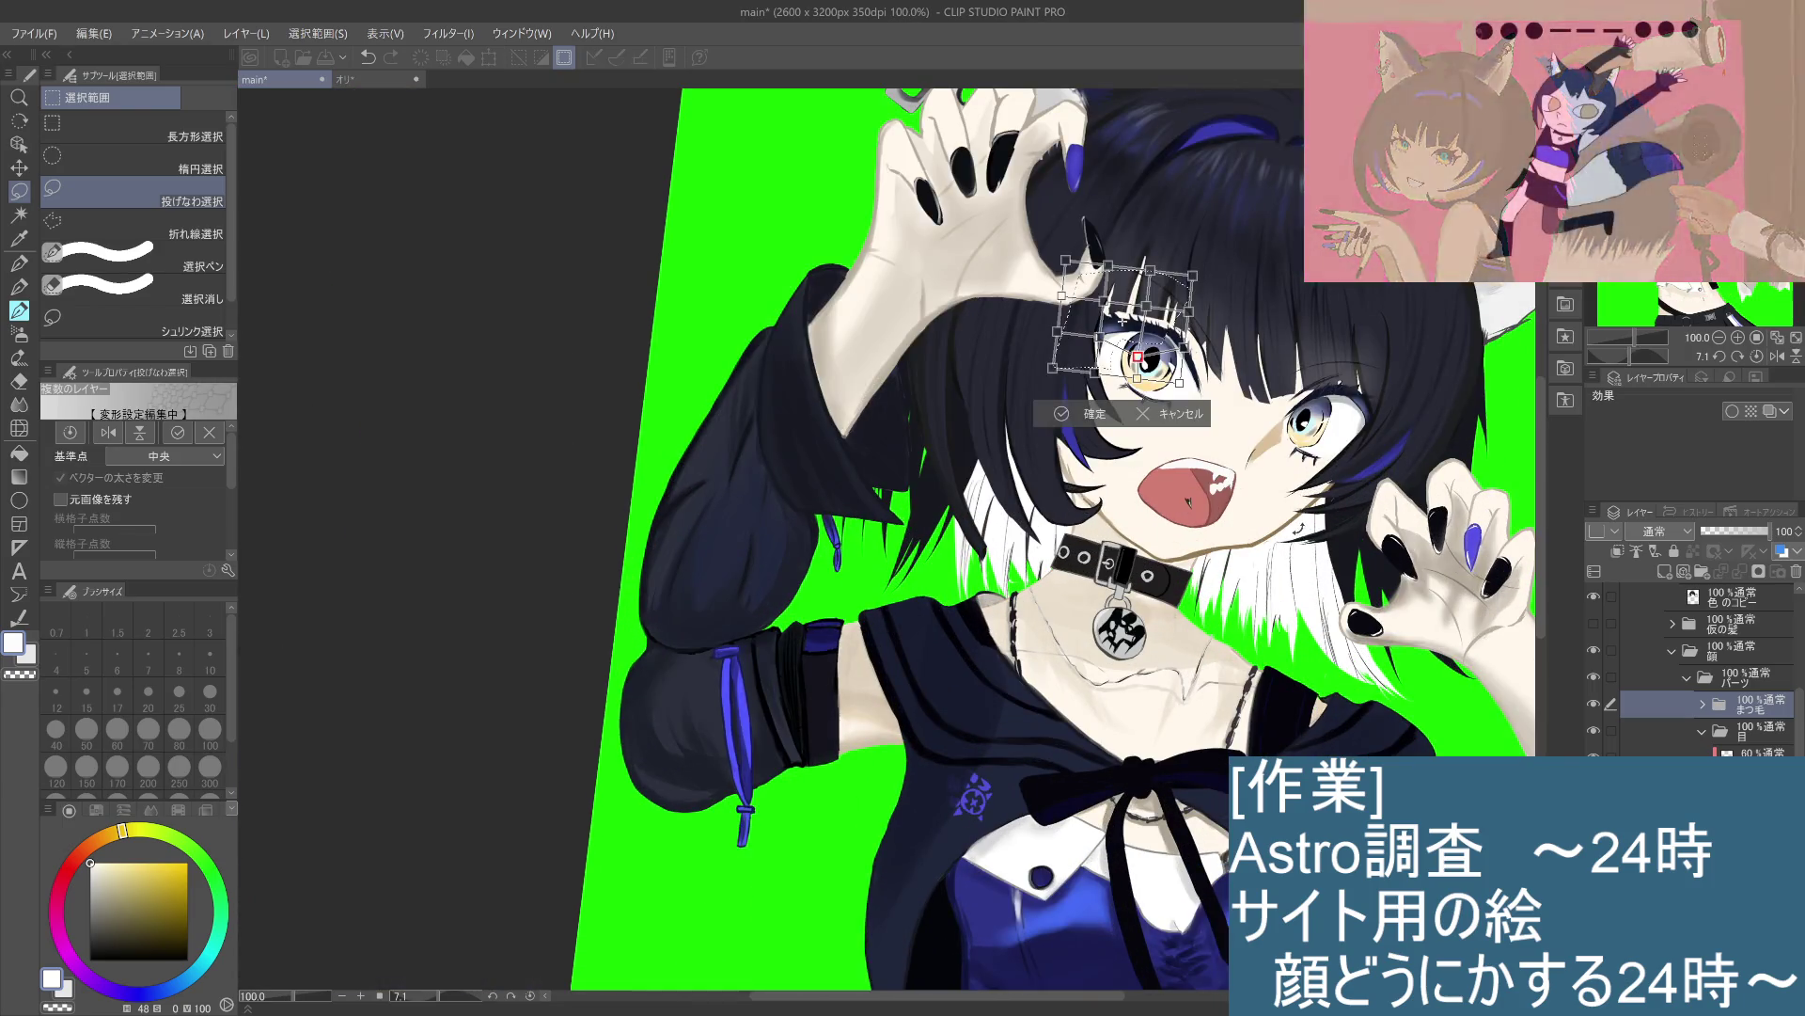
pyautogui.moveTo(1138, 356); pyautogui.dragTo(1141, 341)
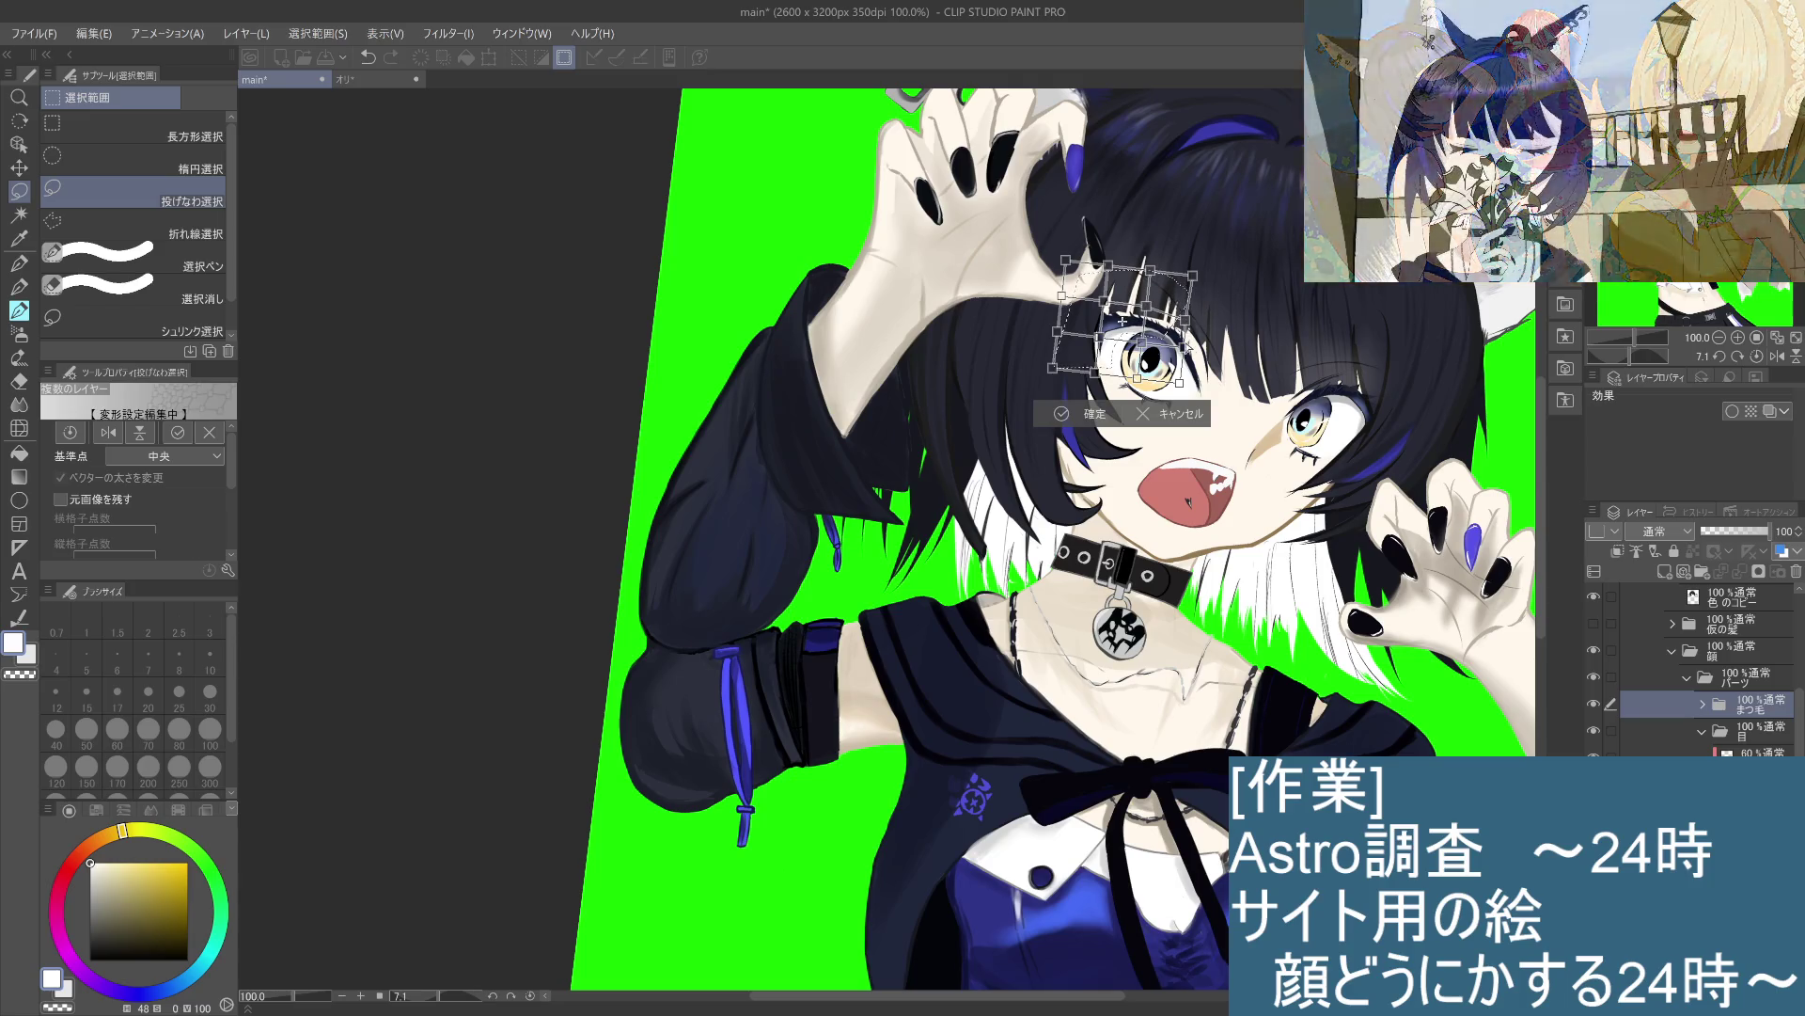
# Step: Undo the trial corner stretches, commit the mesh warp with 確定, and deselect
pyautogui.hotkey('ctrl', 'z')
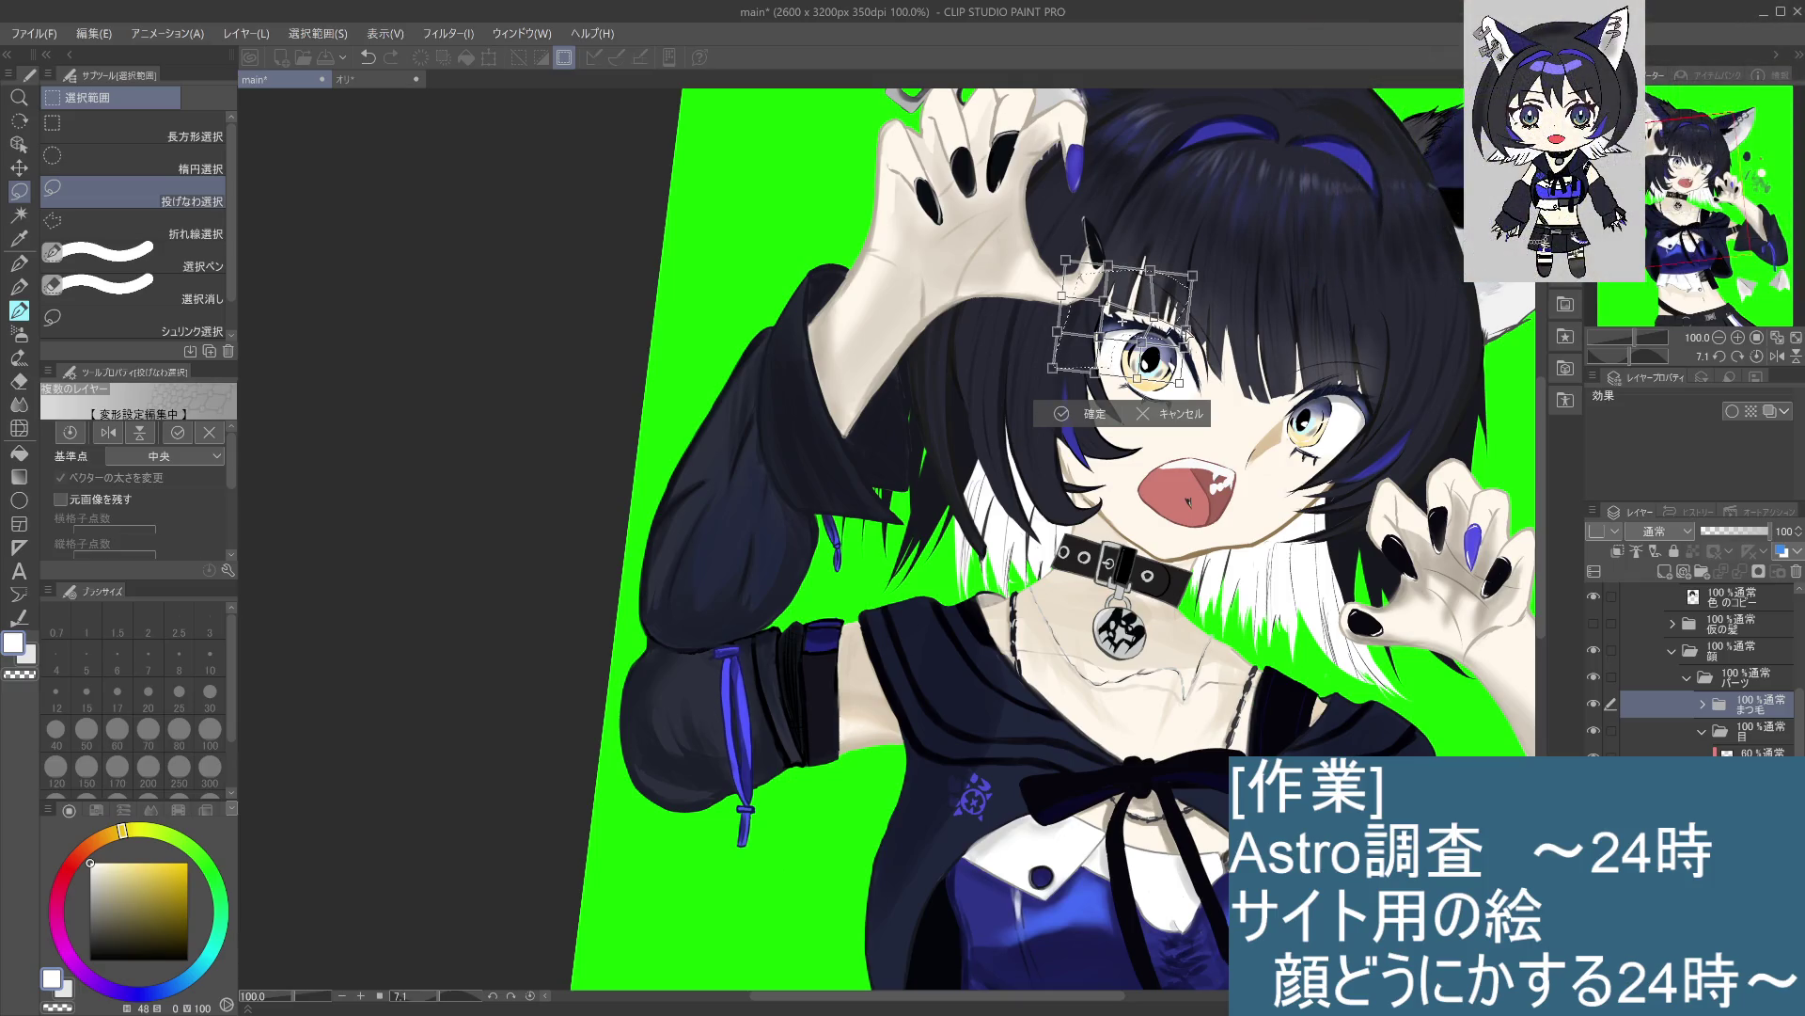
pyautogui.moveTo(1187, 334); pyautogui.dragTo(1226, 372)
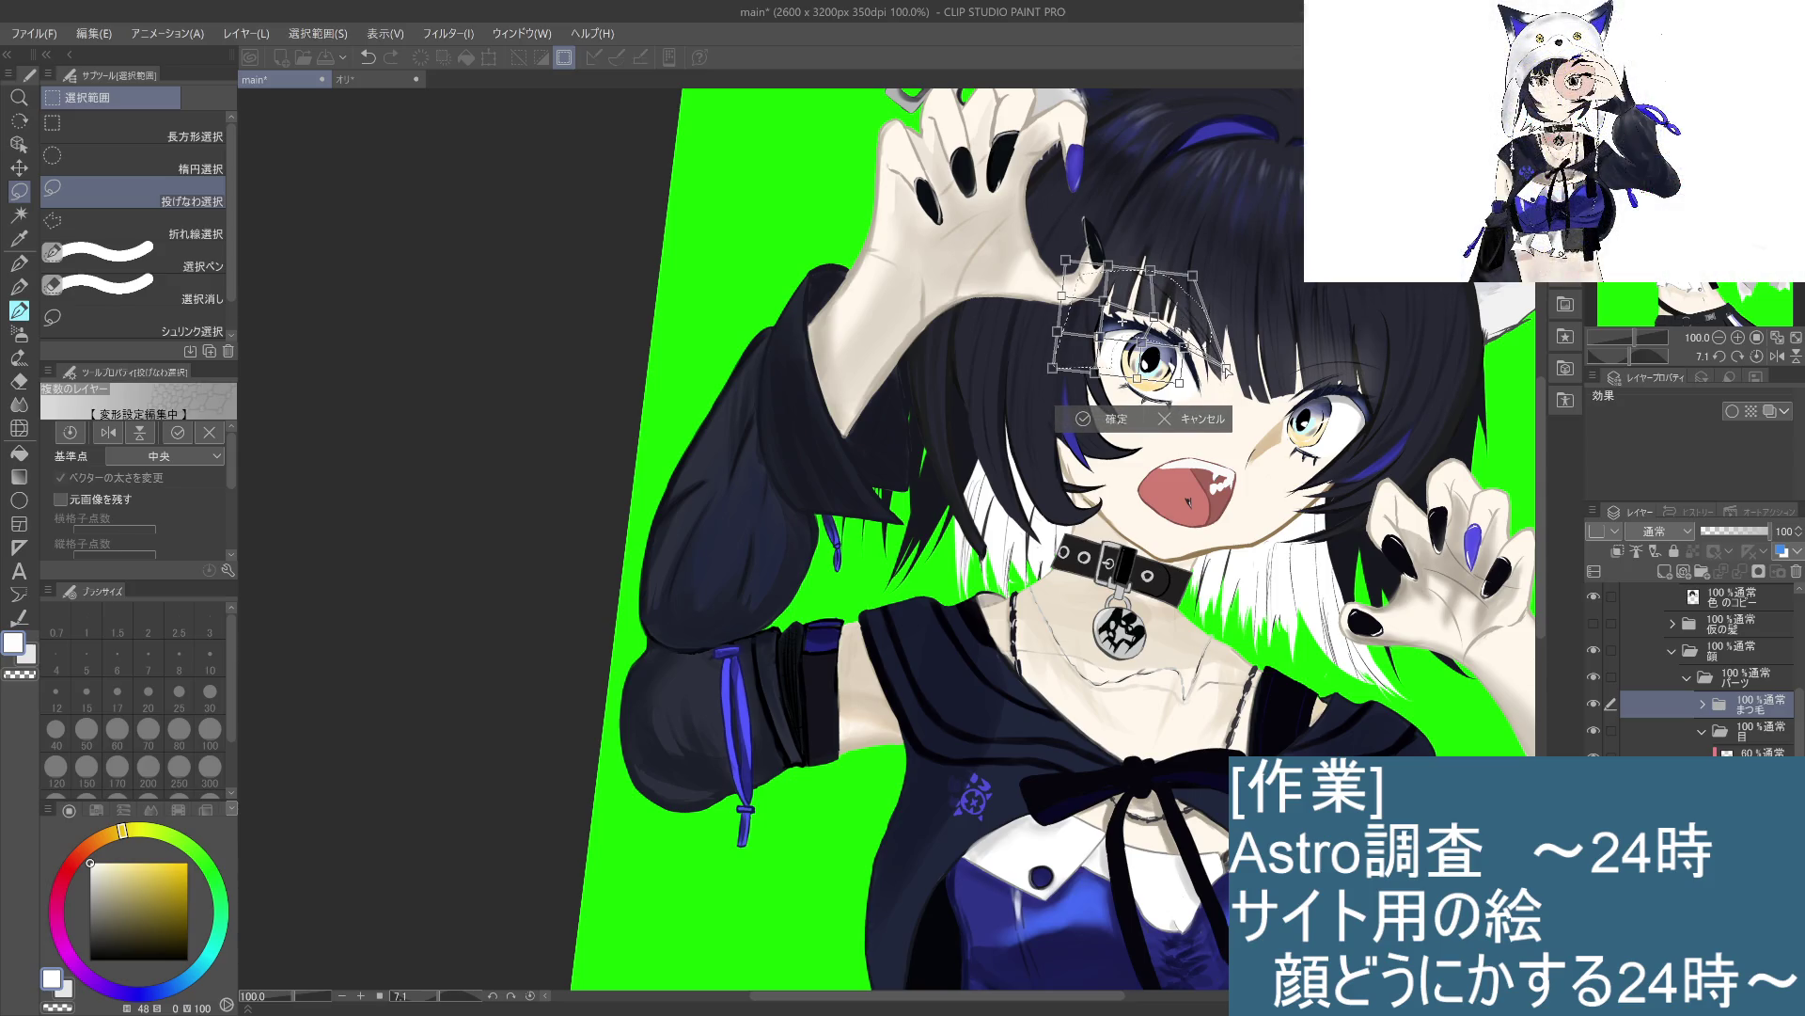
pyautogui.hotkey('ctrl', 'z')
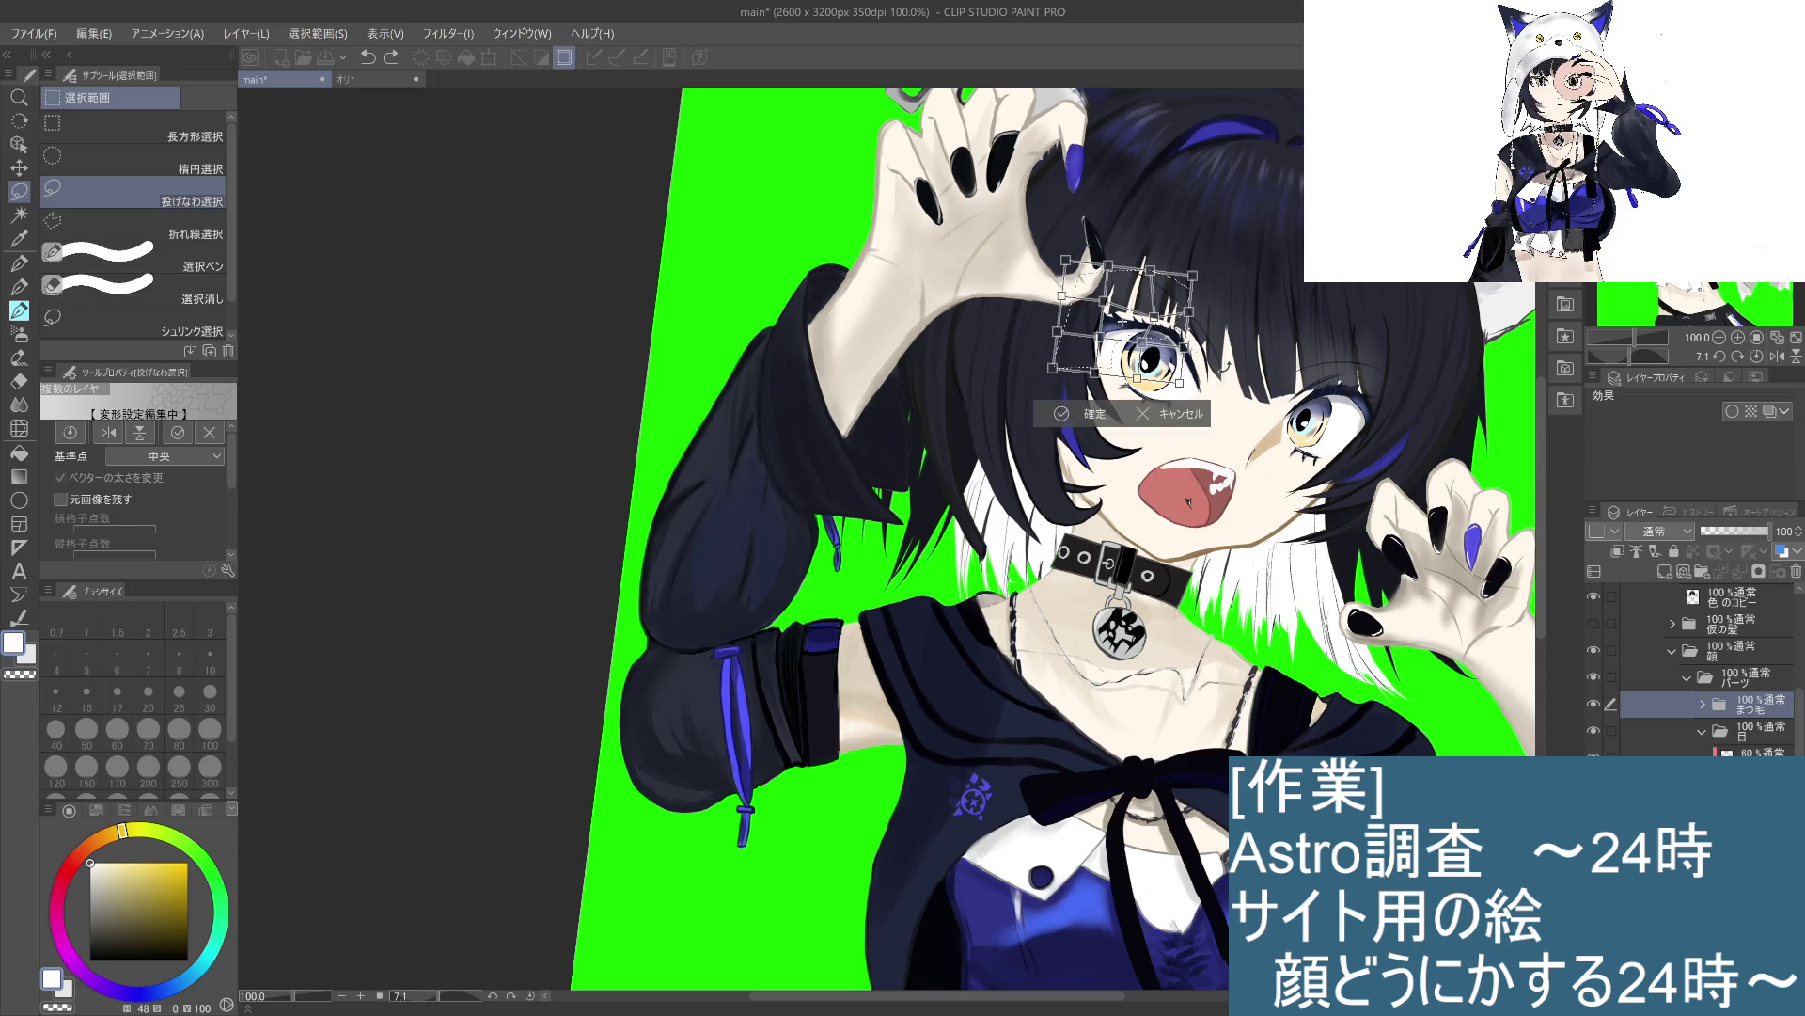
pyautogui.moveTo(1198, 282); pyautogui.dragTo(1202, 275)
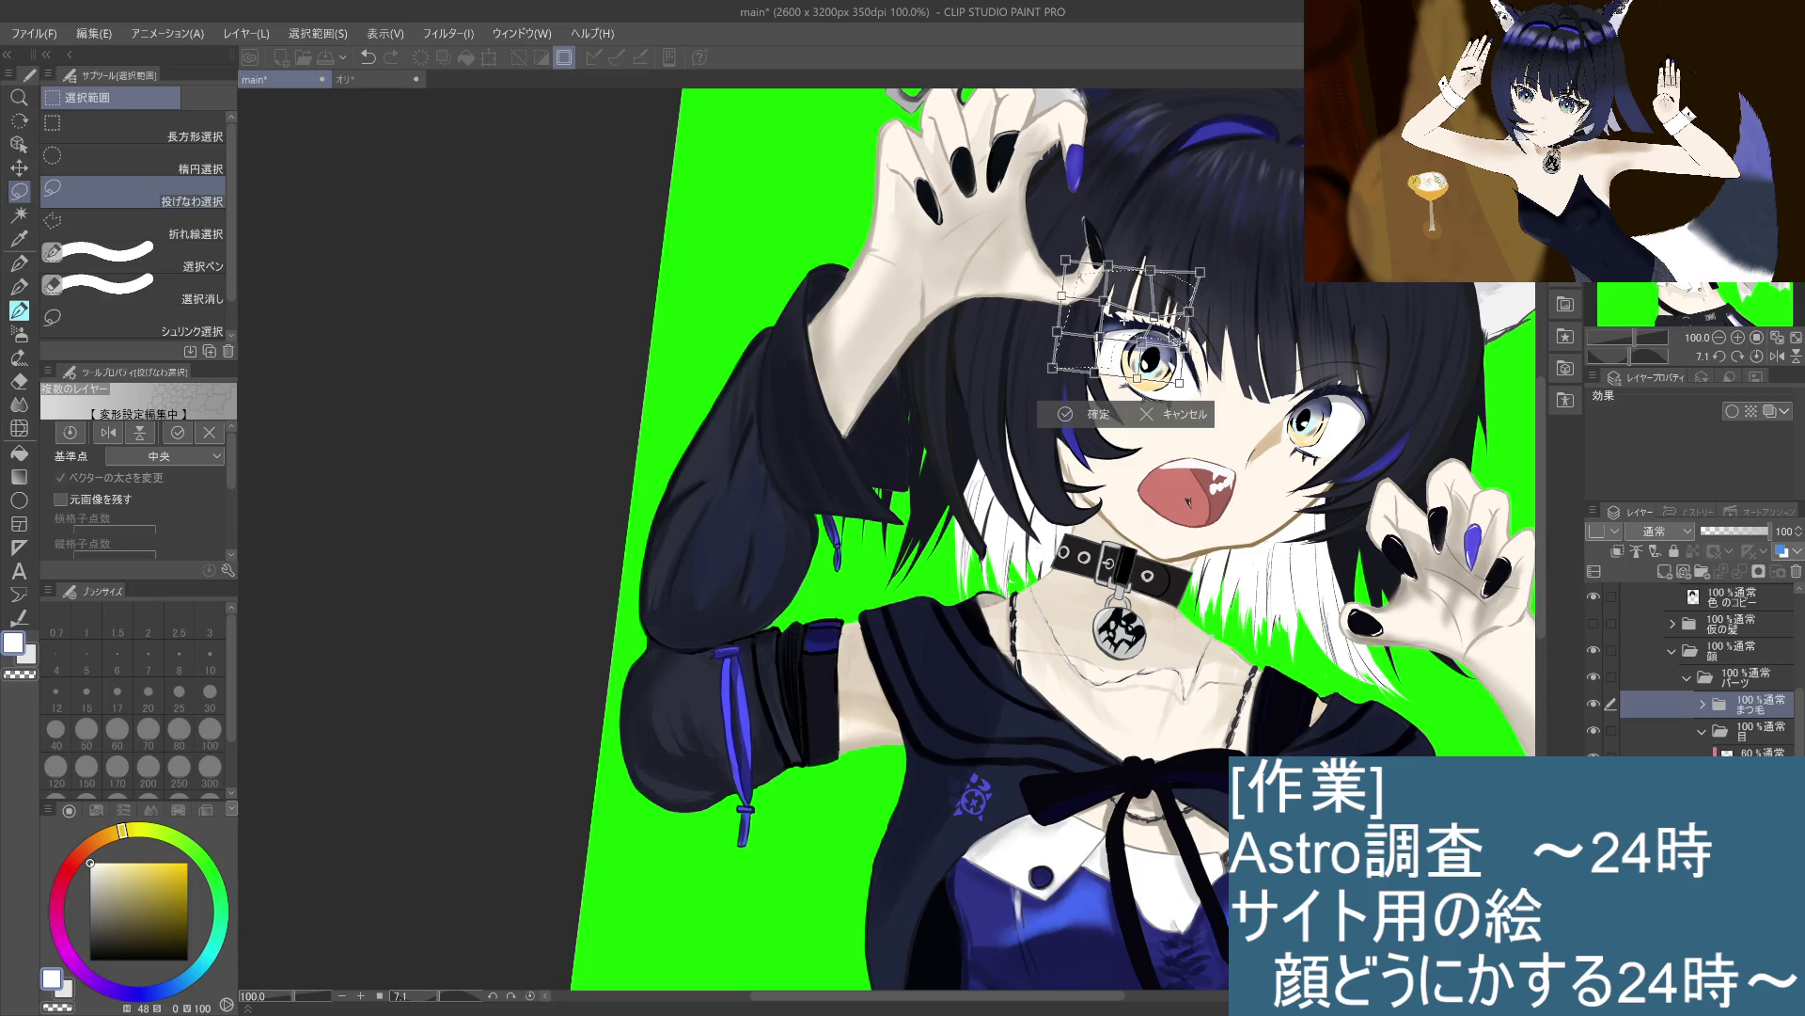
pyautogui.hotkey('ctrl', 'z')
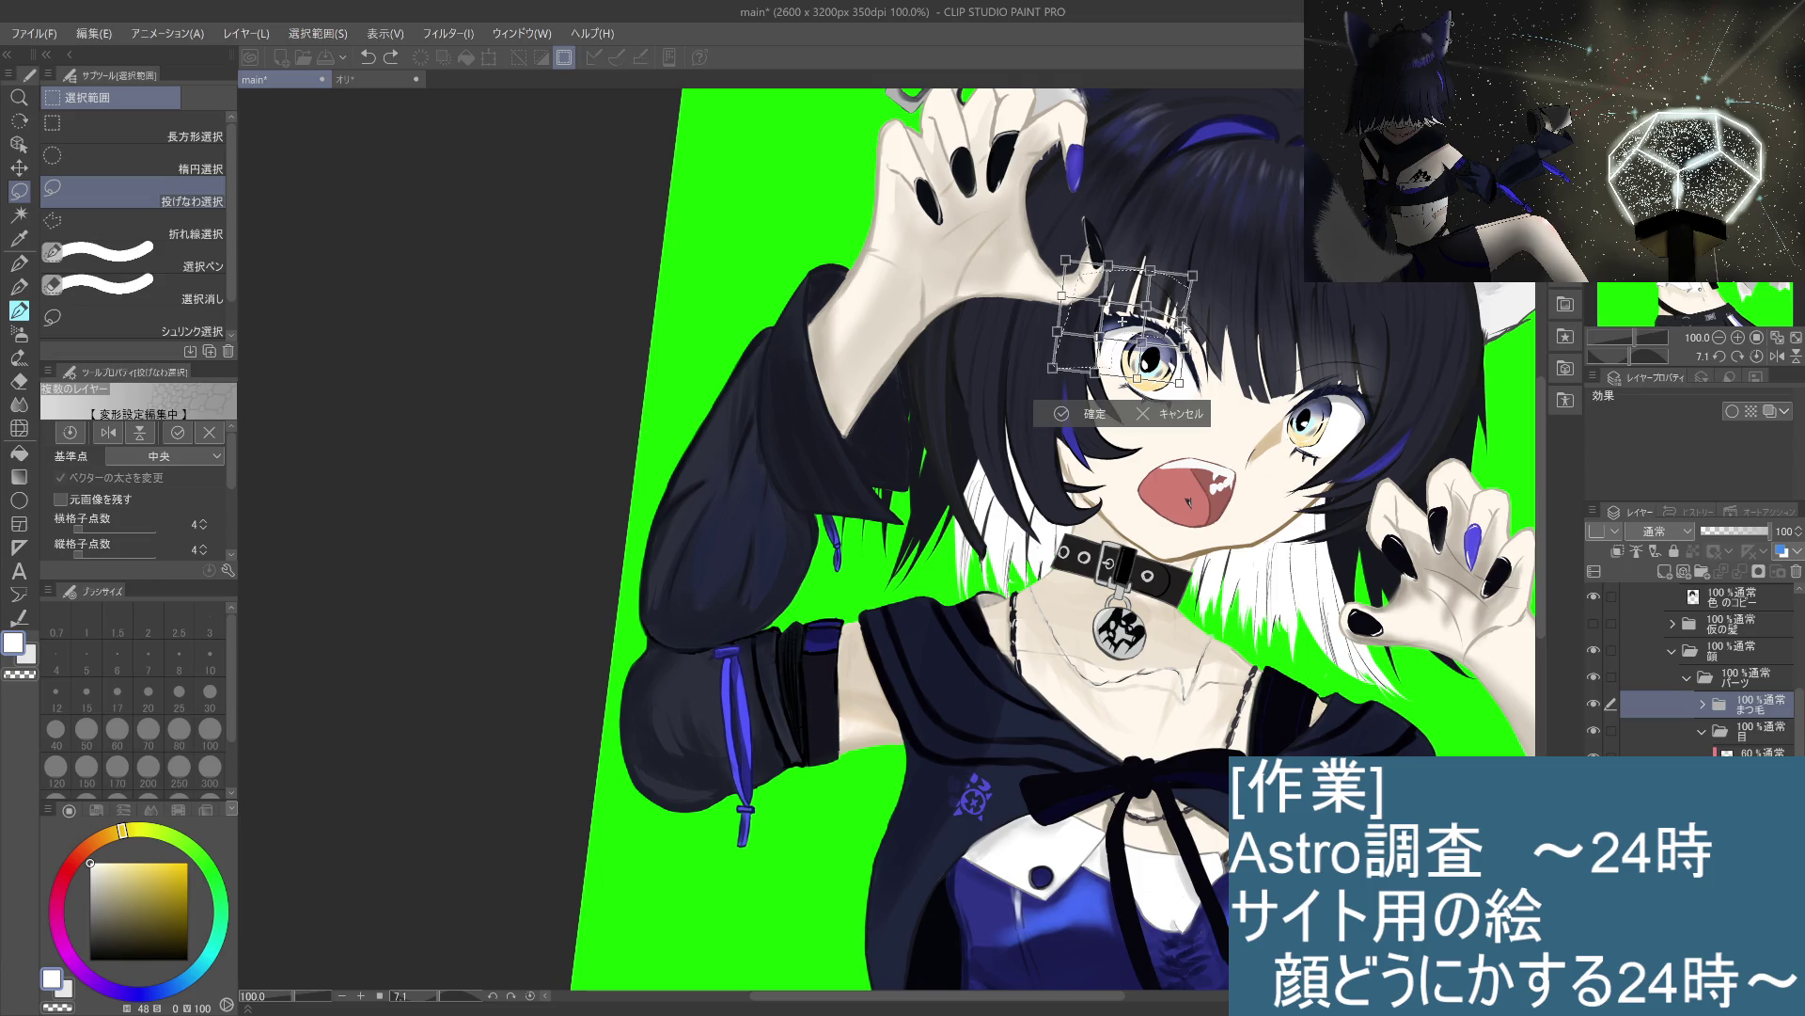
pyautogui.click(1122, 319)
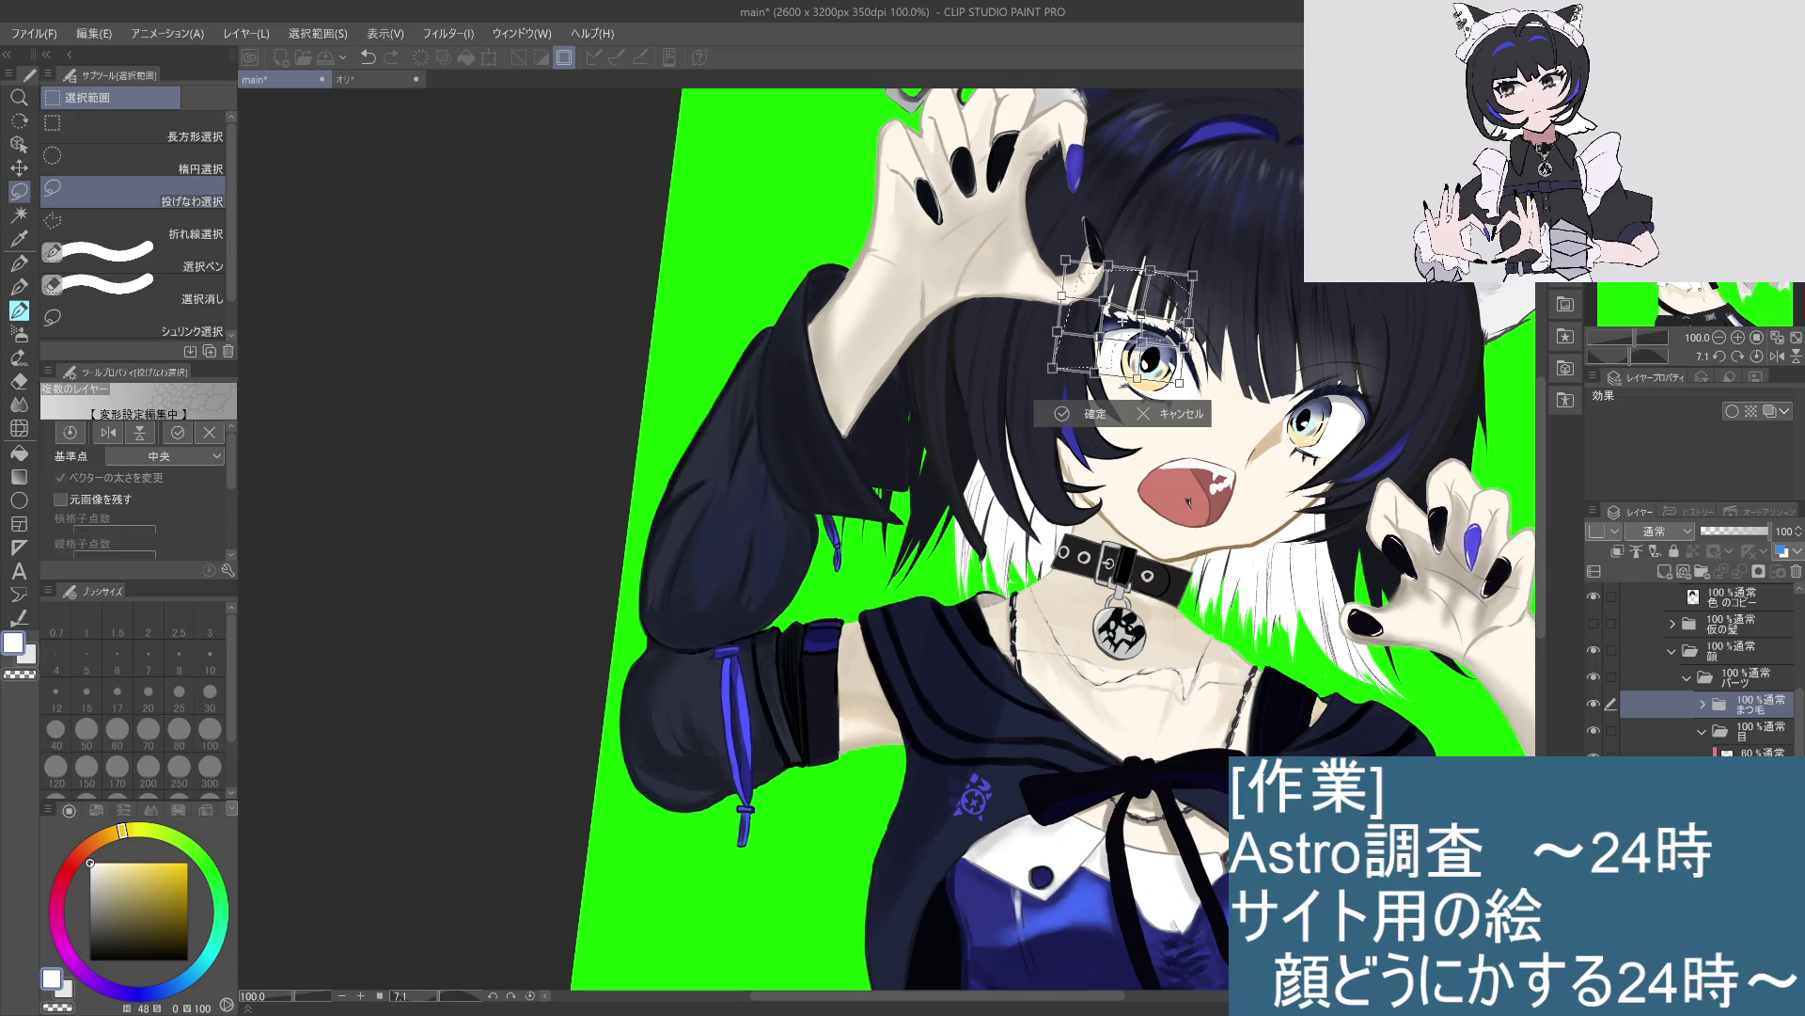
pyautogui.click(1060, 414)
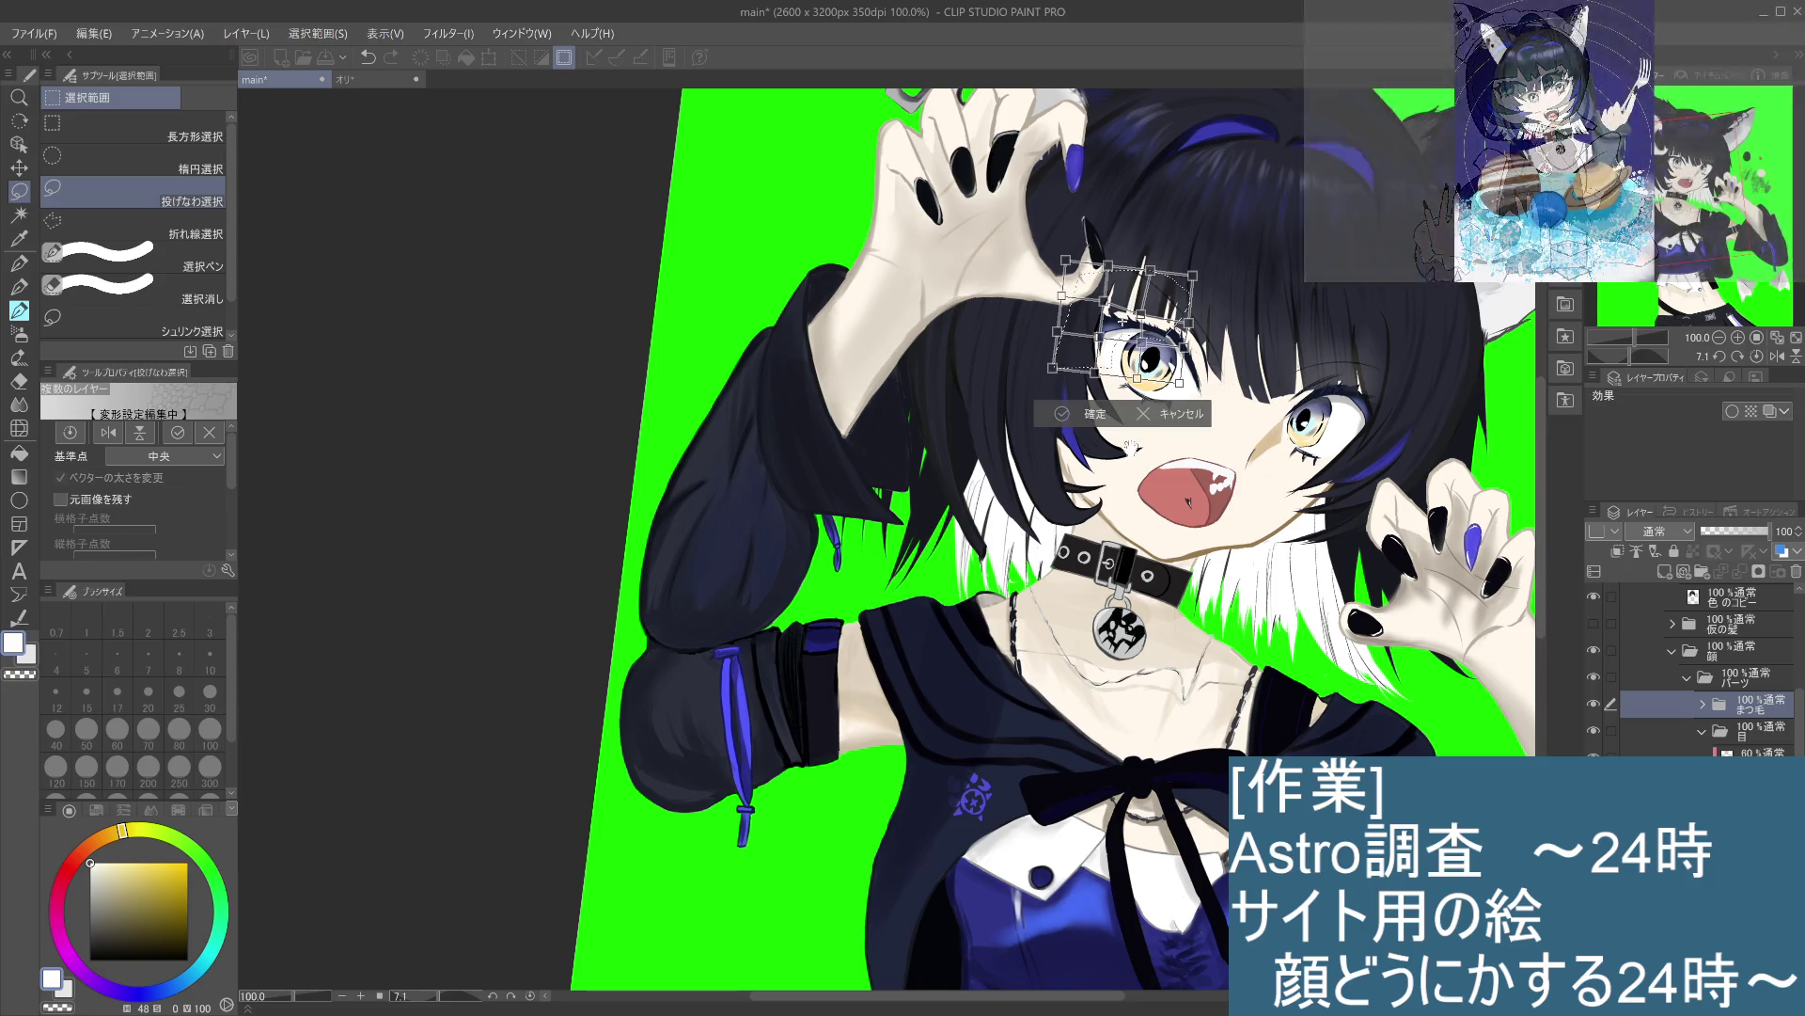
pyautogui.click(867, 412)
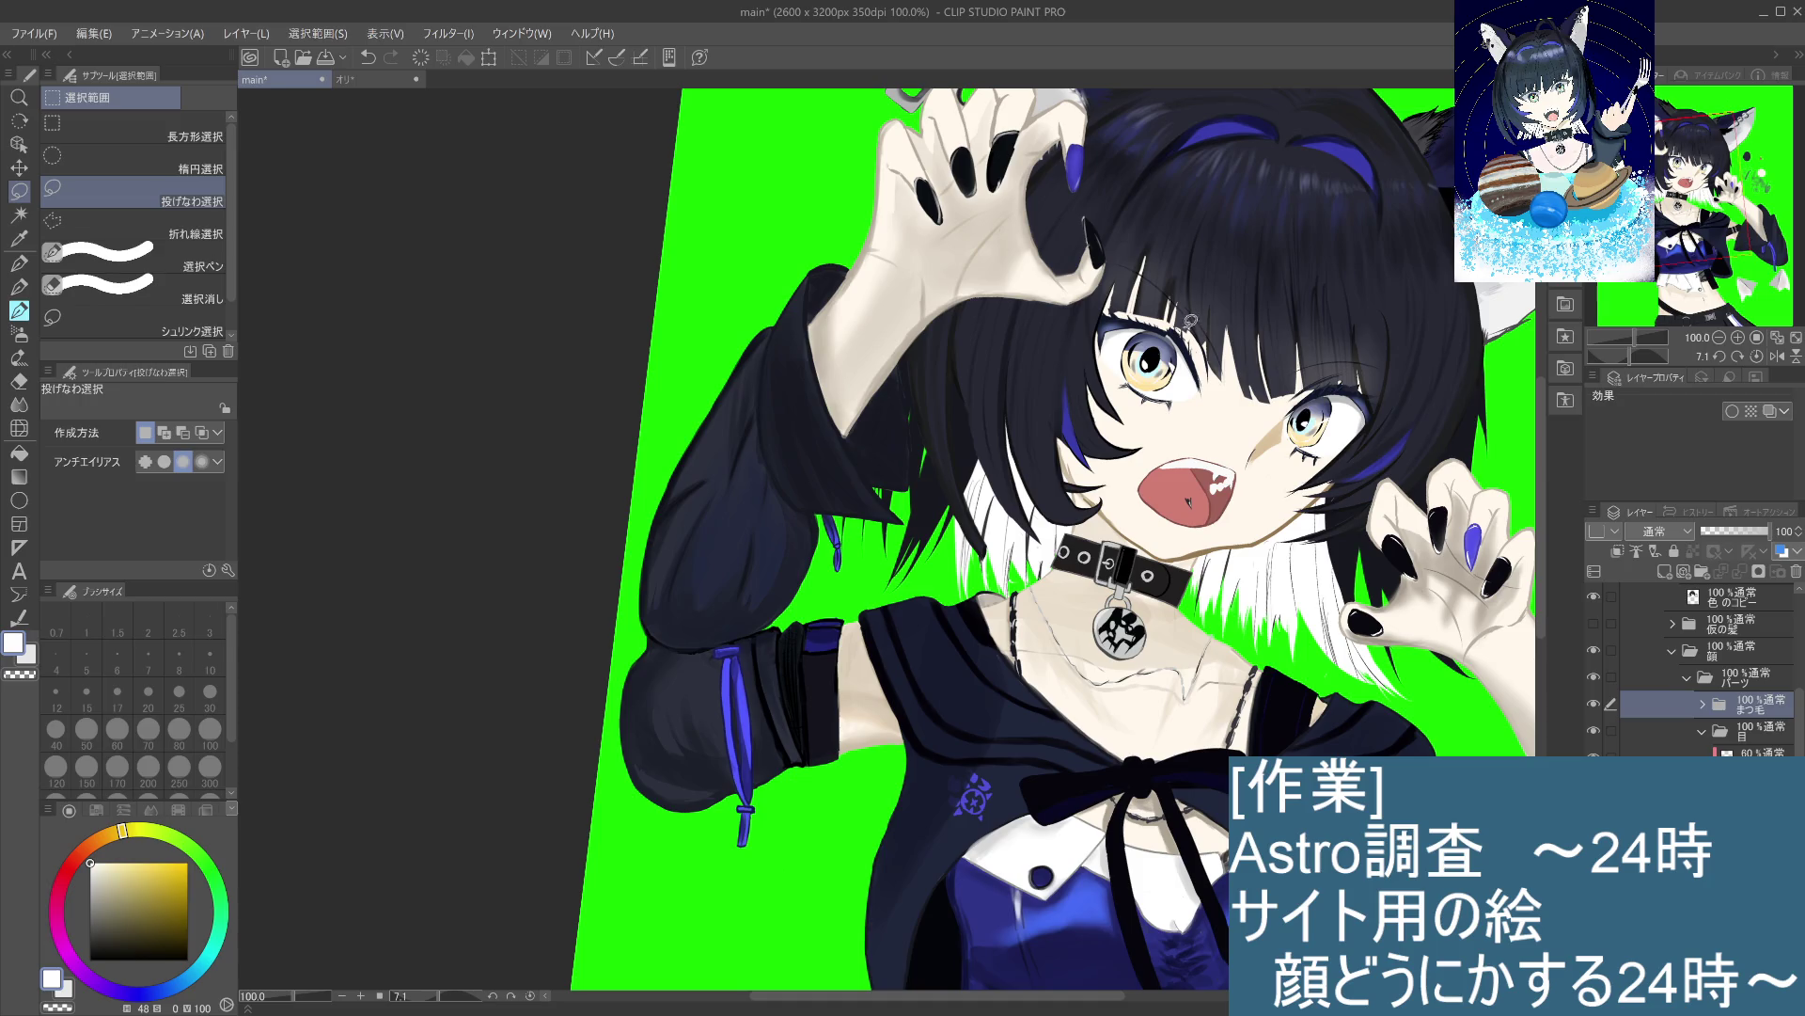
# Step: Lasso the upper left eye lashes and apply a slight Scale/Rotate with 確定
pyautogui.hotkey('ctrl', 'z')
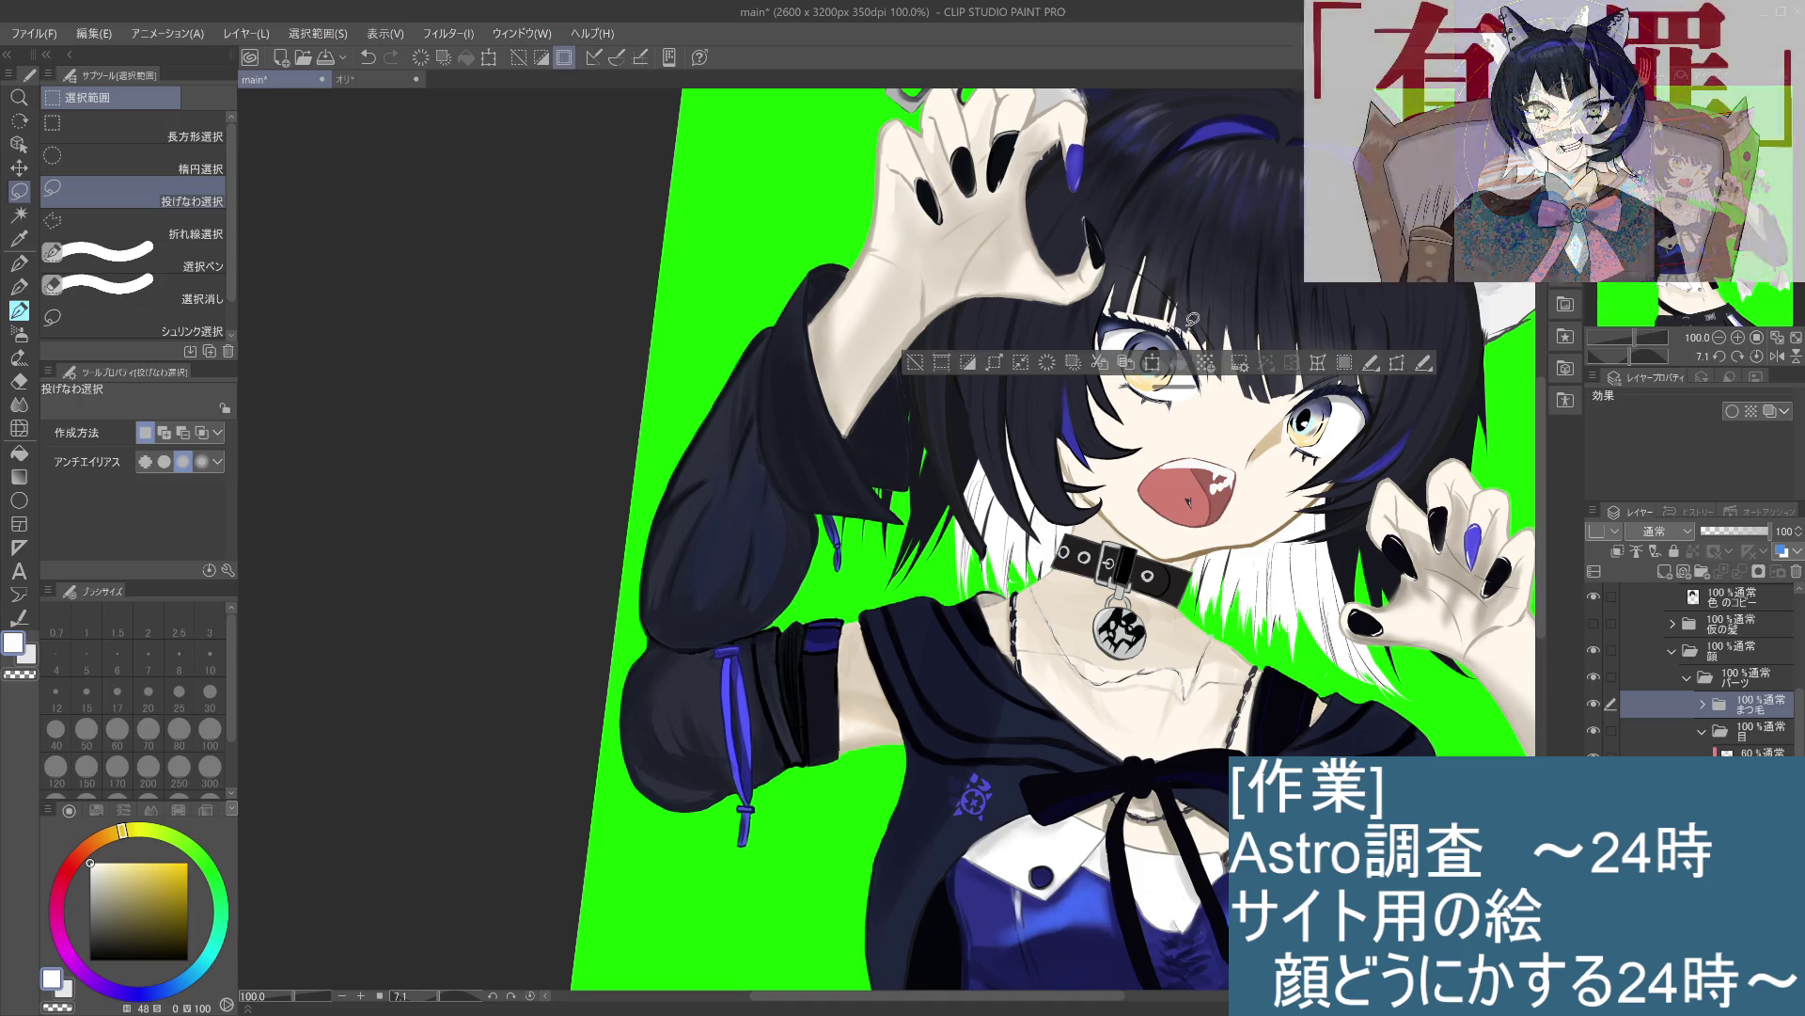
pyautogui.scroll(4, 1180, 329)
pyautogui.moveTo(1162, 314)
pyautogui.mouseDown()
pyautogui.moveTo(1196, 442)
pyautogui.moveTo(1241, 412)
pyautogui.moveTo(1164, 316)
pyautogui.mouseUp()
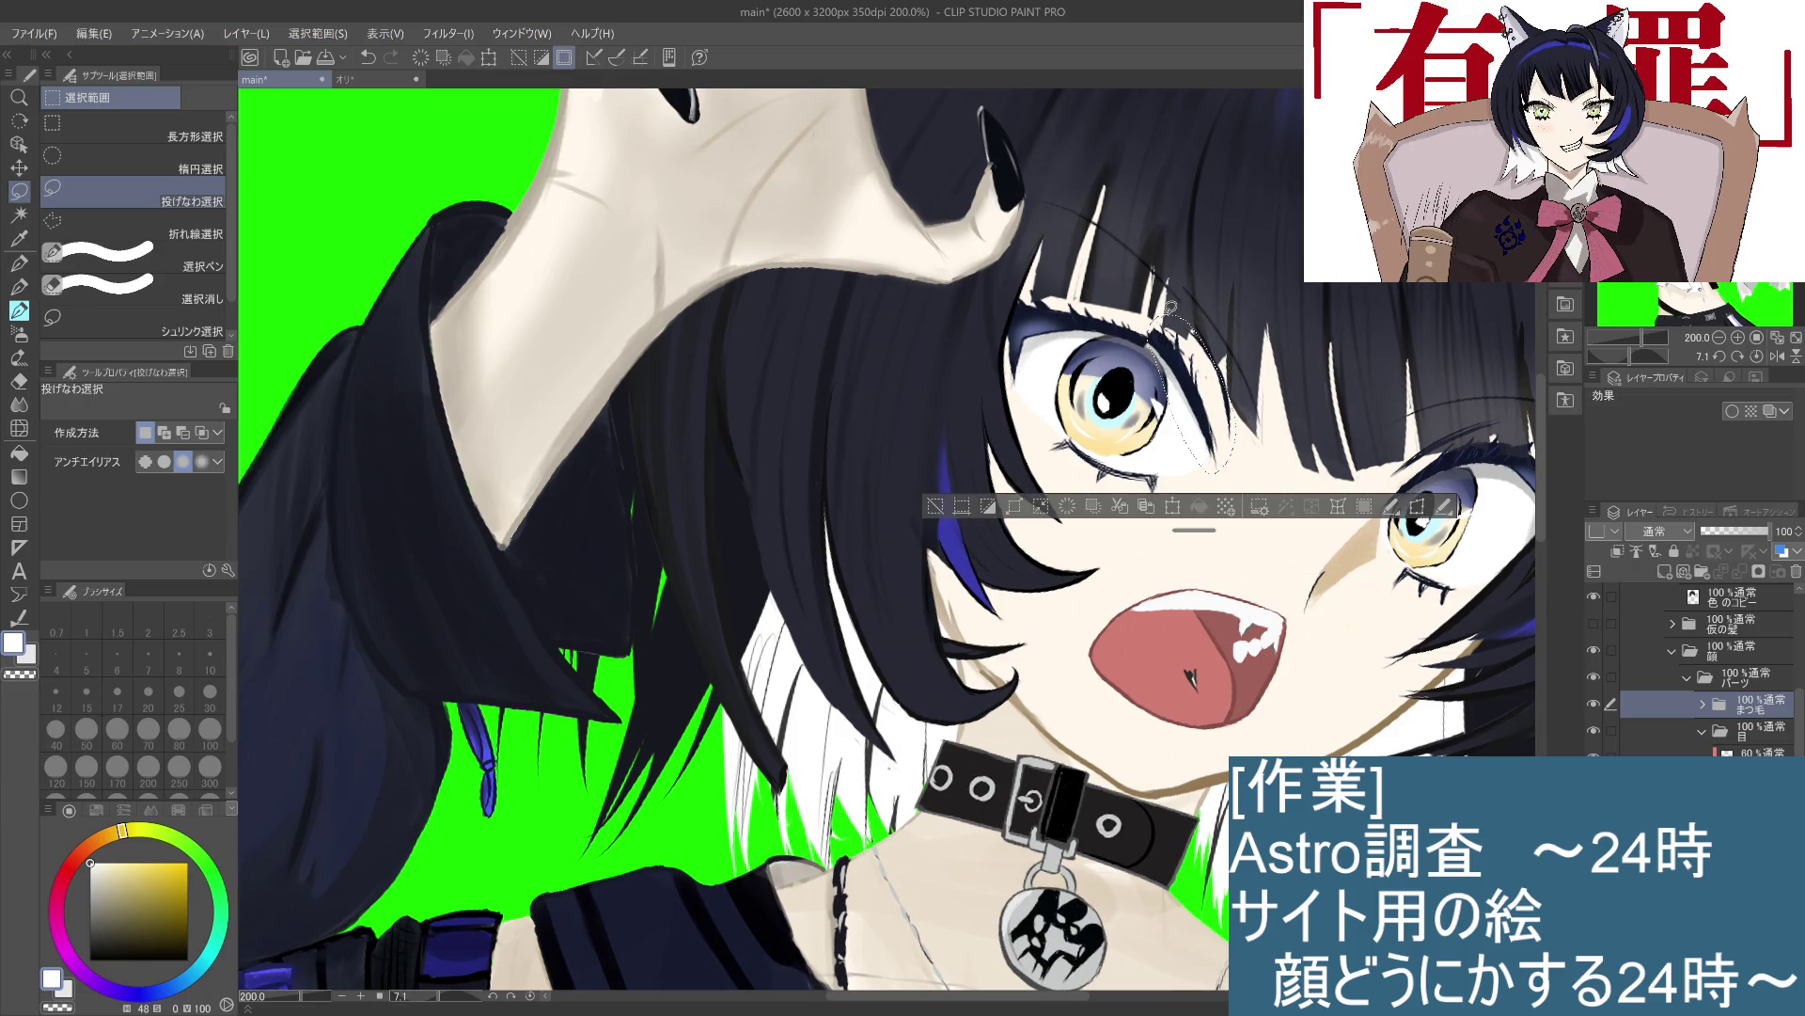
pyautogui.click(1172, 506)
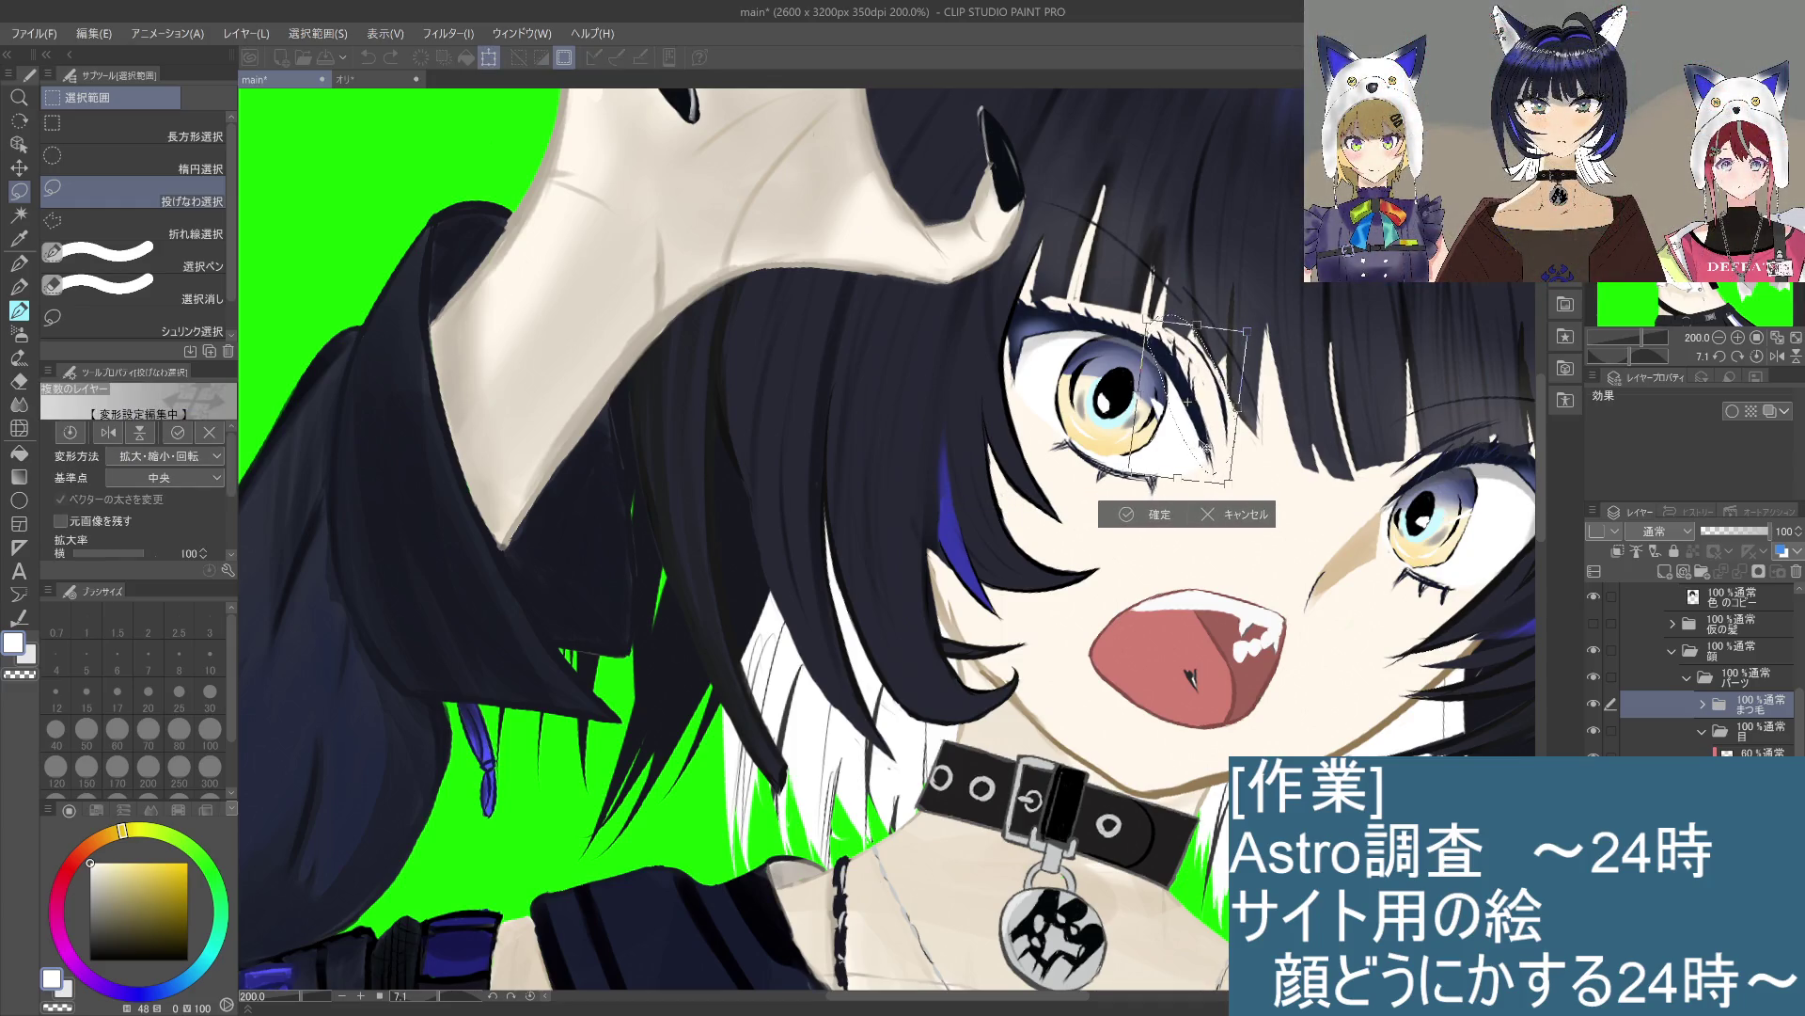
pyautogui.scroll(-3, 1271, 562)
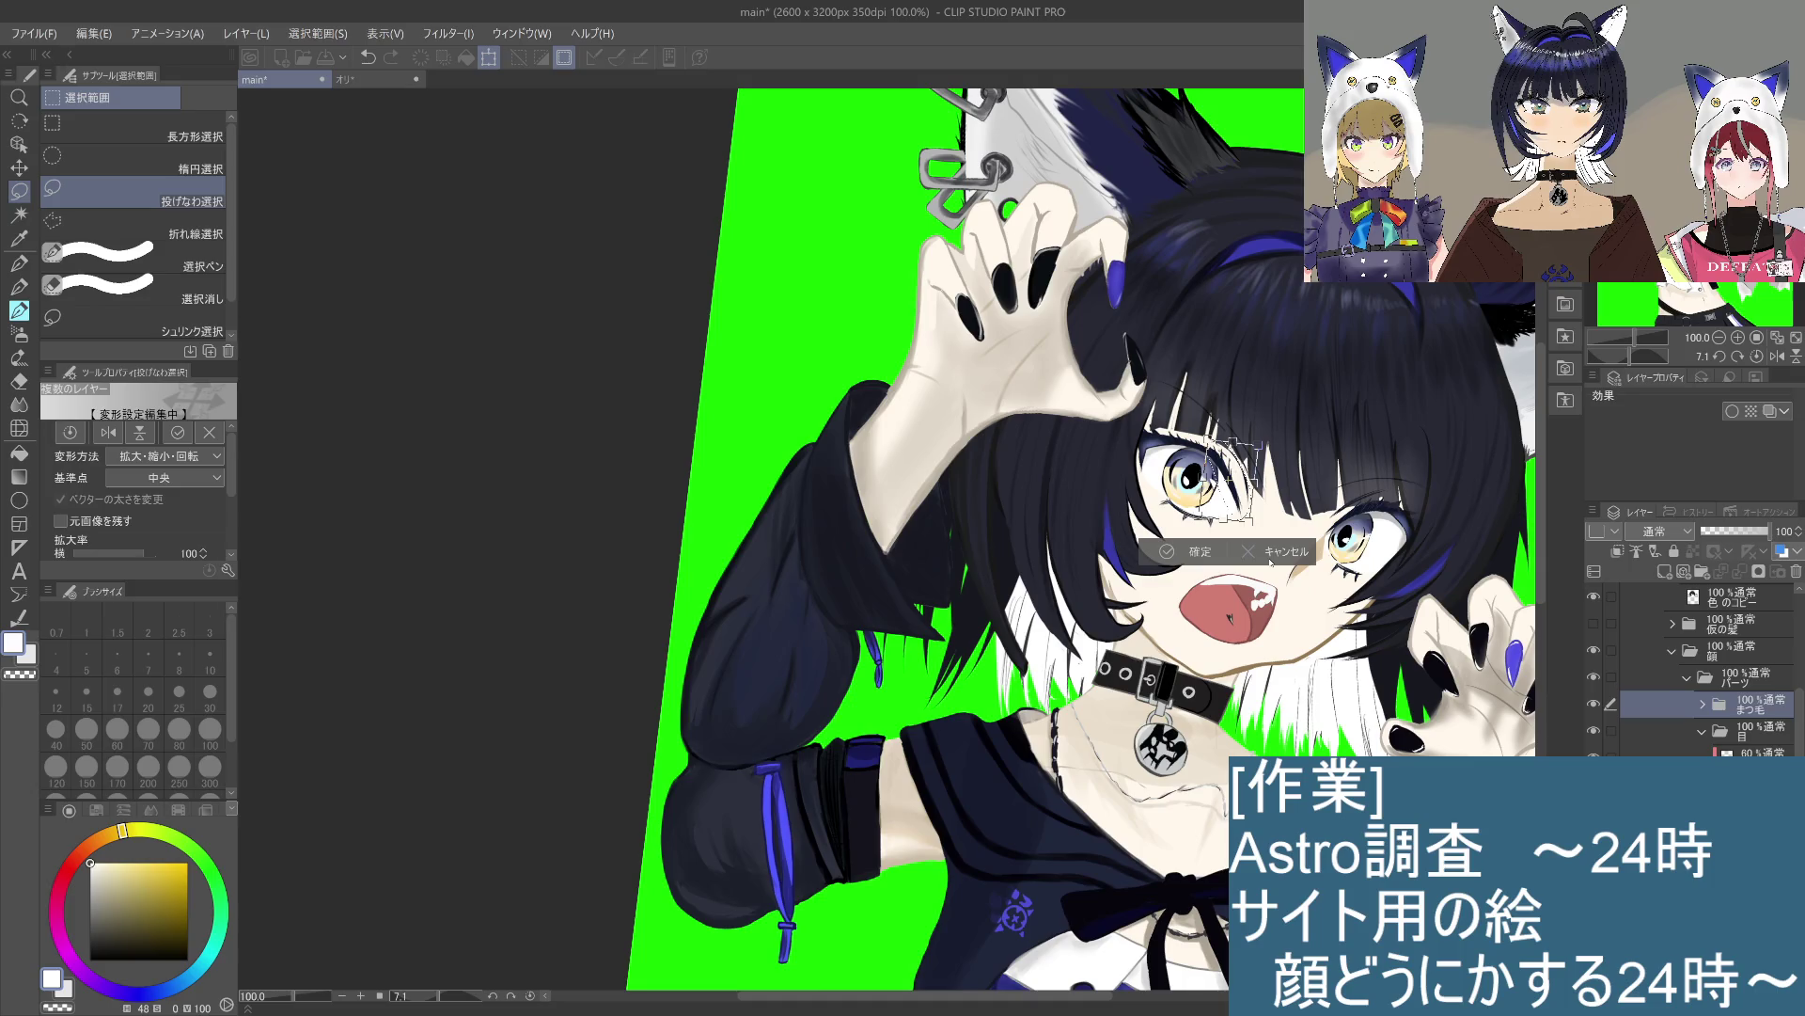
pyautogui.click(1166, 551)
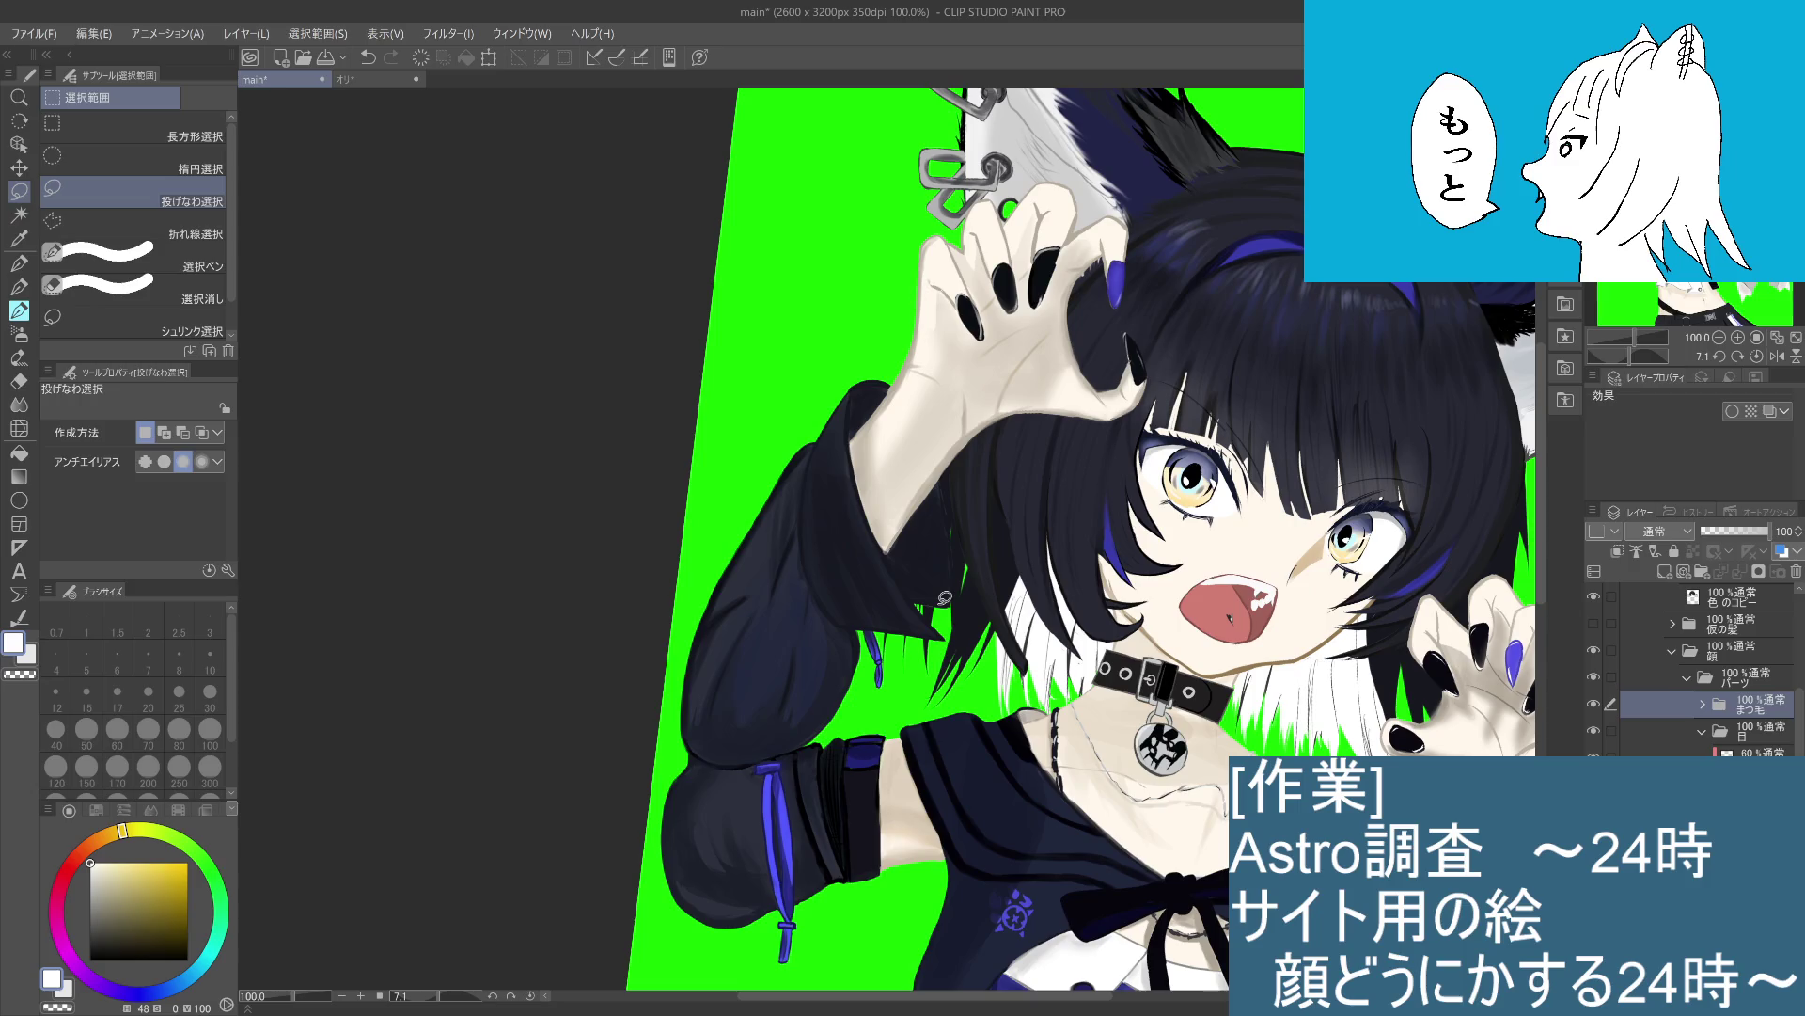
pyautogui.scroll(-1, 945, 597)
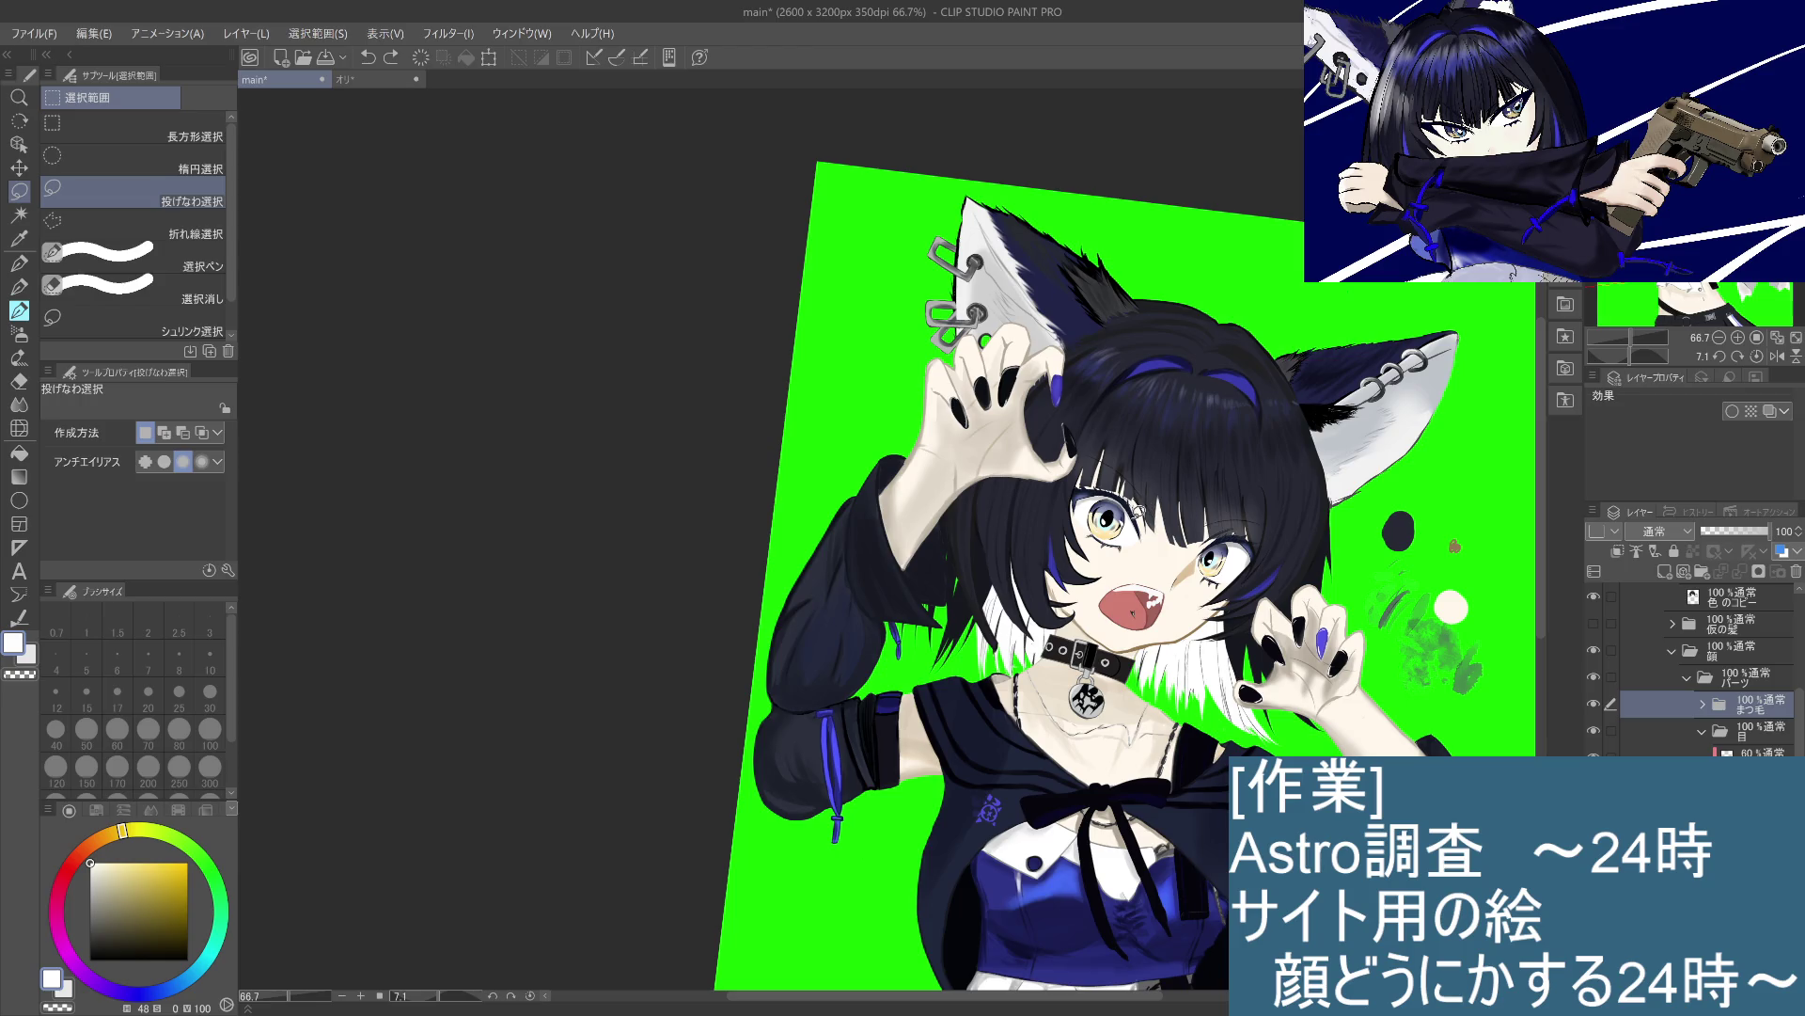
# Step: Mesh-warp a small area between the left eye and the nose
pyautogui.moveTo(1142, 536)
pyautogui.mouseDown()
pyautogui.moveTo(1140, 491)
pyautogui.moveTo(1139, 534)
pyautogui.mouseUp()
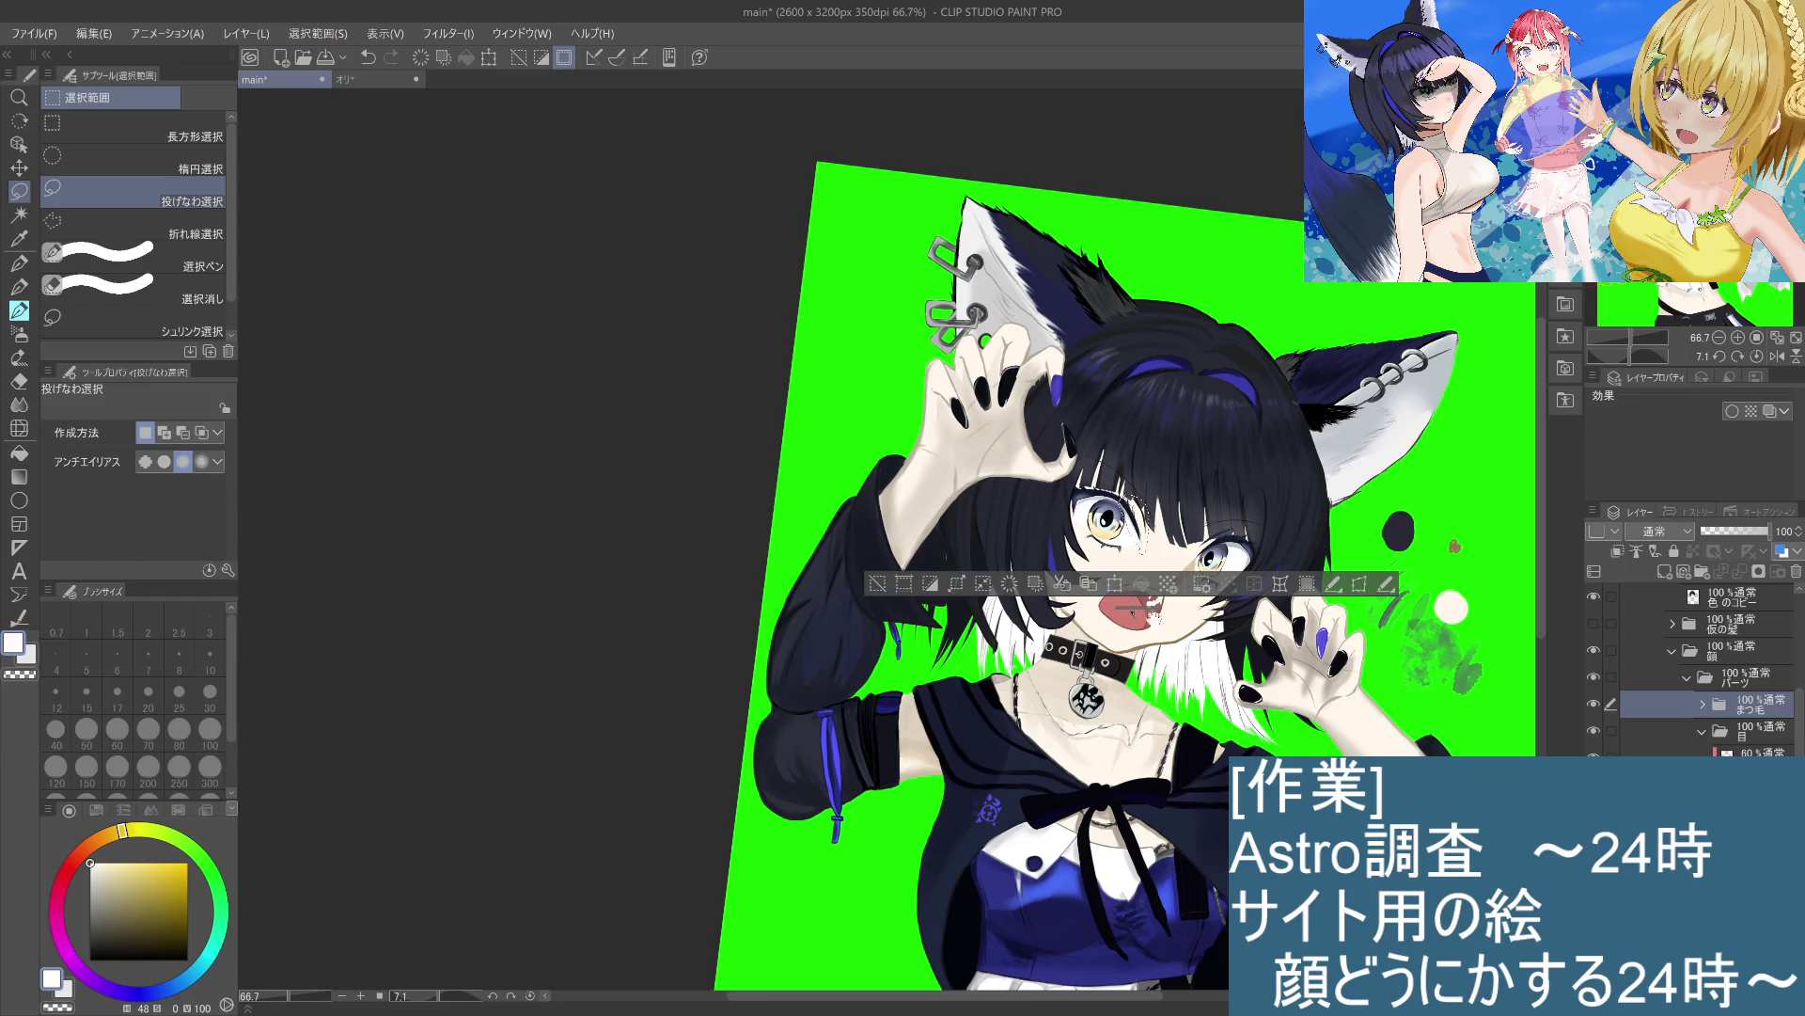
pyautogui.click(1280, 584)
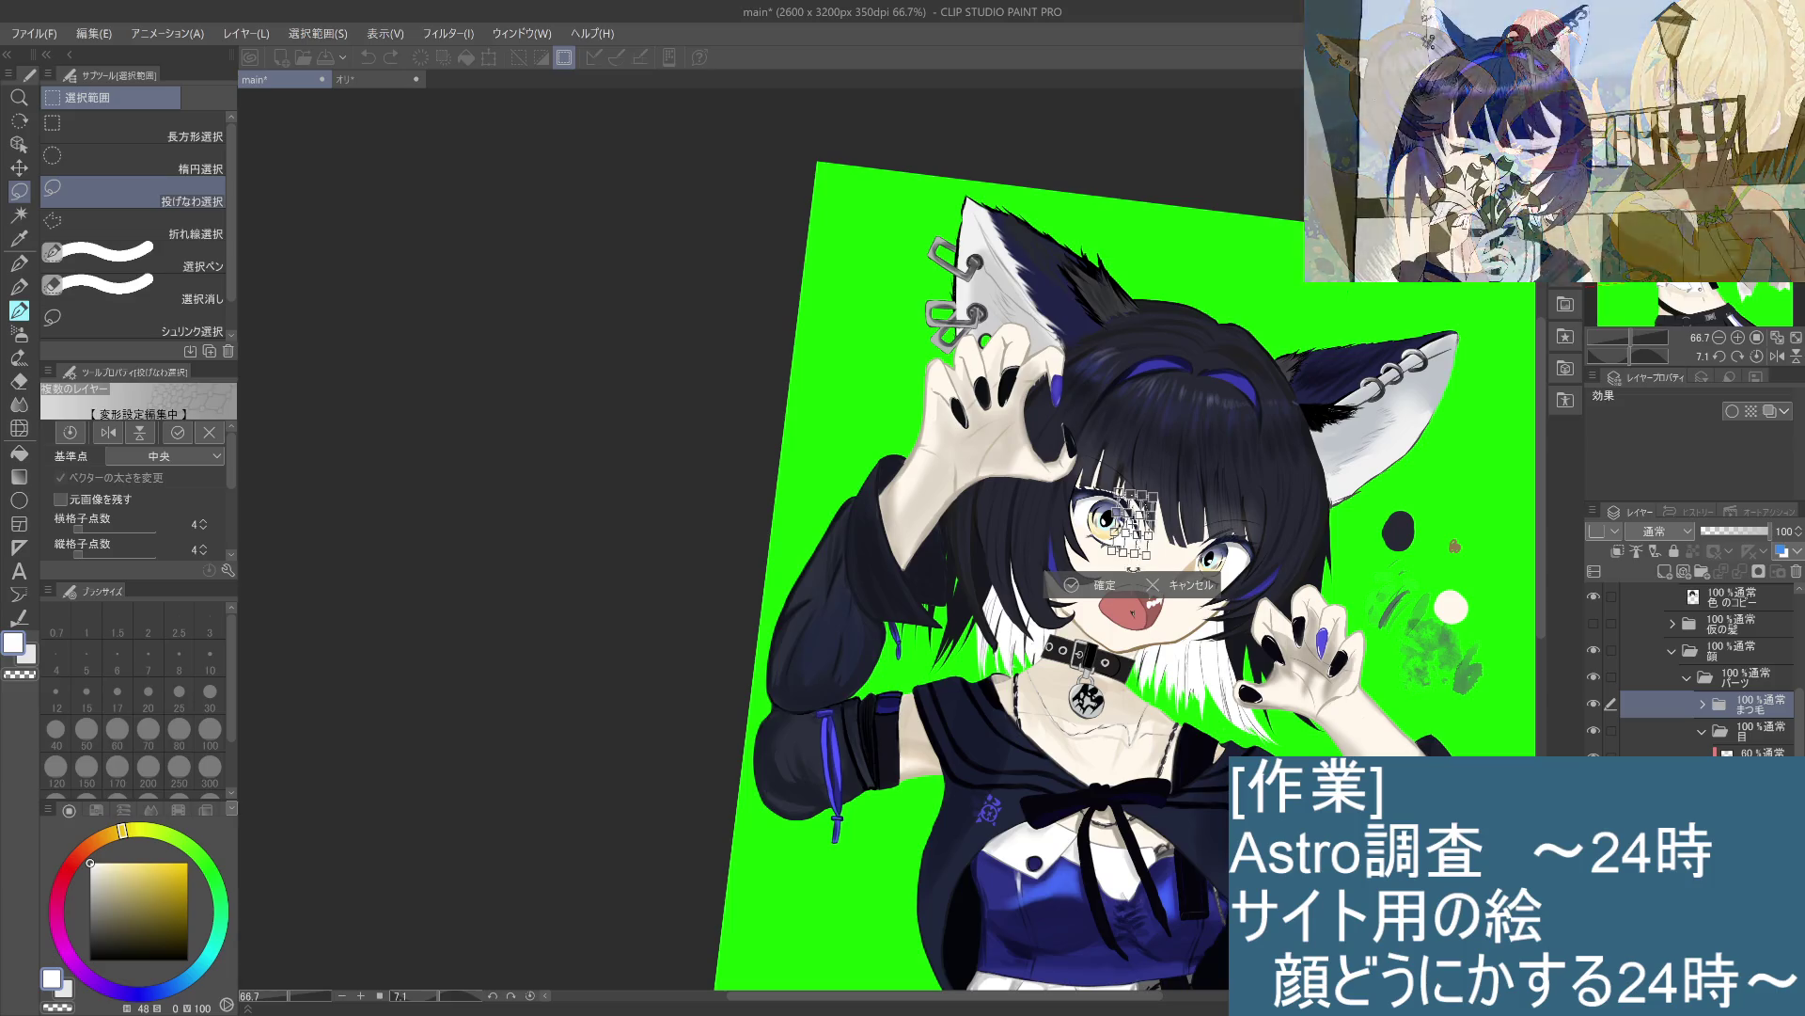
pyautogui.scroll(3, 1158, 567)
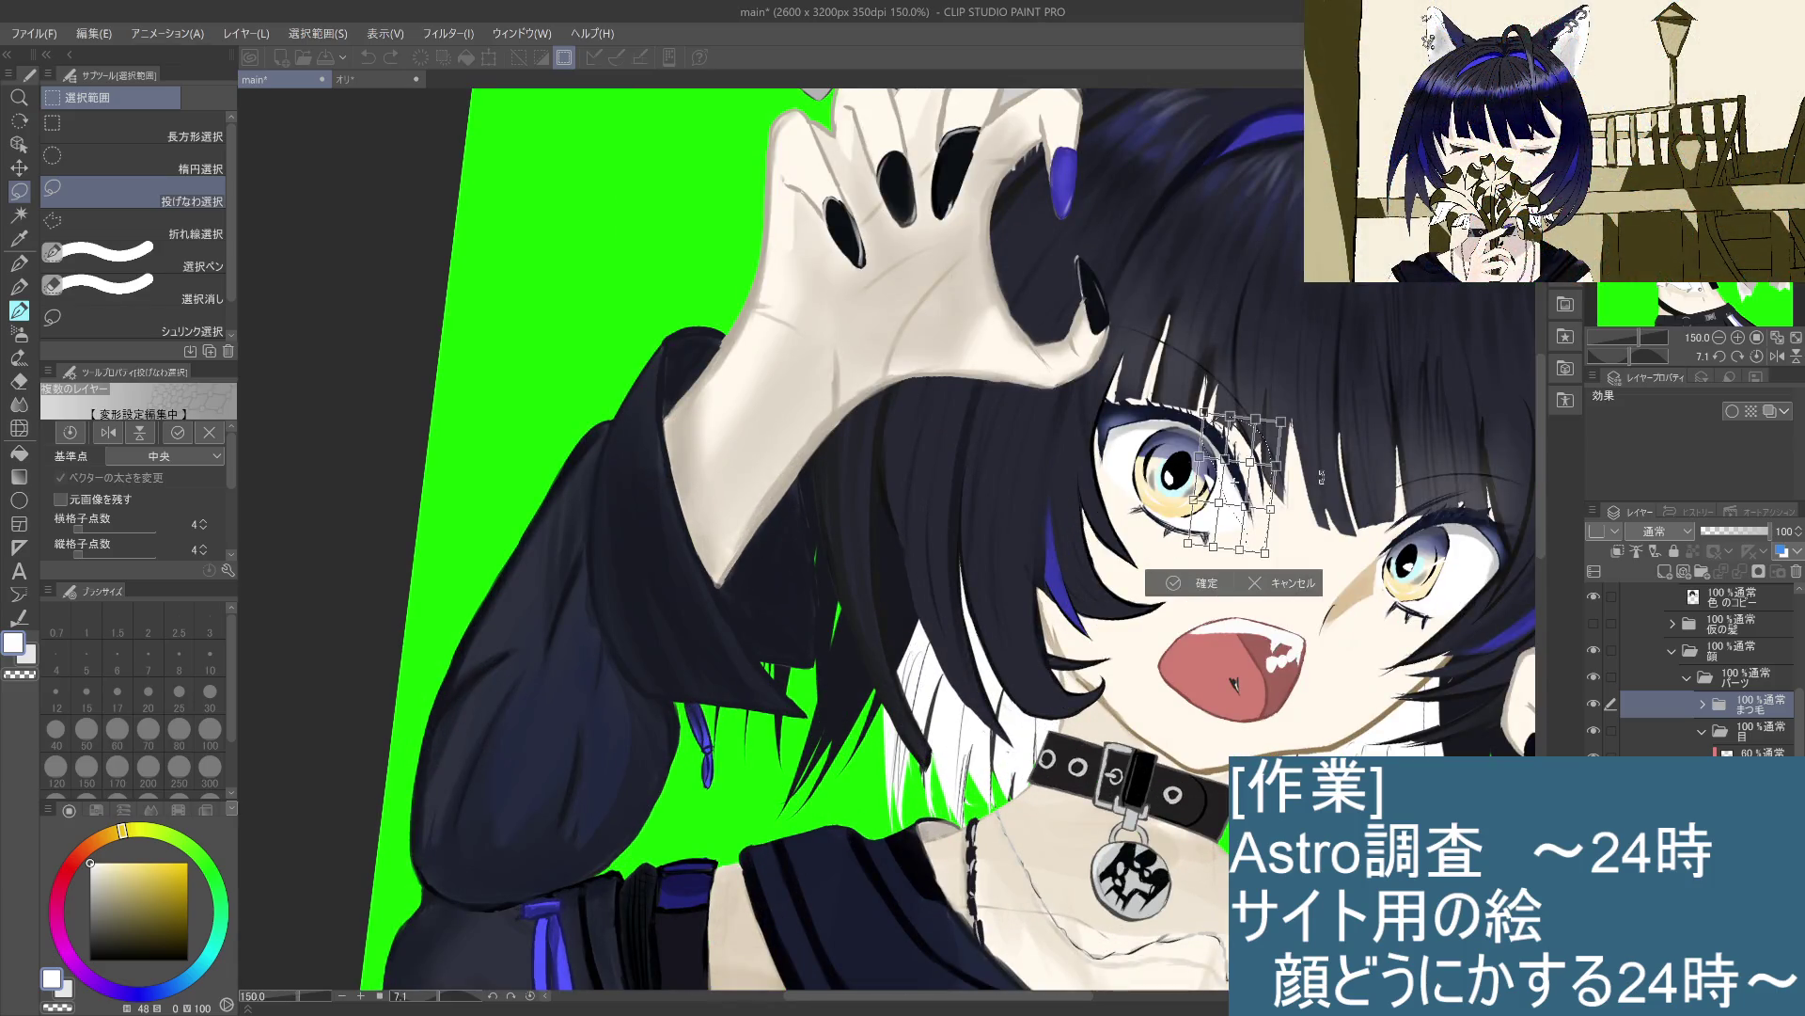
pyautogui.moveTo(1235, 449); pyautogui.dragTo(1263, 455)
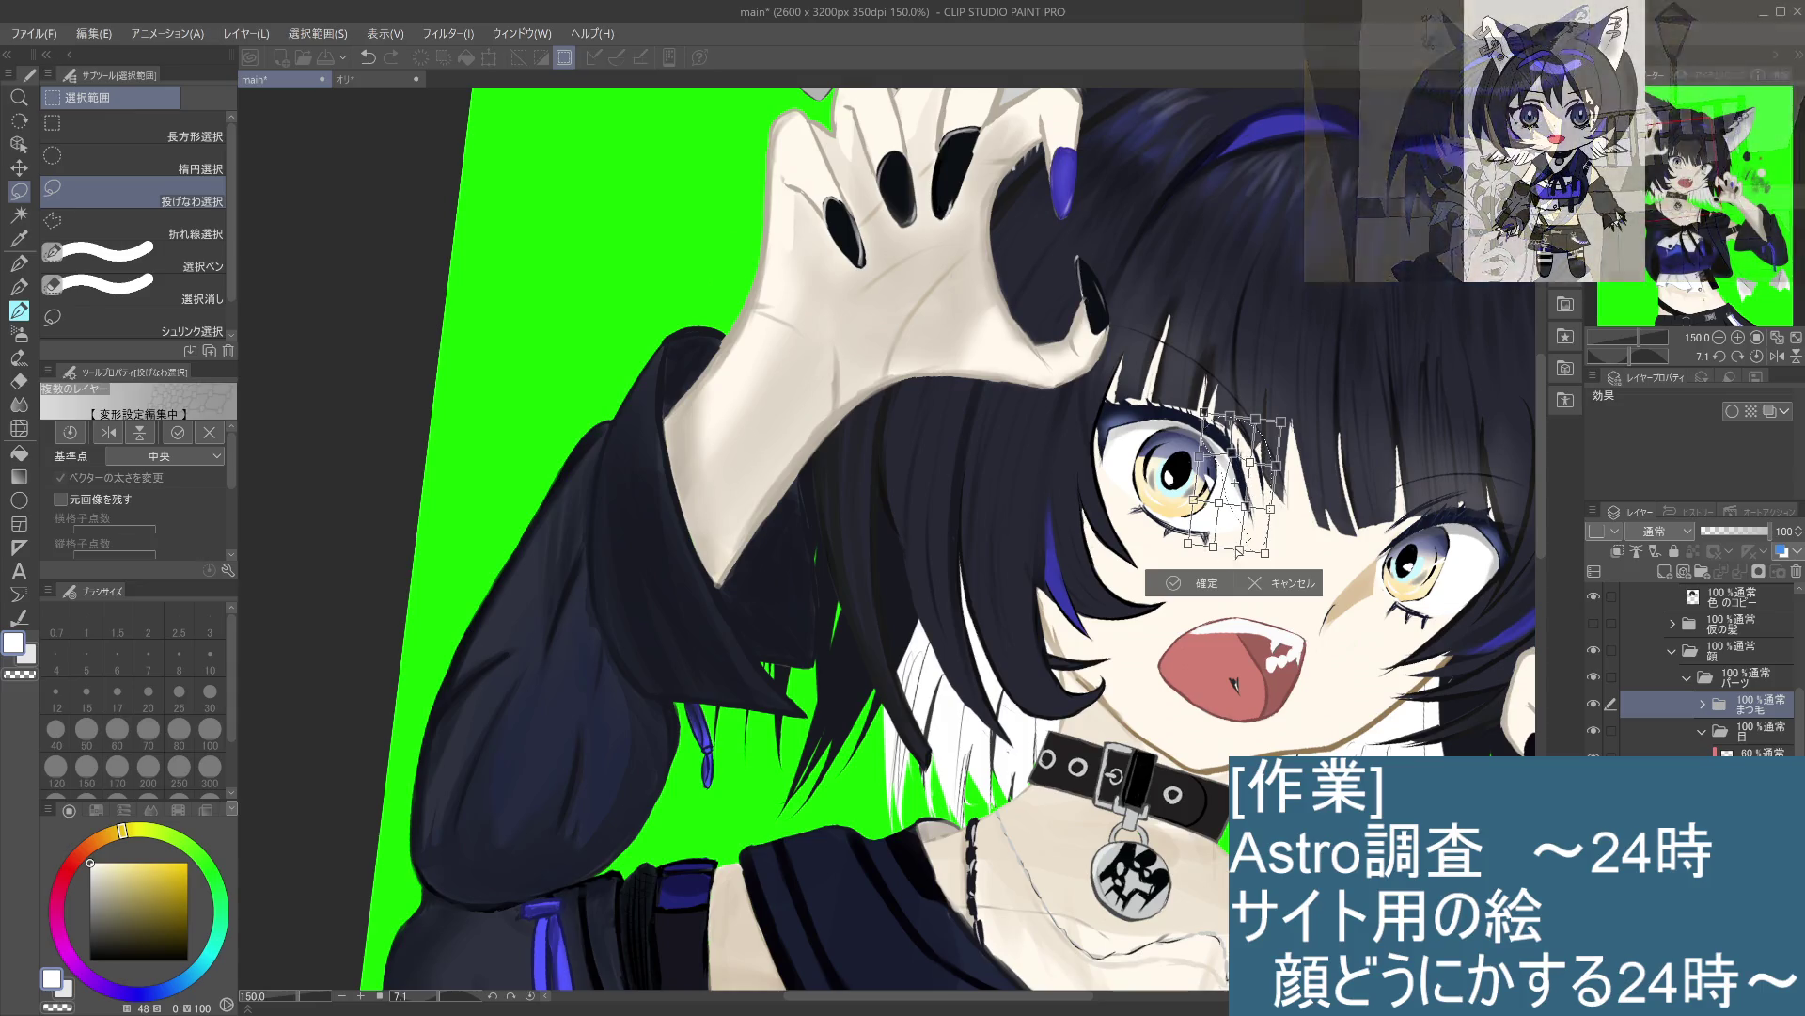
pyautogui.click(1173, 583)
# Step: Deselect and zoom out to view the whole illustration
pyautogui.hotkey('ctrl', 'd')
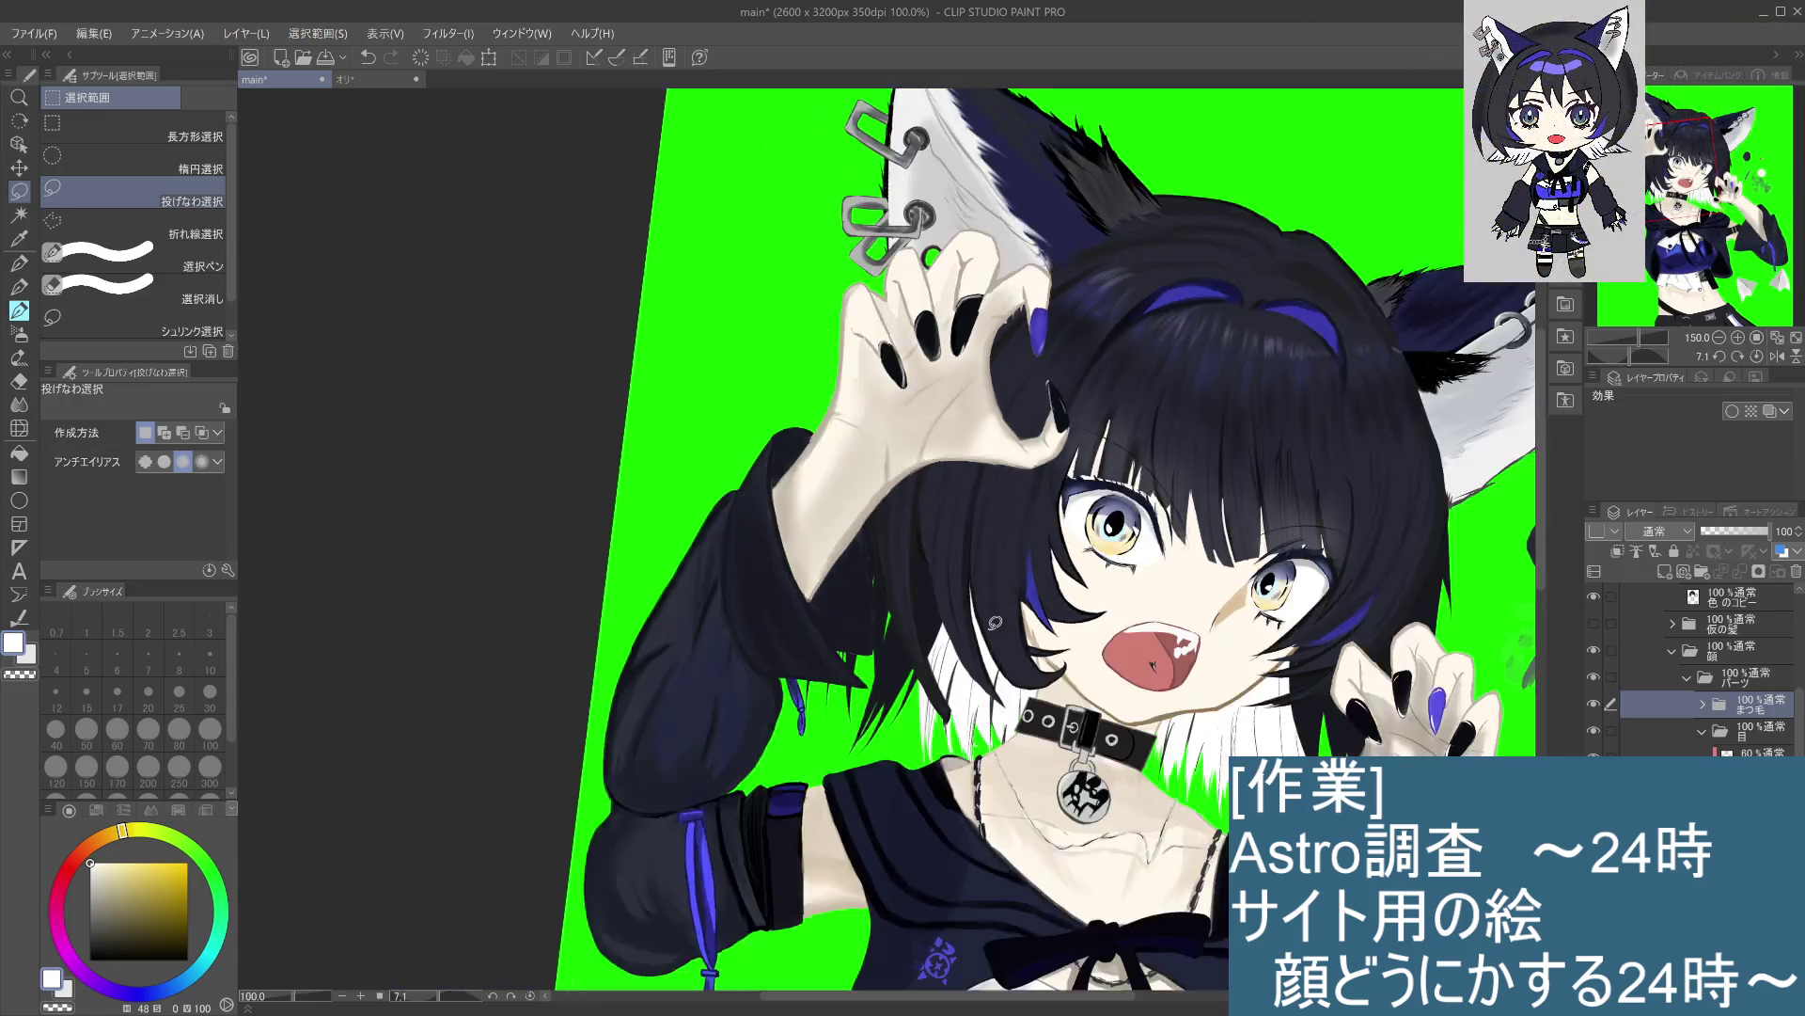
pyautogui.hotkey('ctrl', '-')
pyautogui.hotkey('ctrl', '-')
pyautogui.hotkey('ctrl', '-')
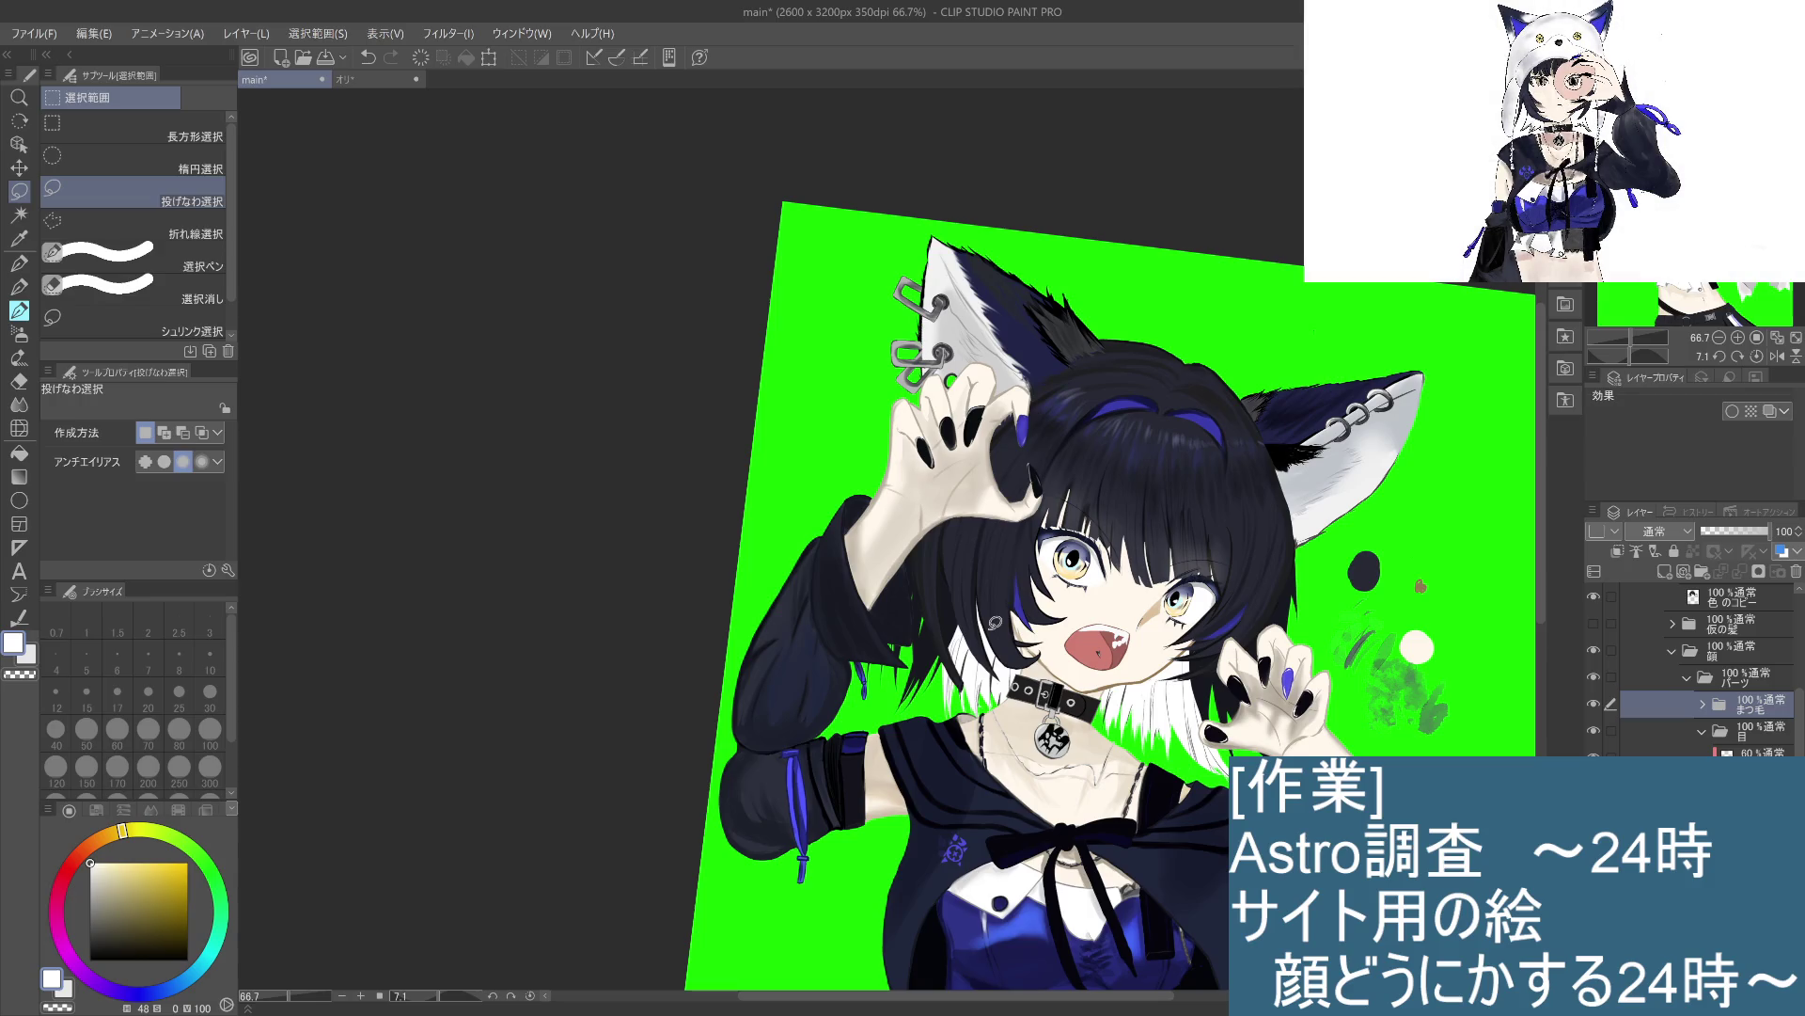
pyautogui.scroll(-1, 692, 913)
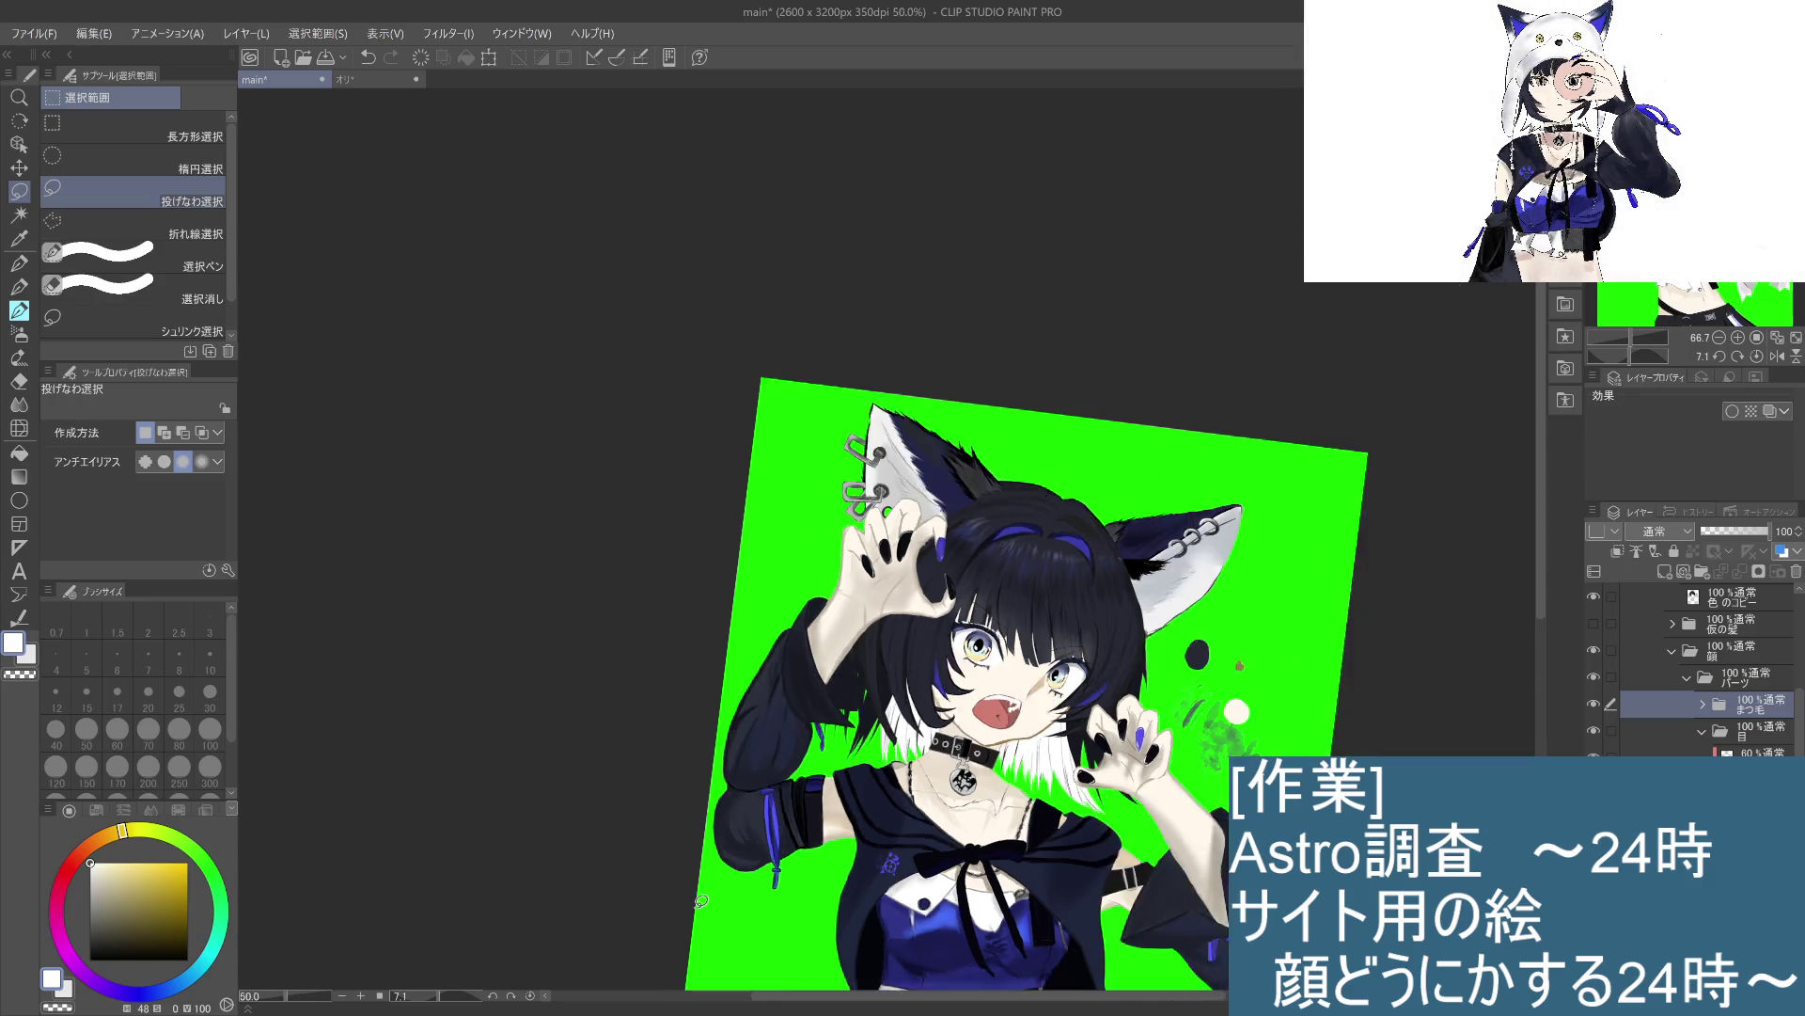
pyautogui.scroll(3, 691, 913)
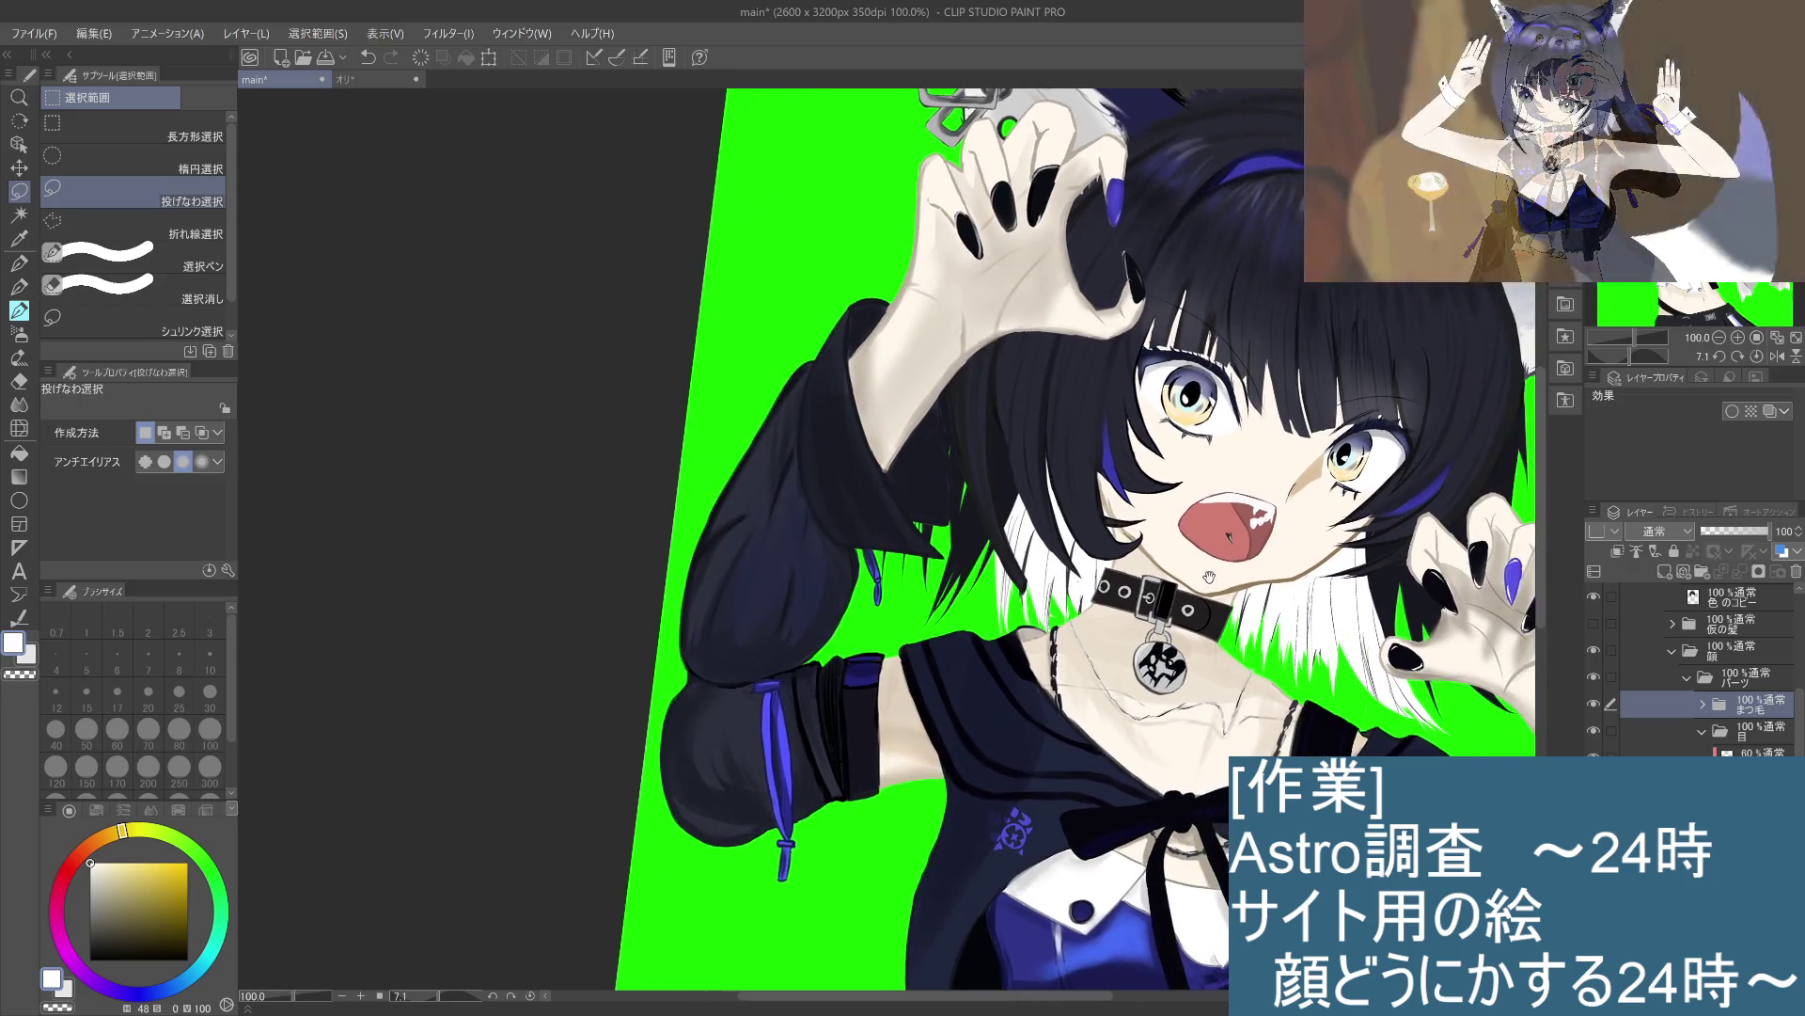
# Step: Select the 60% eye layer, sample a pale pink from the face, and set the watercolour brush to 30
pyautogui.scroll(3, 1222, 527)
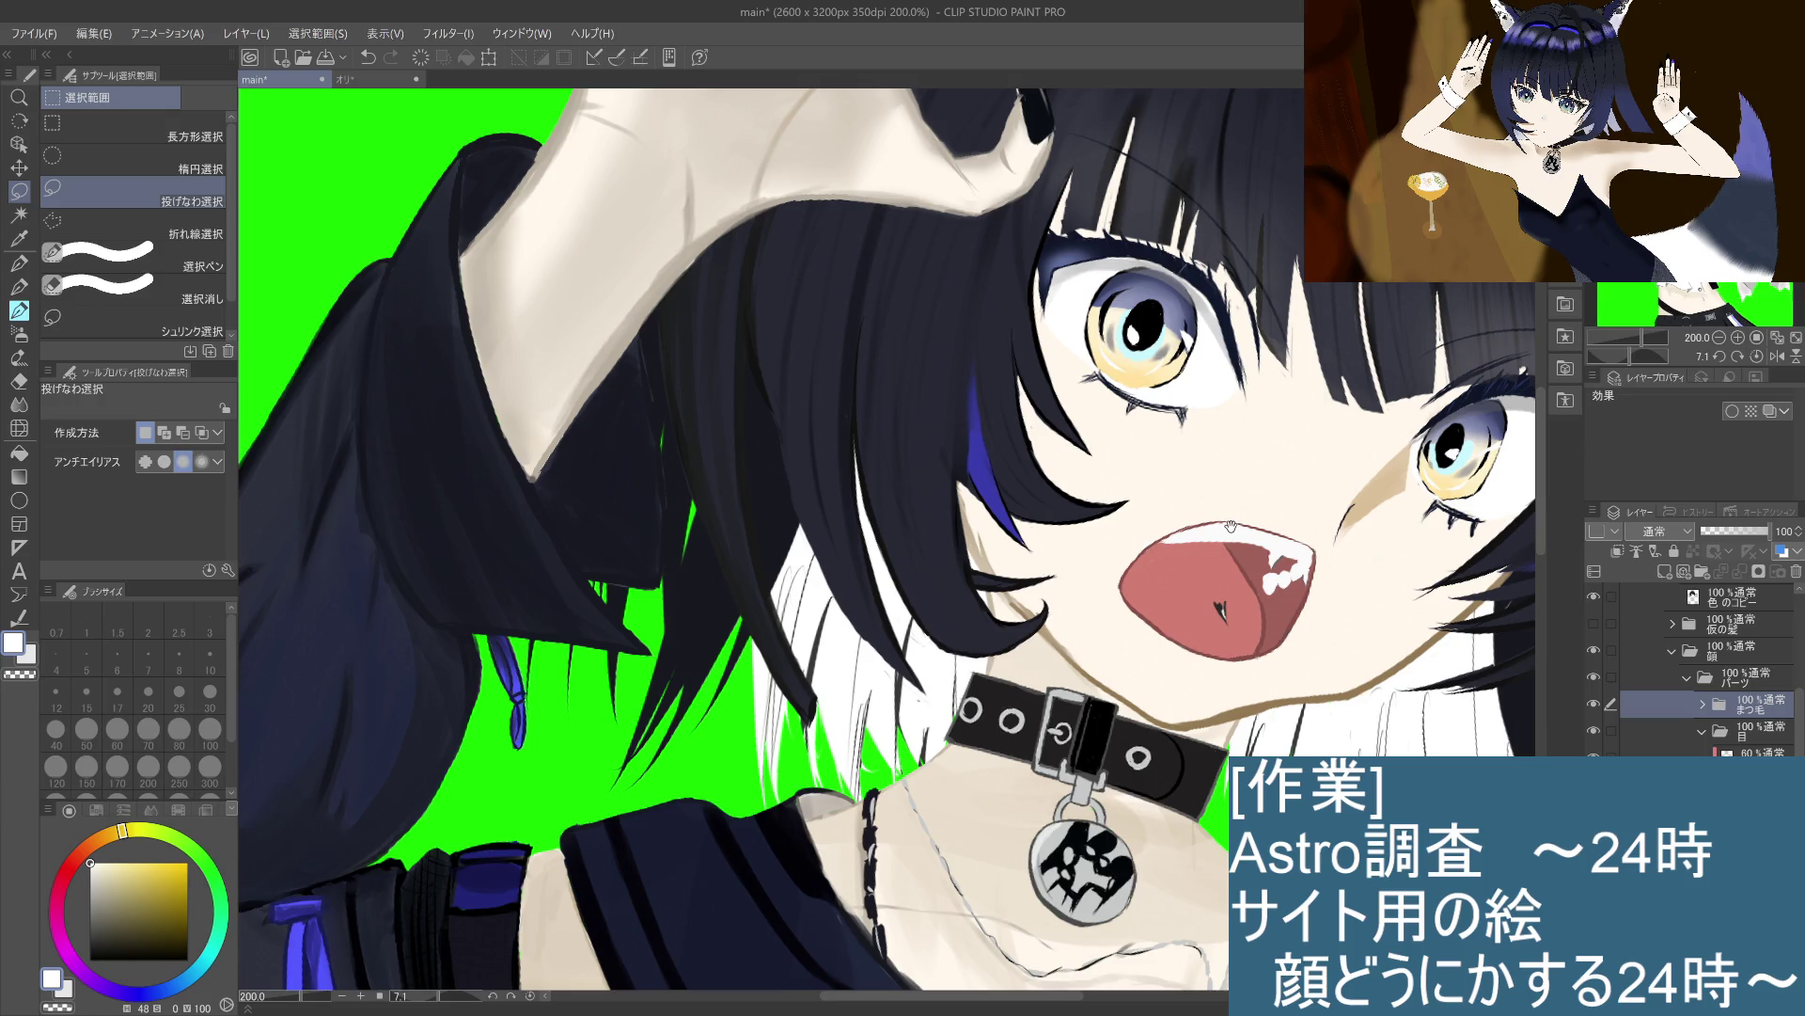
pyautogui.keyDown('ctrl'); pyautogui.keyDown('shift'); pyautogui.click(1219, 347); pyautogui.keyUp('shift'); pyautogui.keyUp('ctrl')
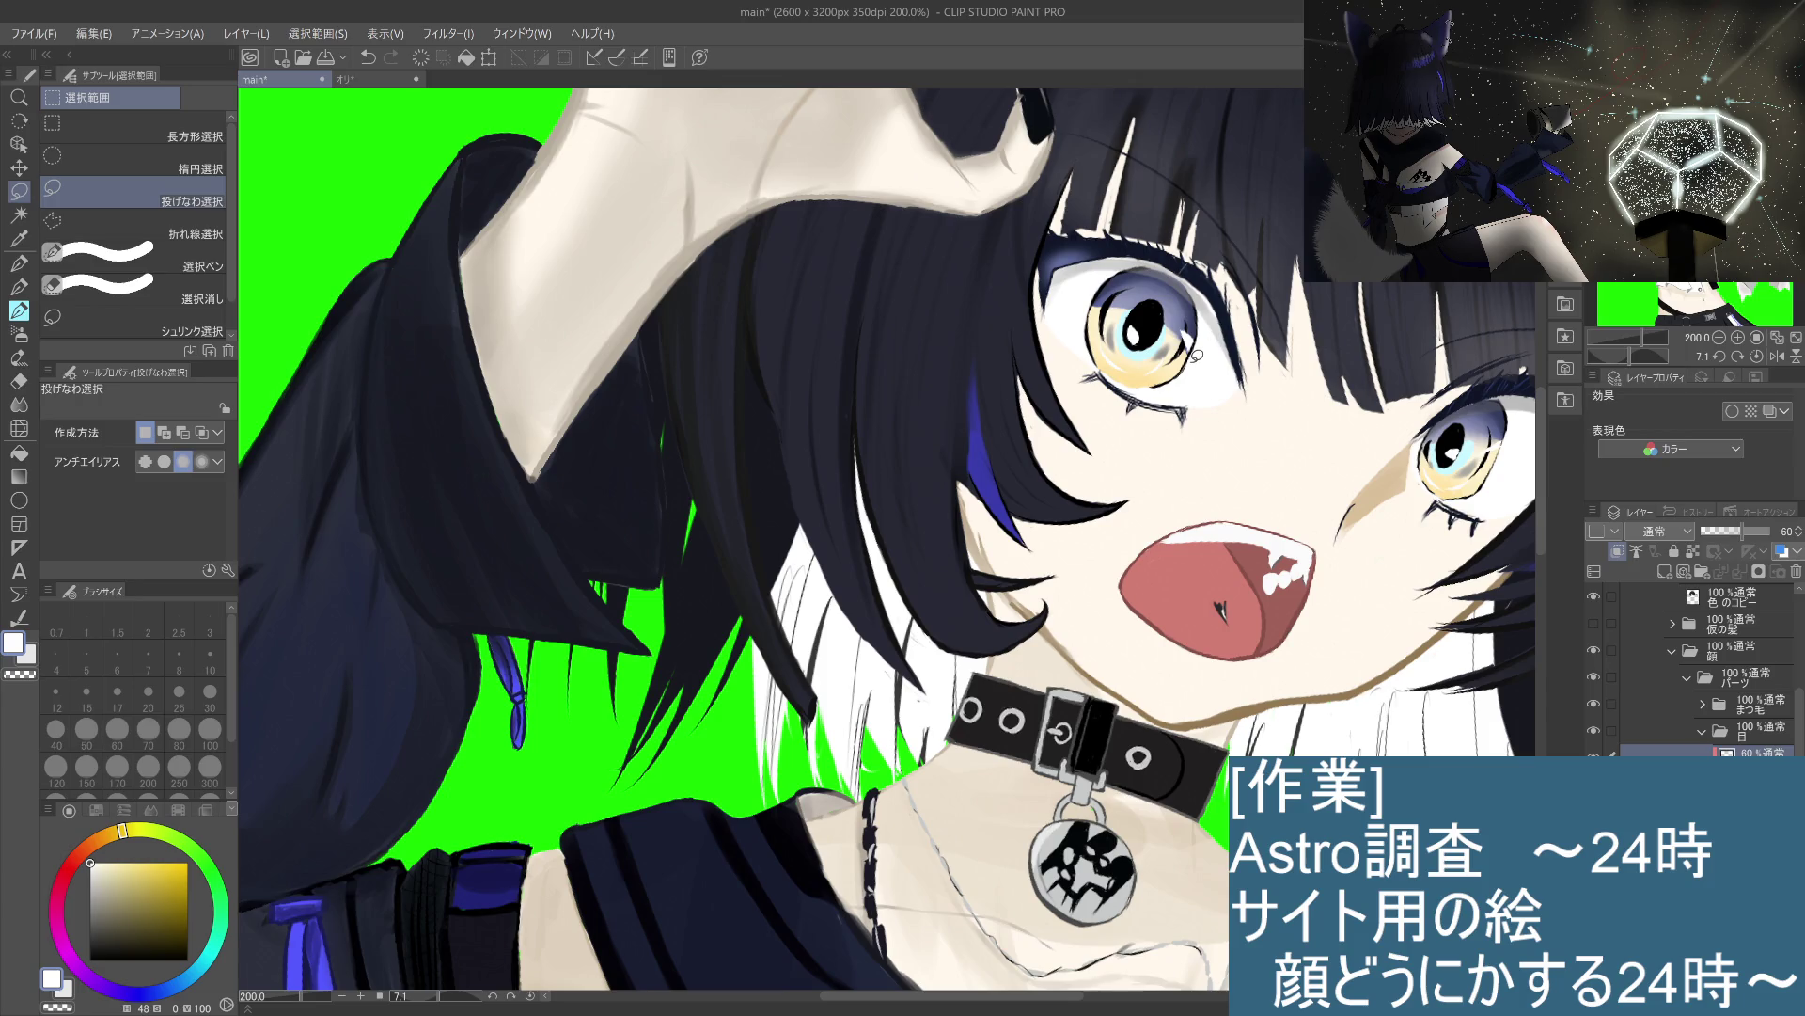
pyautogui.click(19, 287)
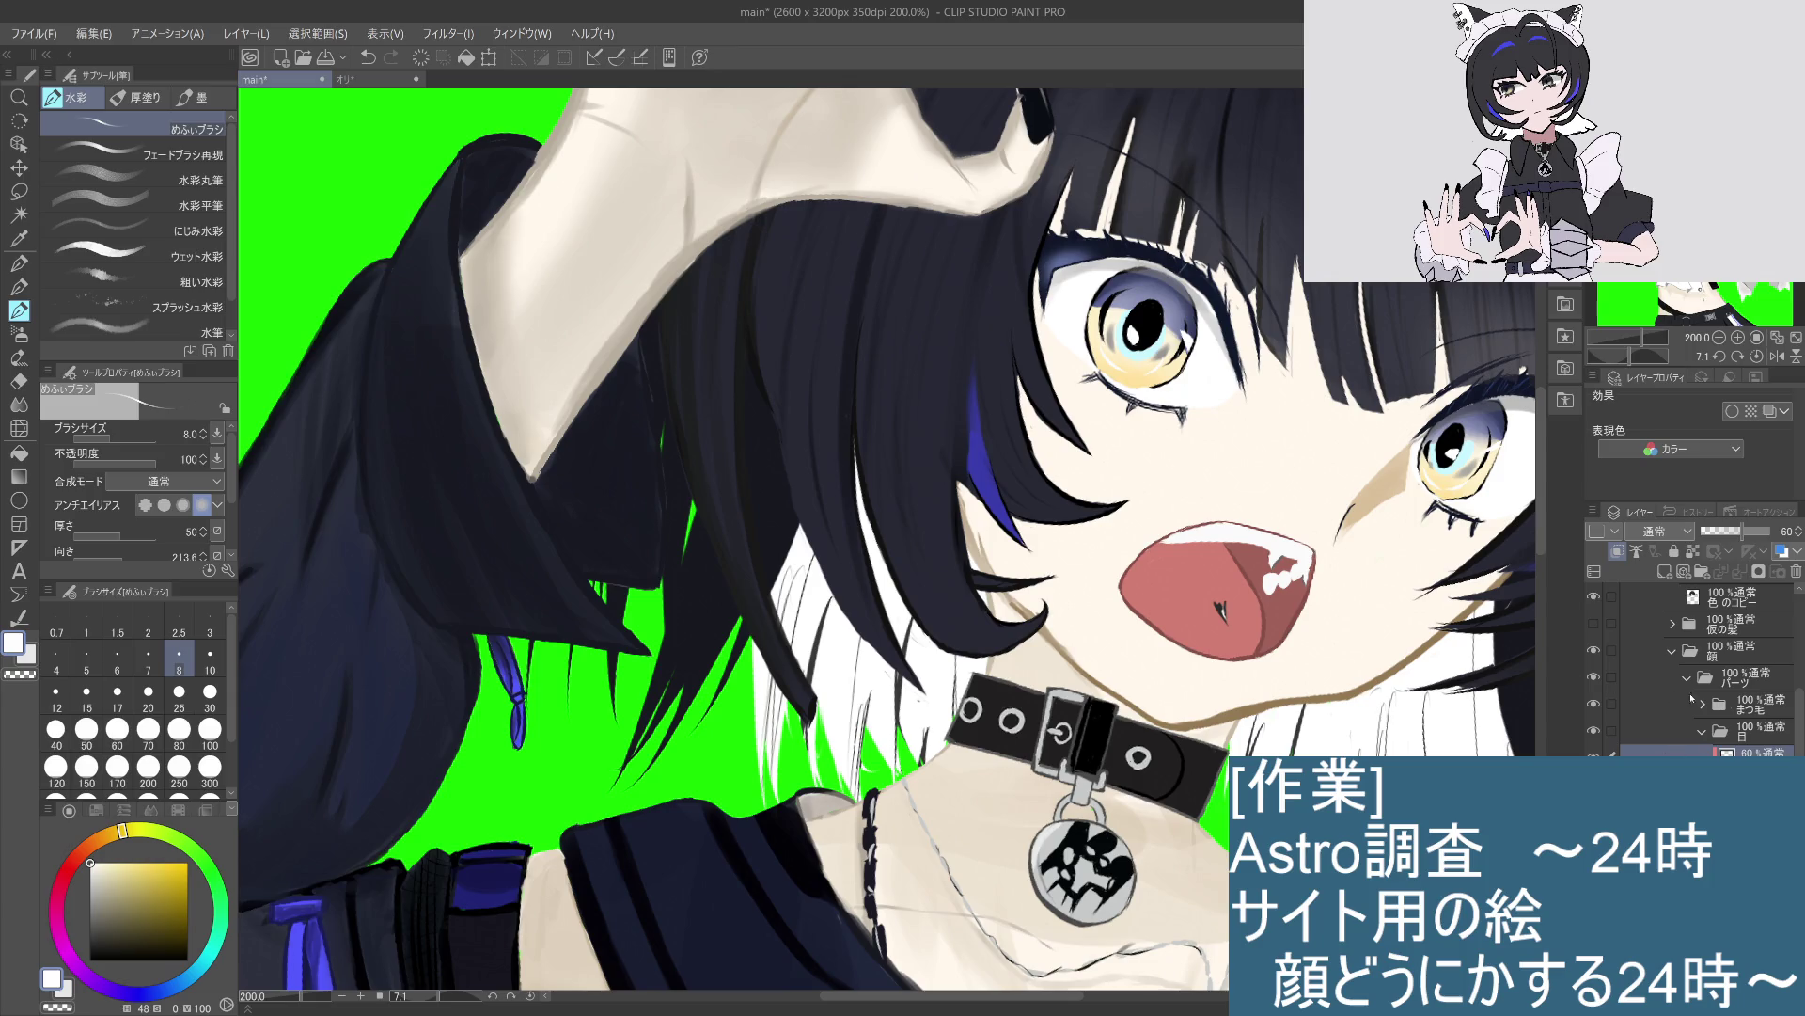
pyautogui.press('i')
pyautogui.click(1204, 282)
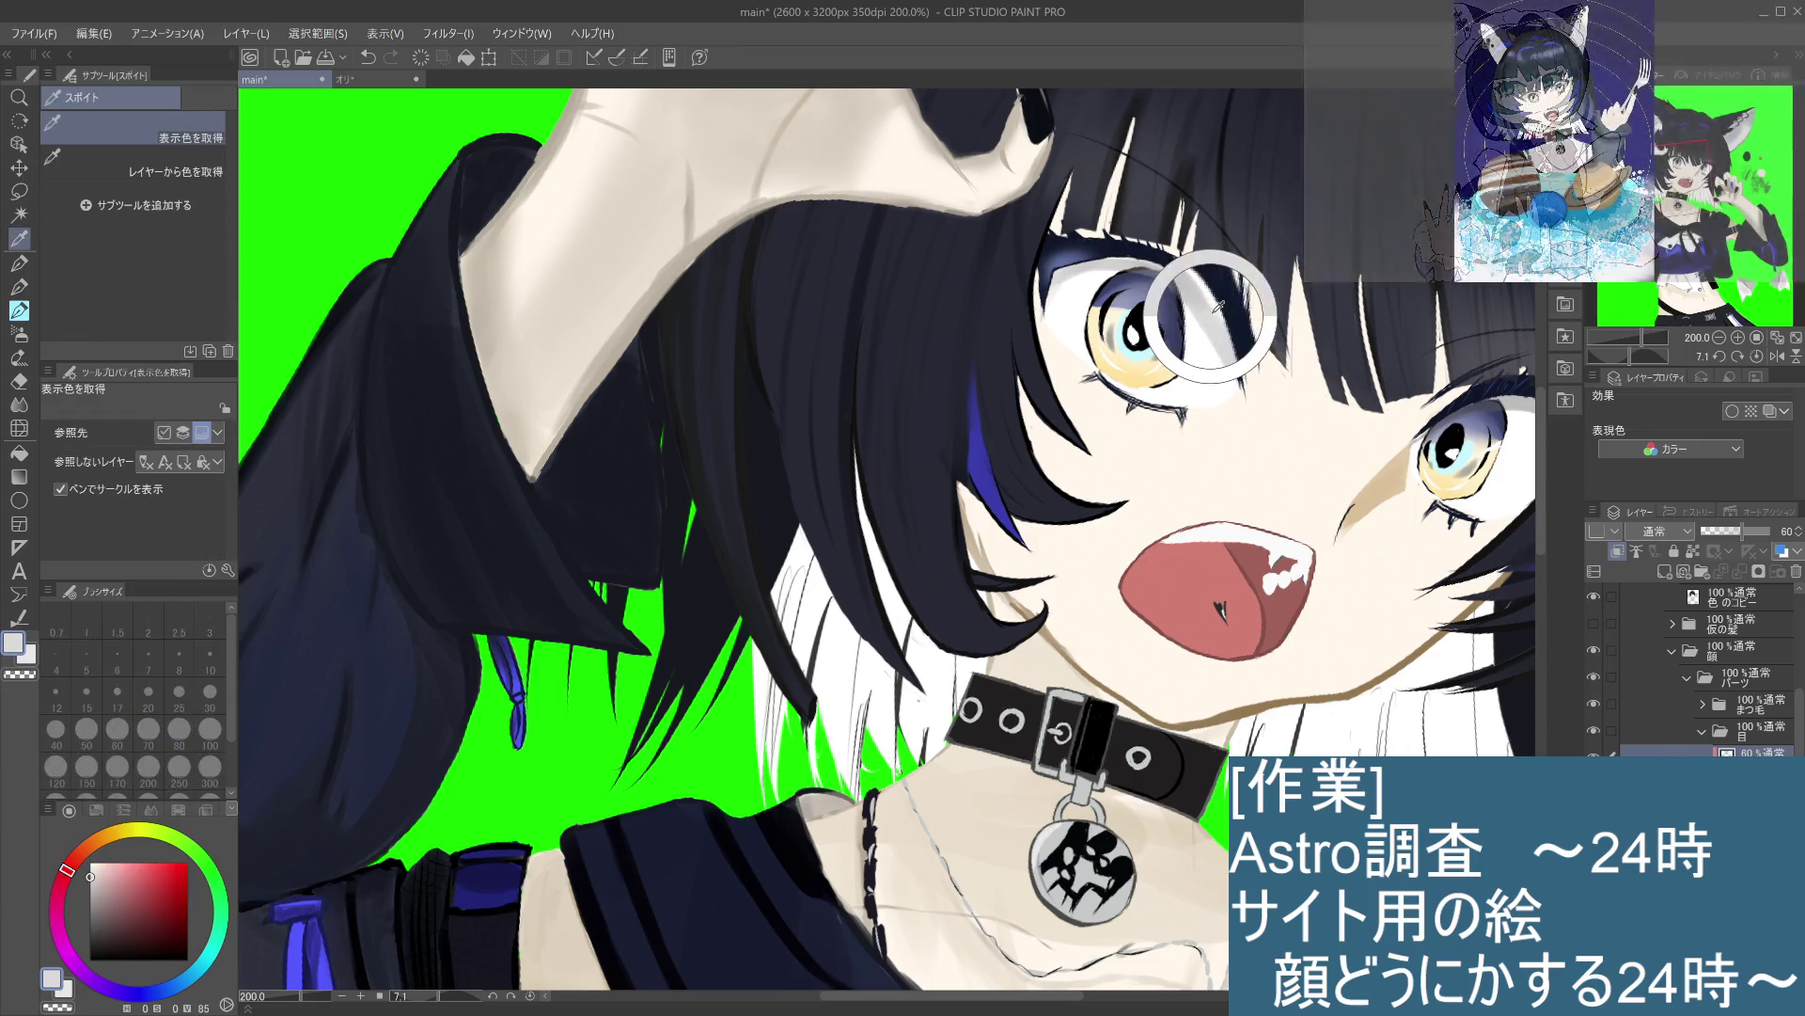
pyautogui.press('b')
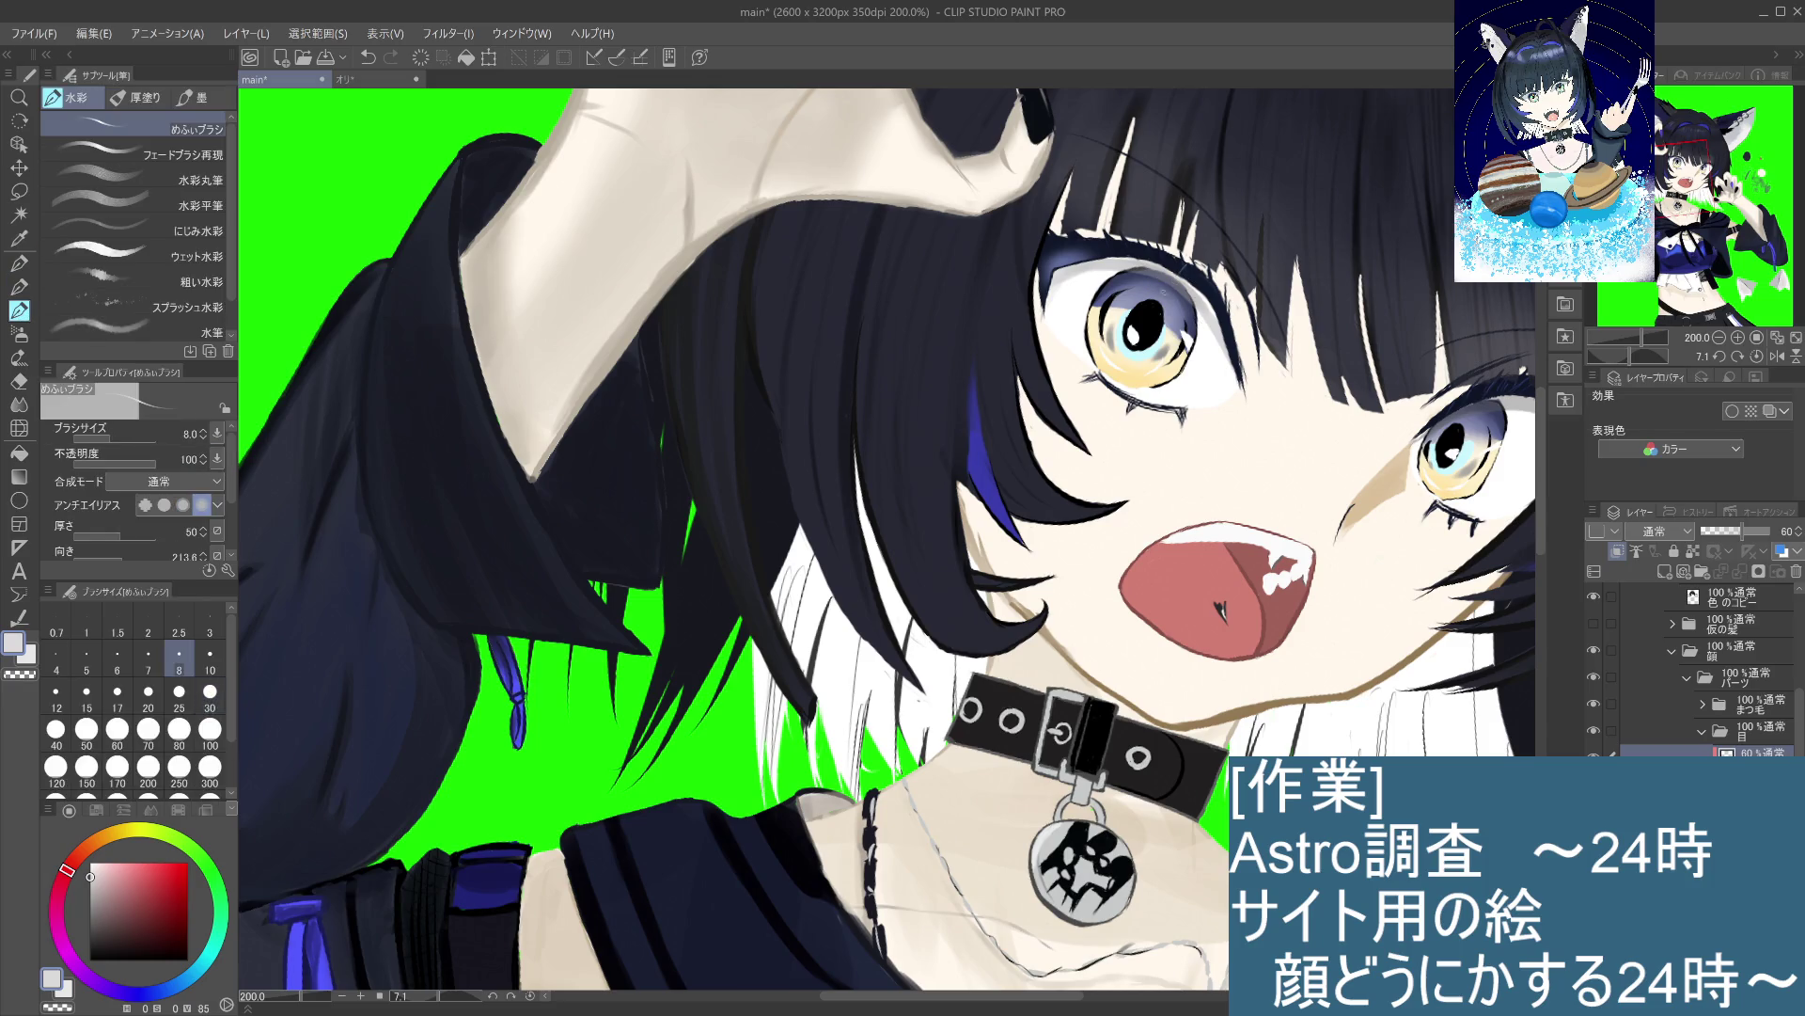
pyautogui.click(210, 698)
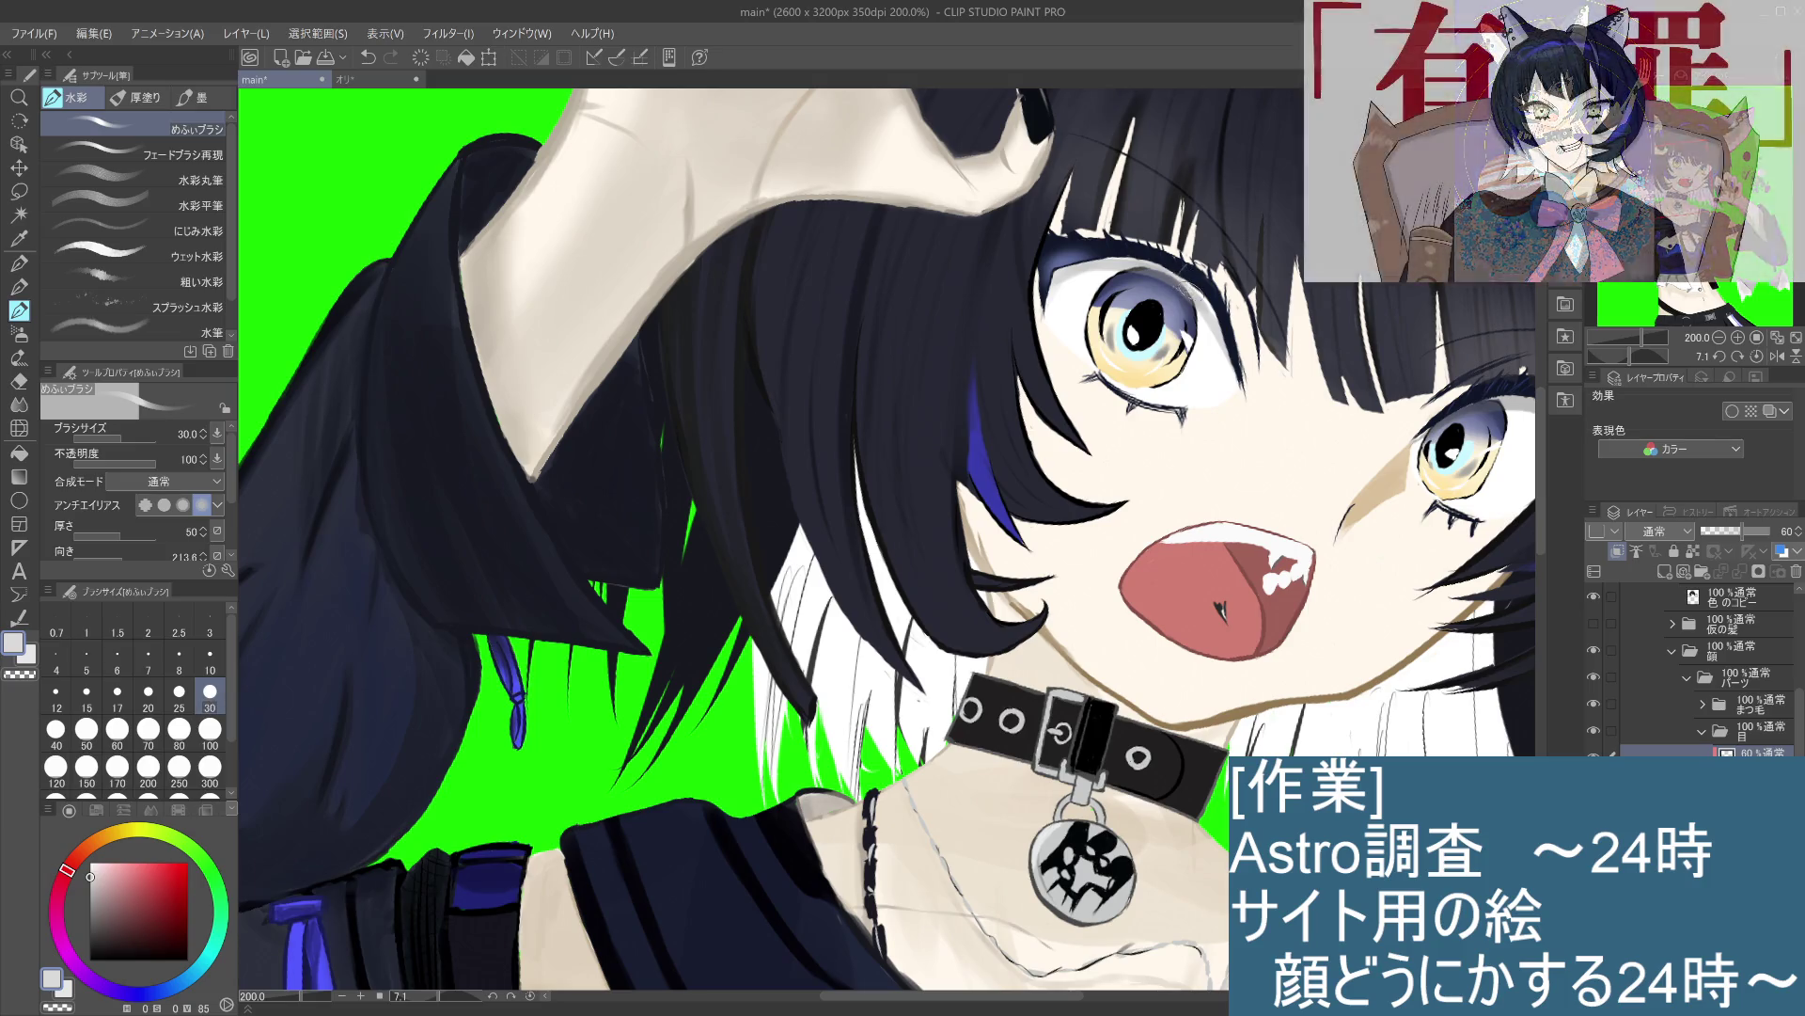
# Step: Paint pale pink strokes at the lower right of the left eye and on the eyelid, undoing misses
pyautogui.hotkey('ctrl', 'z')
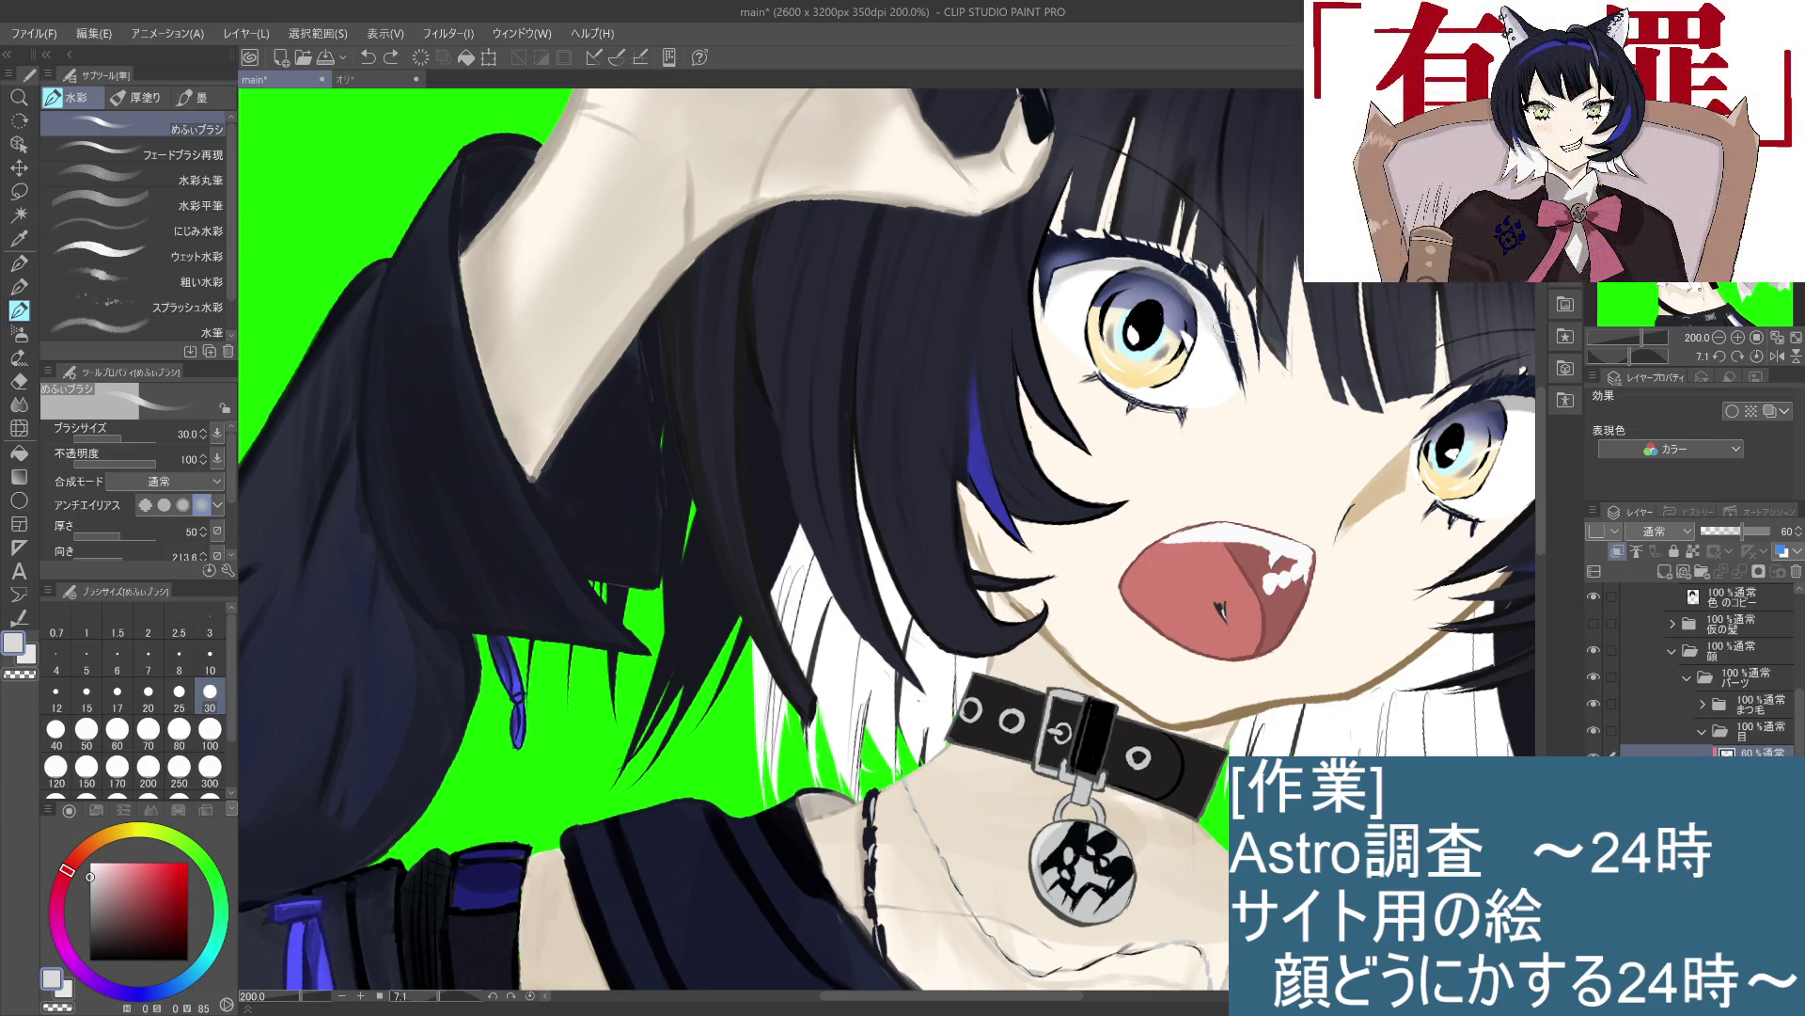
pyautogui.moveTo(1194, 282); pyautogui.dragTo(1222, 336)
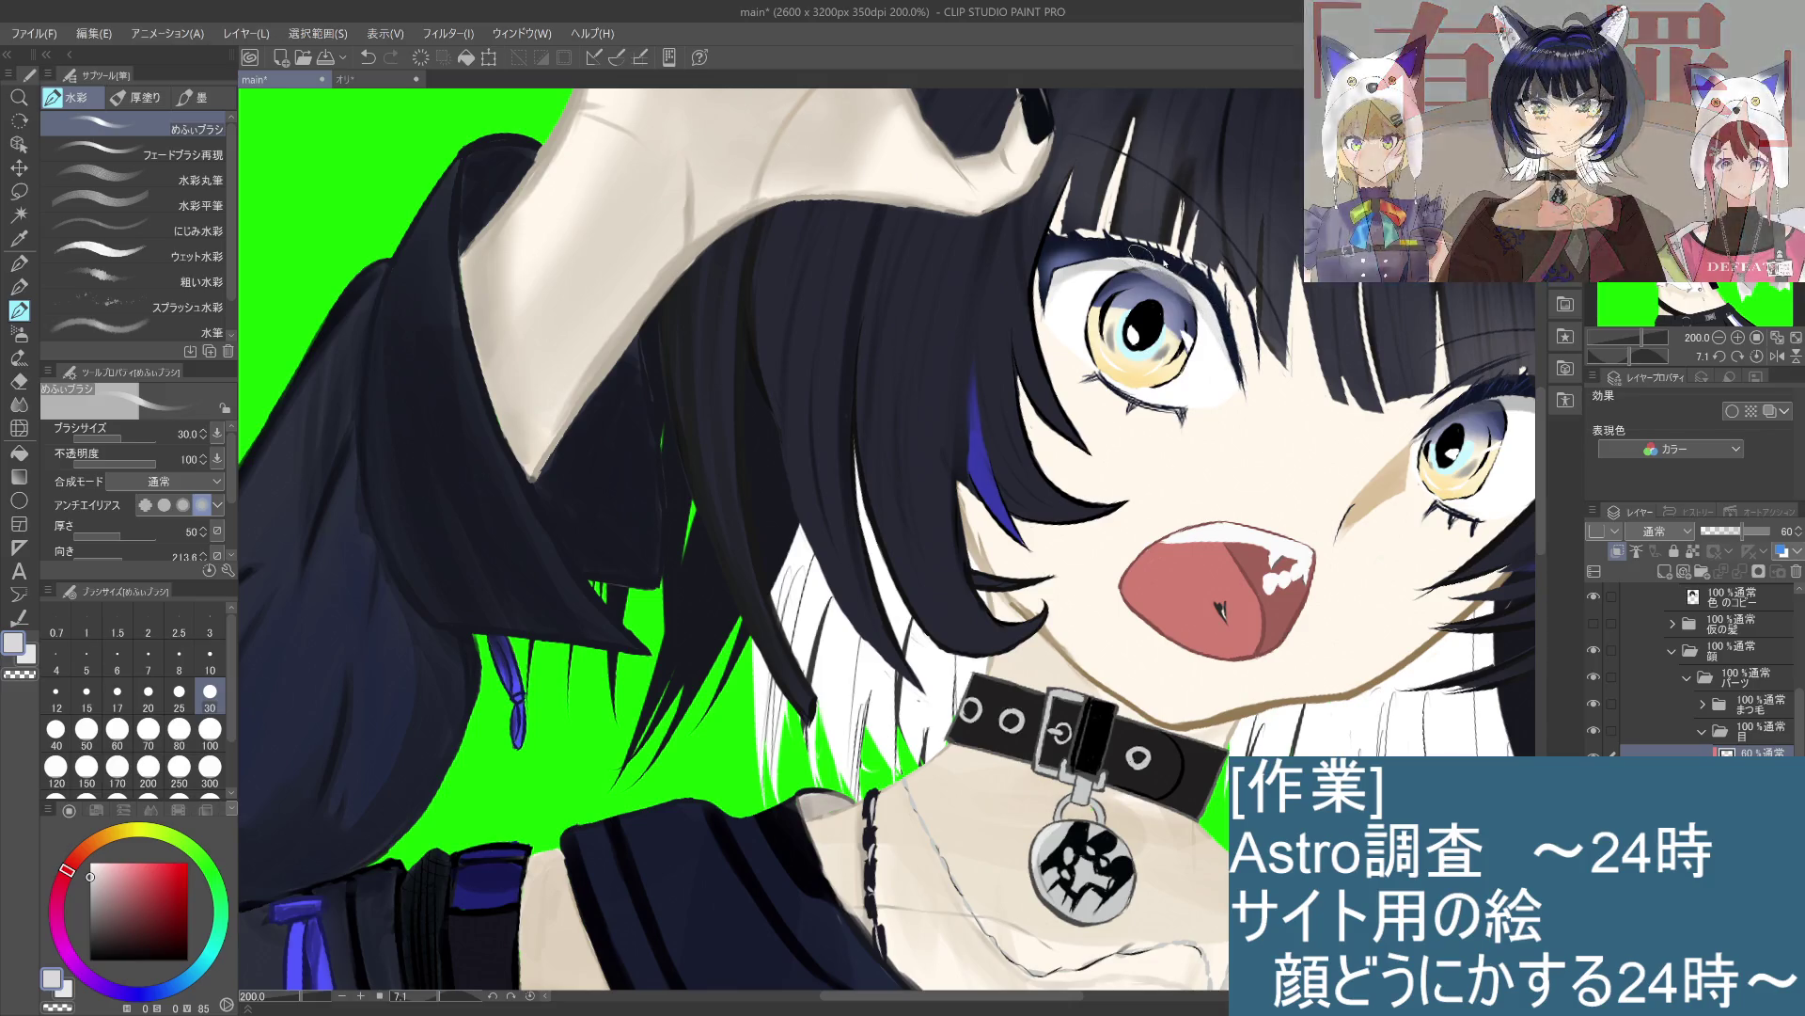
pyautogui.moveTo(1156, 267)
pyautogui.mouseDown()
pyautogui.moveTo(1058, 265)
pyautogui.moveTo(1075, 276)
pyautogui.mouseUp()
pyautogui.hotkey('ctrl', 'z')
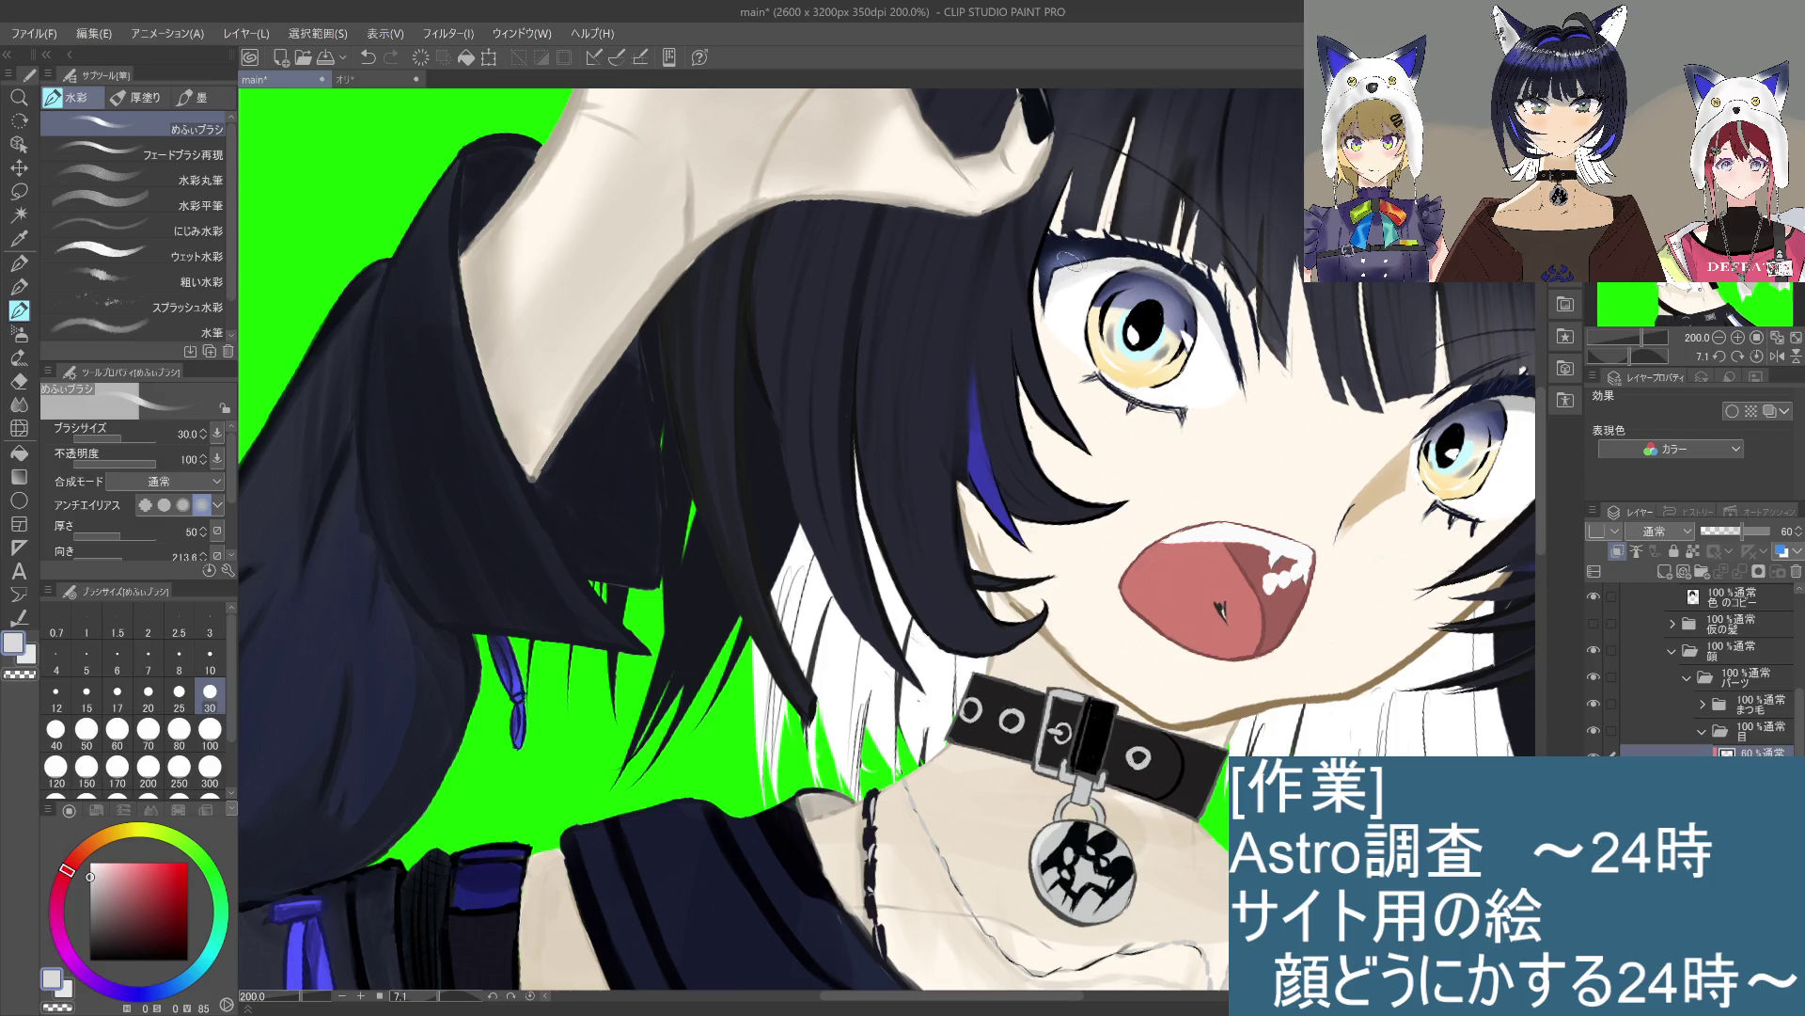
pyautogui.hotkey('ctrl', 'z')
pyautogui.moveTo(1062, 318); pyautogui.dragTo(1054, 291)
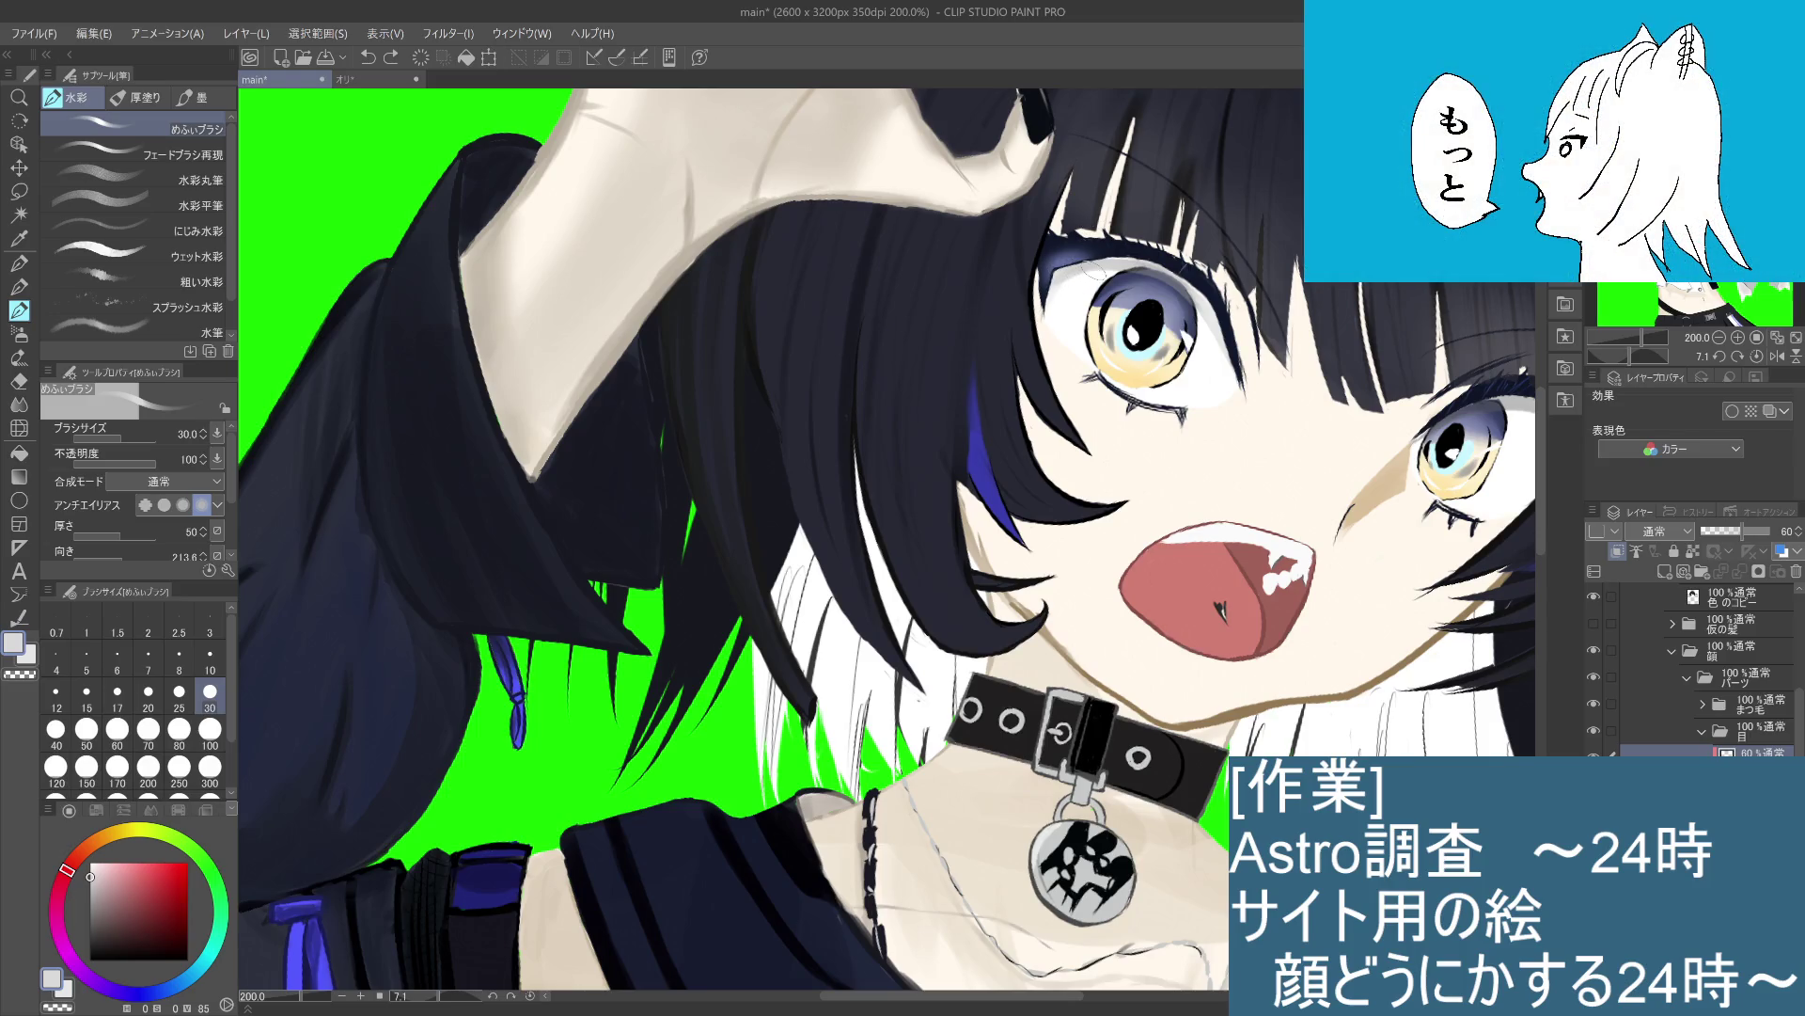
pyautogui.moveTo(1252, 459); pyautogui.dragTo(1104, 507)
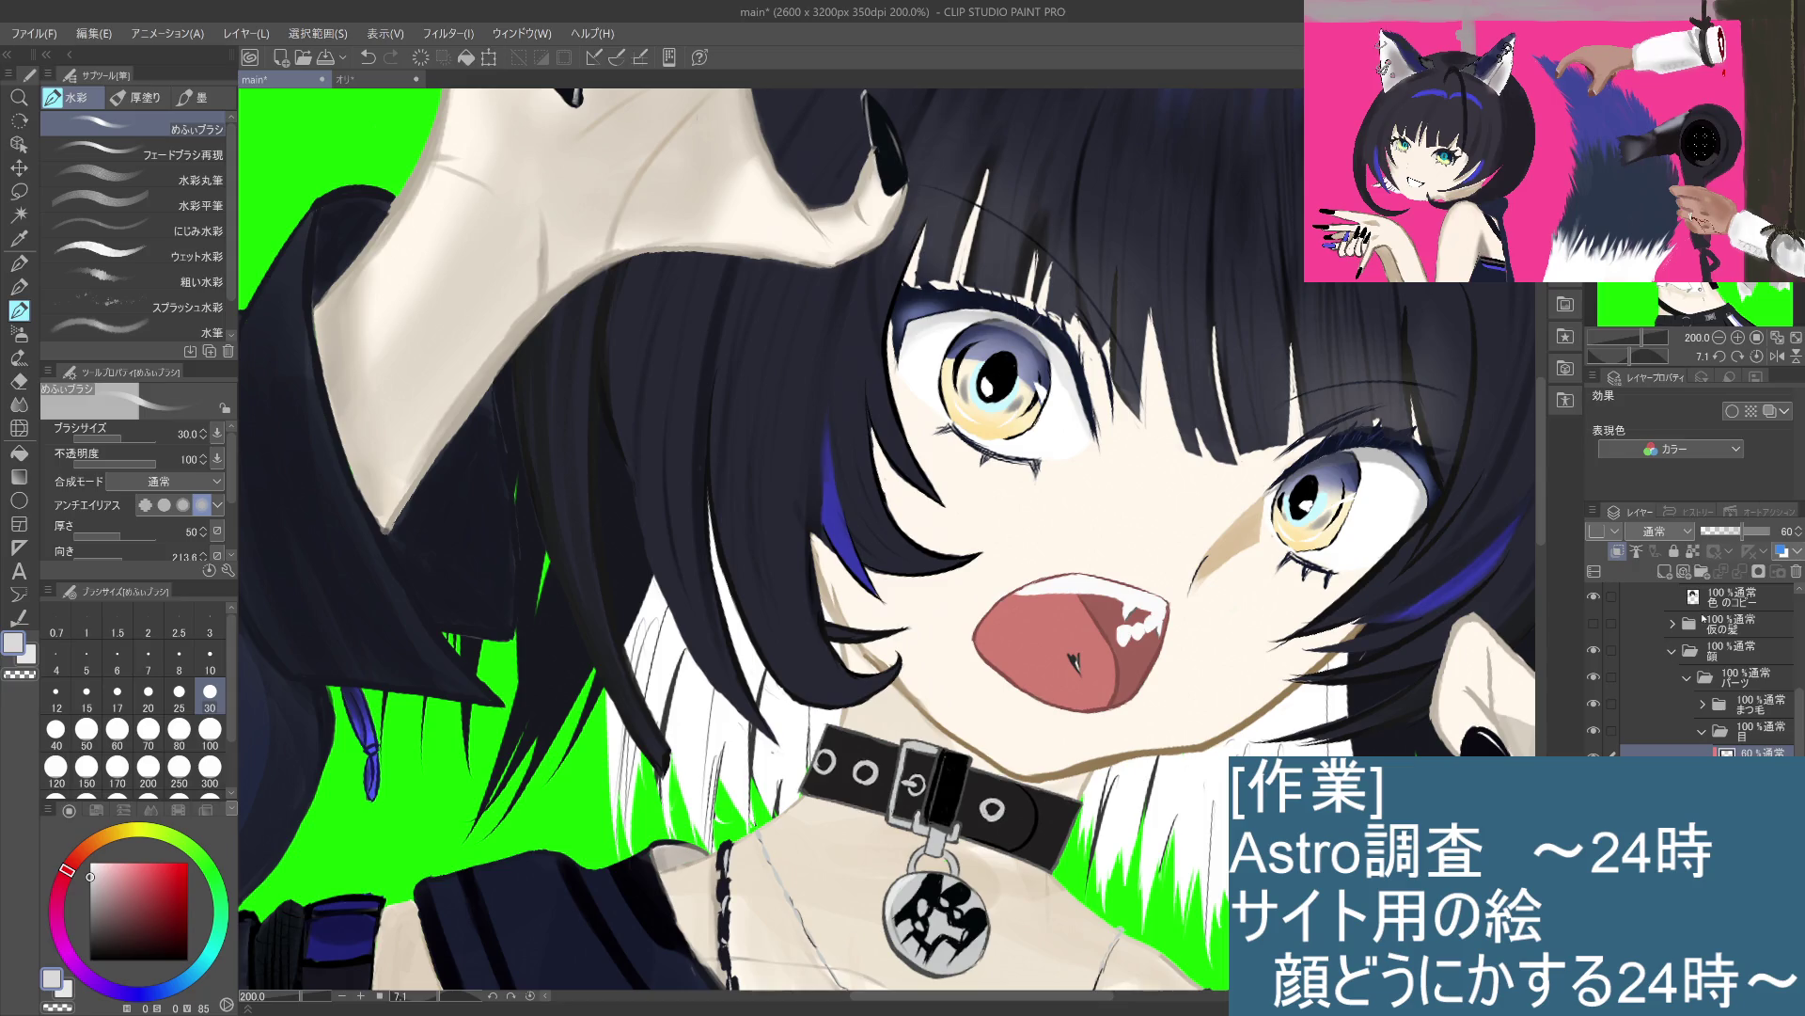
# Step: Compare Screen and Multiply blending on the eye layer, then keep it on Normal
pyautogui.click(1670, 671)
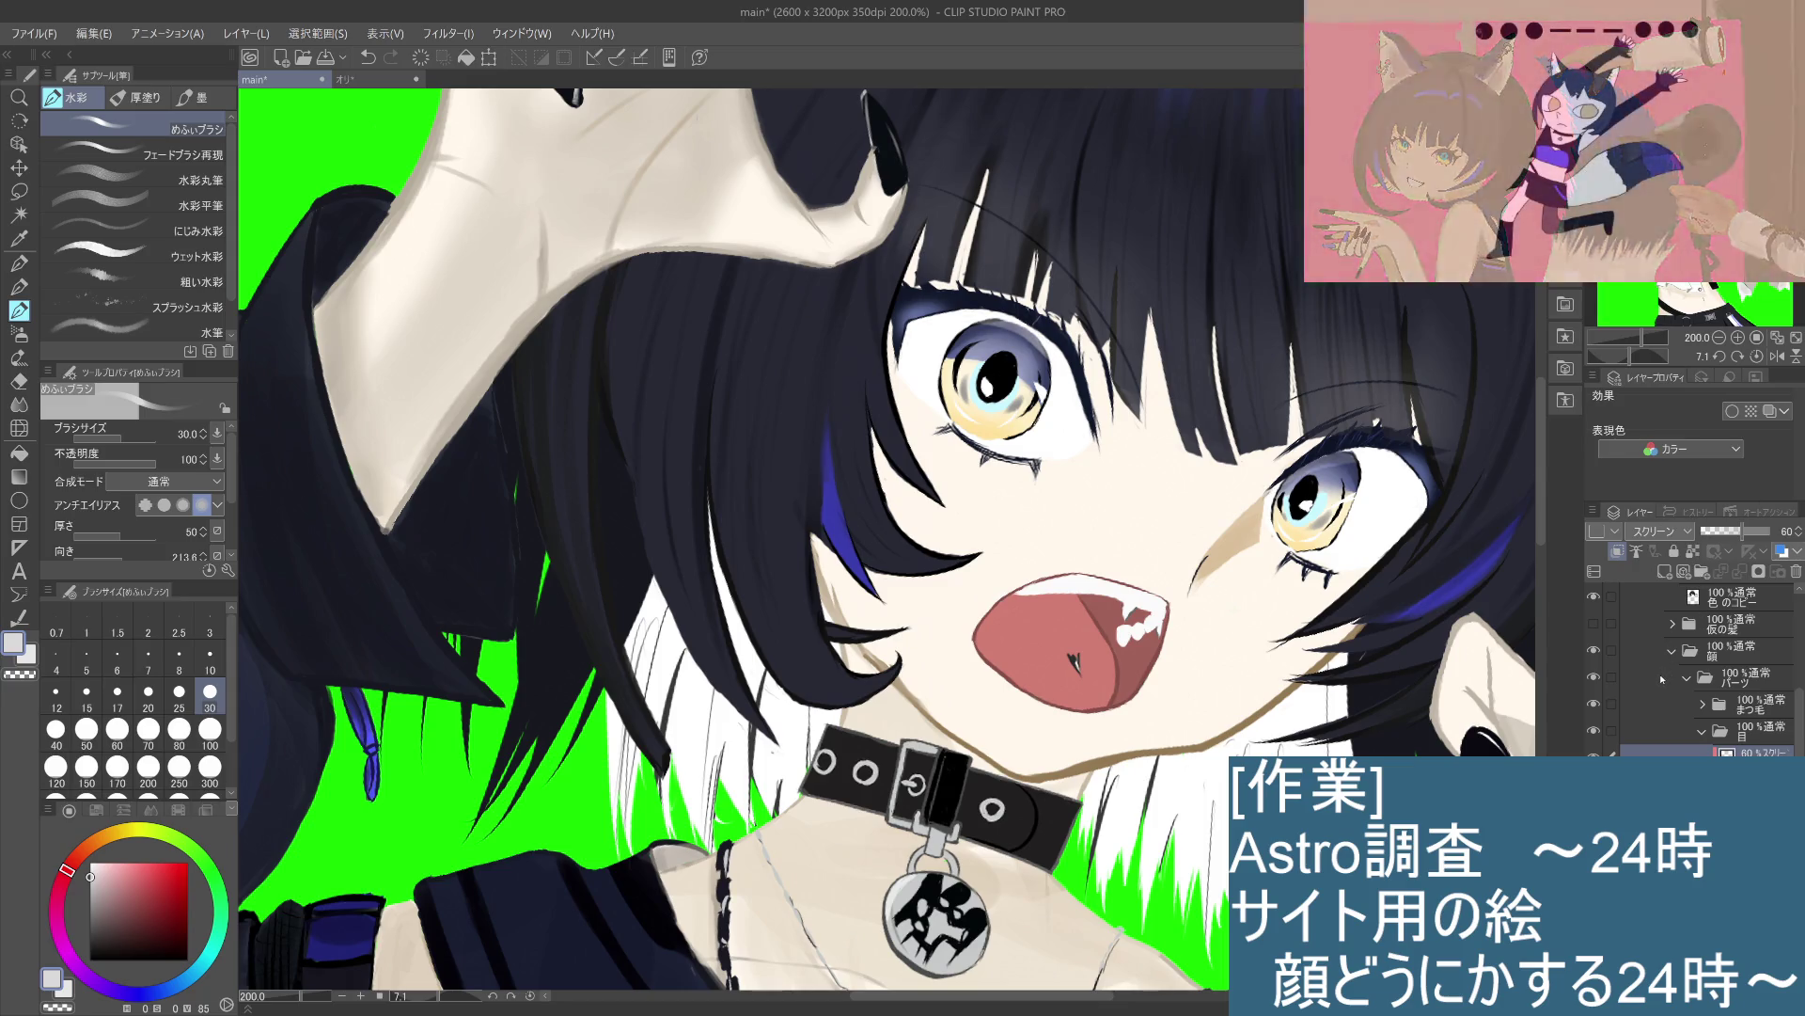
pyautogui.hotkey('ctrl', 'z')
pyautogui.hotkey('ctrl', 'y')
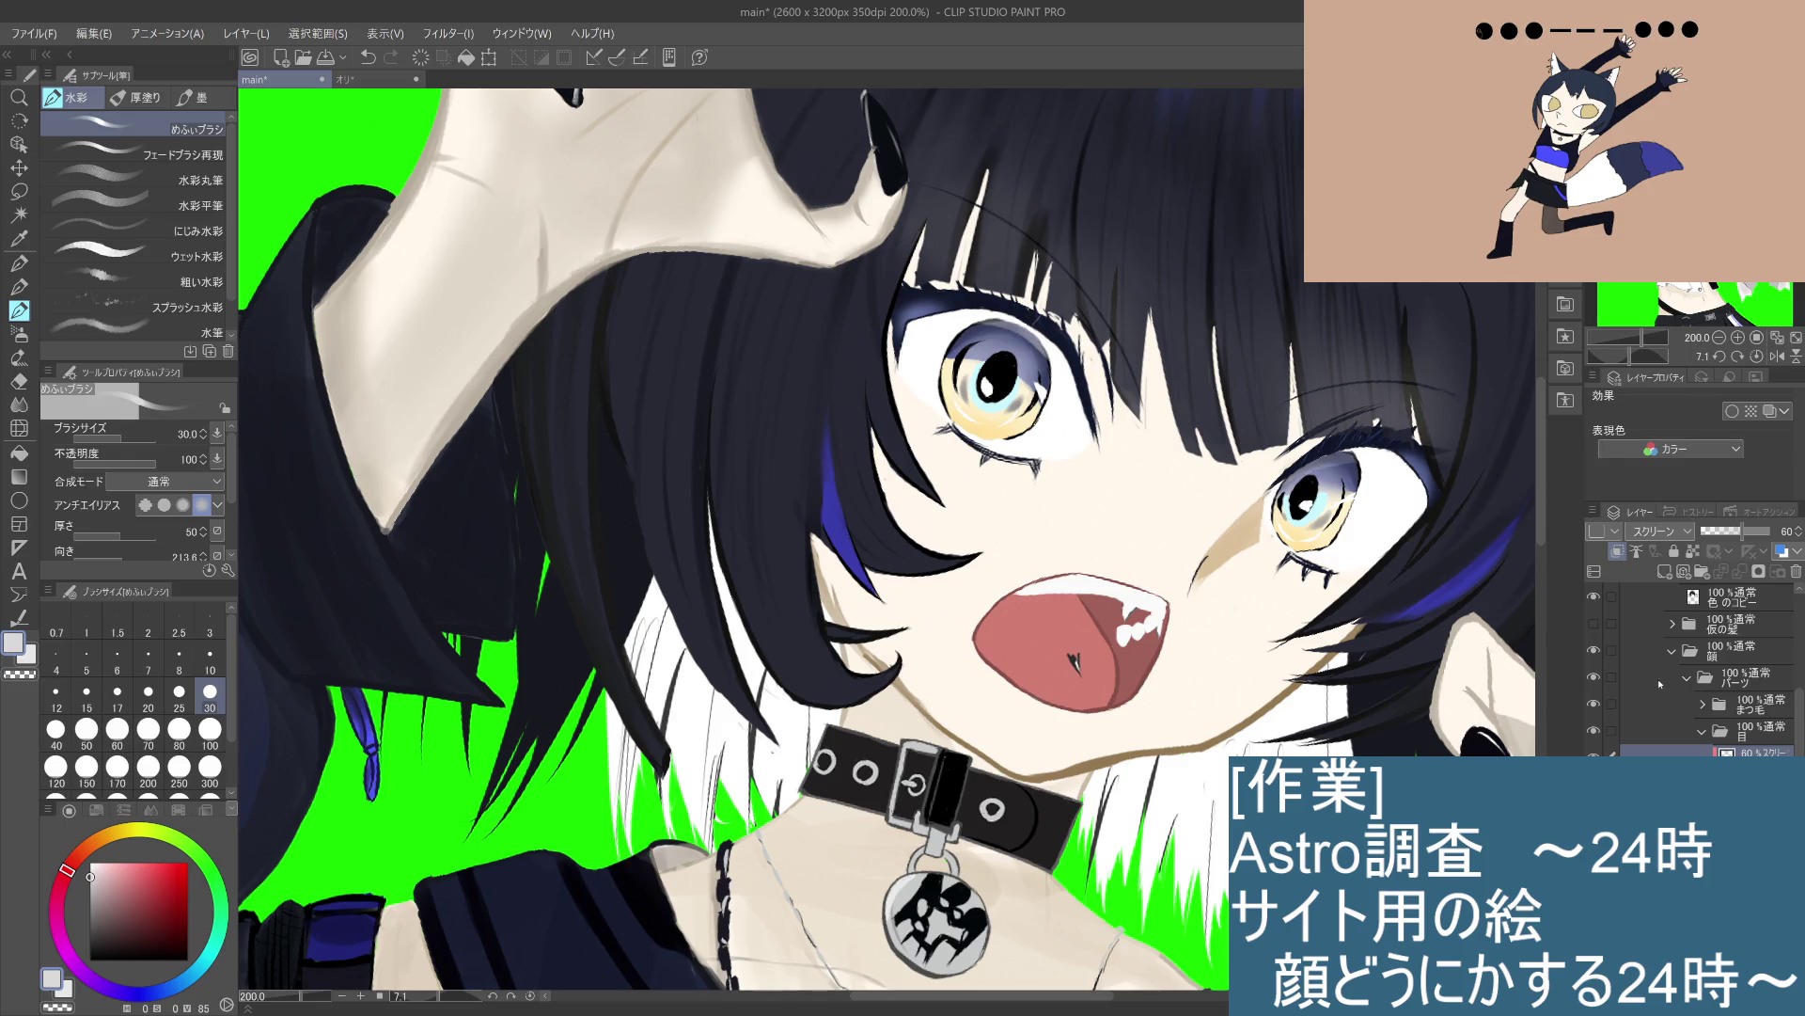
pyautogui.hotkey('ctrl', 'z')
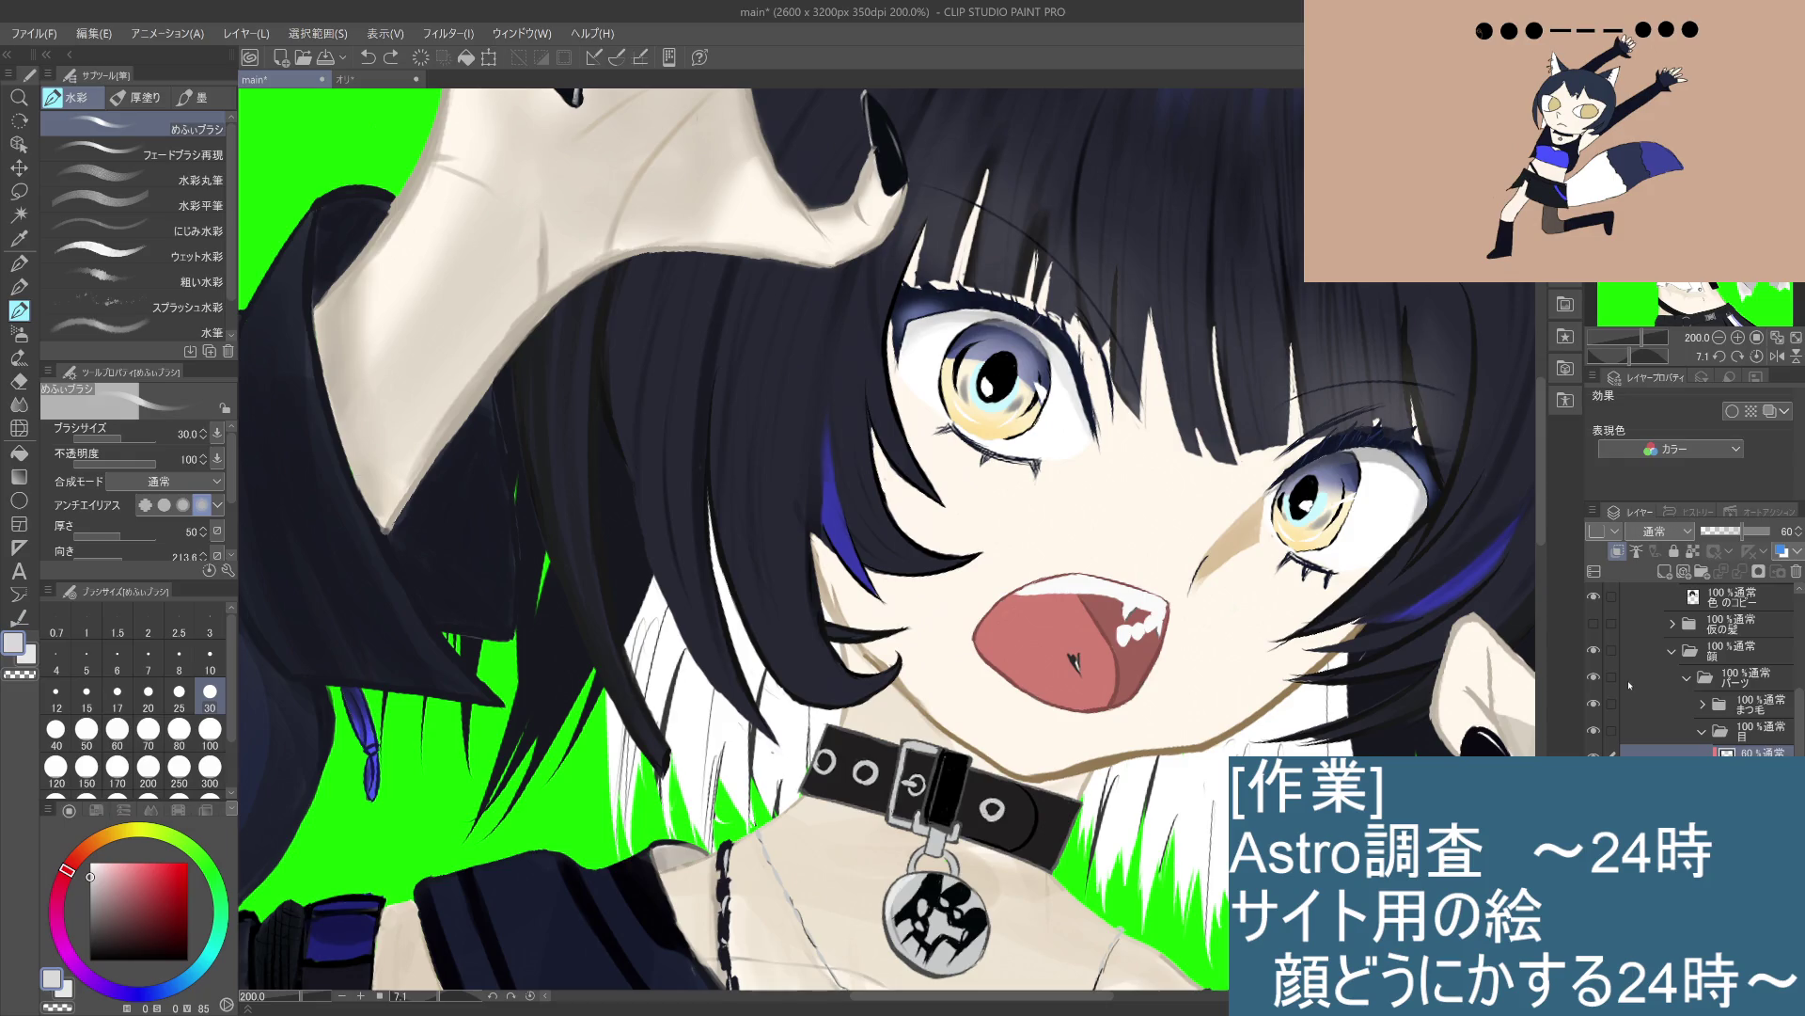
pyautogui.click(94, 924)
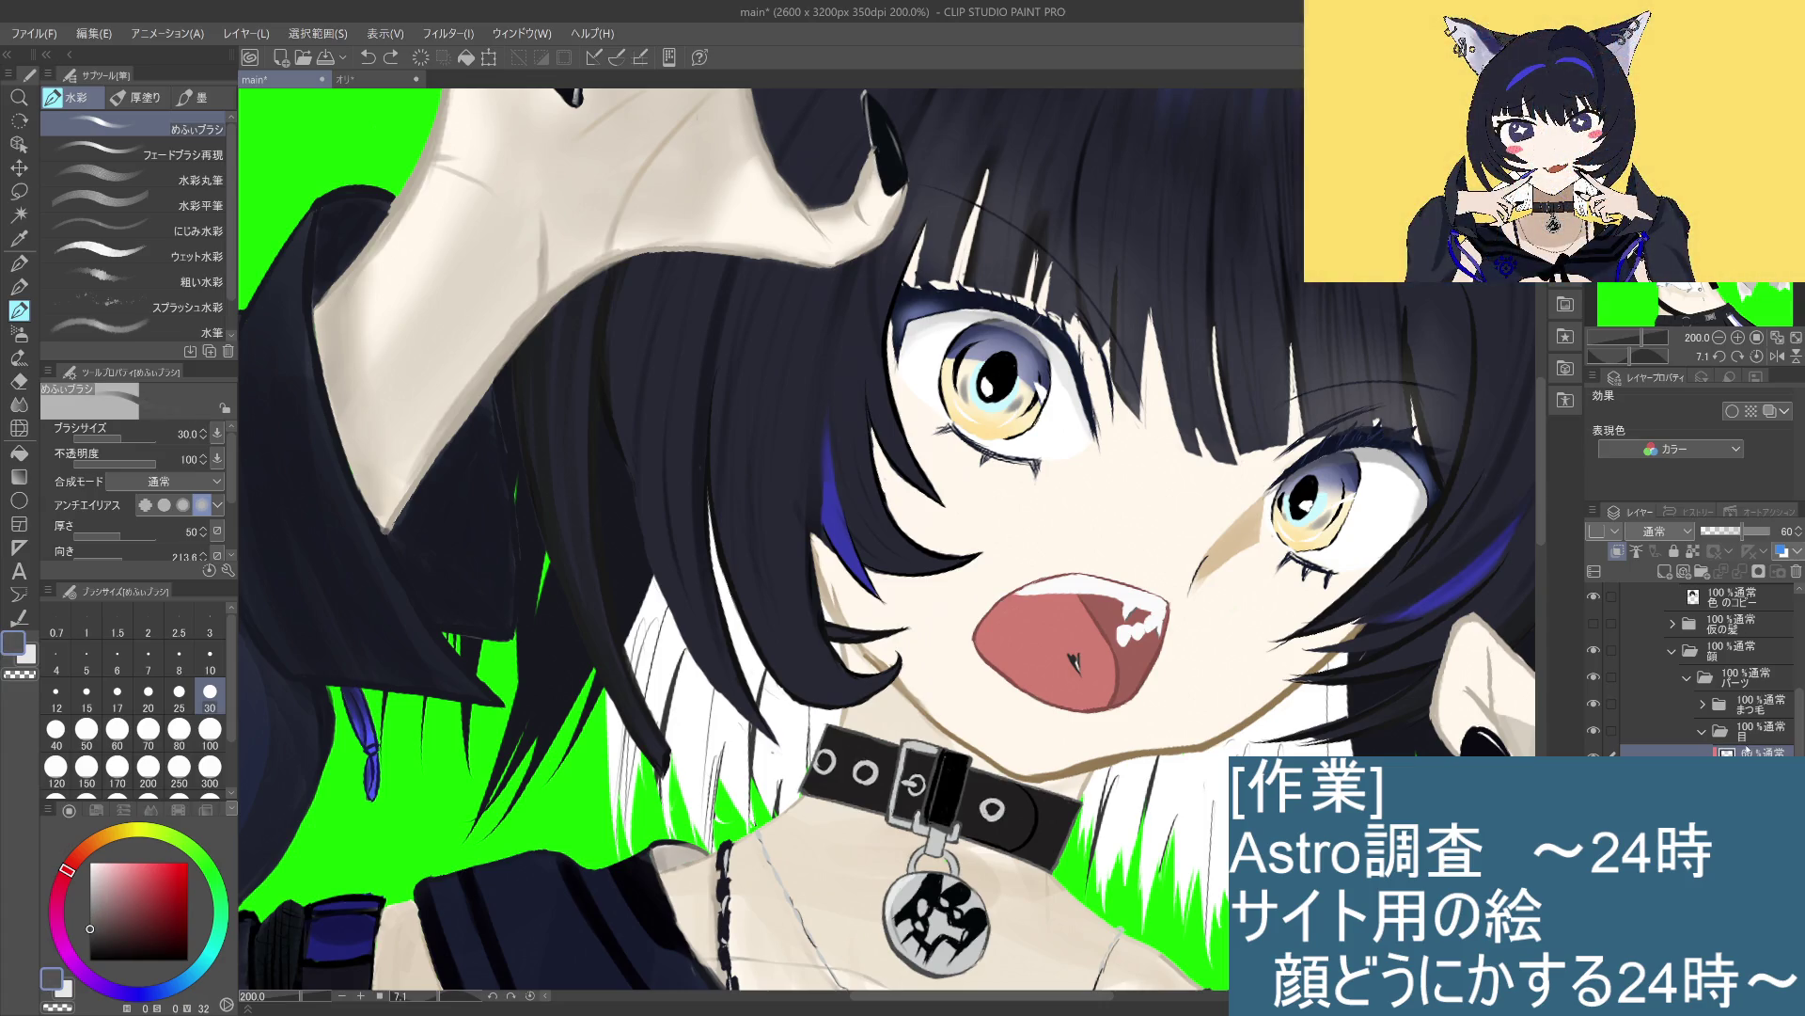
pyautogui.hotkey('ctrl', 'y')
pyautogui.hotkey('ctrl', 'z')
pyautogui.hotkey('ctrl', 'y')
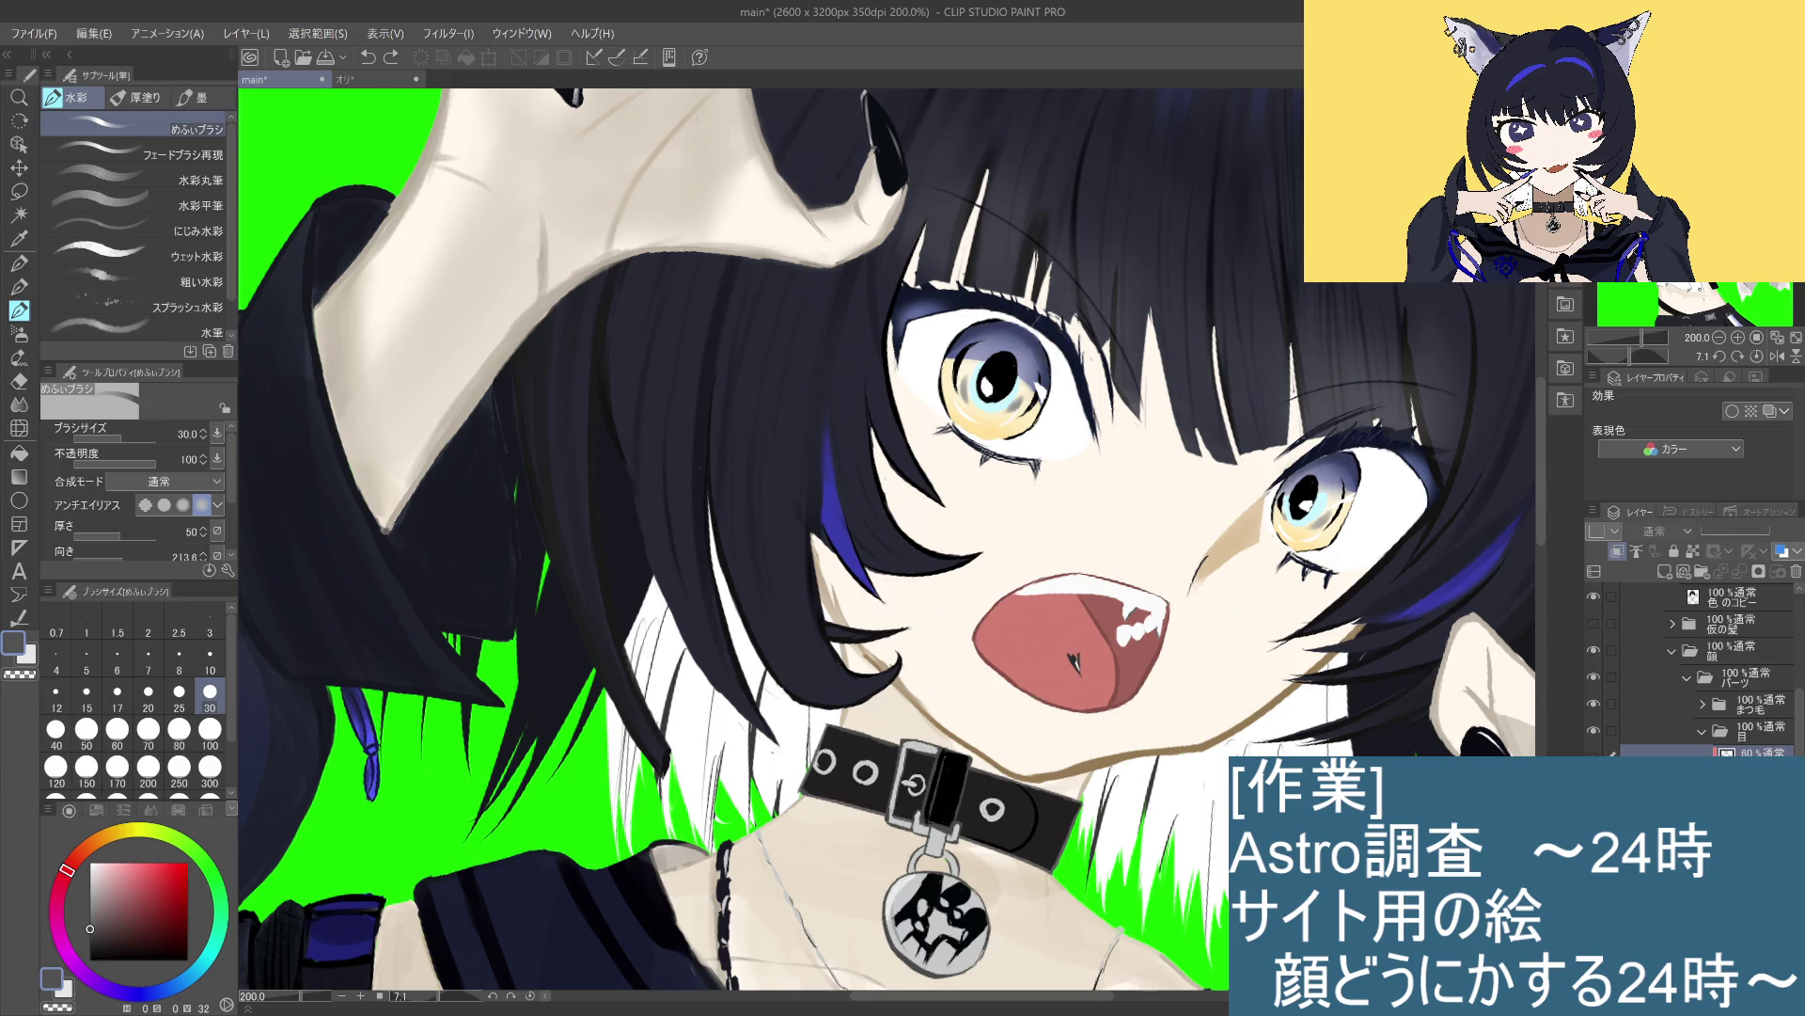
pyautogui.hotkey('ctrl', 'z')
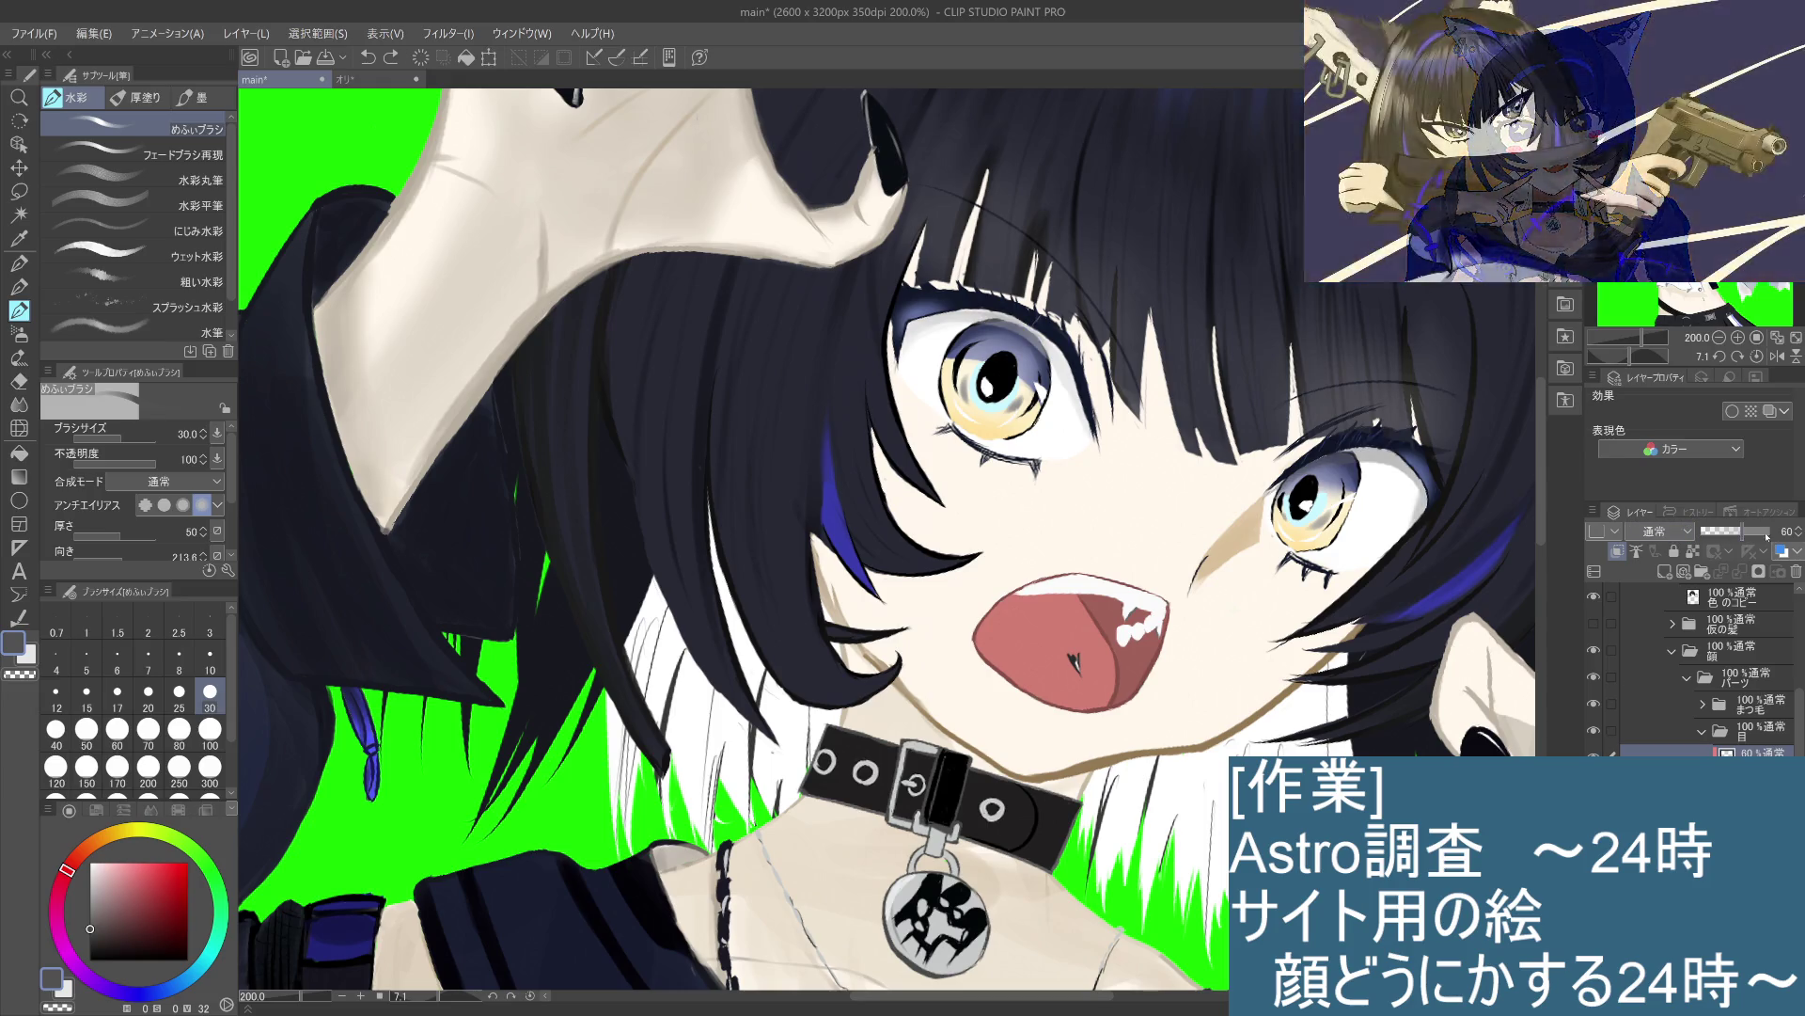
pyautogui.hotkey('ctrl', 'z')
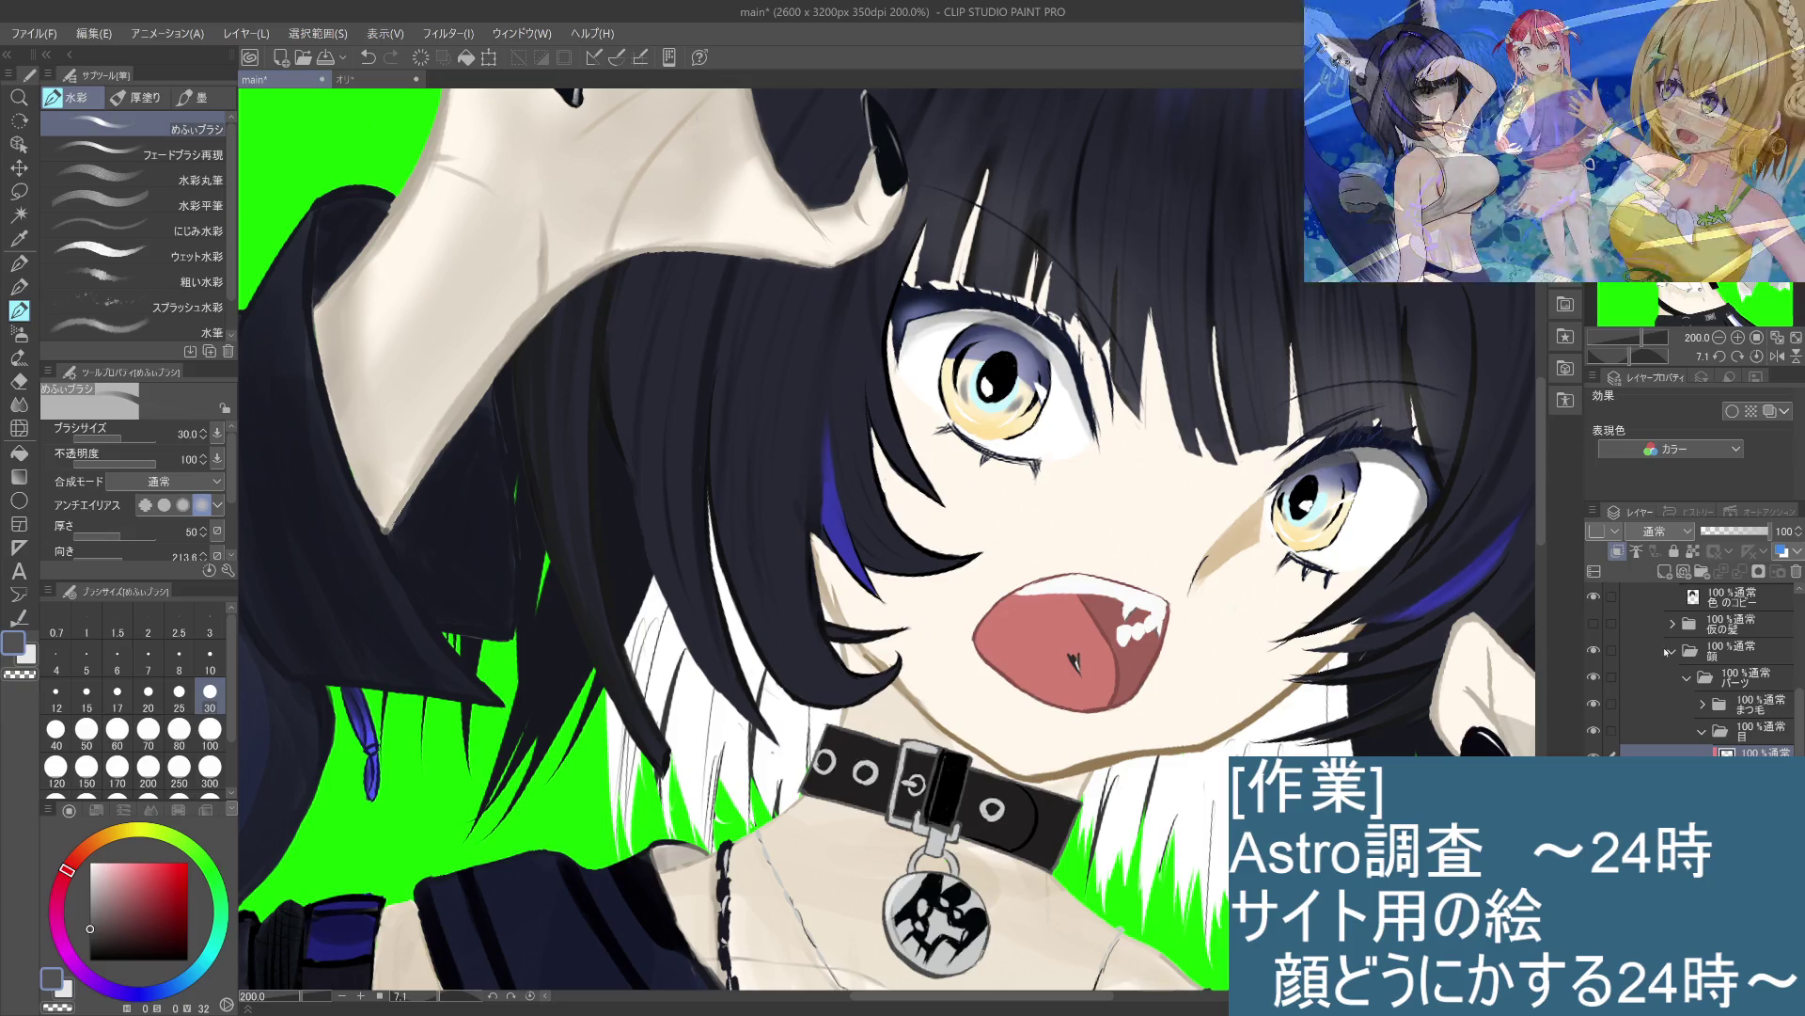
pyautogui.click(1671, 531)
pyautogui.click(1662, 674)
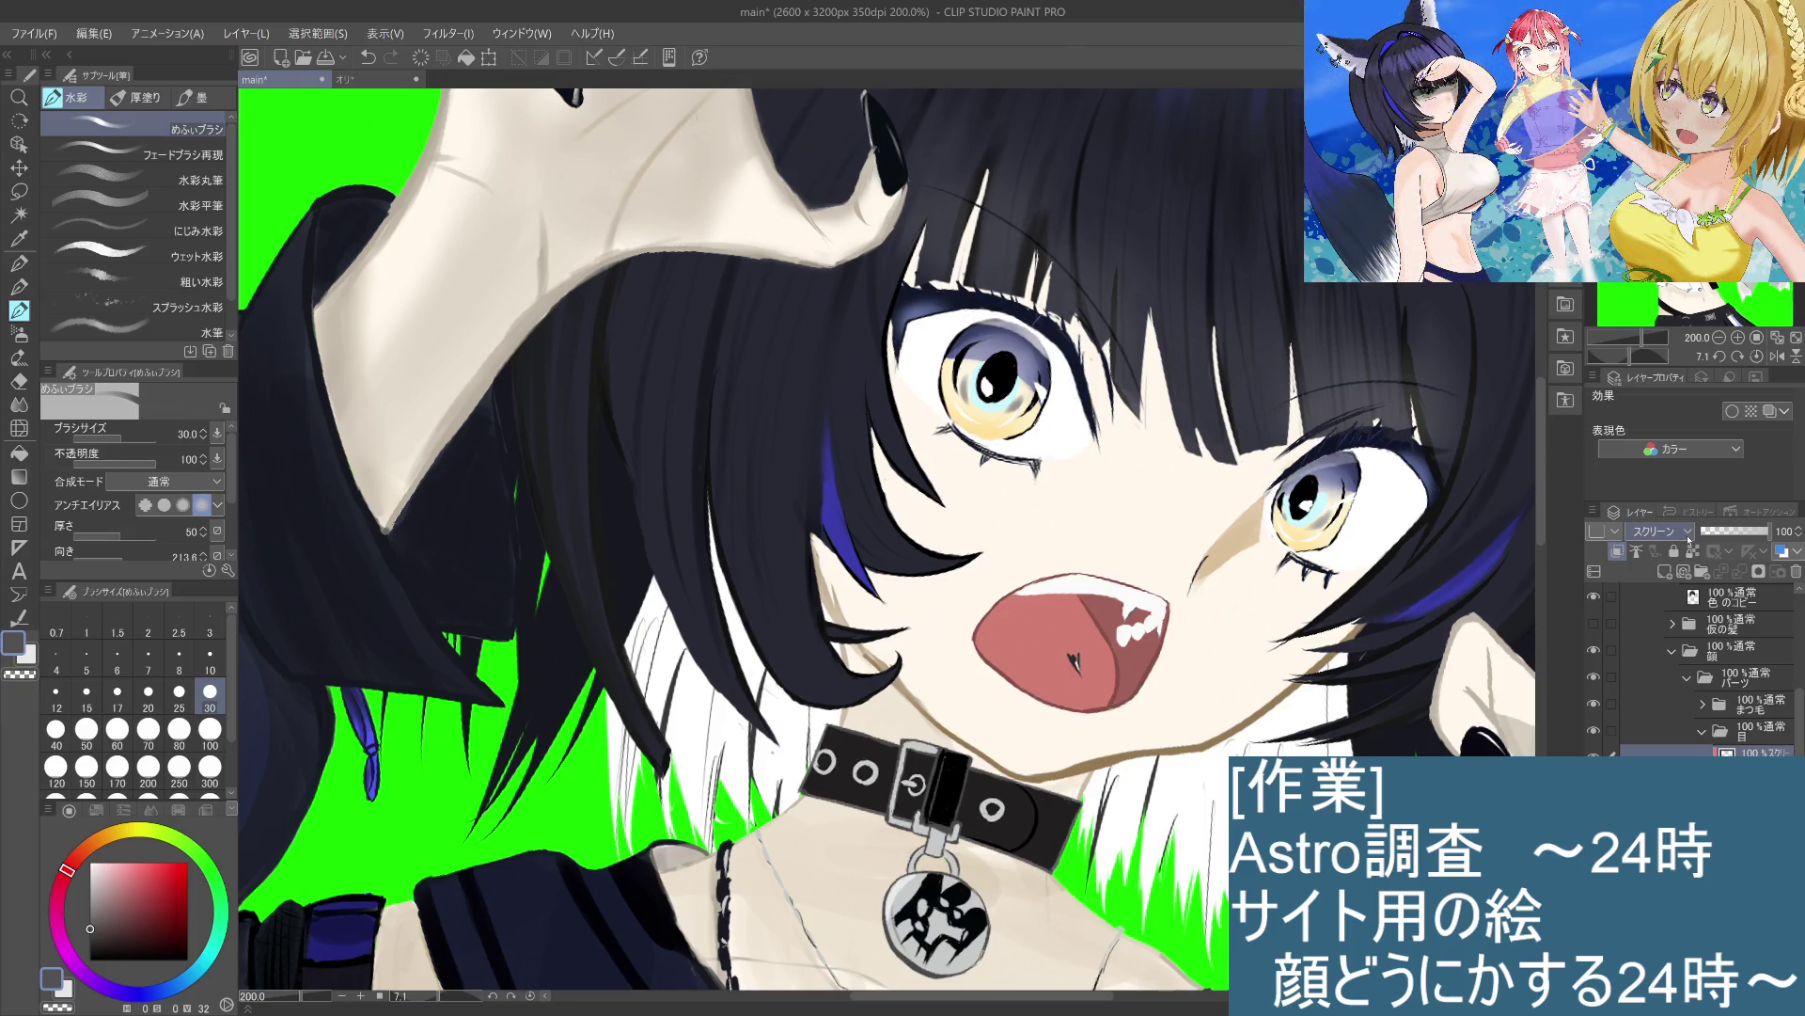
pyautogui.hotkey('ctrl', 'z')
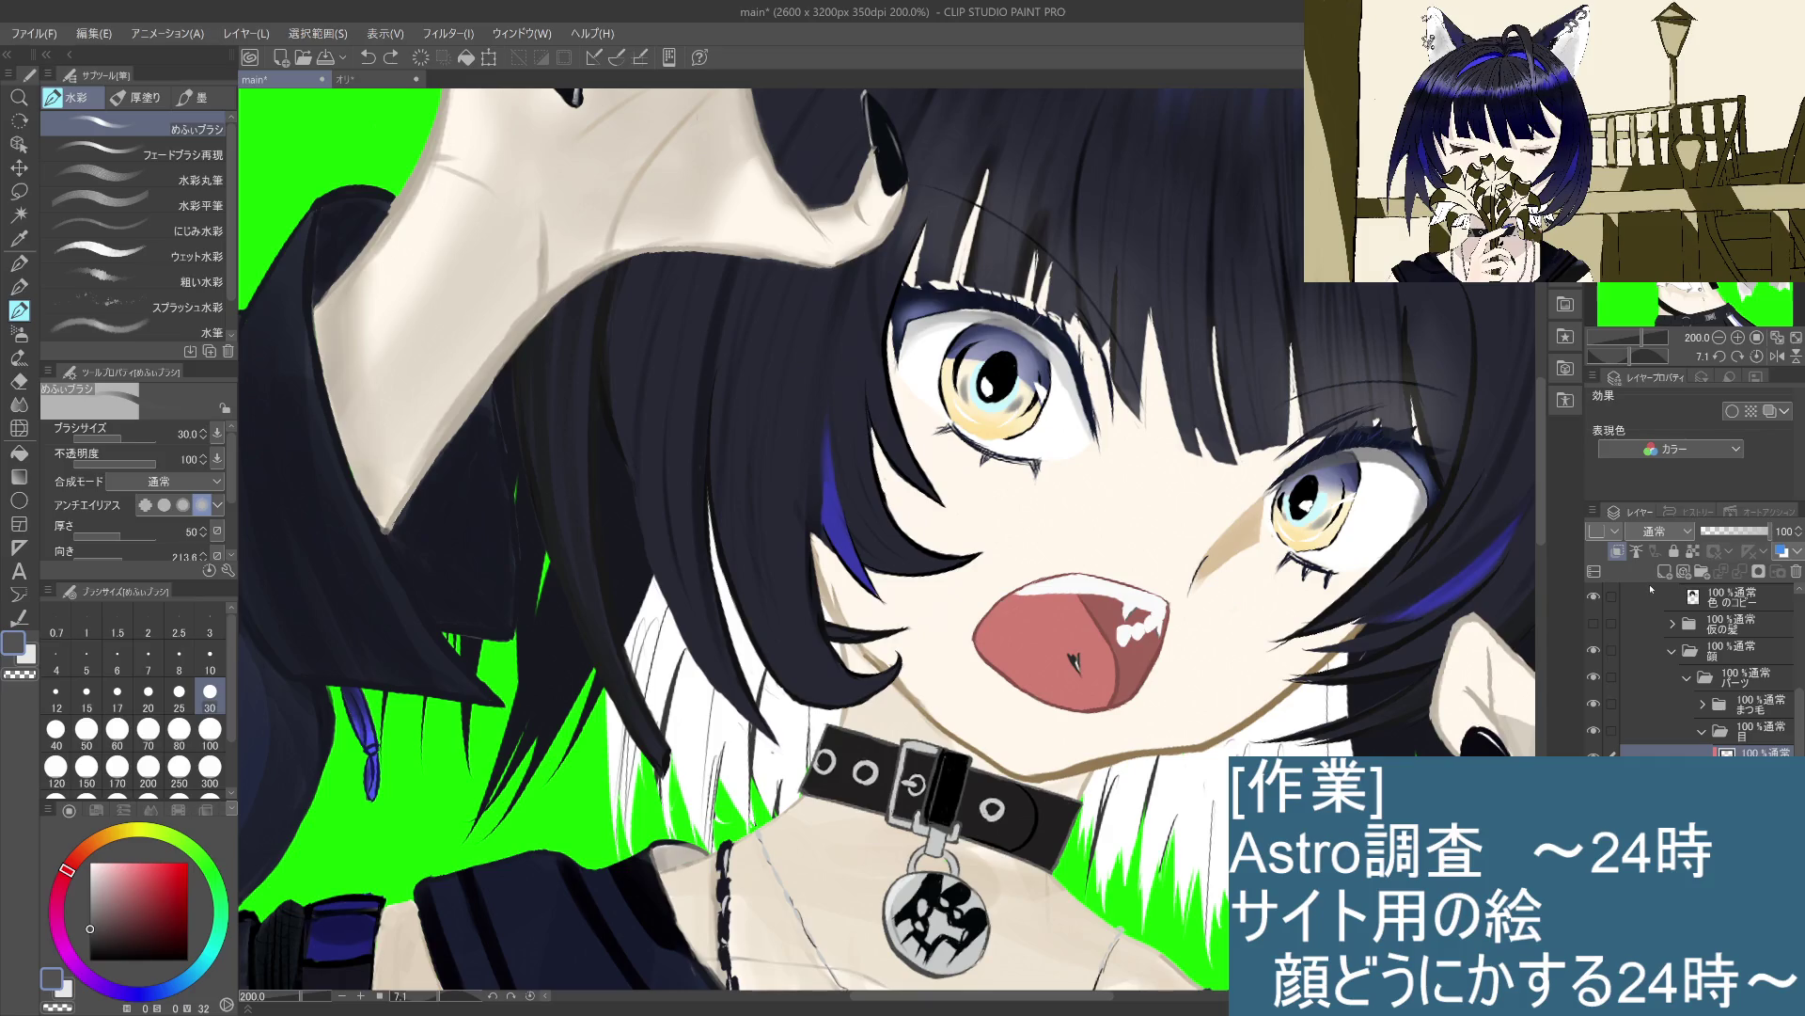
pyautogui.press('Down')
pyautogui.press('Down')
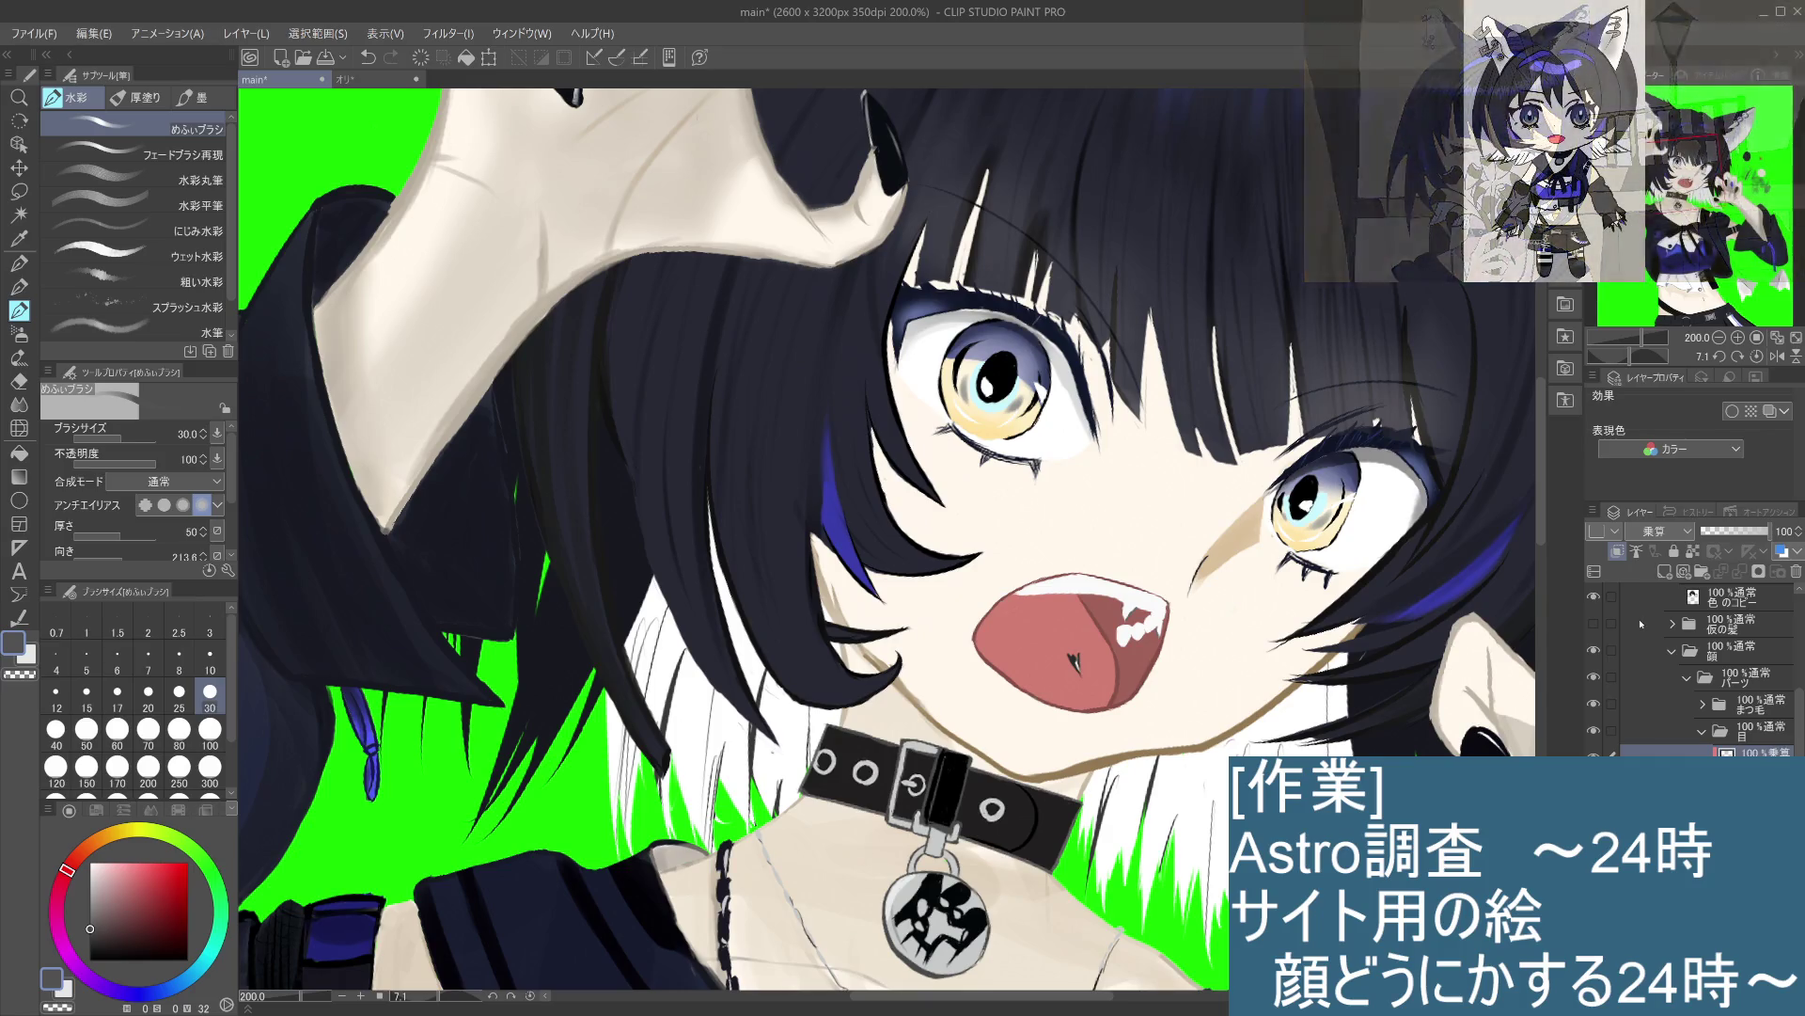
pyautogui.press('Up')
pyautogui.press('Up')
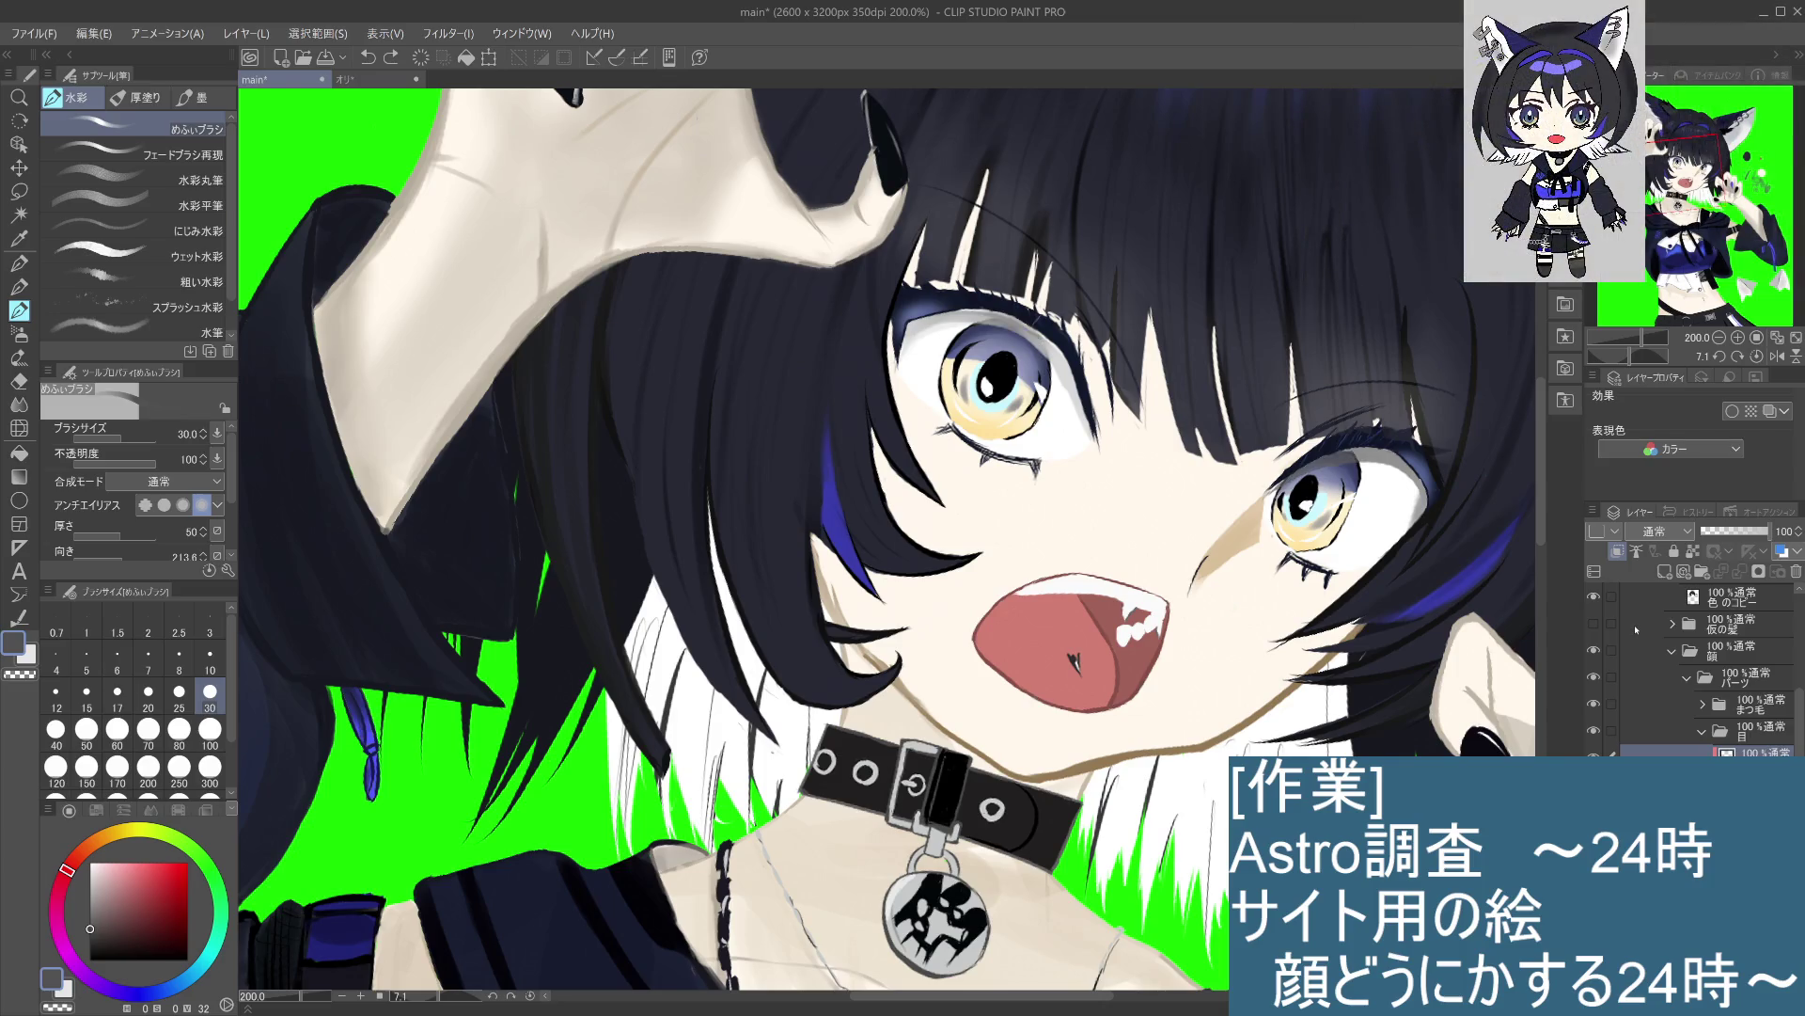
# Step: Sample a colour from the eye, shrink the watercolour brush to 20, and try an inner-corner touch-up
pyautogui.press('i')
pyautogui.click(1382, 445)
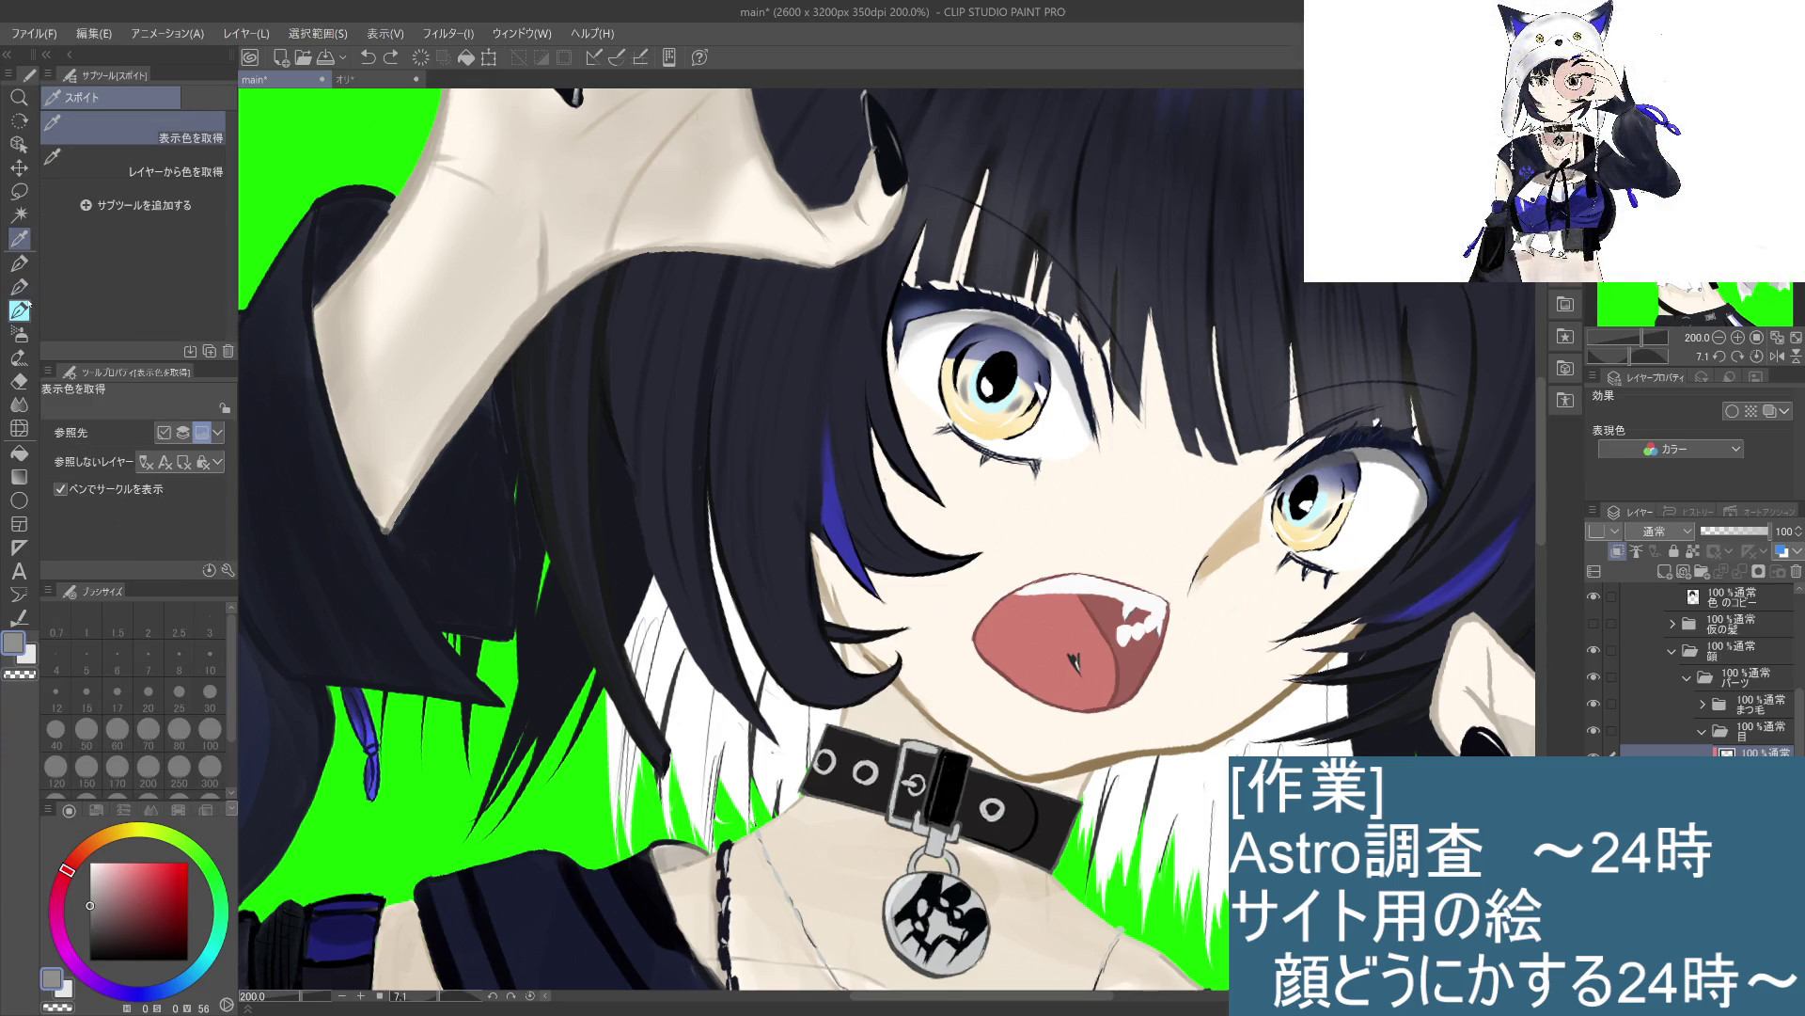
pyautogui.press('b')
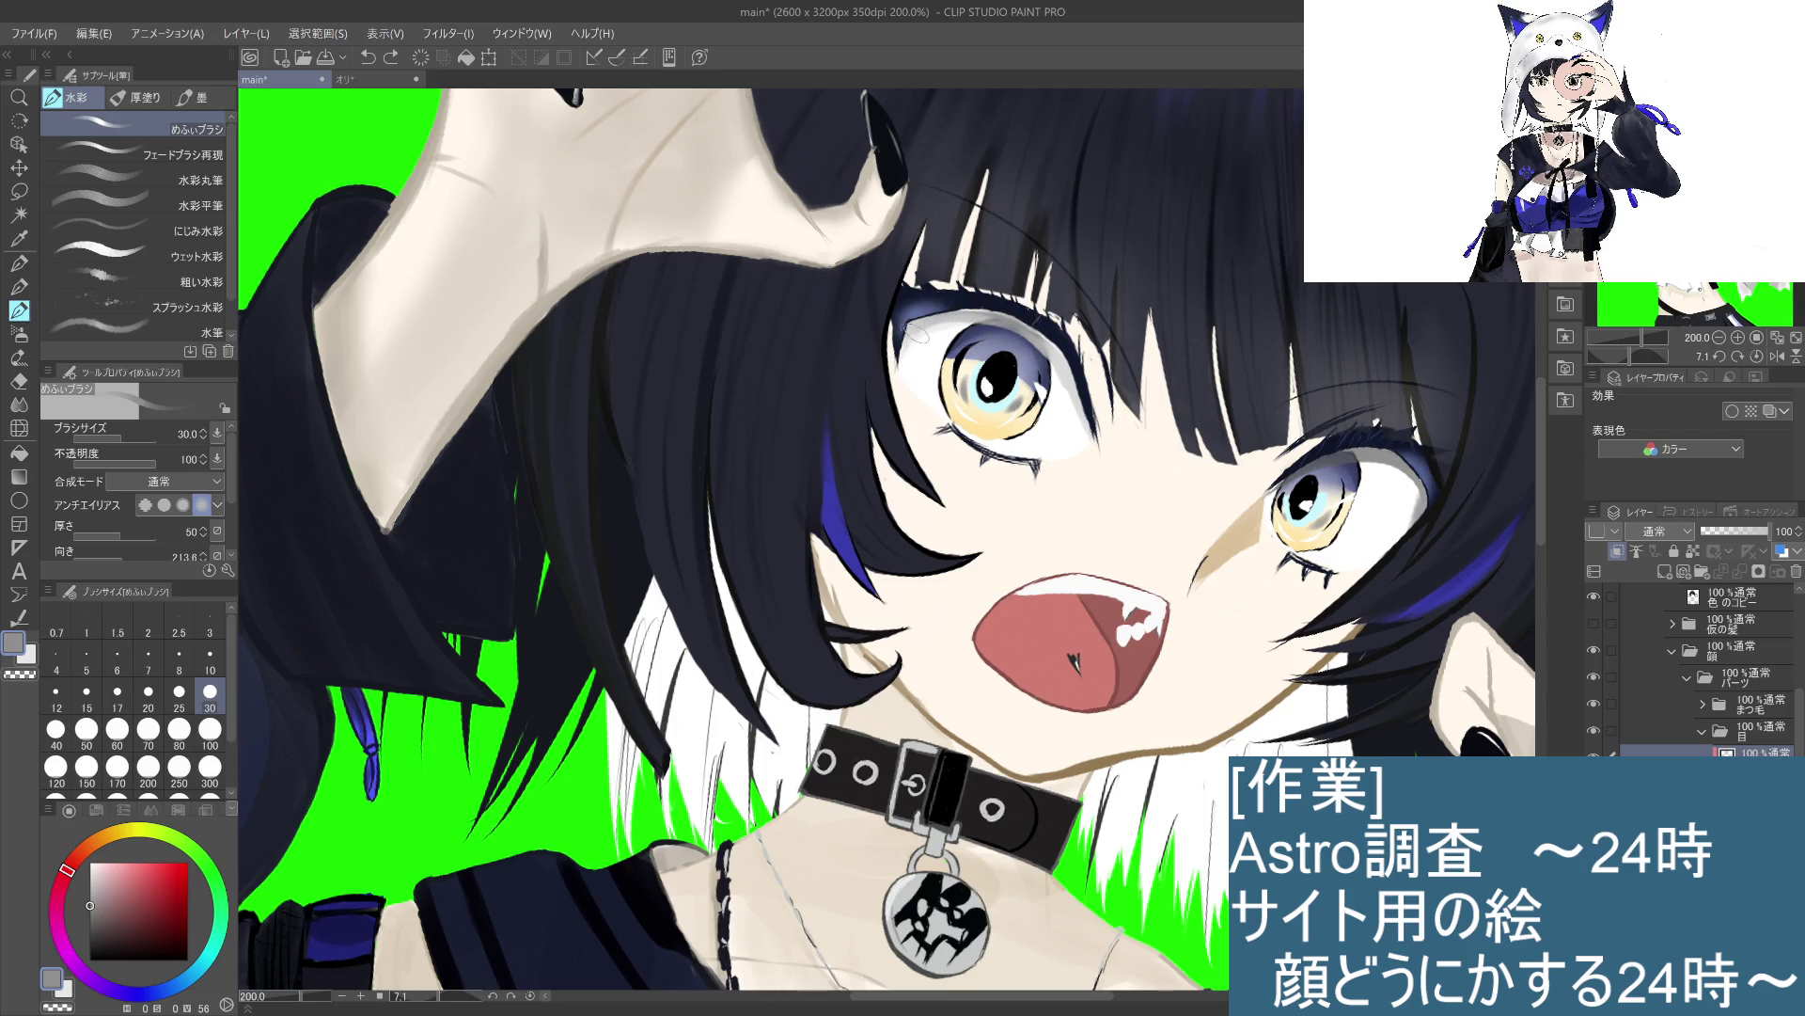
pyautogui.click(148, 701)
pyautogui.moveTo(912, 336); pyautogui.dragTo(904, 371)
pyautogui.hotkey('ctrl', 'z')
pyautogui.hotkey('ctrl', 'z')
pyautogui.hotkey('ctrl', 'z')
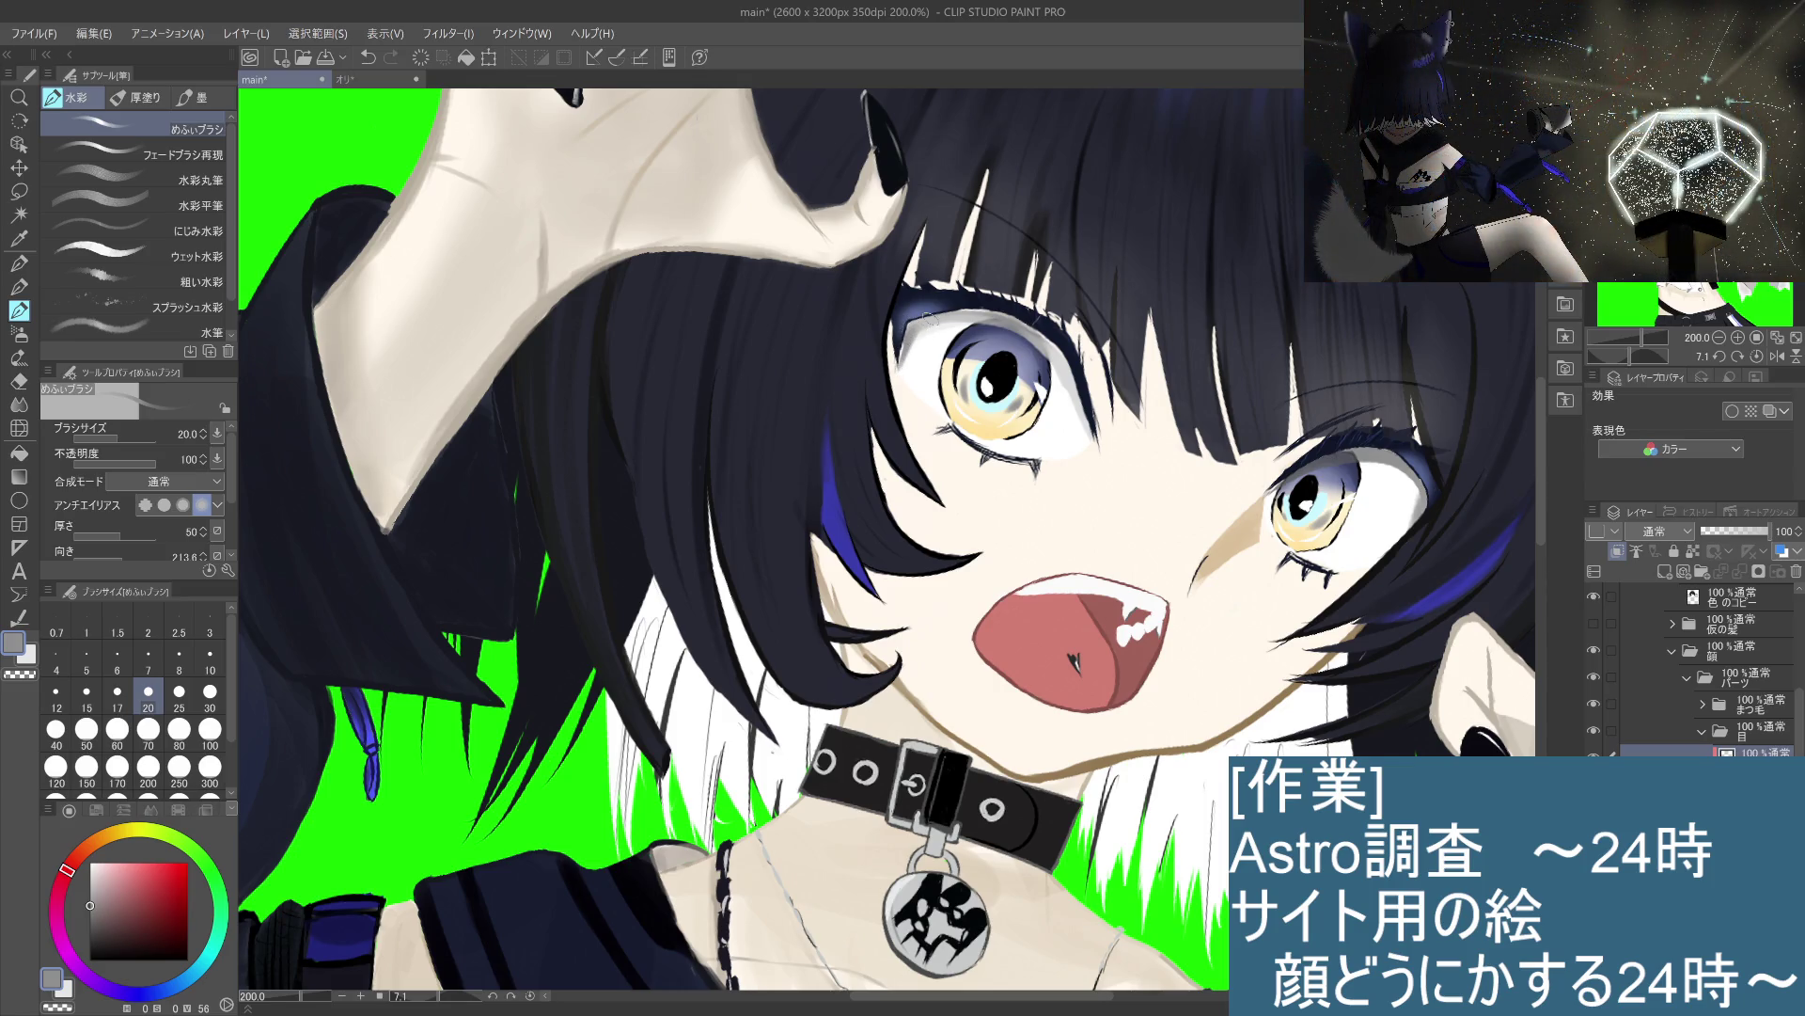
# Step: Darken the upper eyelid line and redraw the lashes at the eye's outer corner
pyautogui.moveTo(917, 327)
pyautogui.mouseDown()
pyautogui.moveTo(995, 313)
pyautogui.moveTo(1049, 349)
pyautogui.moveTo(1137, 519)
pyautogui.moveTo(1135, 576)
pyautogui.mouseUp()
pyautogui.moveTo(1139, 475); pyautogui.dragTo(1128, 524)
pyautogui.hotkey('ctrl', 'z')
pyautogui.moveTo(1104, 462)
pyautogui.mouseDown()
pyautogui.moveTo(1138, 525)
pyautogui.moveTo(1120, 618)
pyautogui.mouseUp()
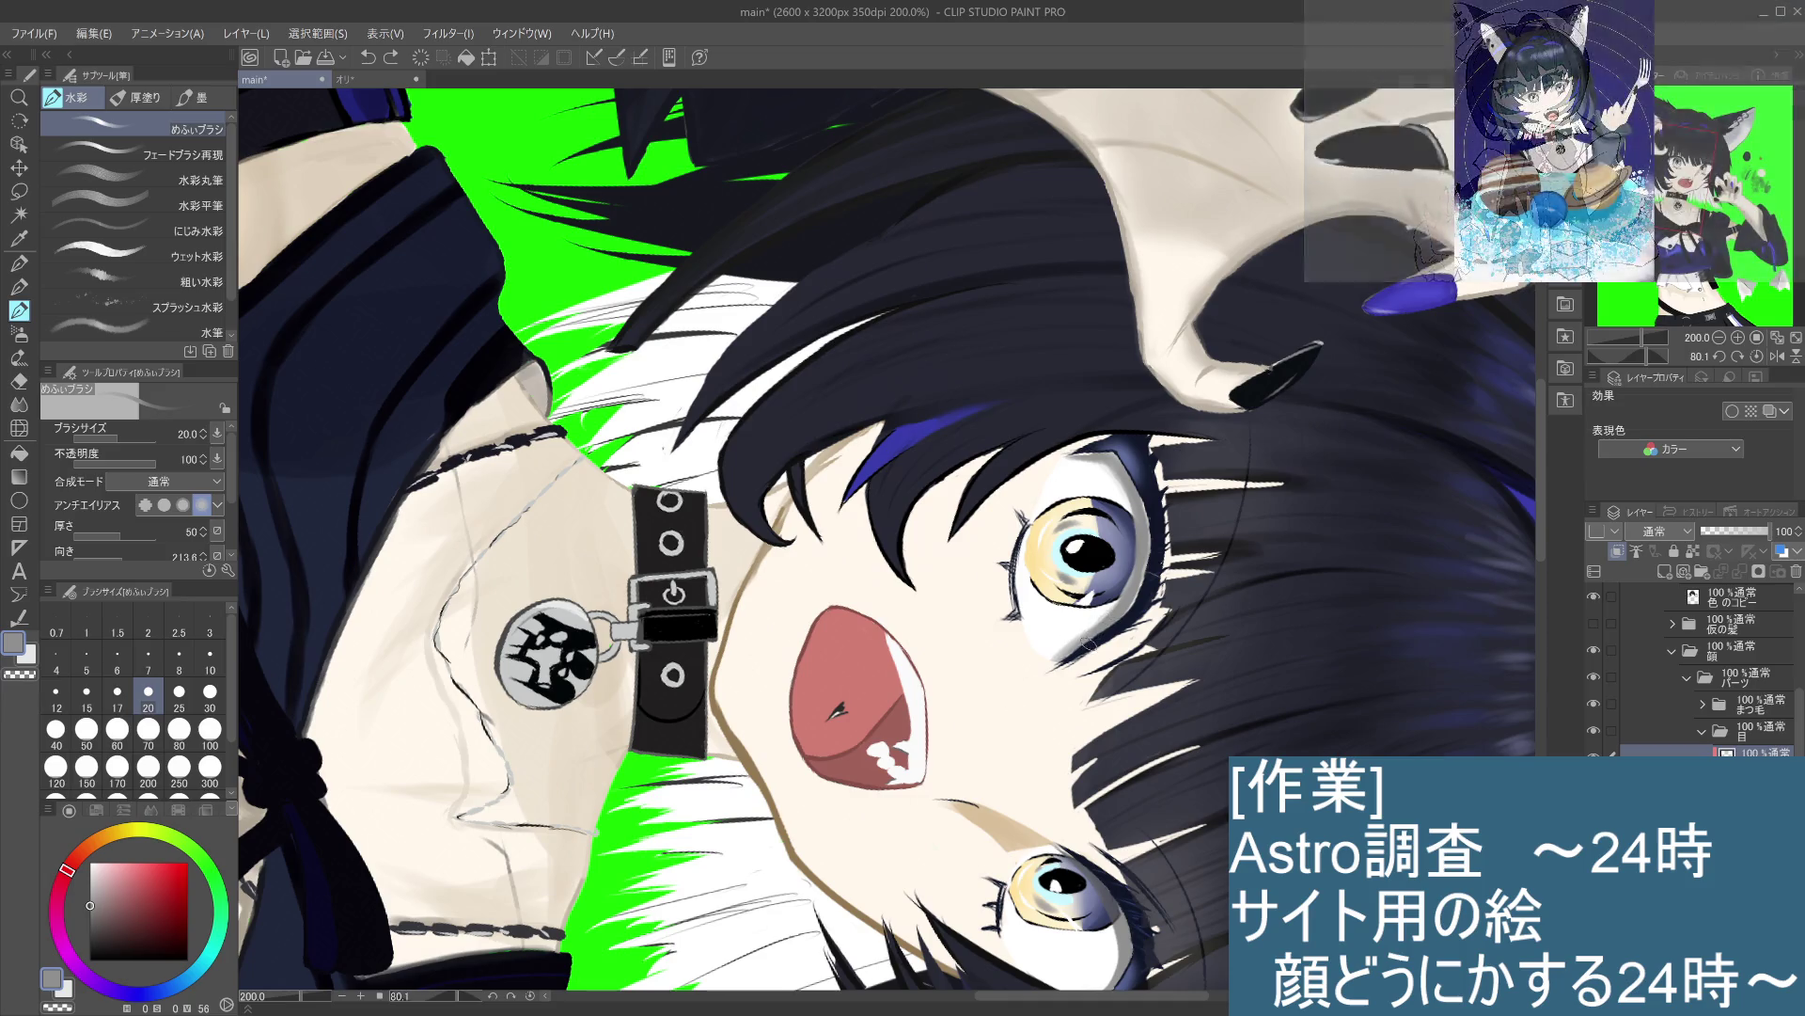
# Step: Switch layers, zoom in on the eye, eyedrop from it, and extend the dark navy tone along the upper eyelid
pyautogui.moveTo(1090, 642)
pyautogui.mouseDown()
pyautogui.moveTo(1091, 613)
pyautogui.moveTo(1072, 649)
pyautogui.moveTo(1040, 654)
pyautogui.mouseUp()
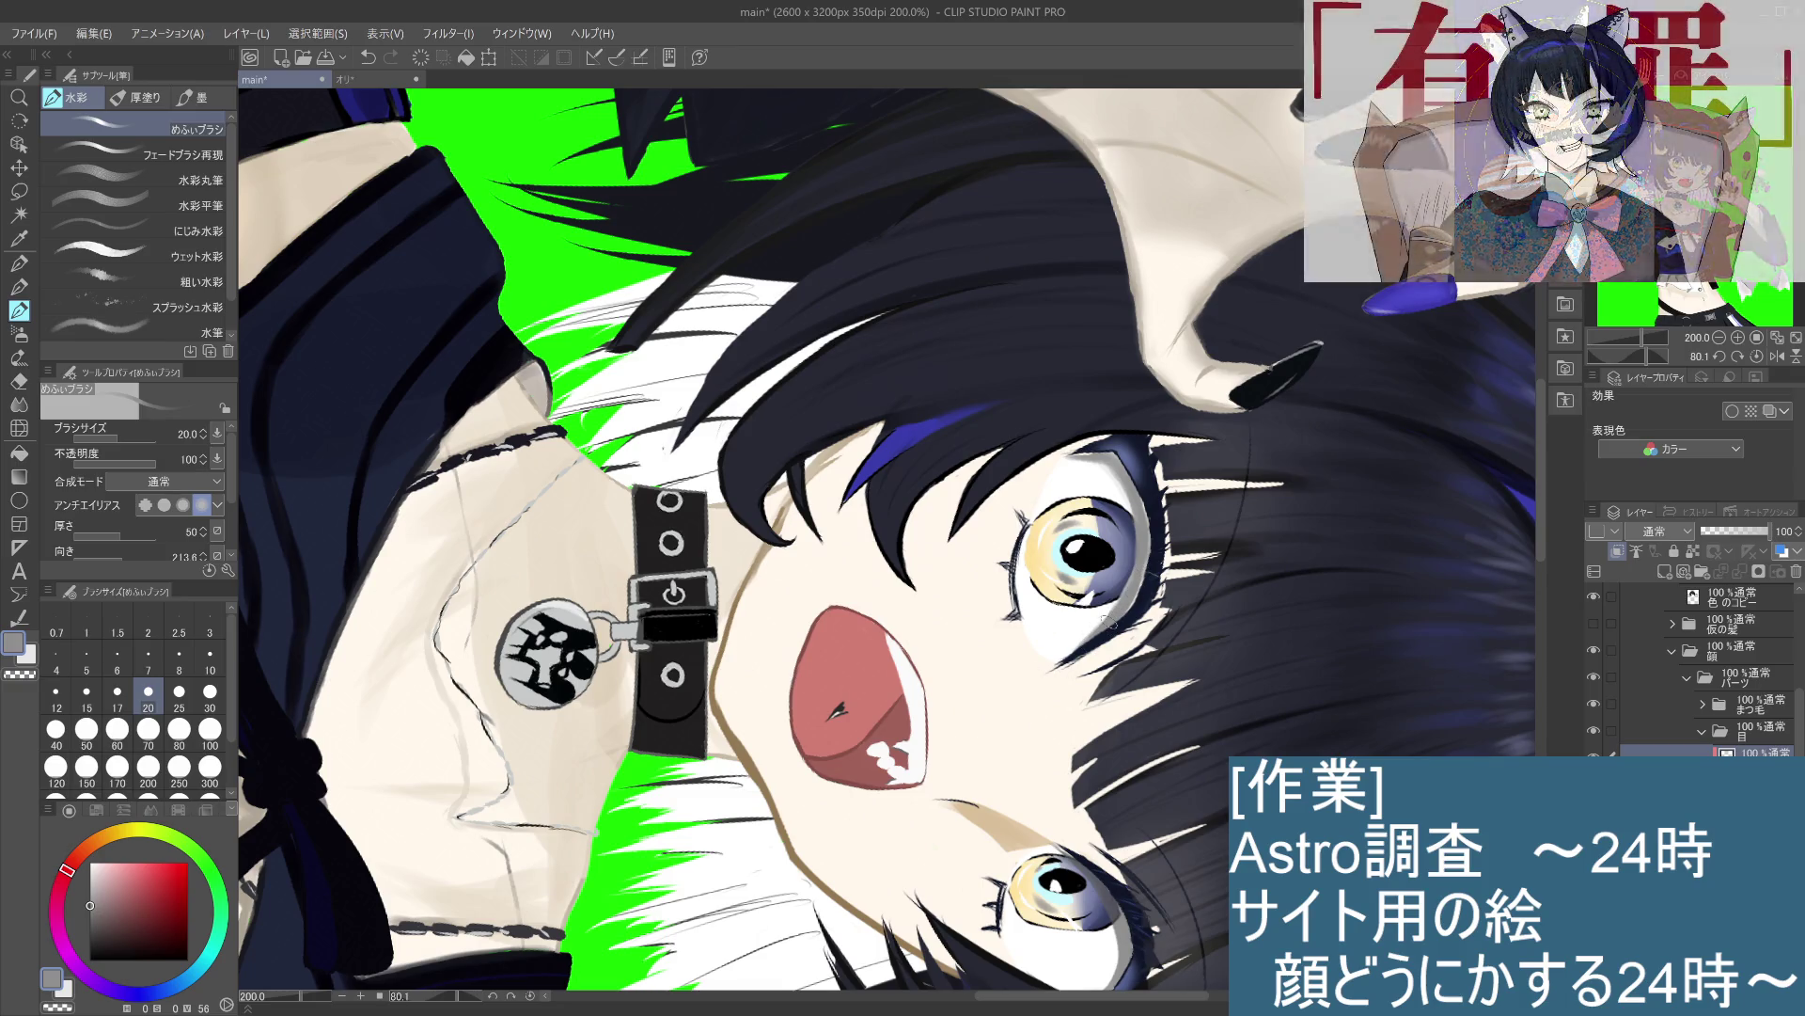
pyautogui.click(1749, 779)
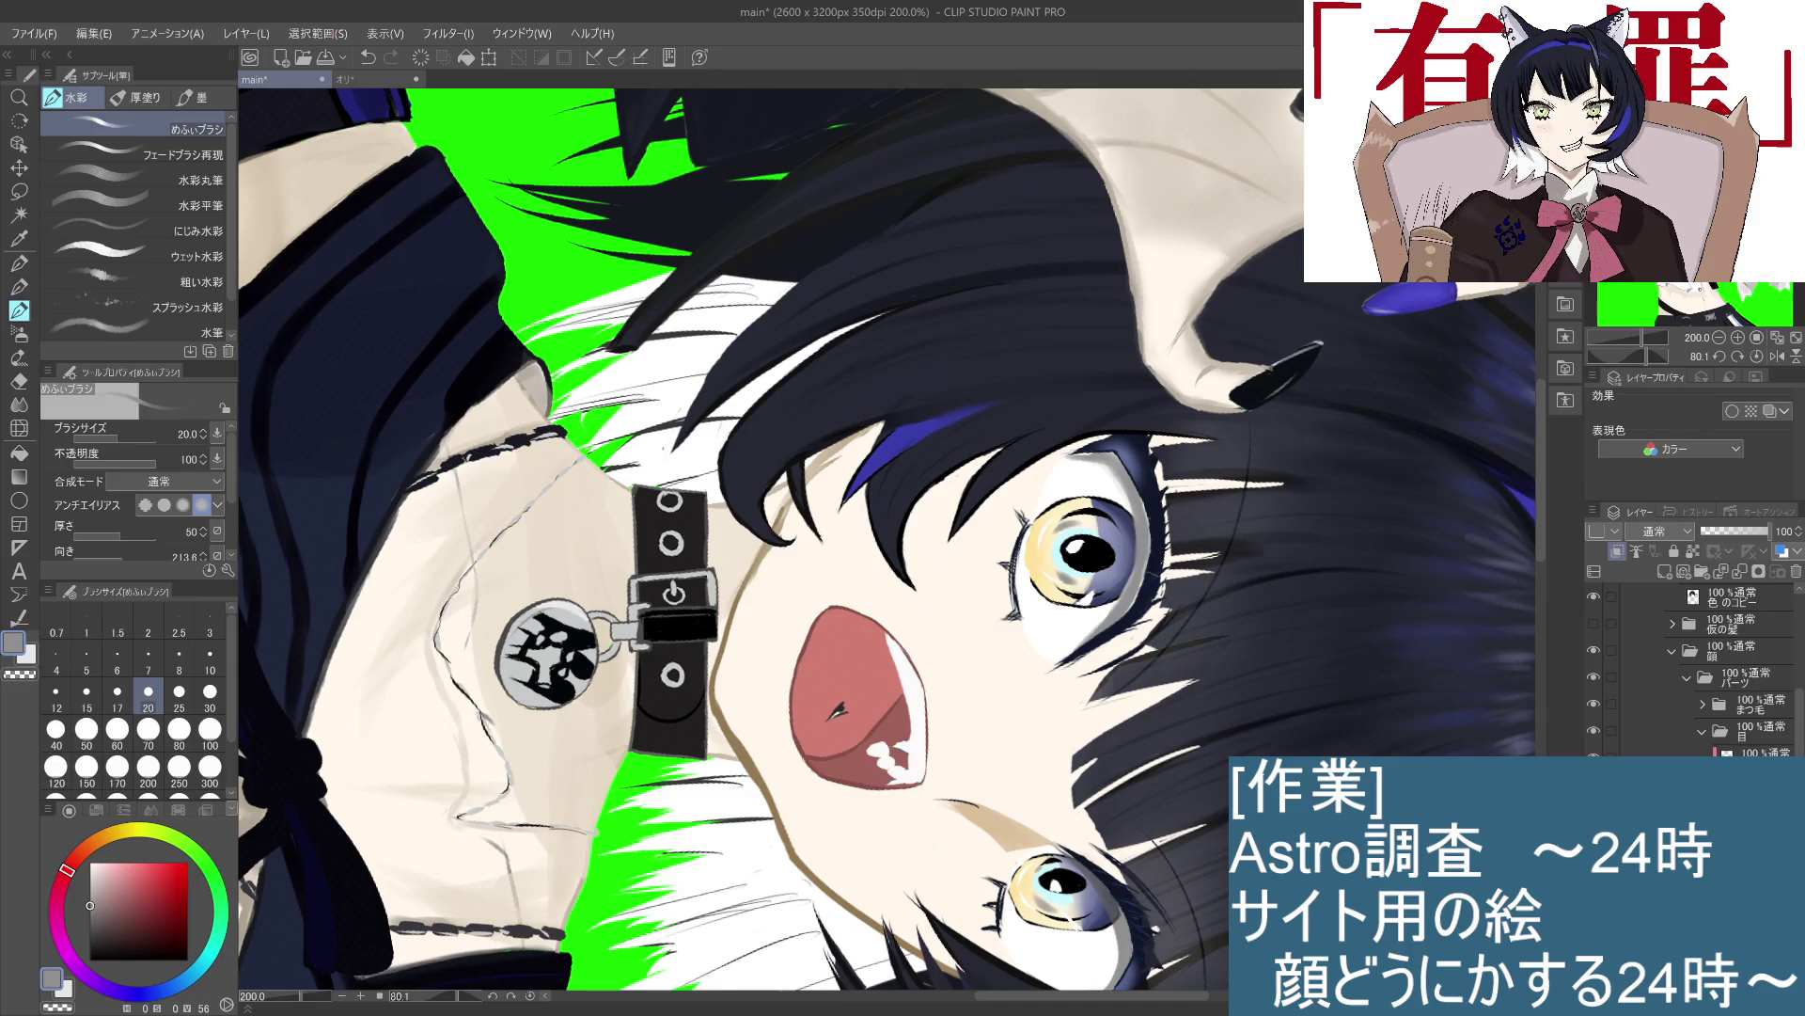
pyautogui.scroll(-5, 1693, 668)
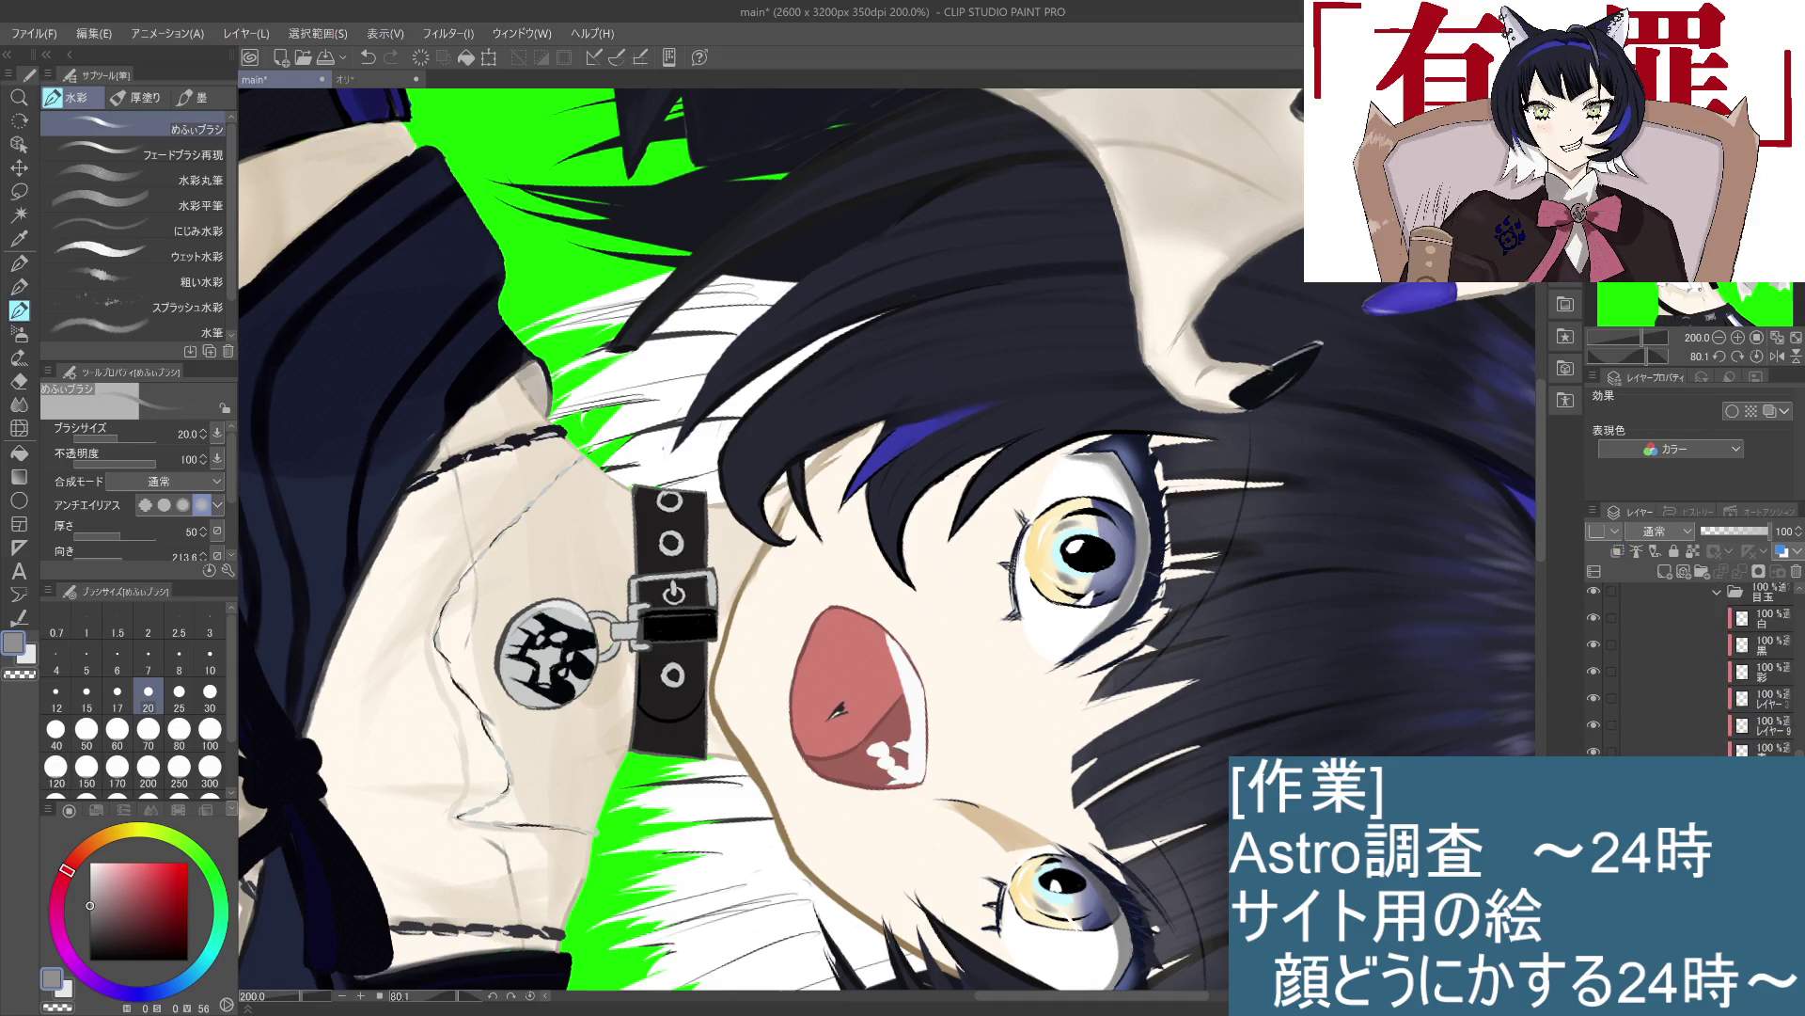
pyautogui.hotkey('ctrl', '+')
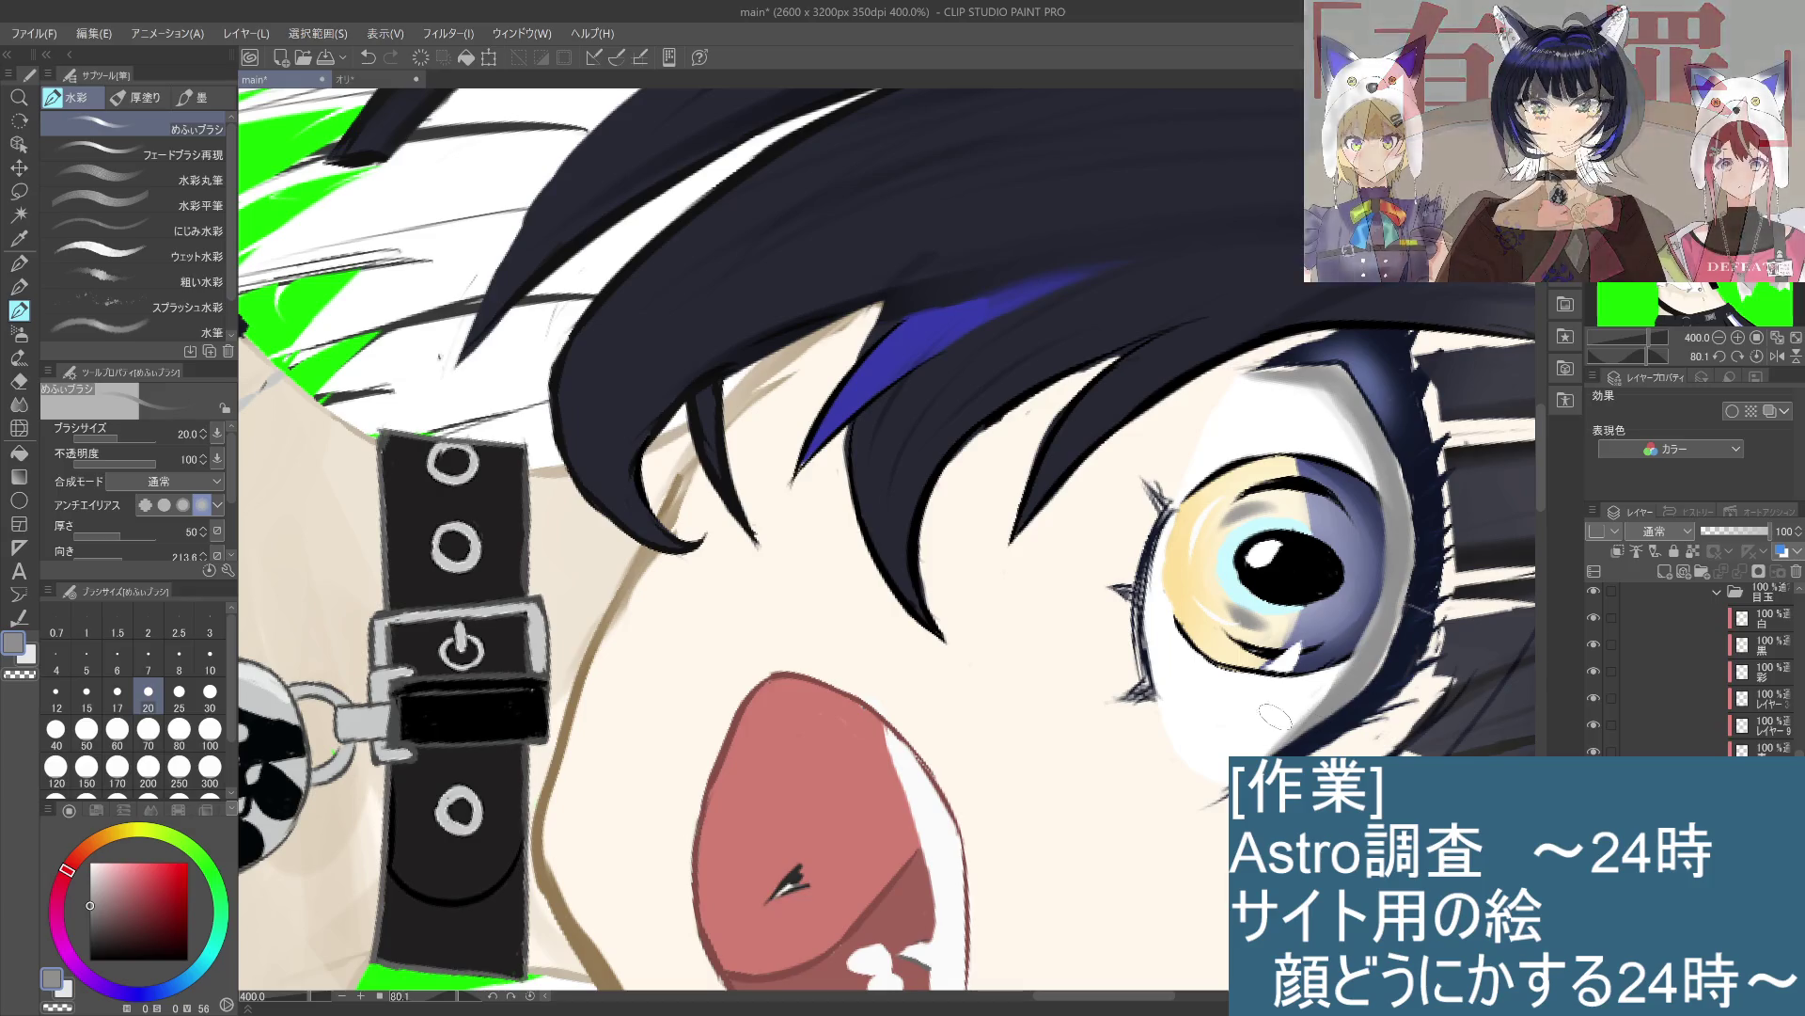
pyautogui.keyDown('alt'); pyautogui.click(1232, 700); pyautogui.keyUp('alt')
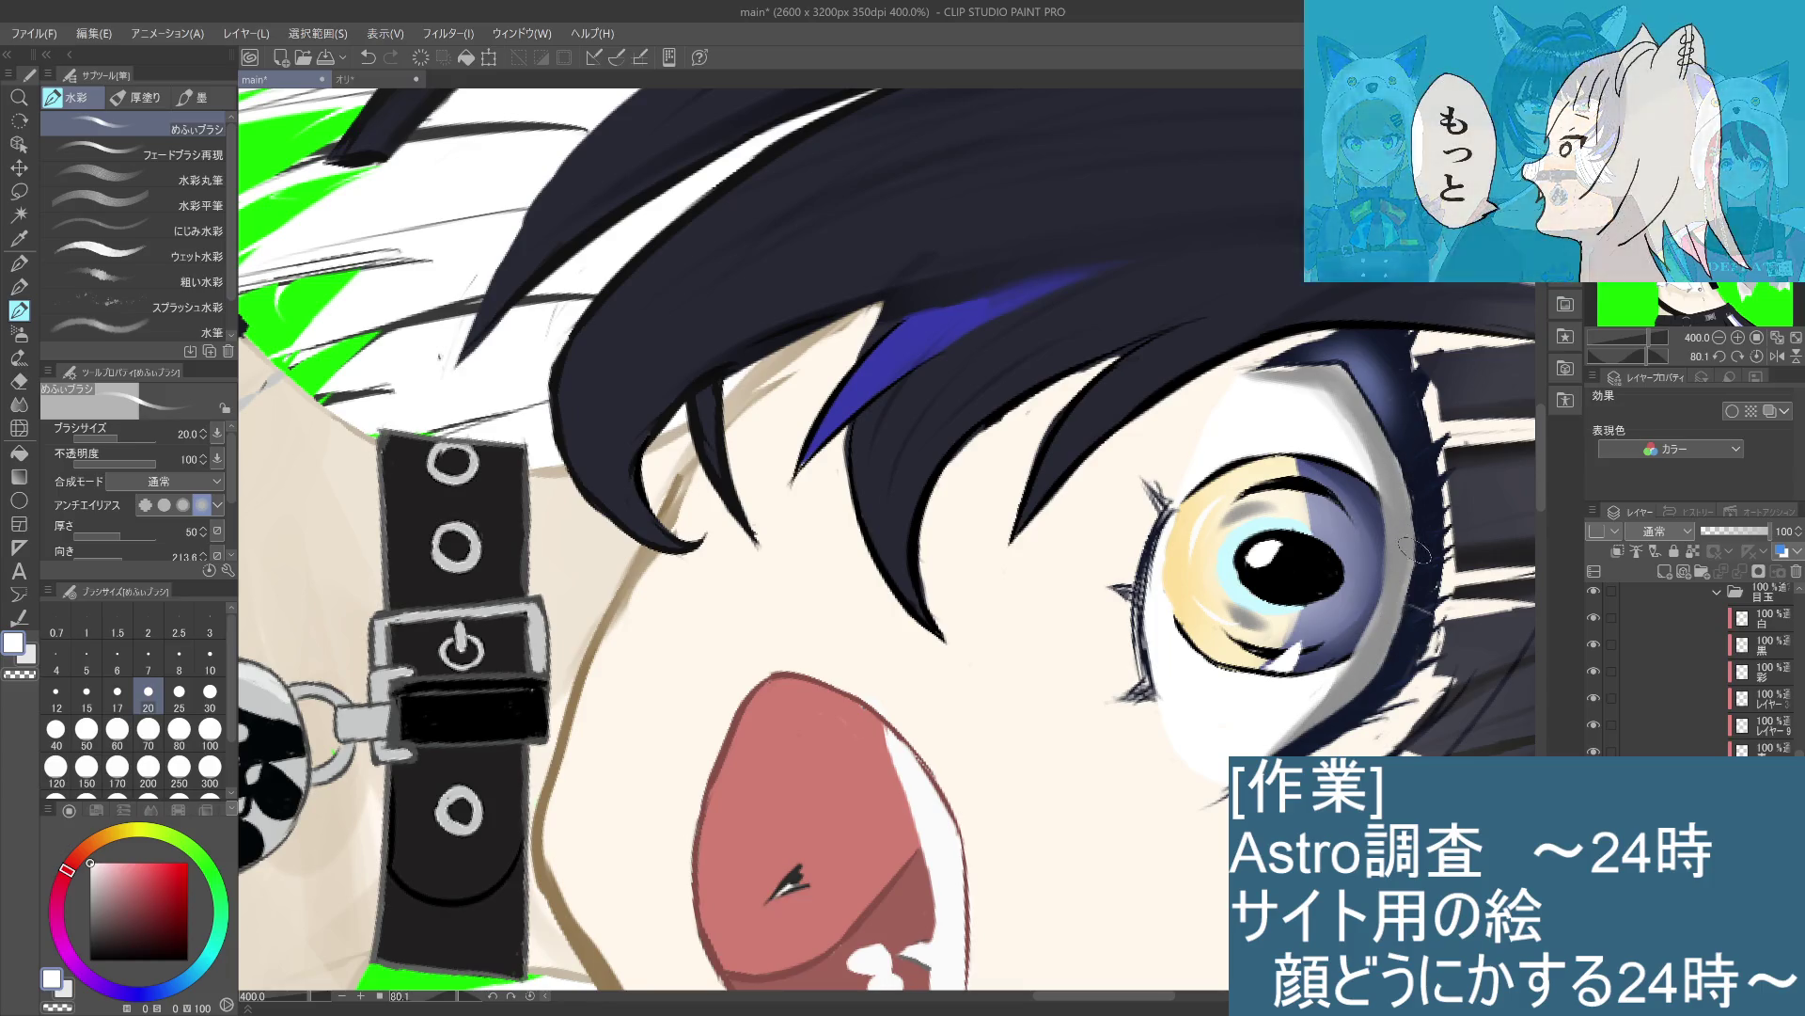
pyautogui.moveTo(1324, 366); pyautogui.dragTo(1250, 365)
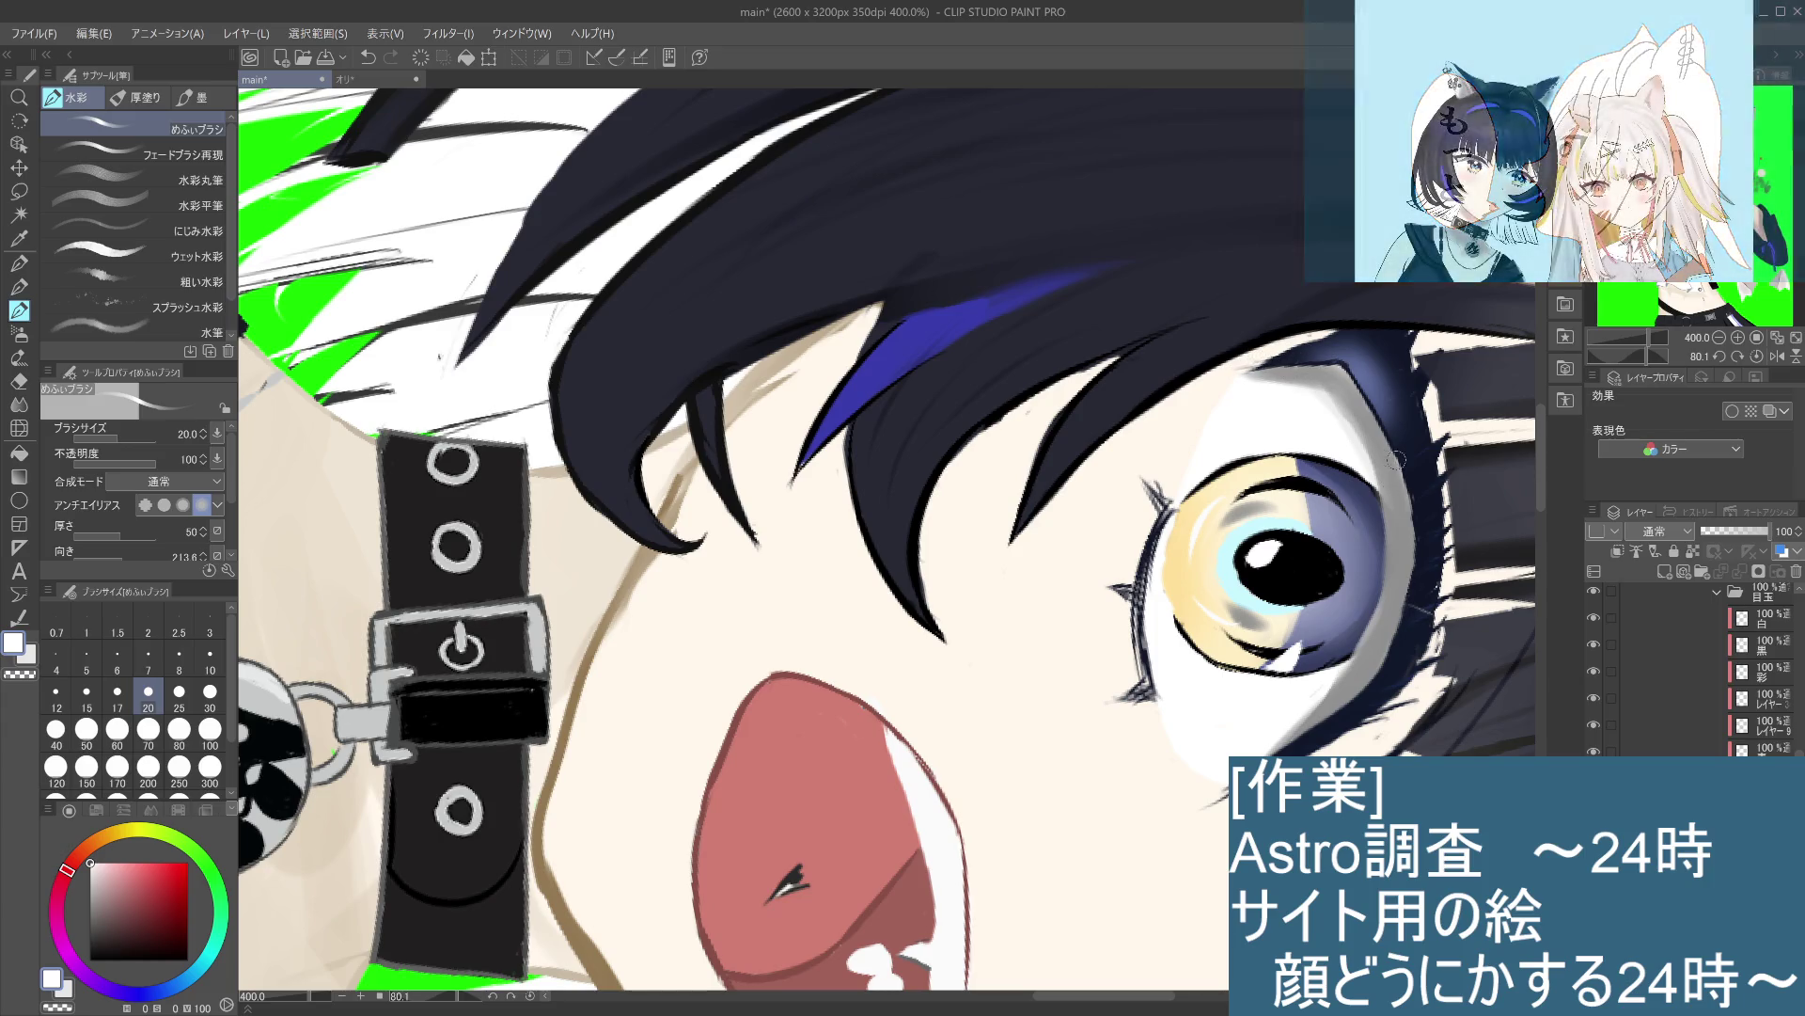
pyautogui.scroll(-3, 1425, 514)
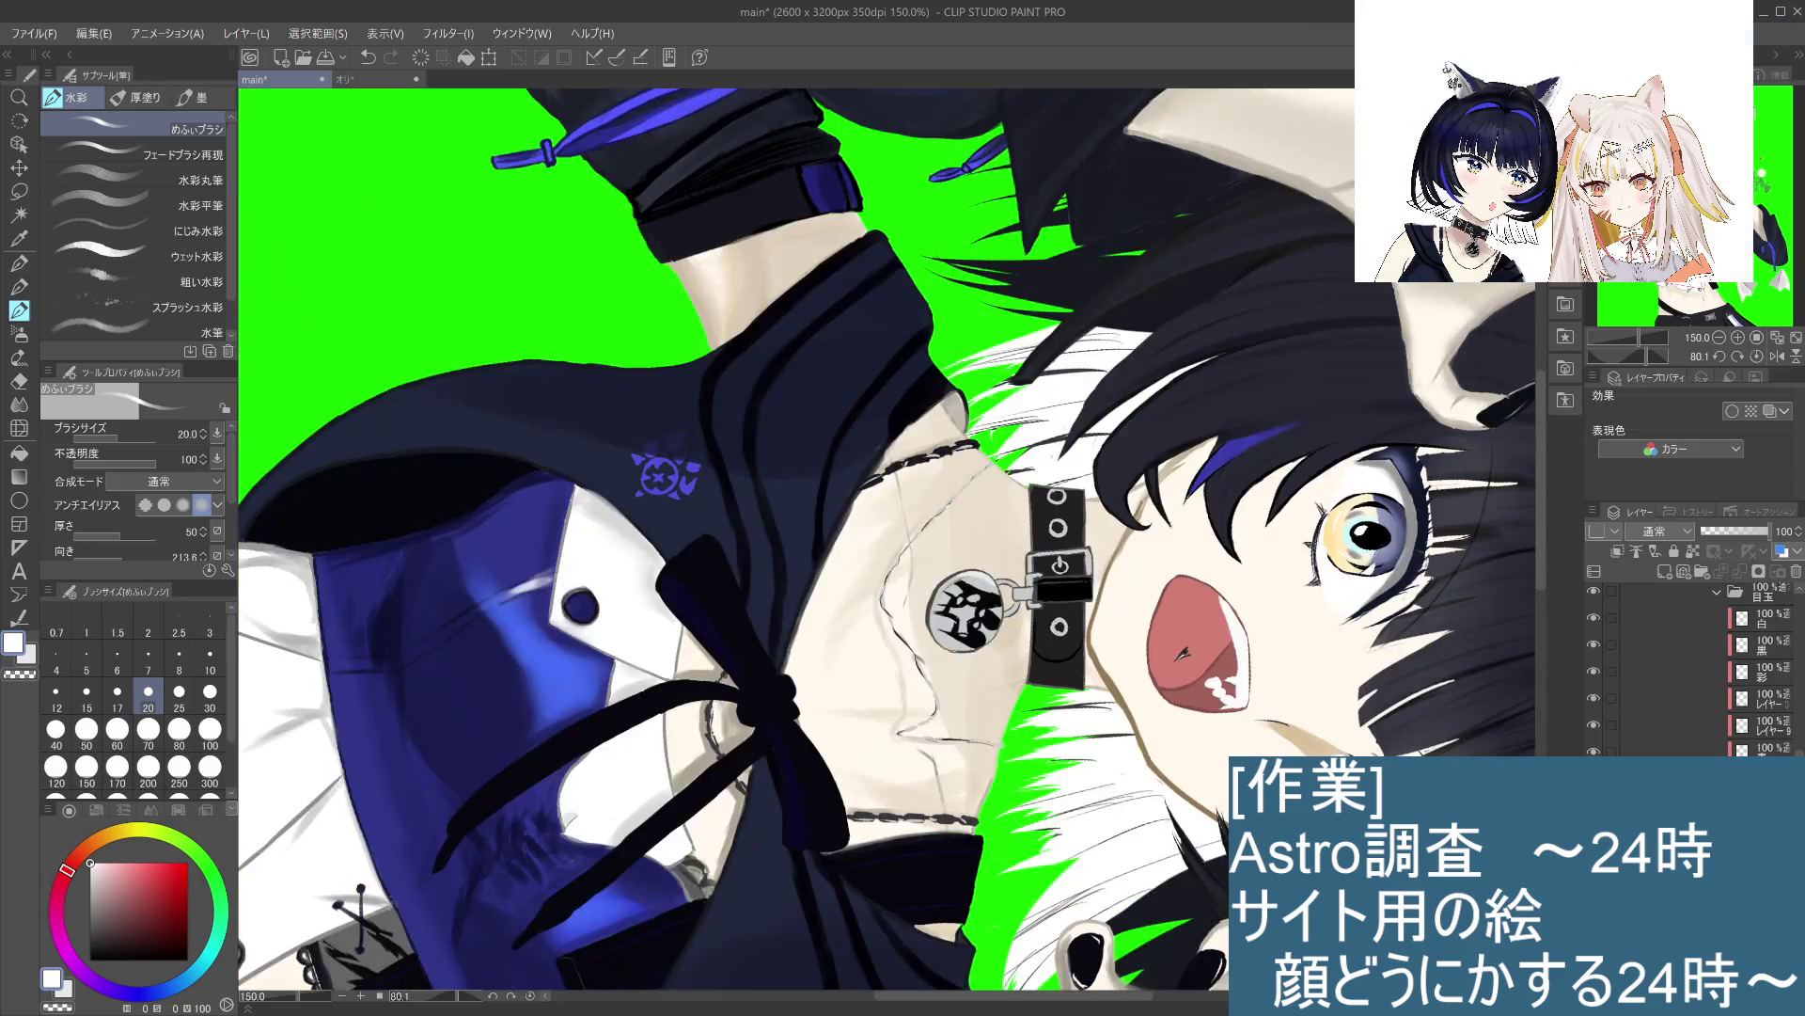
# Step: Rotate the canvas upright and set レイヤー7 to 乗算 (Multiply) blending
pyautogui.moveTo(1263, 498)
pyautogui.mouseDown()
pyautogui.moveTo(1223, 369)
pyautogui.moveTo(1094, 225)
pyautogui.moveTo(662, 241)
pyautogui.moveTo(854, 519)
pyautogui.moveTo(1009, 635)
pyautogui.mouseUp()
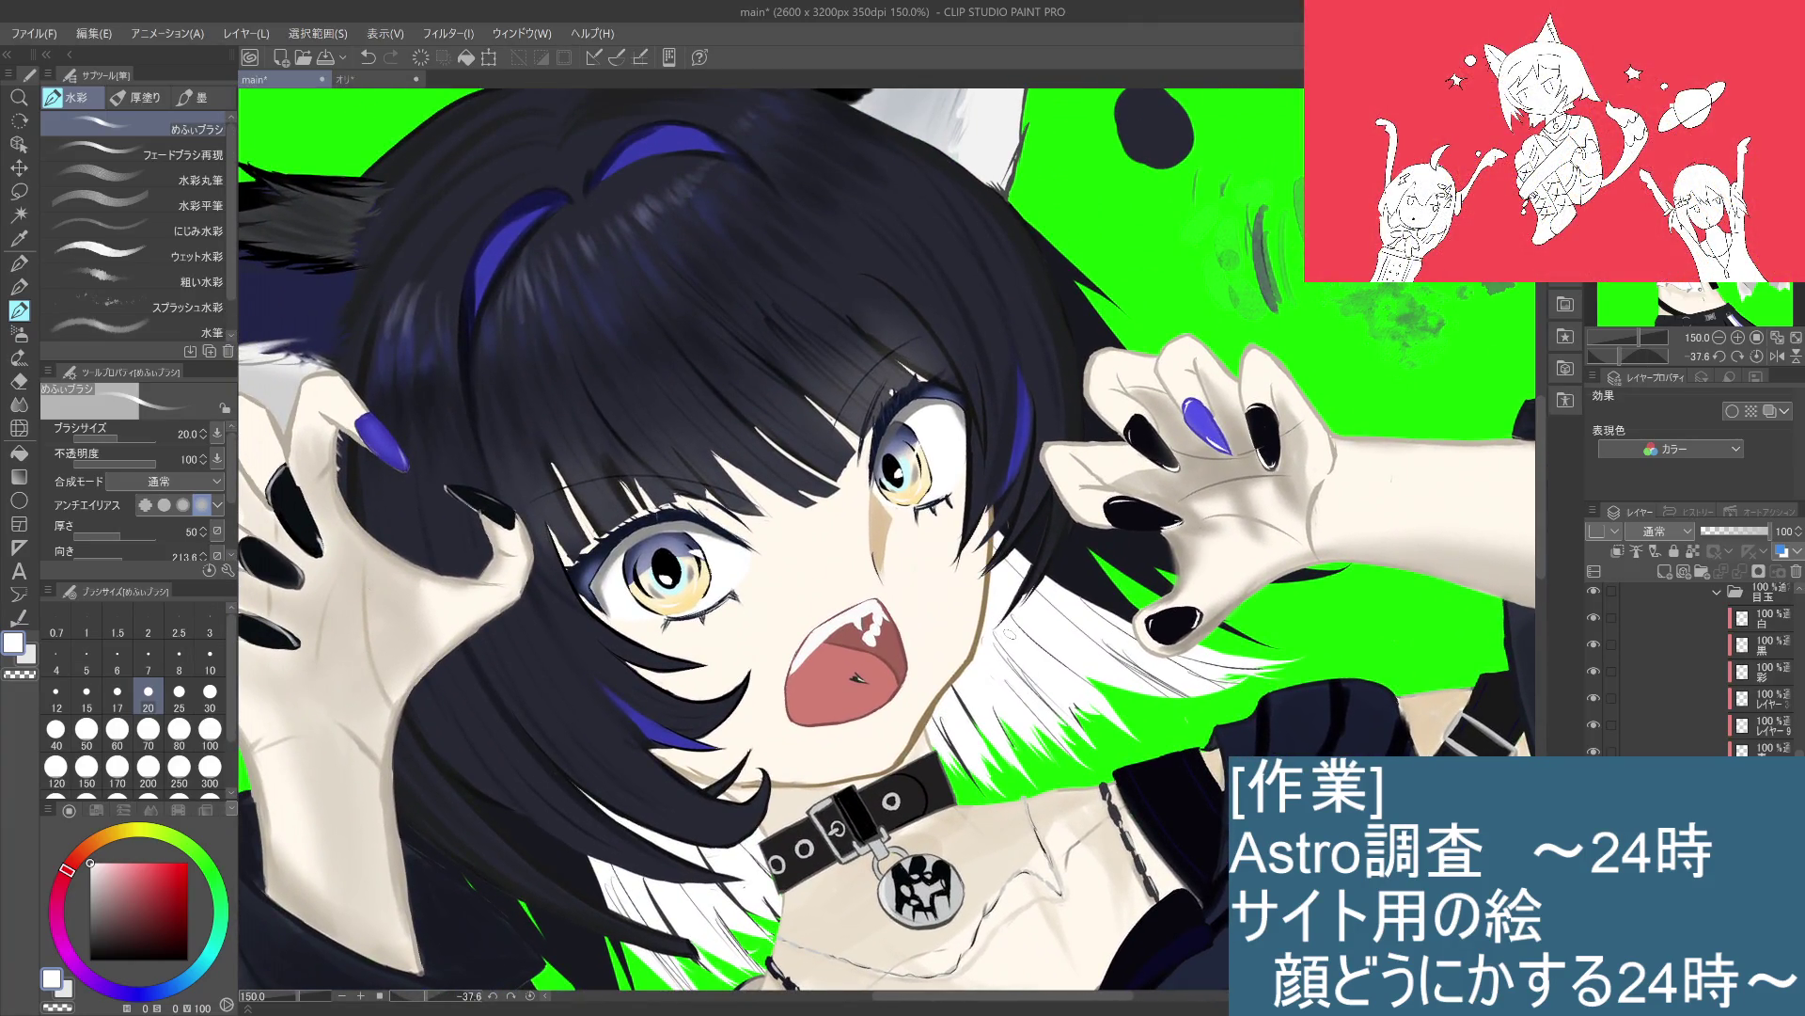
pyautogui.scroll(1, 1009, 635)
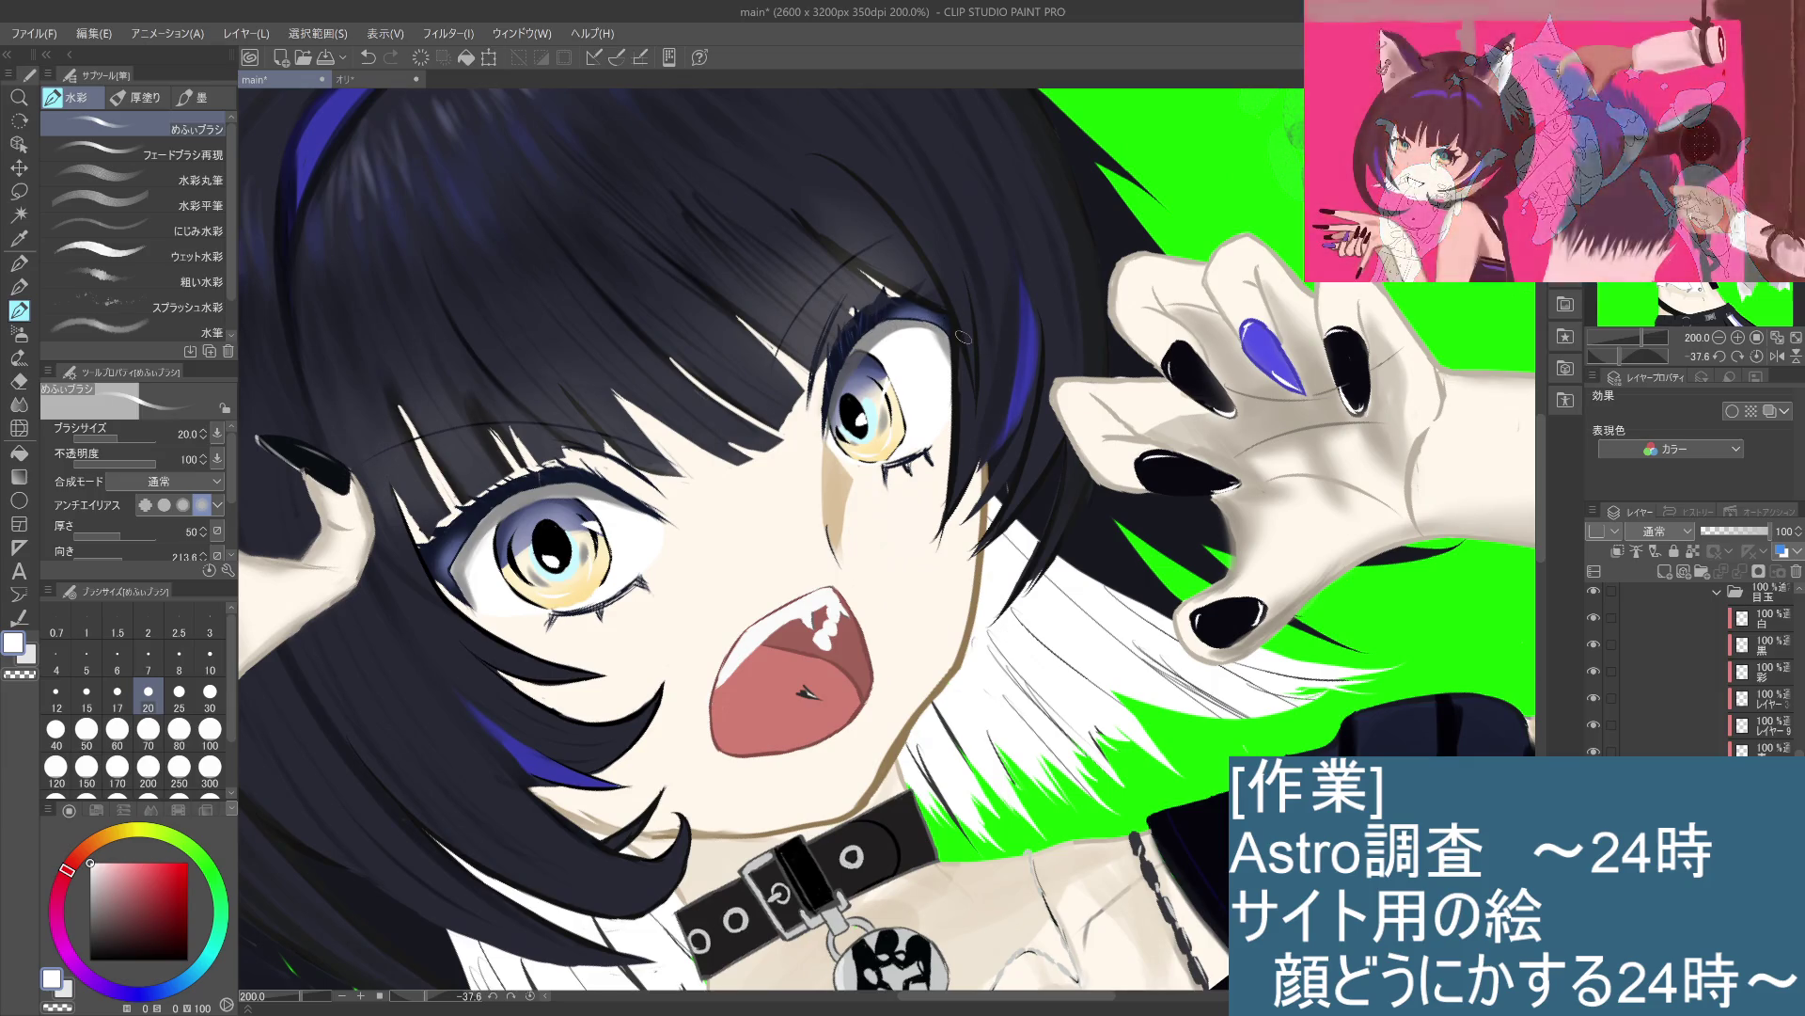
pyautogui.scroll(-1, 963, 337)
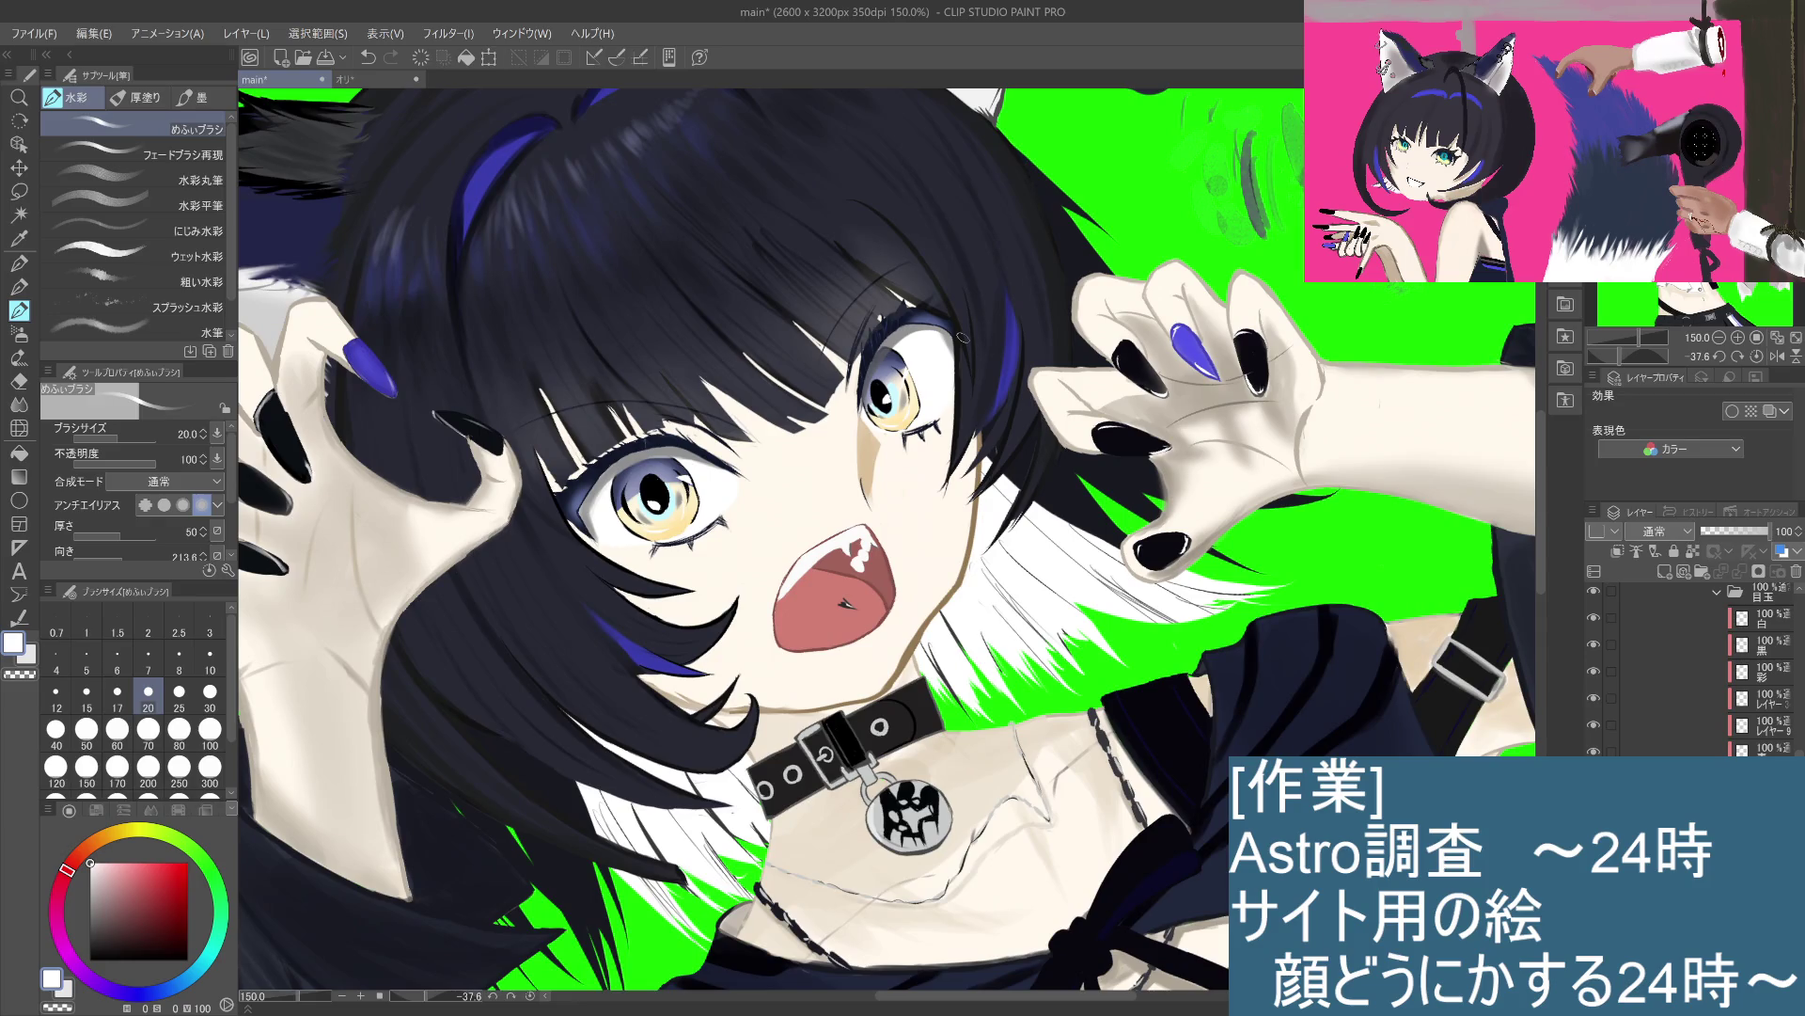
pyautogui.scroll(2, 1749, 667)
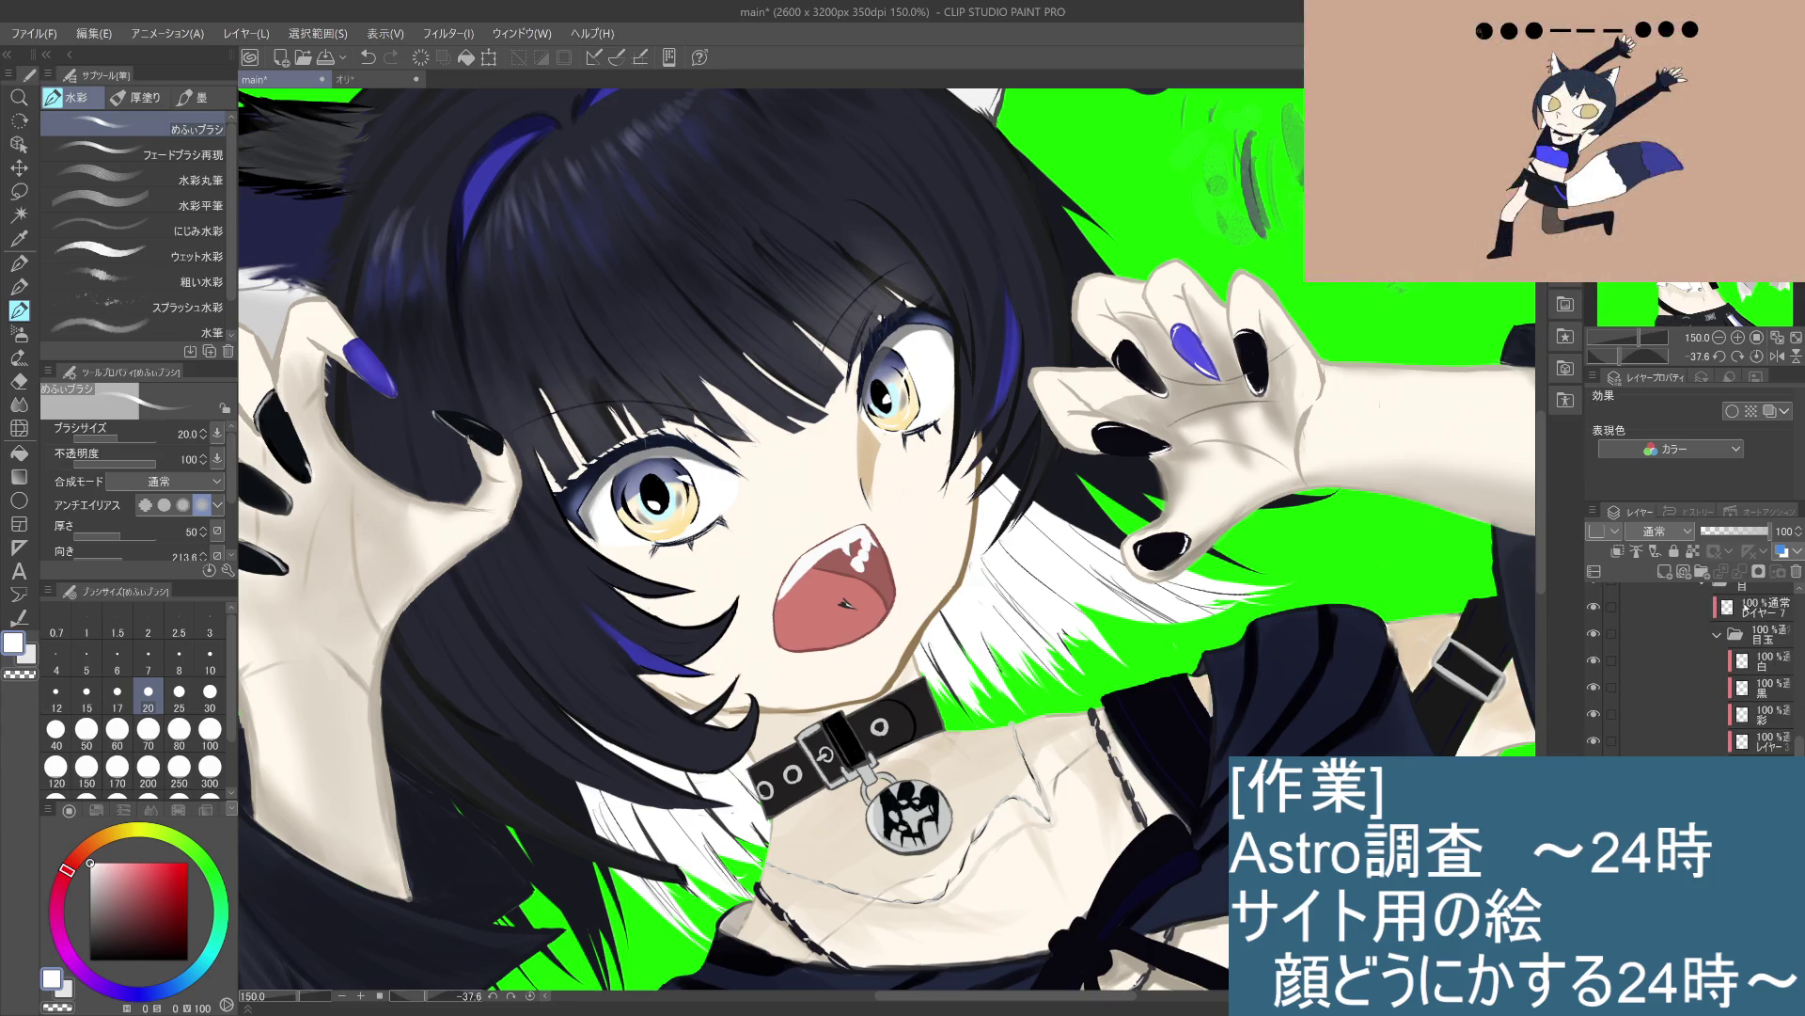
pyautogui.click(1617, 606)
pyautogui.scroll(3, 1604, 684)
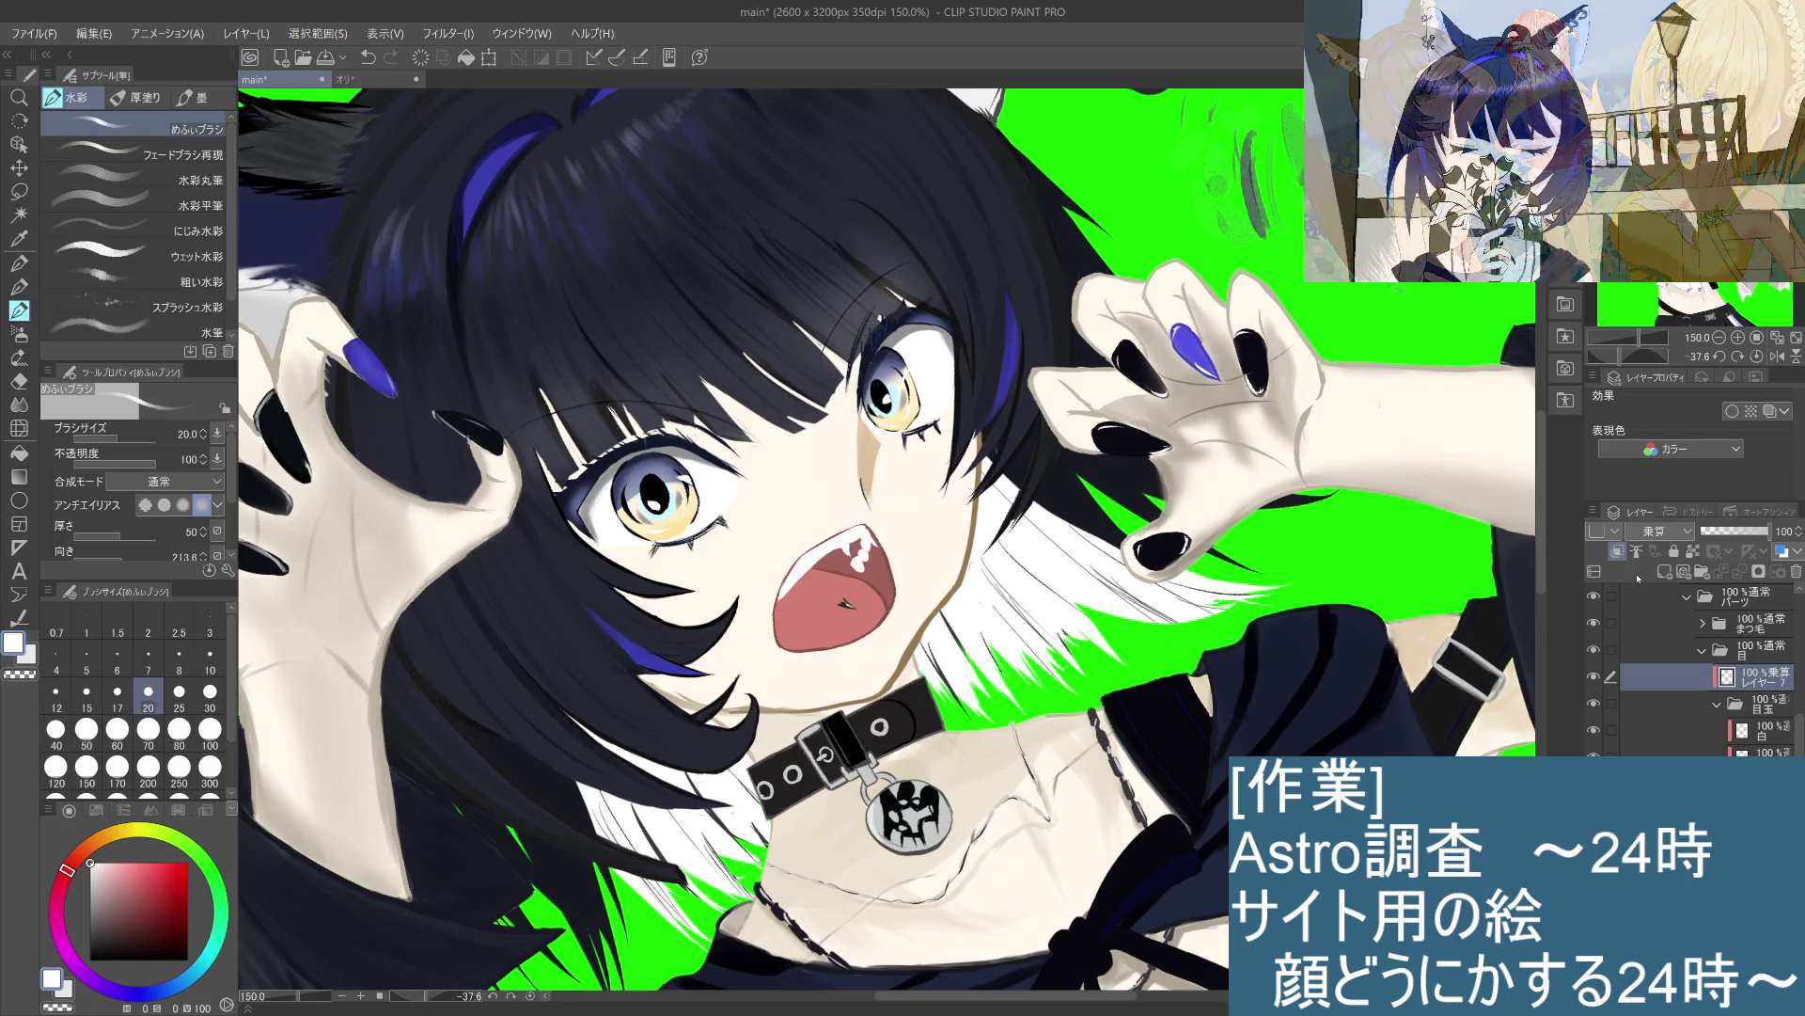
# Step: Recentre the view on the figure and reset the canvas rotation to zero
pyautogui.hotkey('ctrl', '-')
pyautogui.moveTo(971, 515); pyautogui.dragTo(1115, 497)
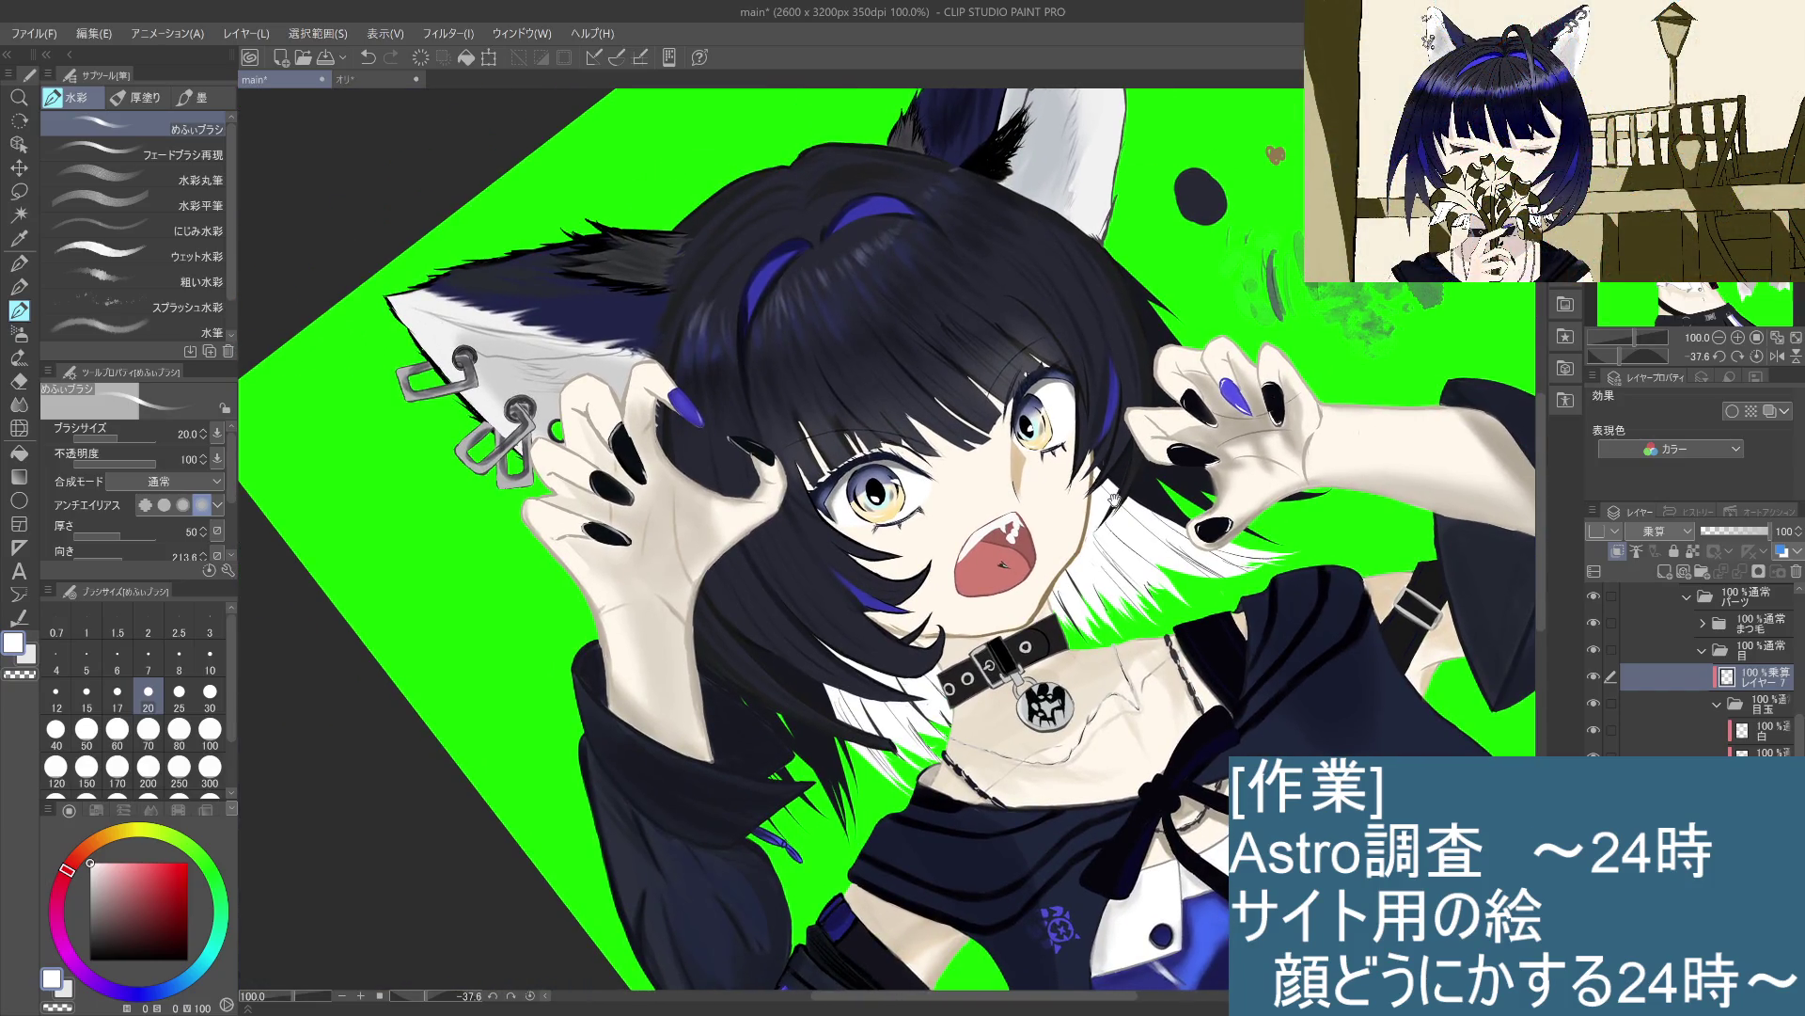
pyautogui.hotkey('ctrl', '+')
pyautogui.moveTo(996, 523)
pyautogui.mouseDown()
pyautogui.moveTo(1061, 492)
pyautogui.moveTo(1076, 460)
pyautogui.moveTo(993, 366)
pyautogui.mouseUp()
pyautogui.hotkey('ctrl', '-')
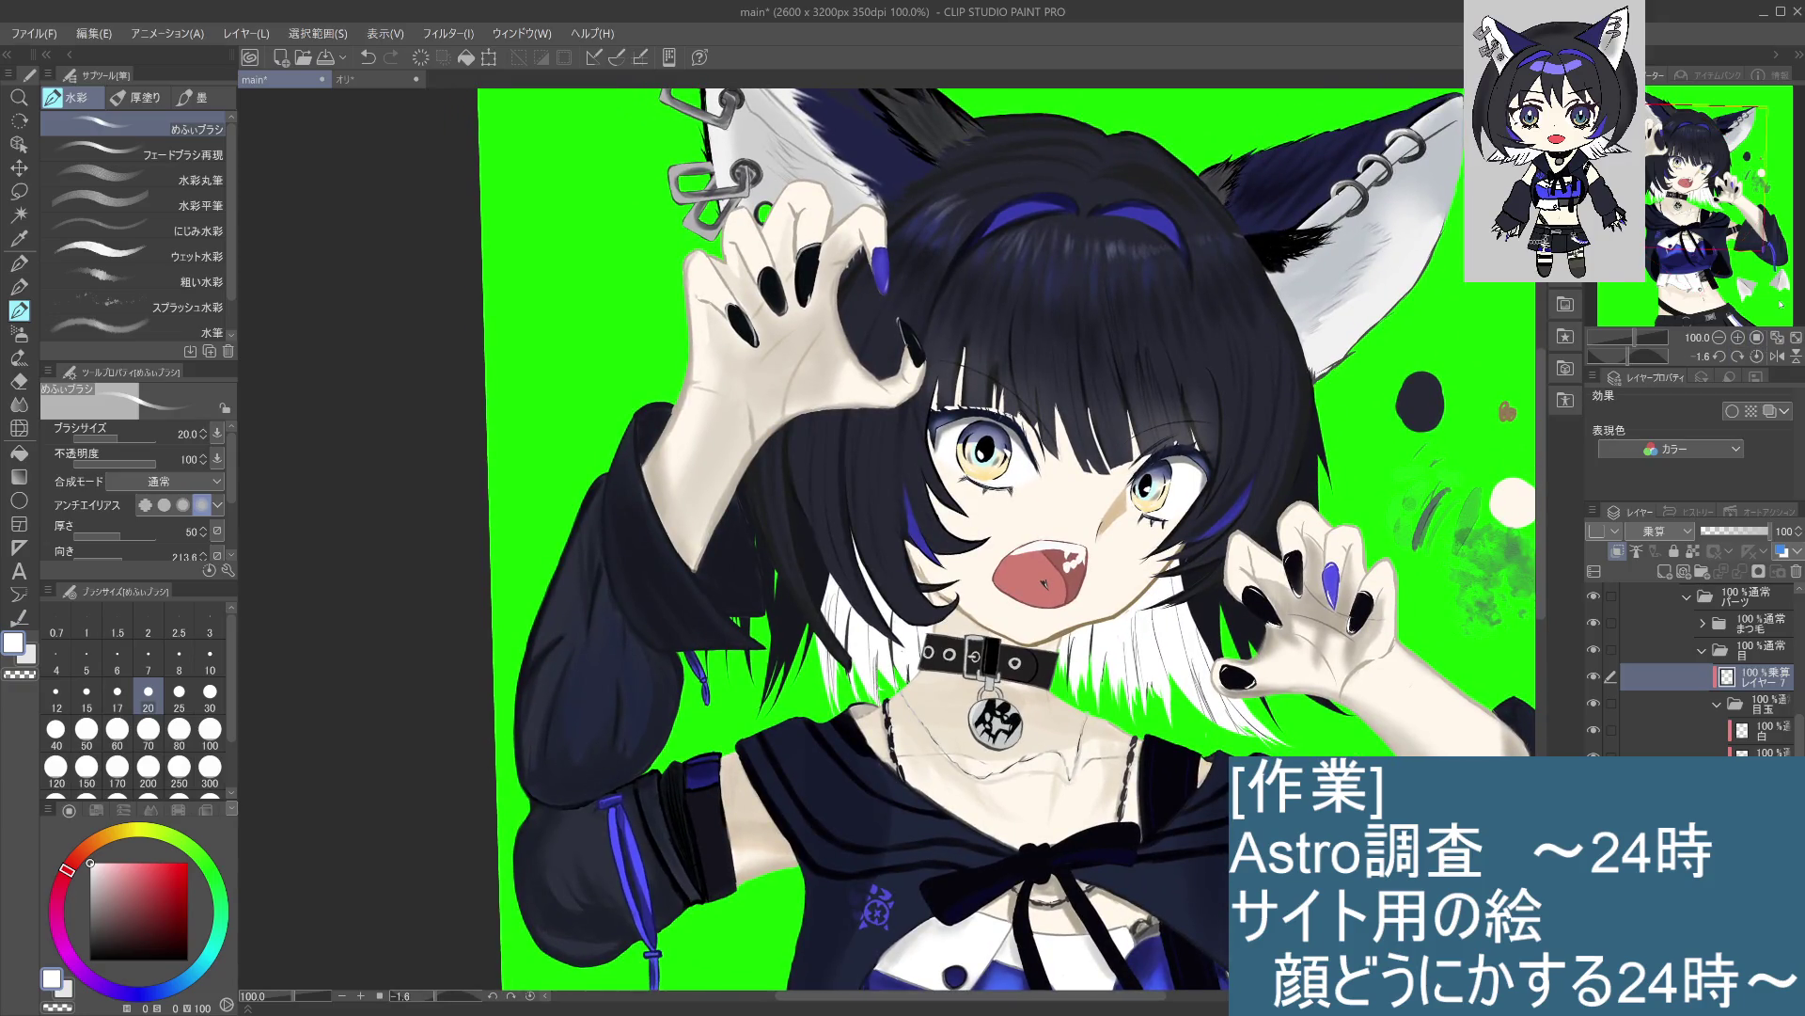
pyautogui.click(1743, 360)
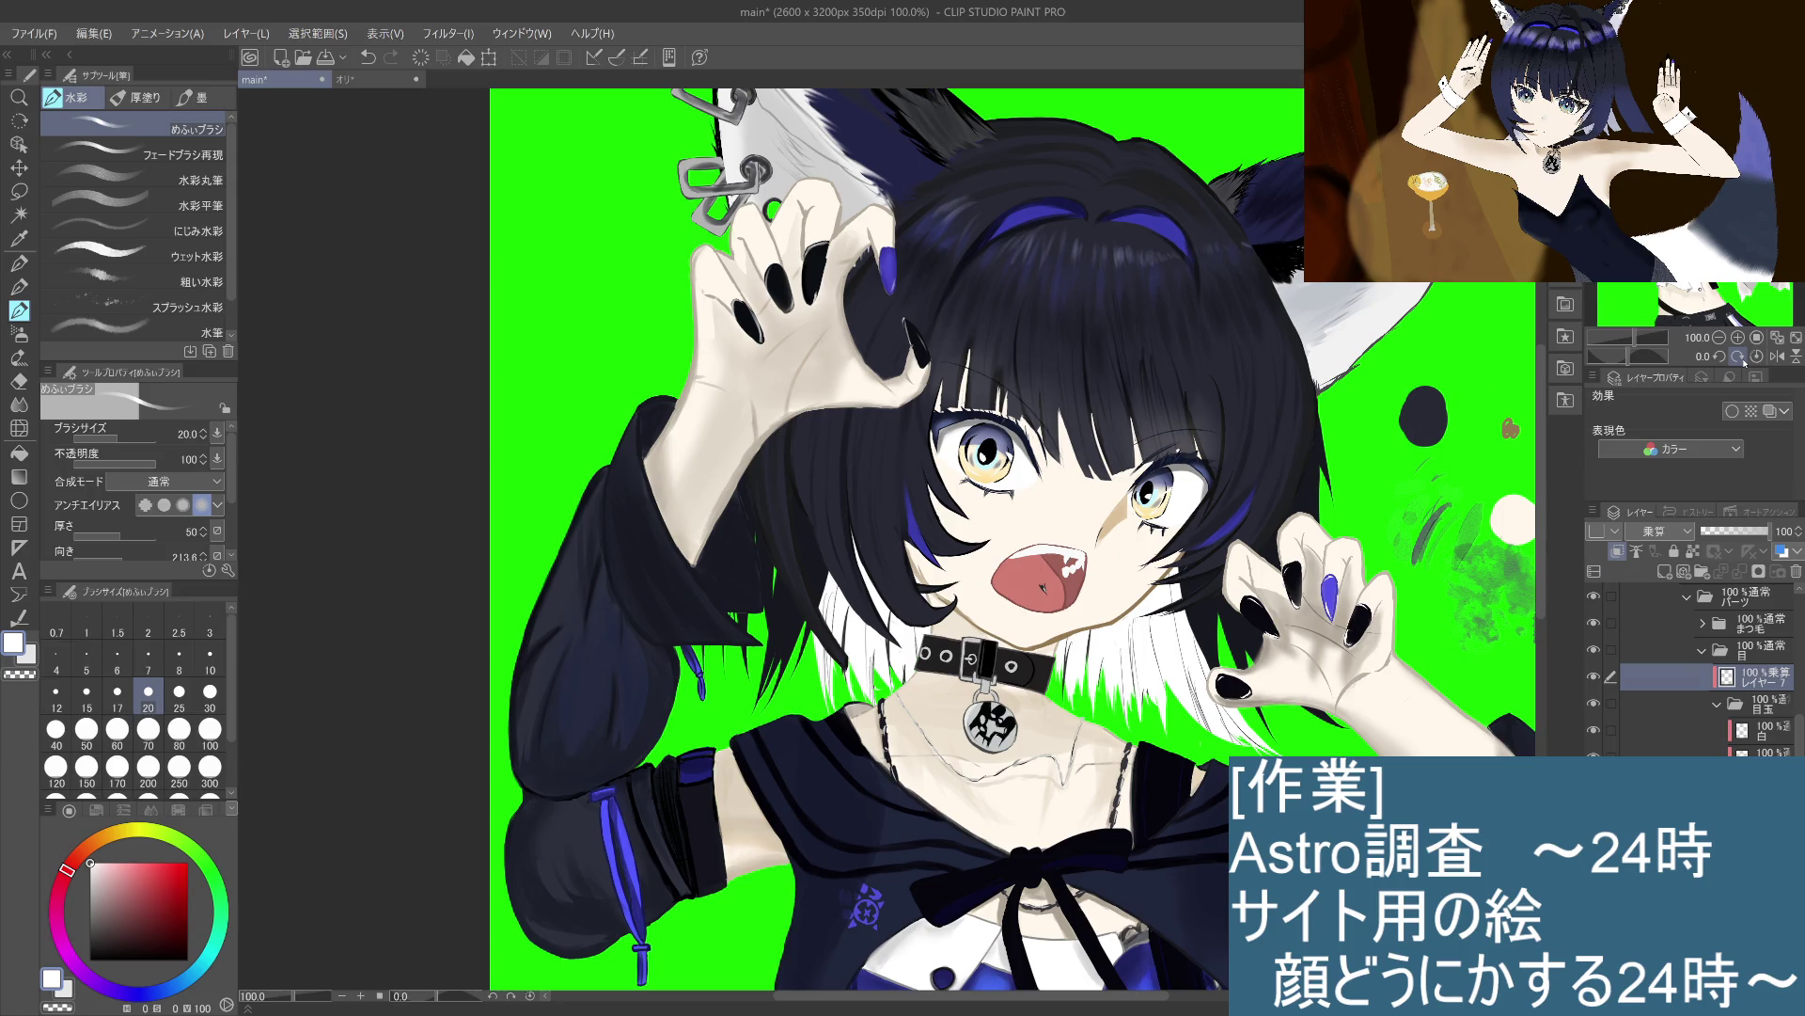
# Step: Try ビビッドライト (Vivid Light) blending on the eye-highlight layer, then undo it
pyautogui.scroll(1, 1046, 506)
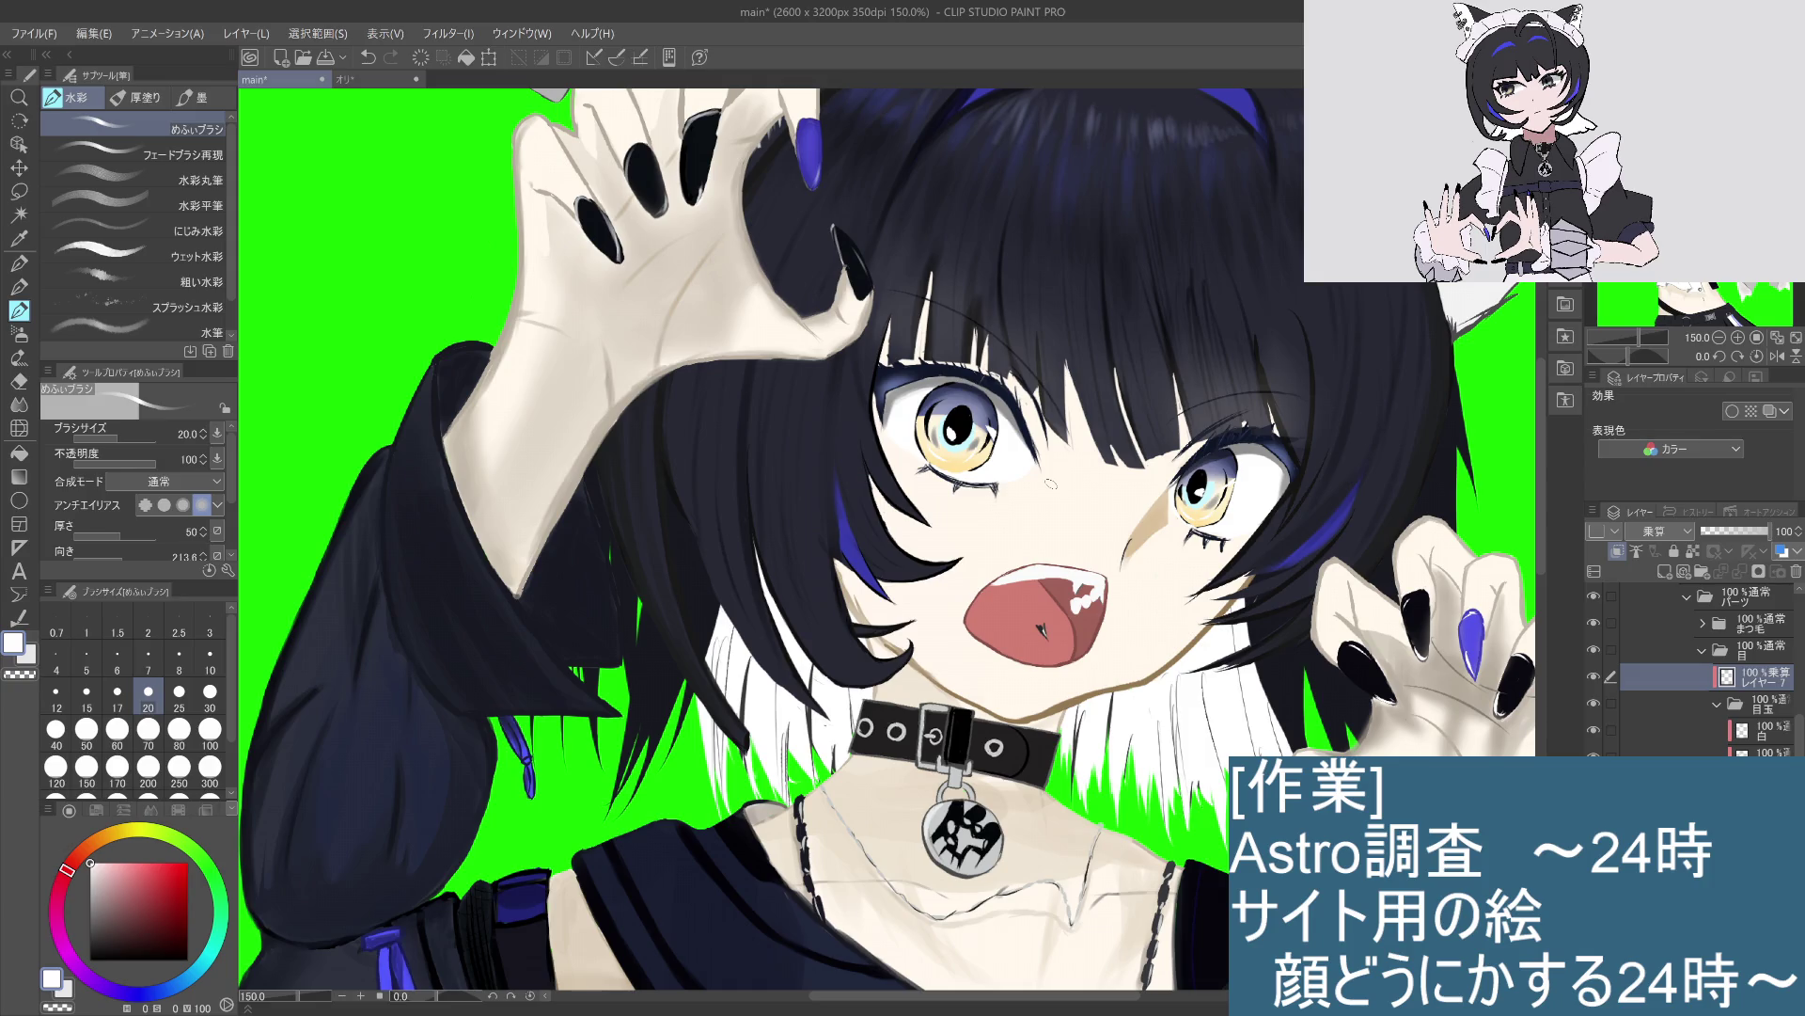
pyautogui.click(1749, 778)
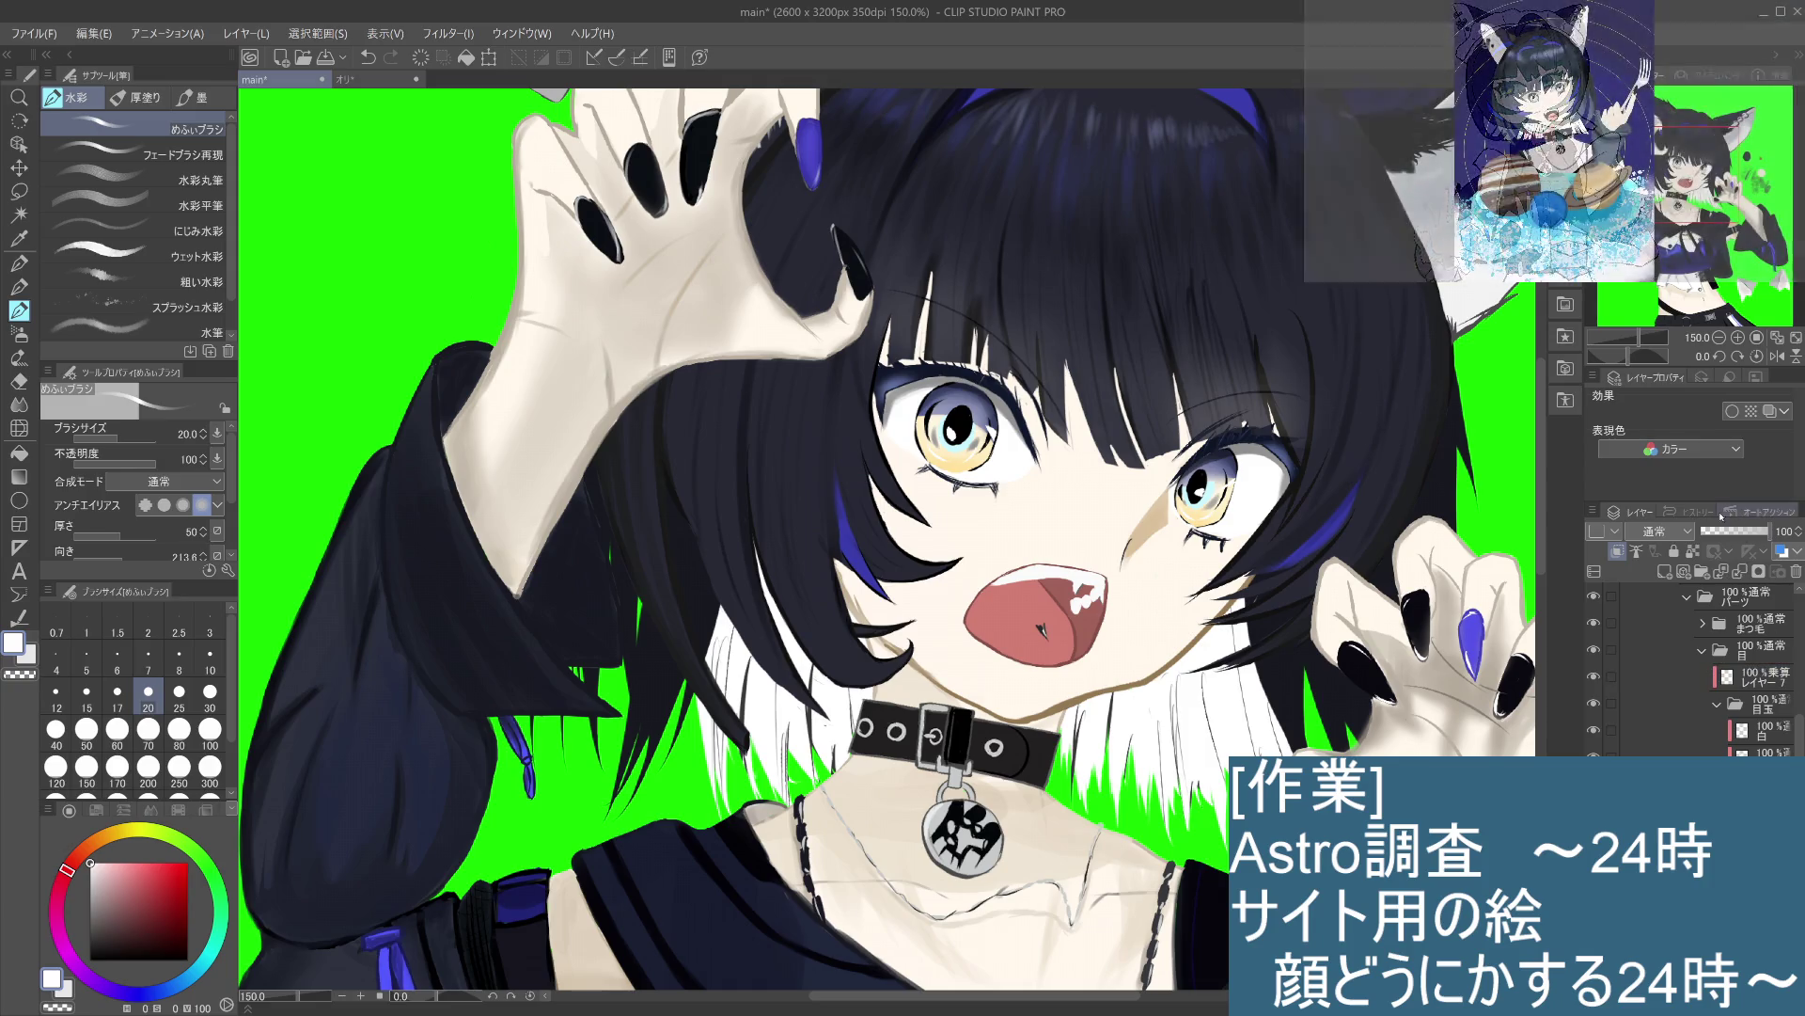
pyautogui.click(1660, 530)
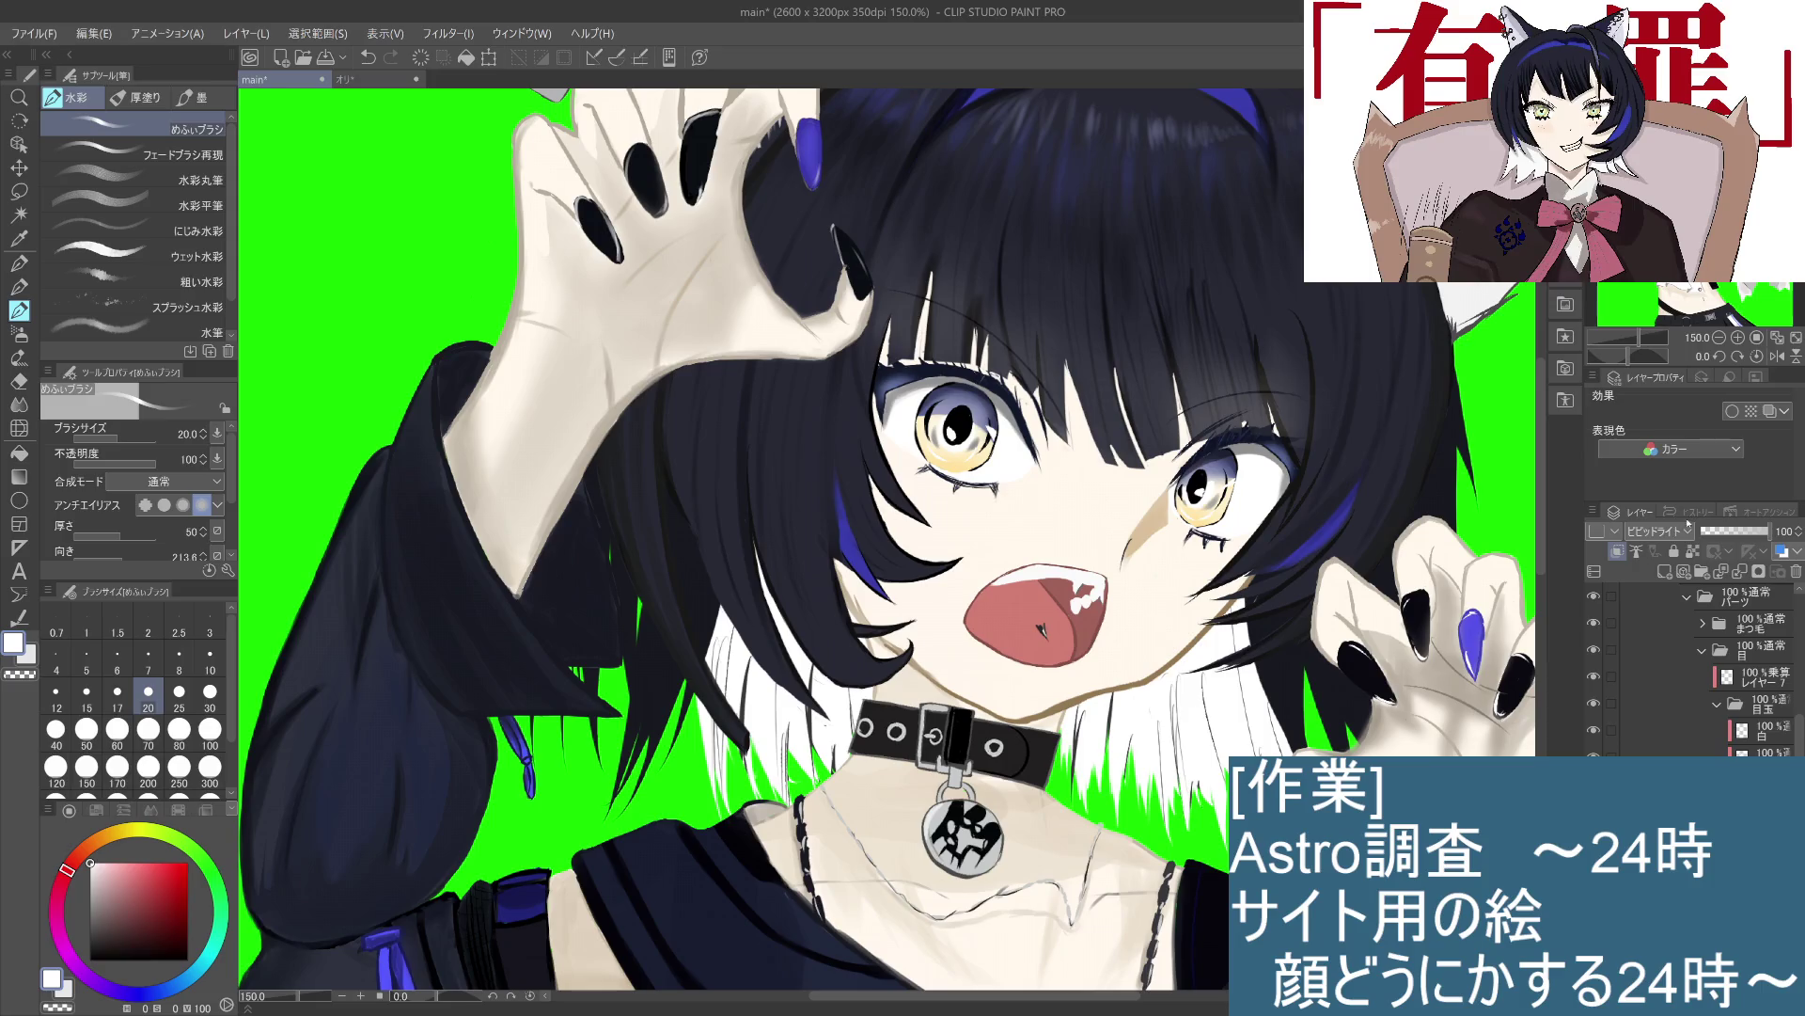
pyautogui.hotkey('ctrl', 'z')
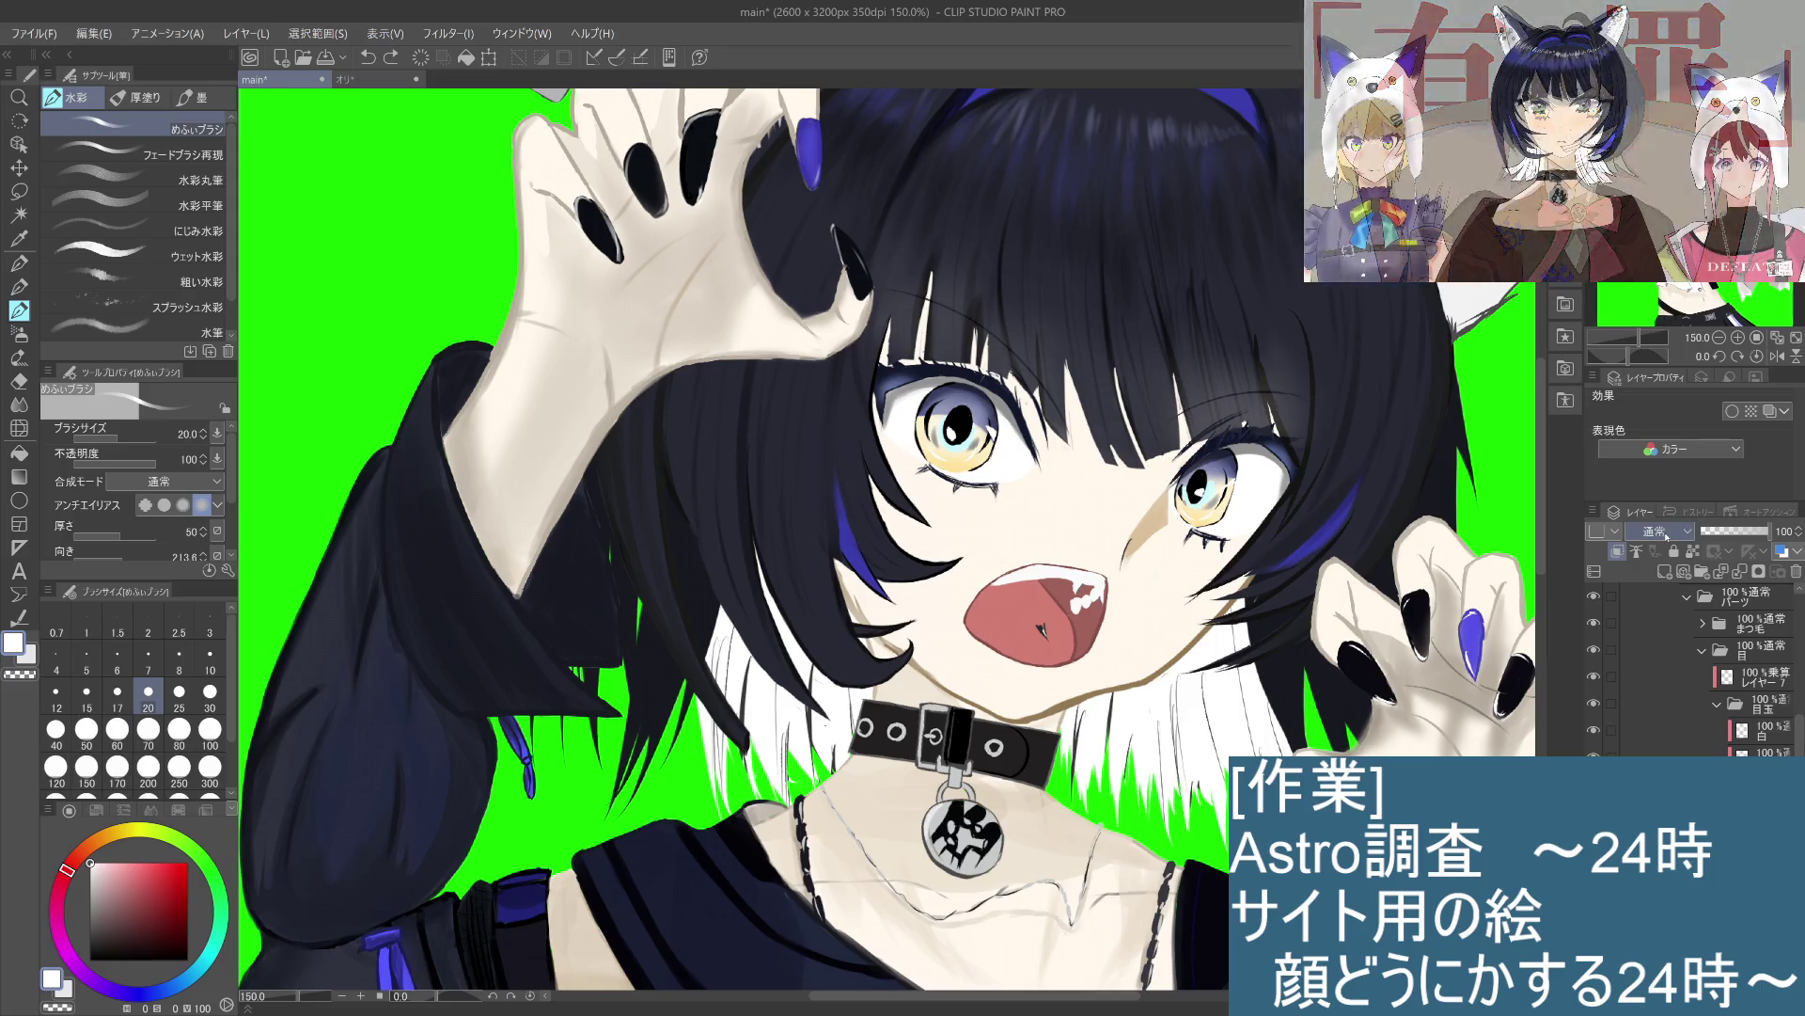
pyautogui.hotkey('ctrl', 'y')
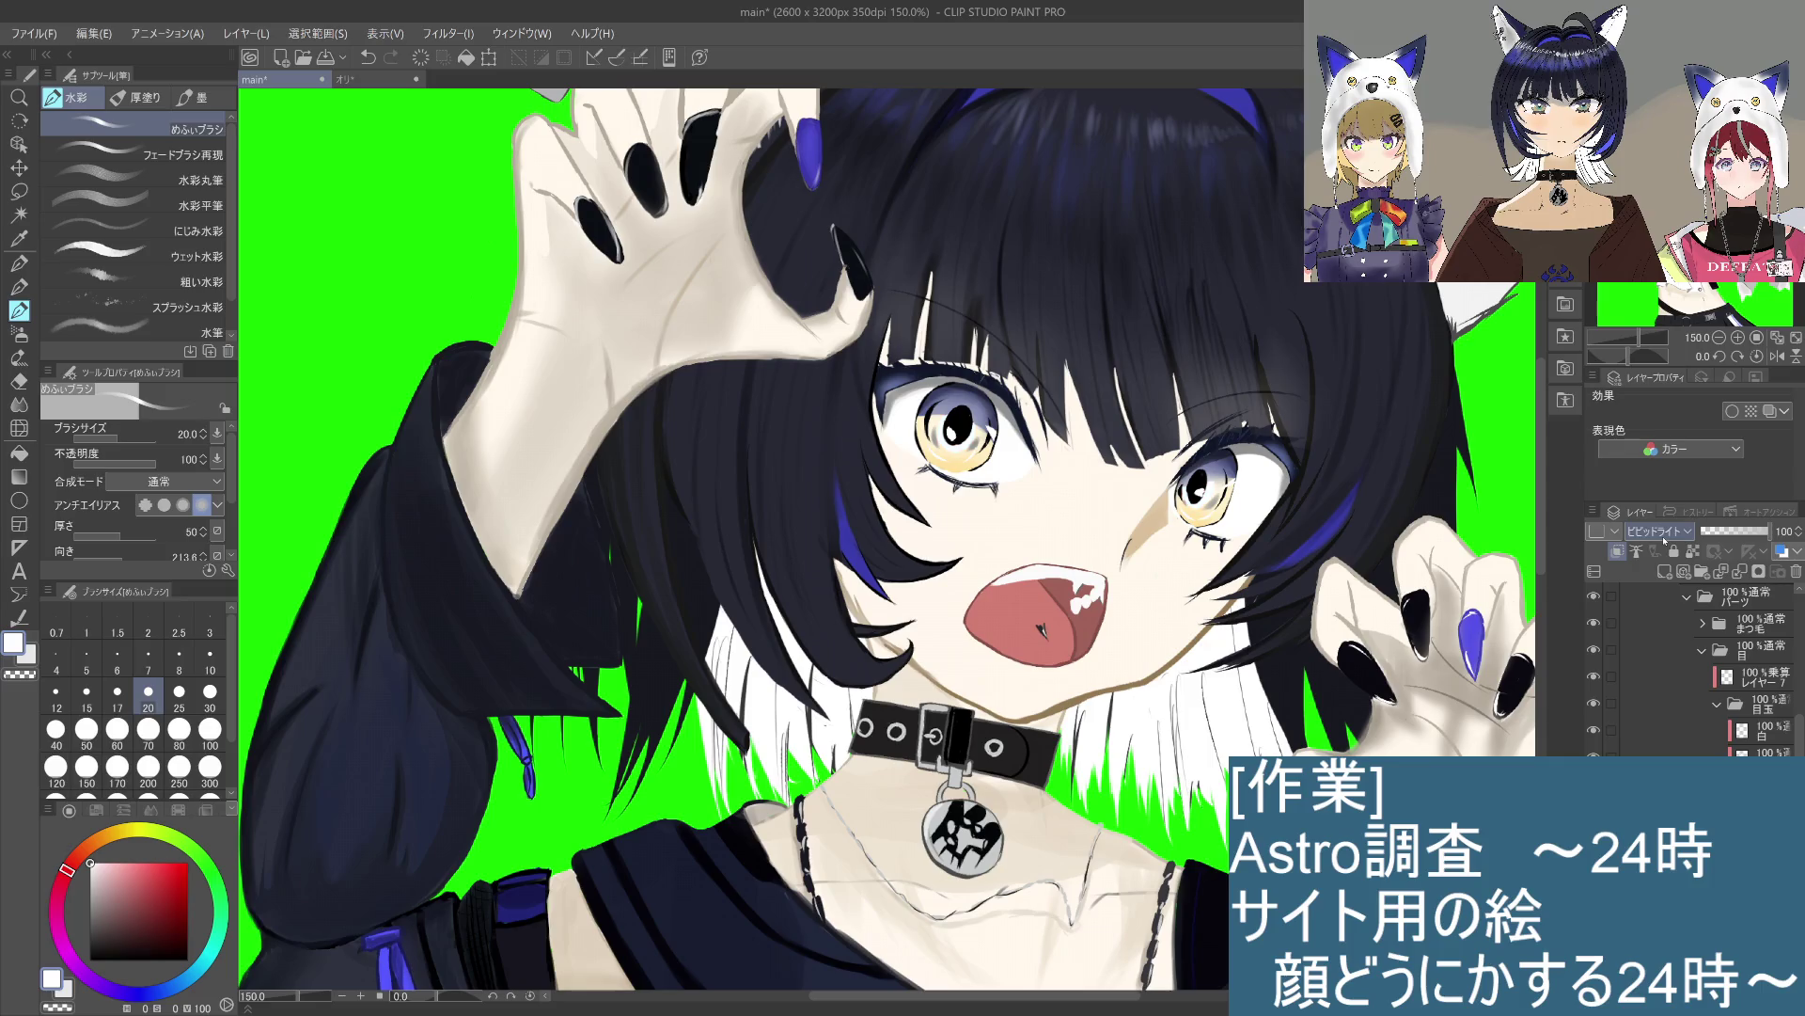
pyautogui.hotkey('ctrl', 'z')
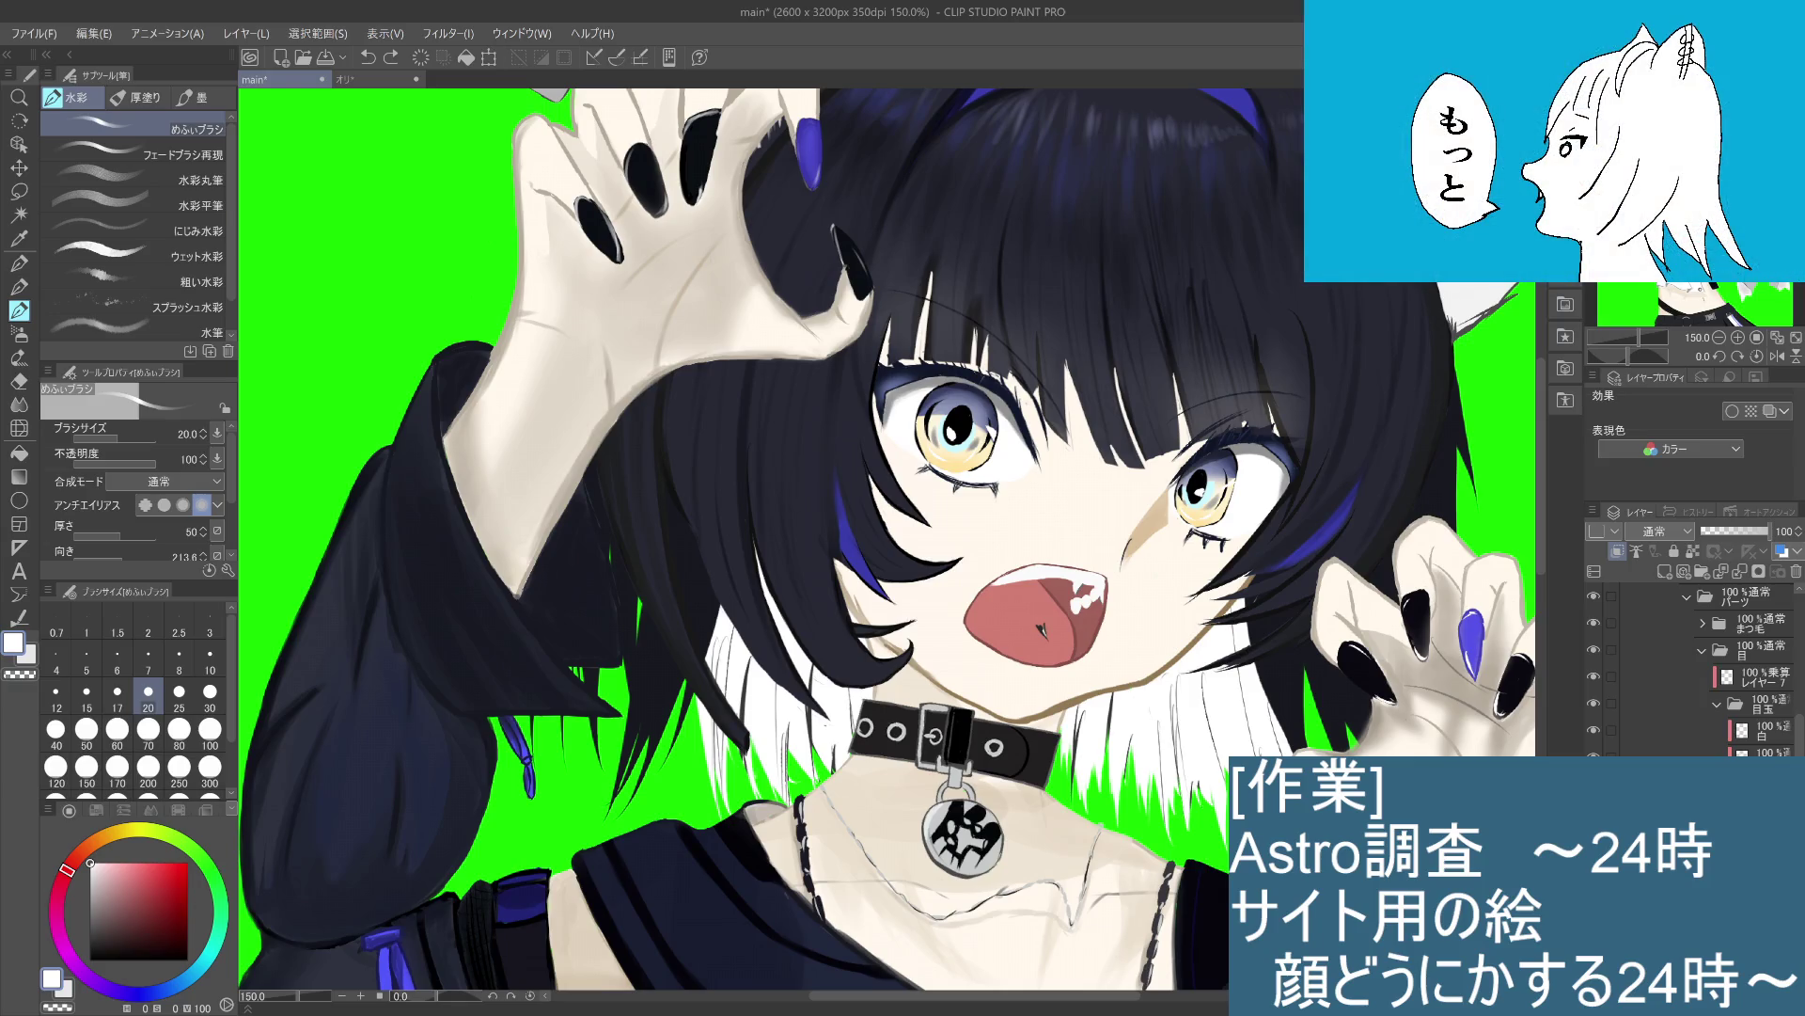
pyautogui.scroll(-20, 1659, 531)
pyautogui.hotkey('ctrl', 'z')
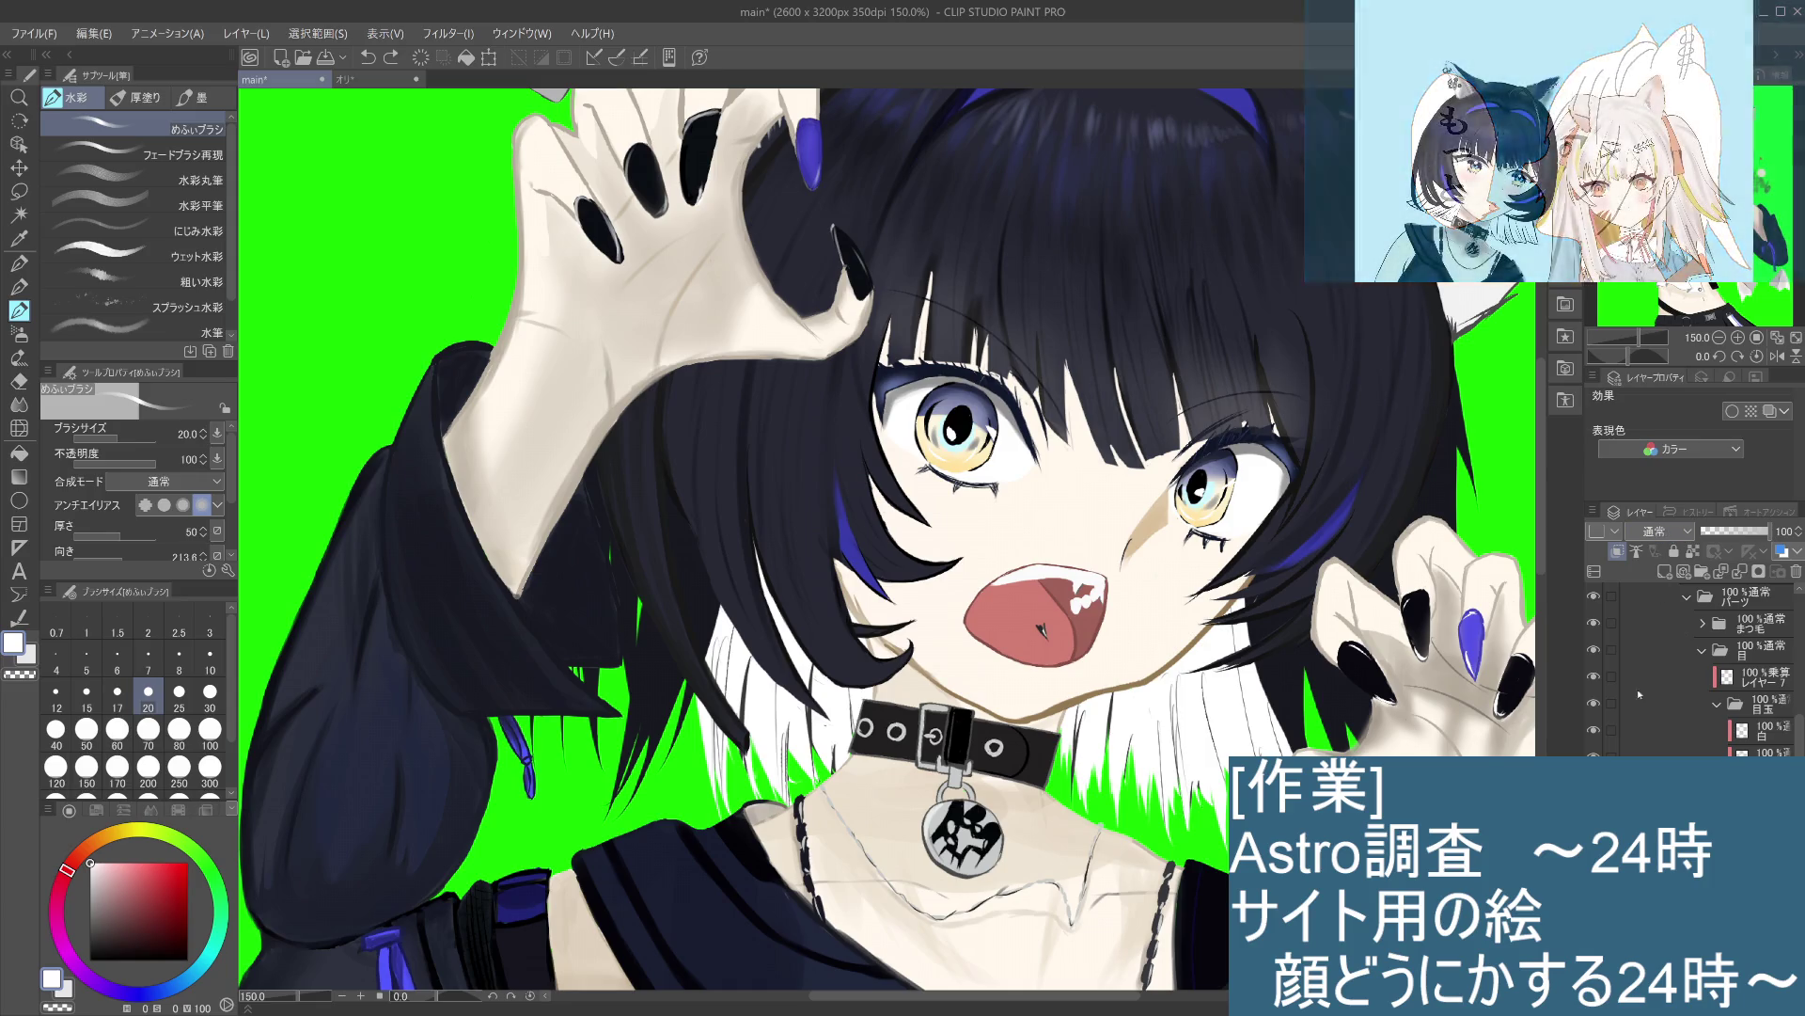
pyautogui.scroll(-11, 1660, 531)
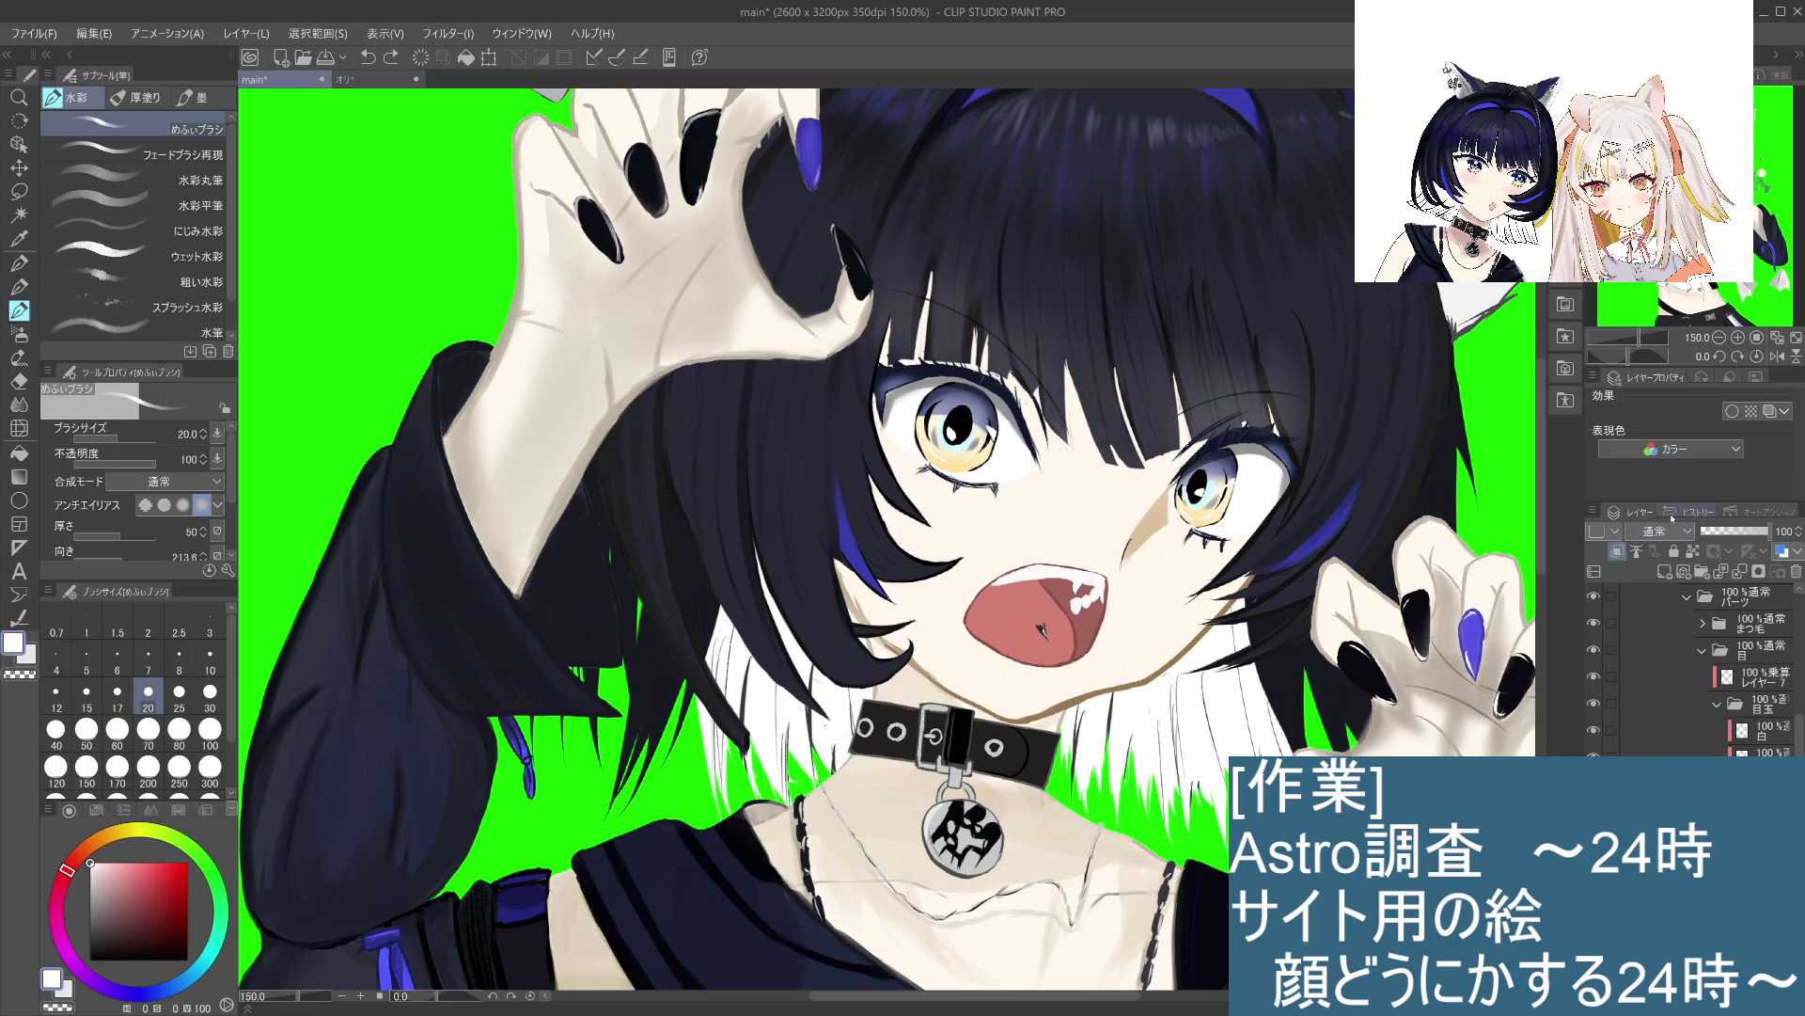
pyautogui.click(1693, 511)
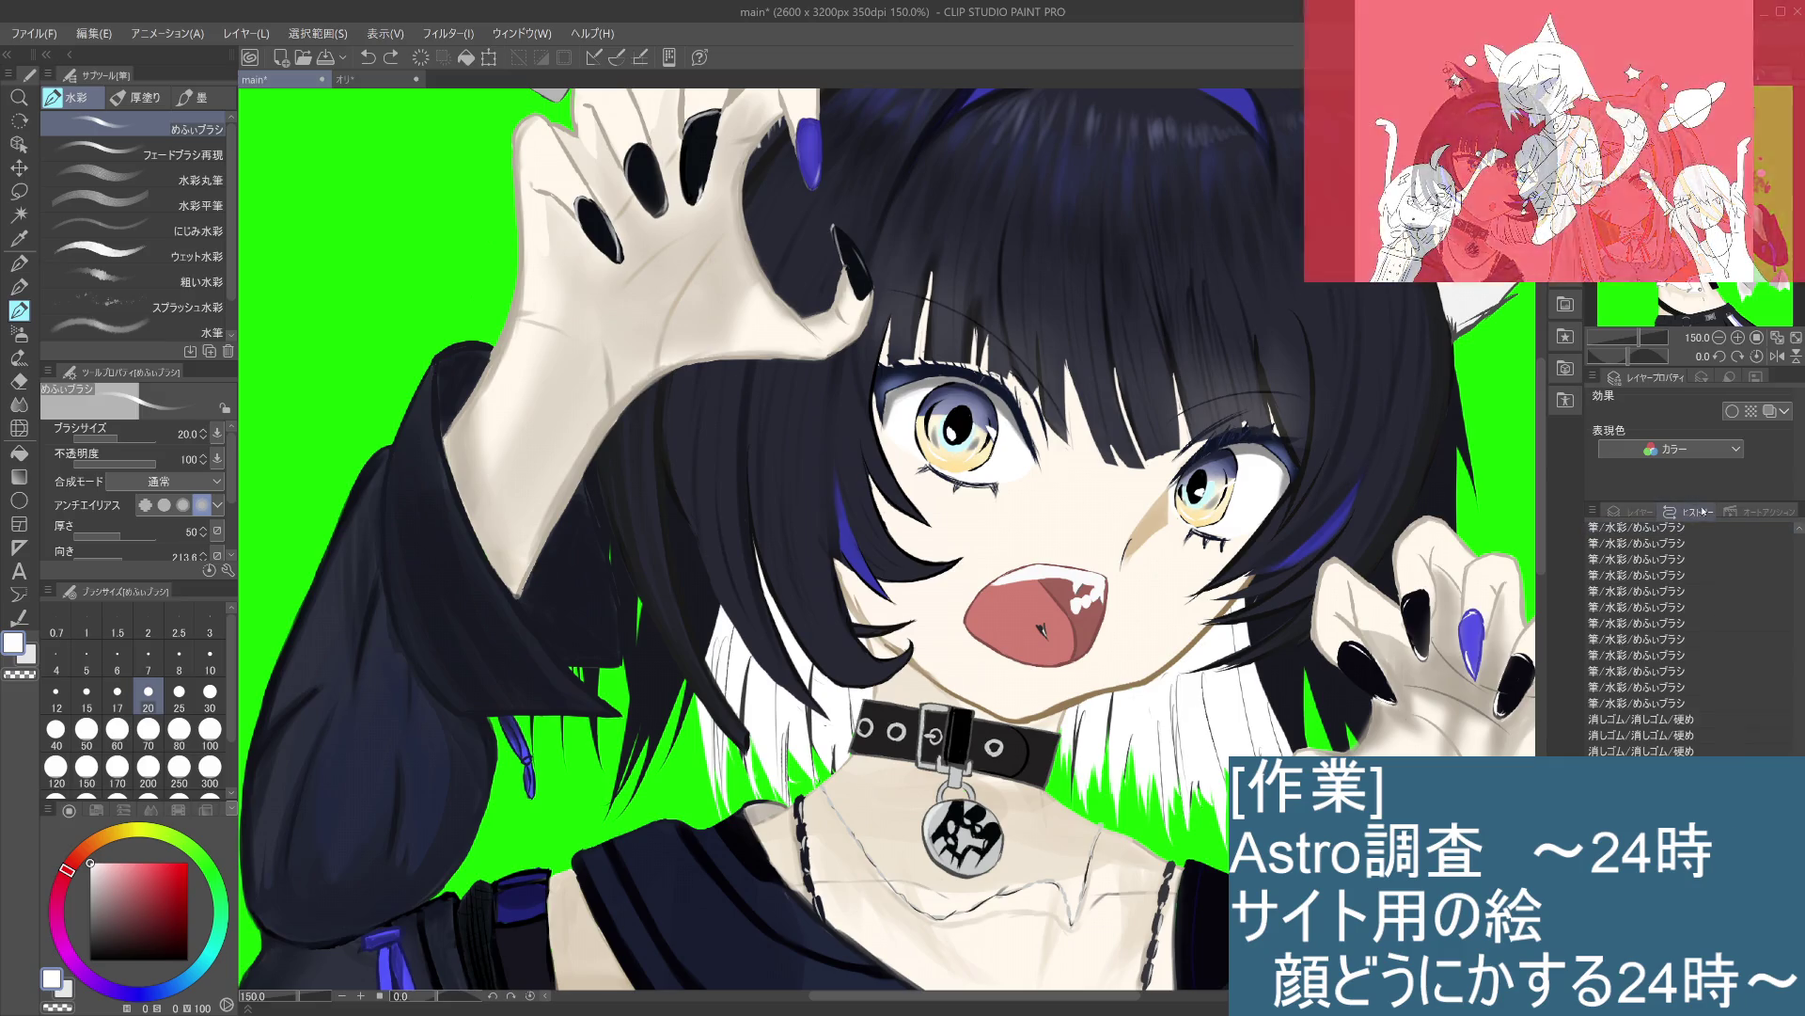
pyautogui.click(1637, 512)
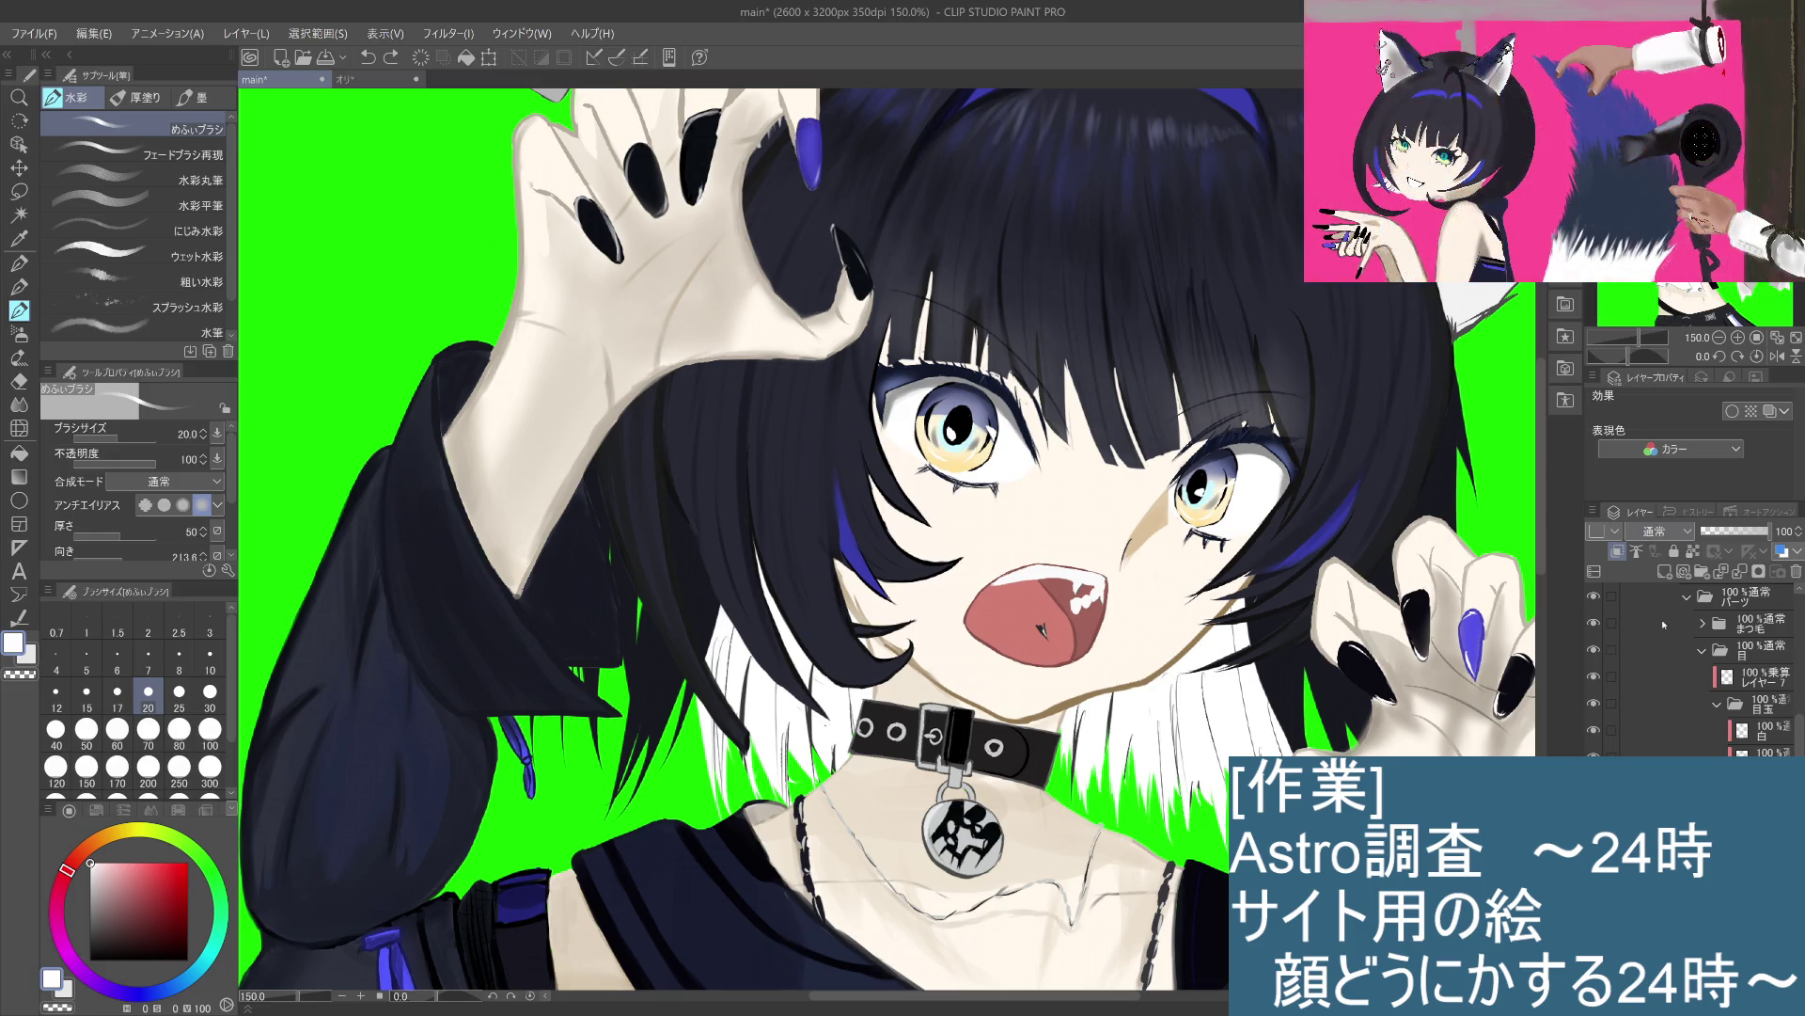
pyautogui.press('Down')
pyautogui.press('Down')
pyautogui.press('Down')
pyautogui.press('Up')
pyautogui.press('Up')
pyautogui.press('Up')
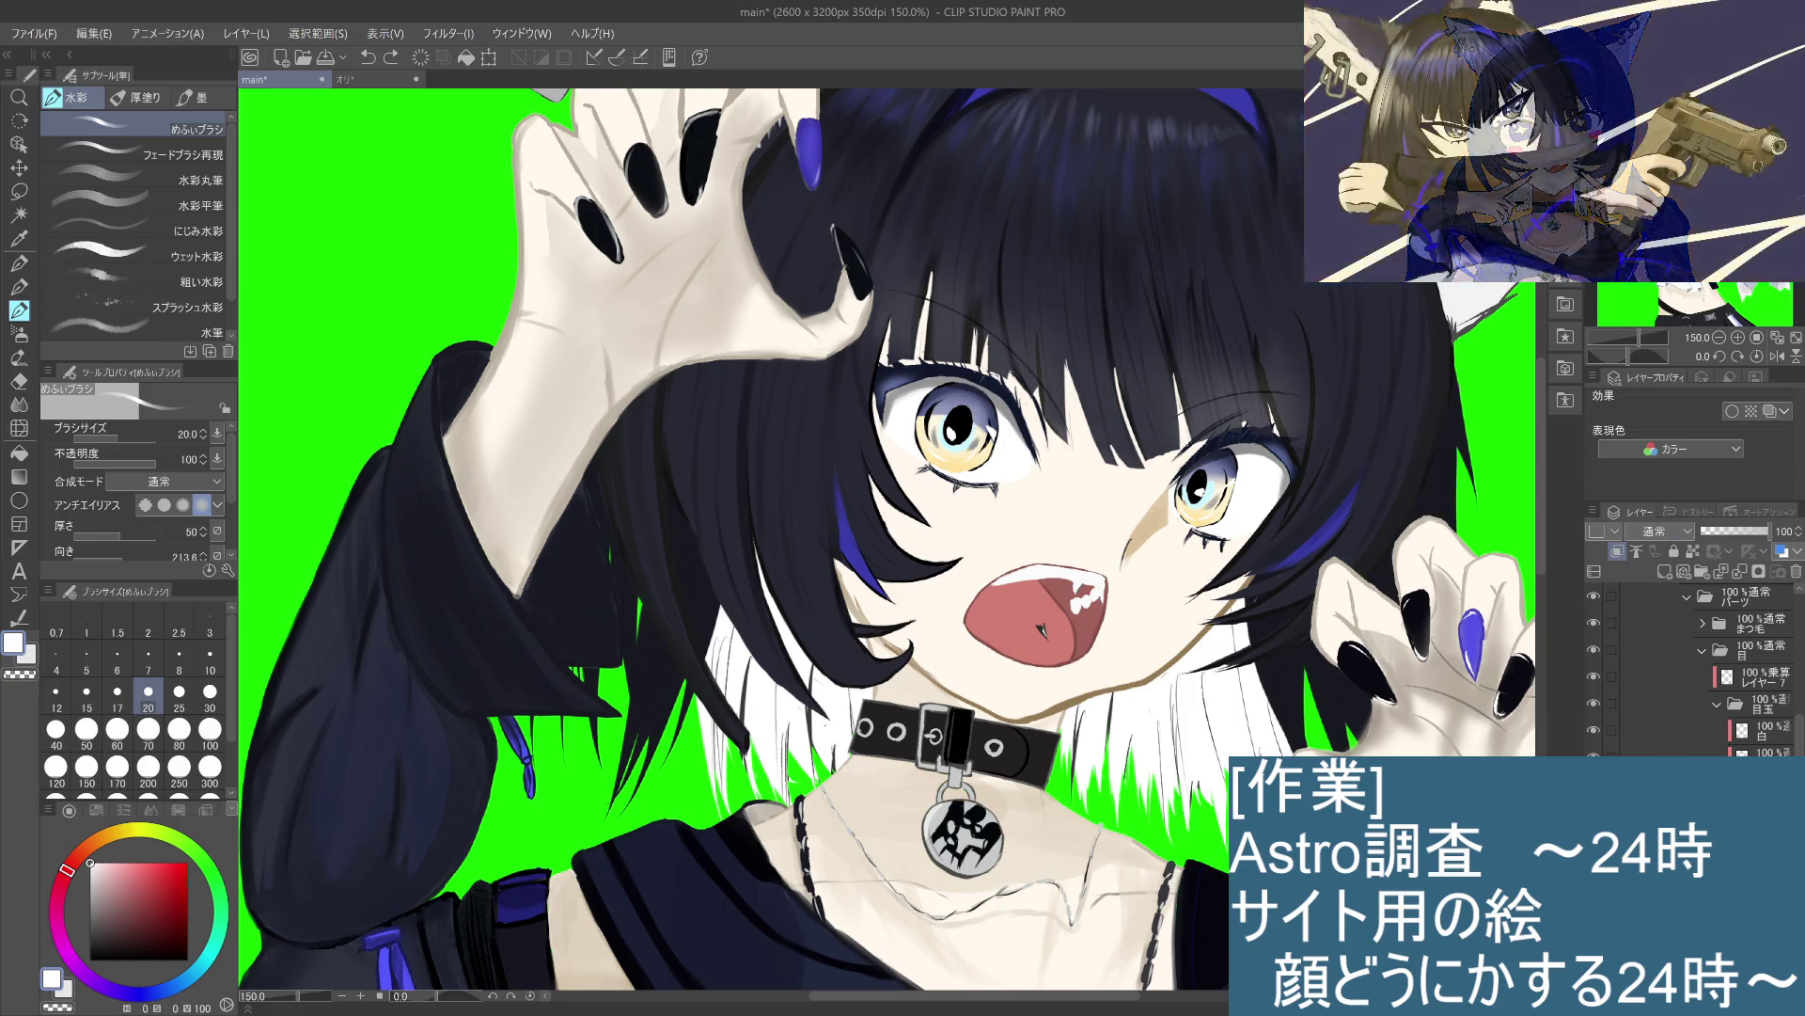
pyautogui.scroll(-14, 1660, 531)
pyautogui.scroll(14, 1659, 531)
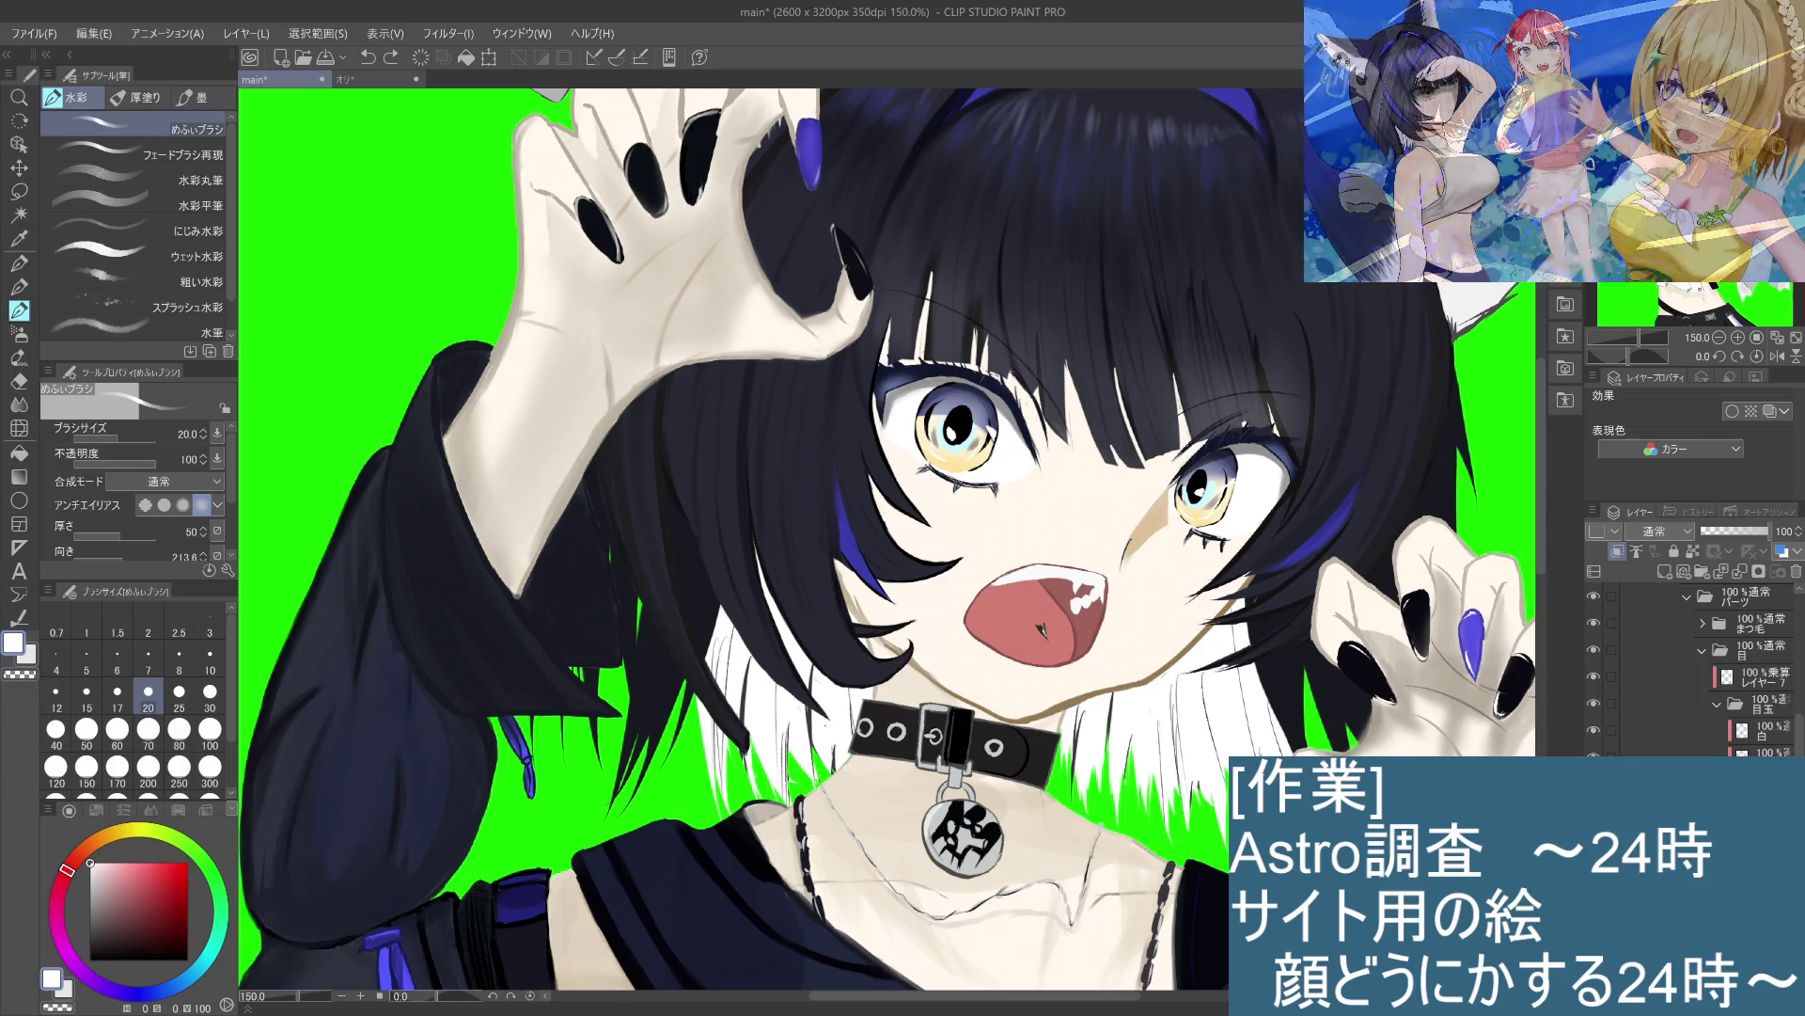
pyautogui.scroll(-17, 1660, 531)
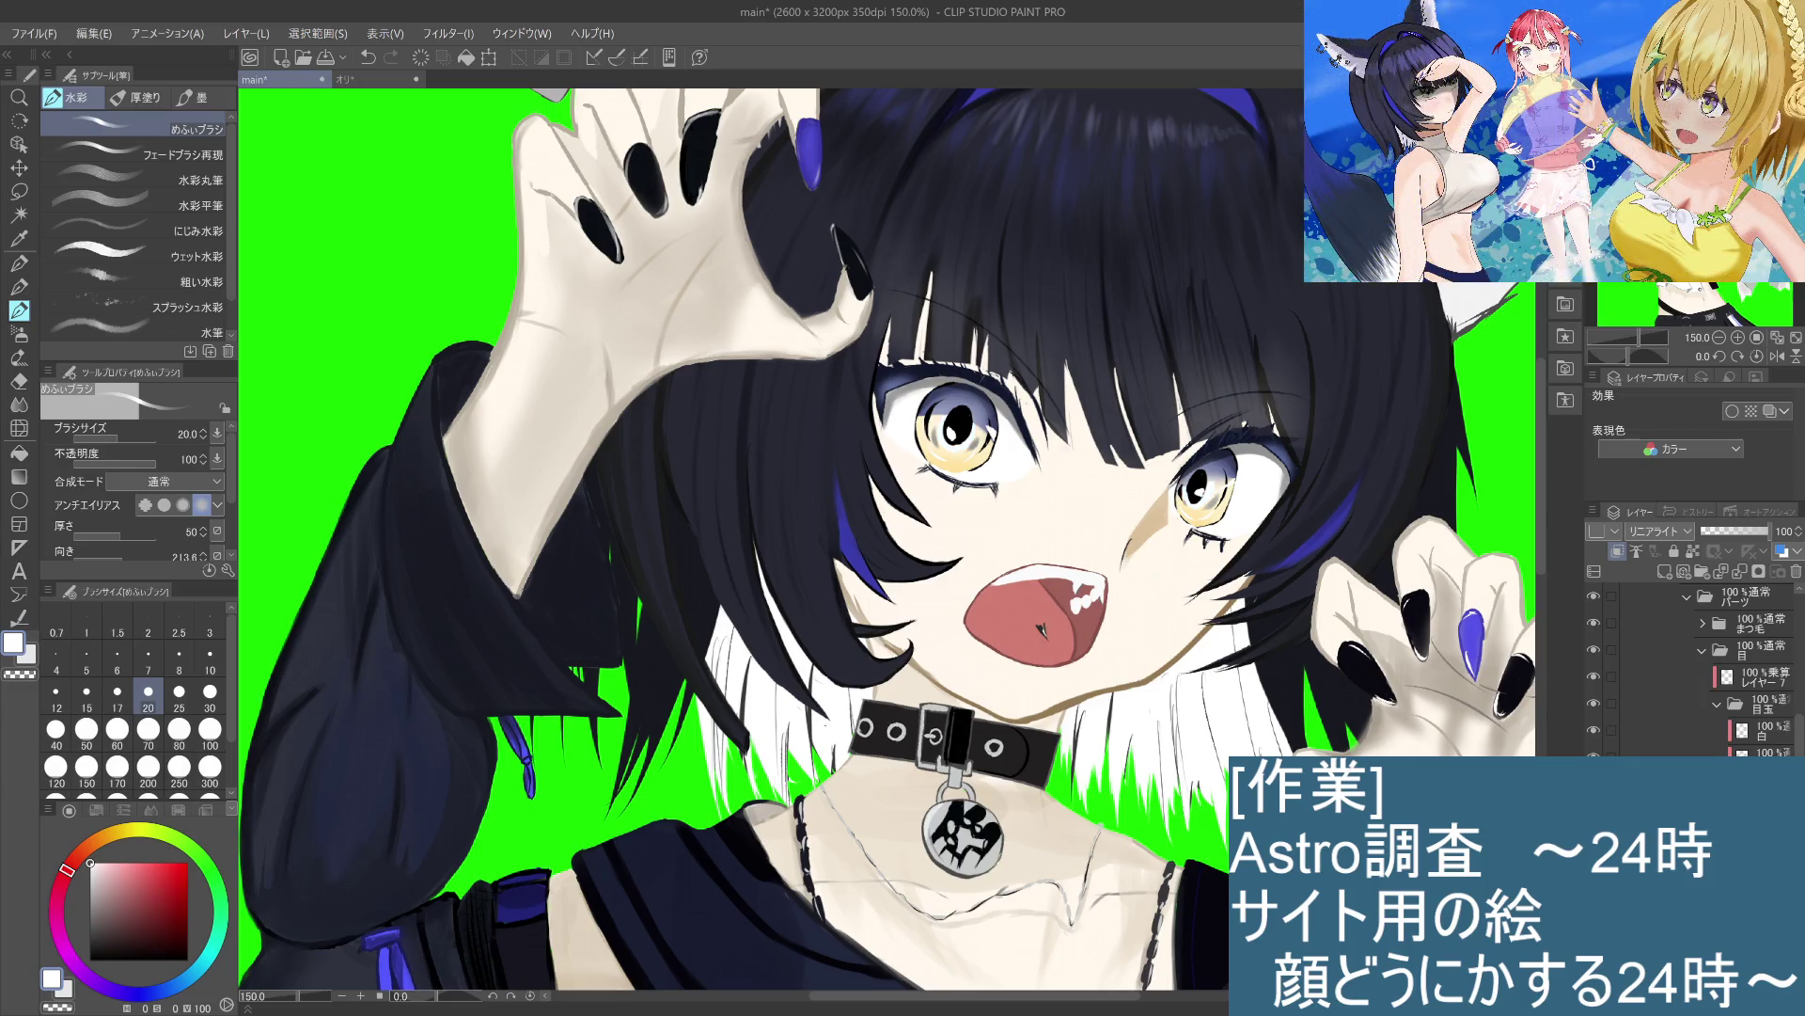
pyautogui.hotkey('ctrl', 'z')
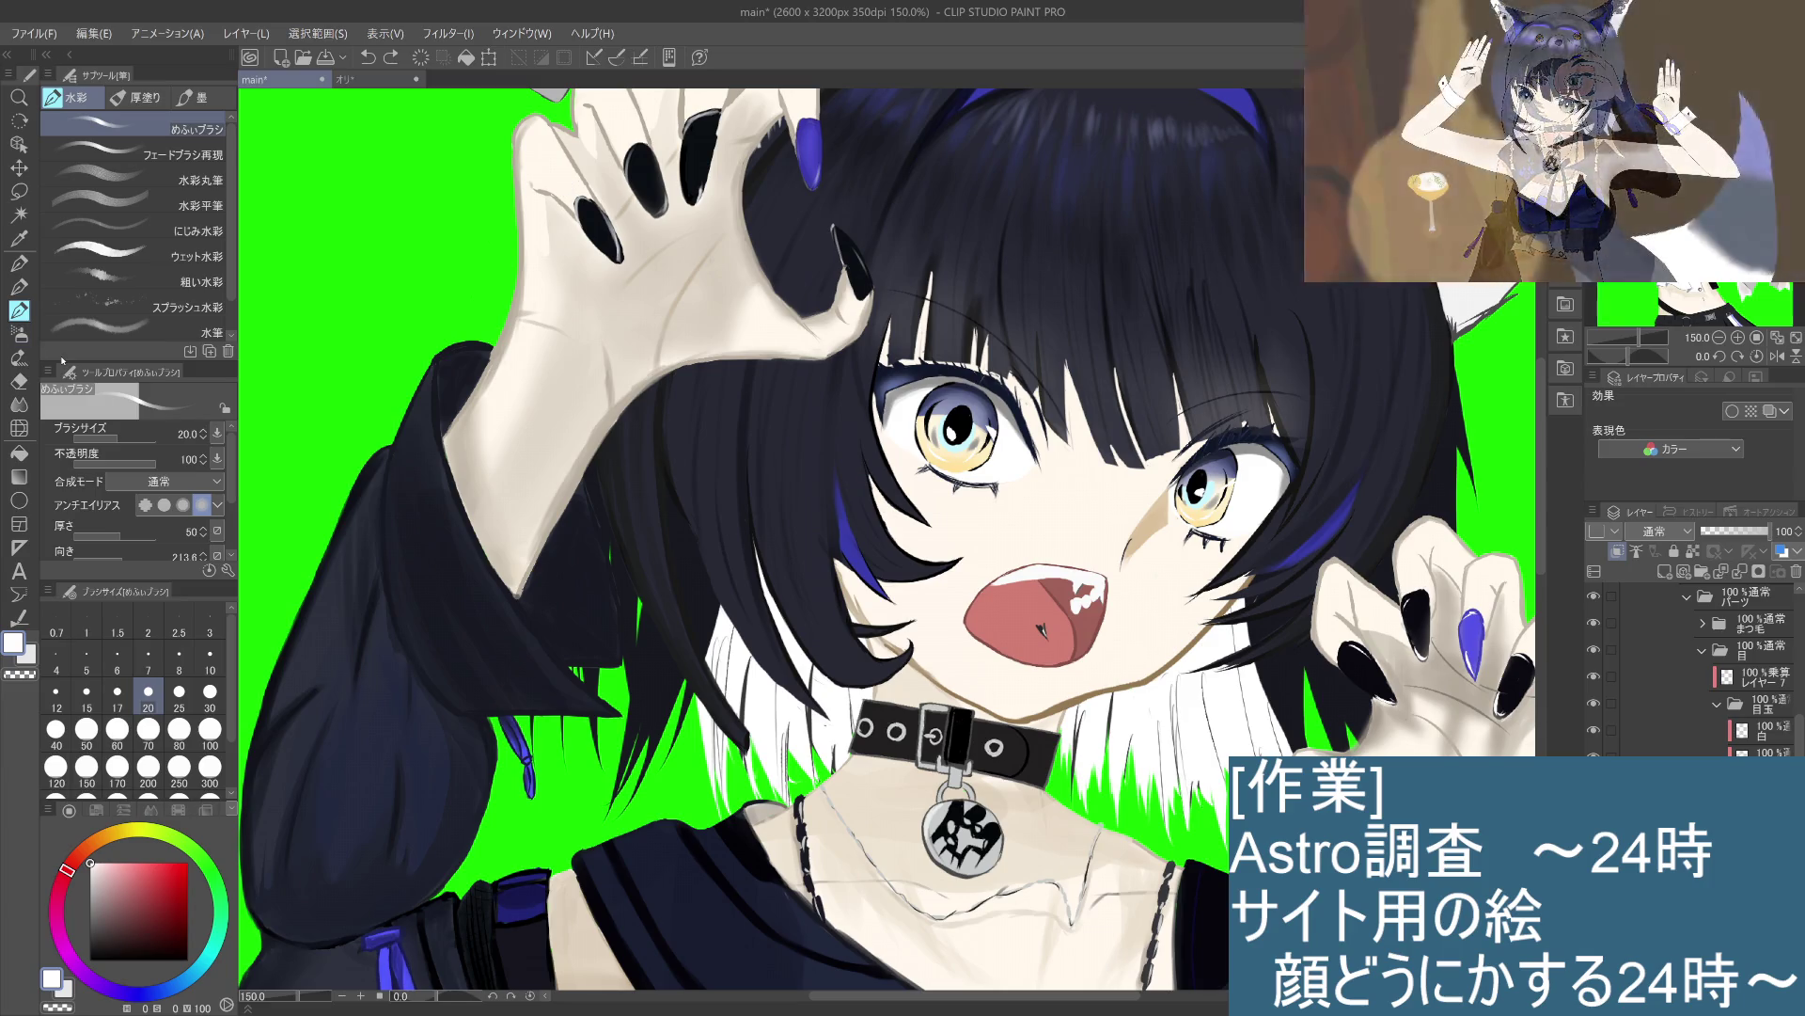
pyautogui.click(18, 381)
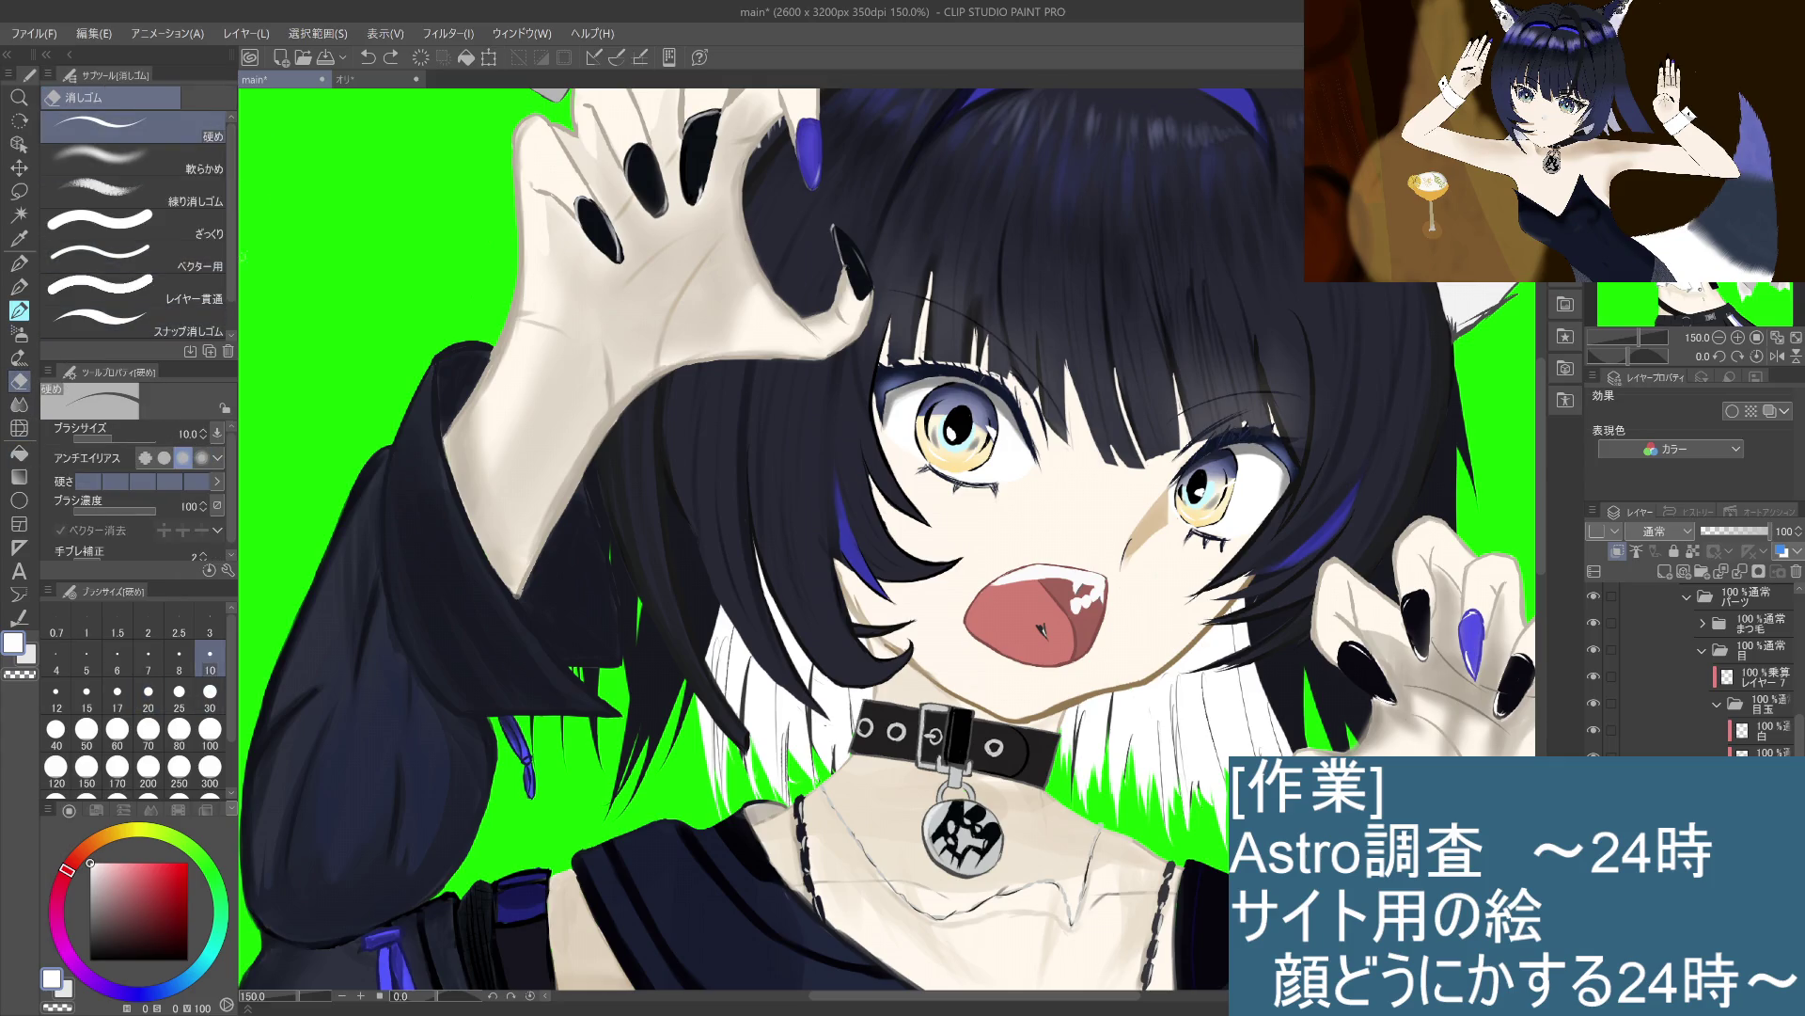
# Step: Choose the Airbrush (Soft) sub tool and set its size to 17
pyautogui.click(20, 402)
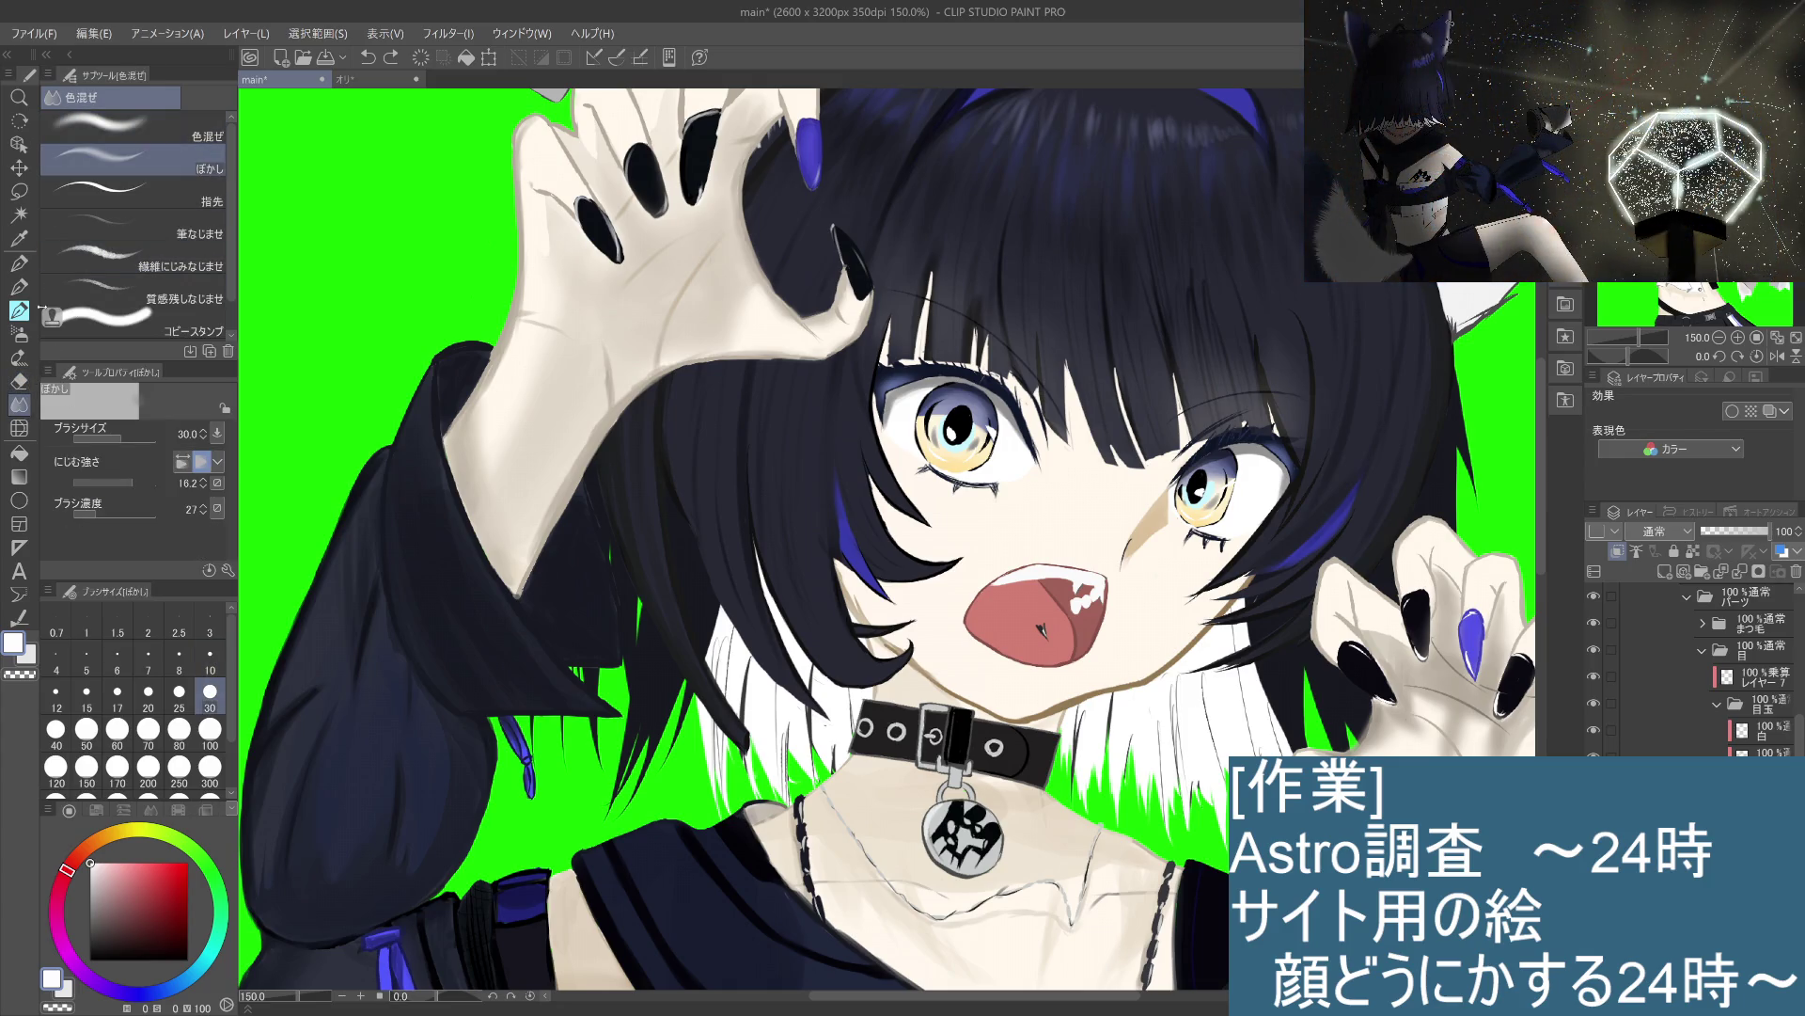
pyautogui.click(19, 287)
pyautogui.click(15, 311)
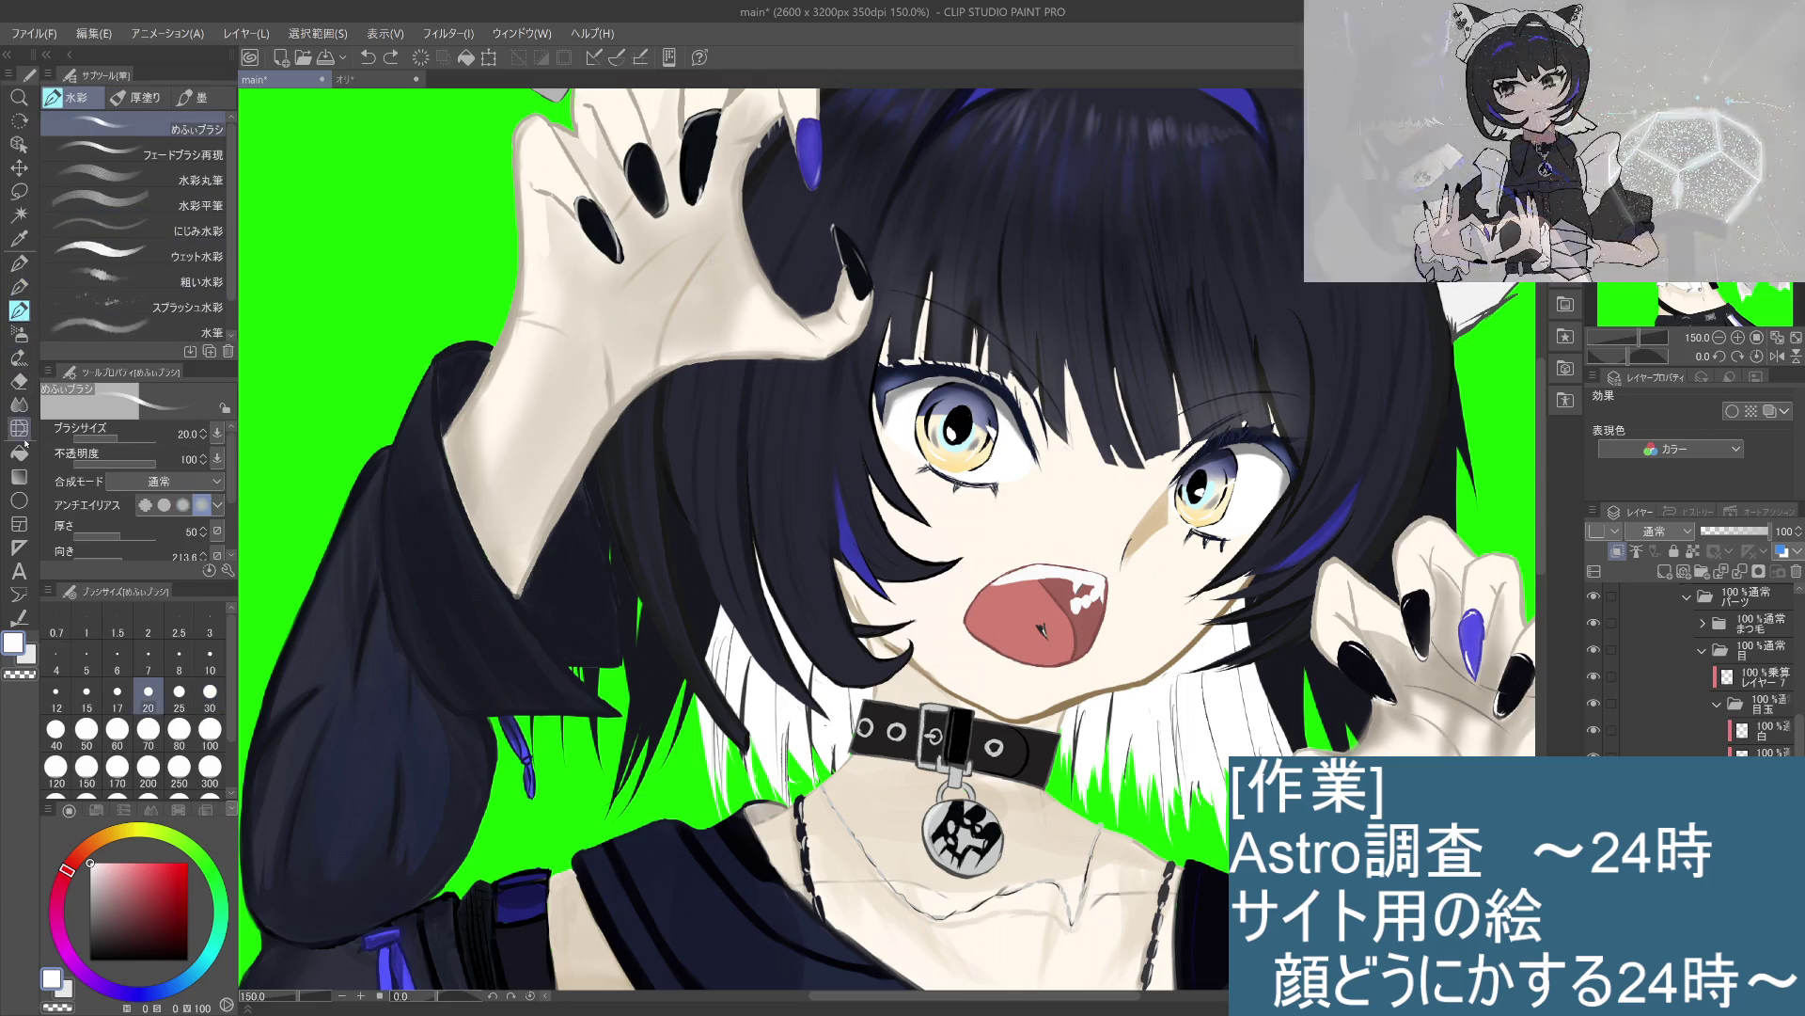
pyautogui.click(20, 380)
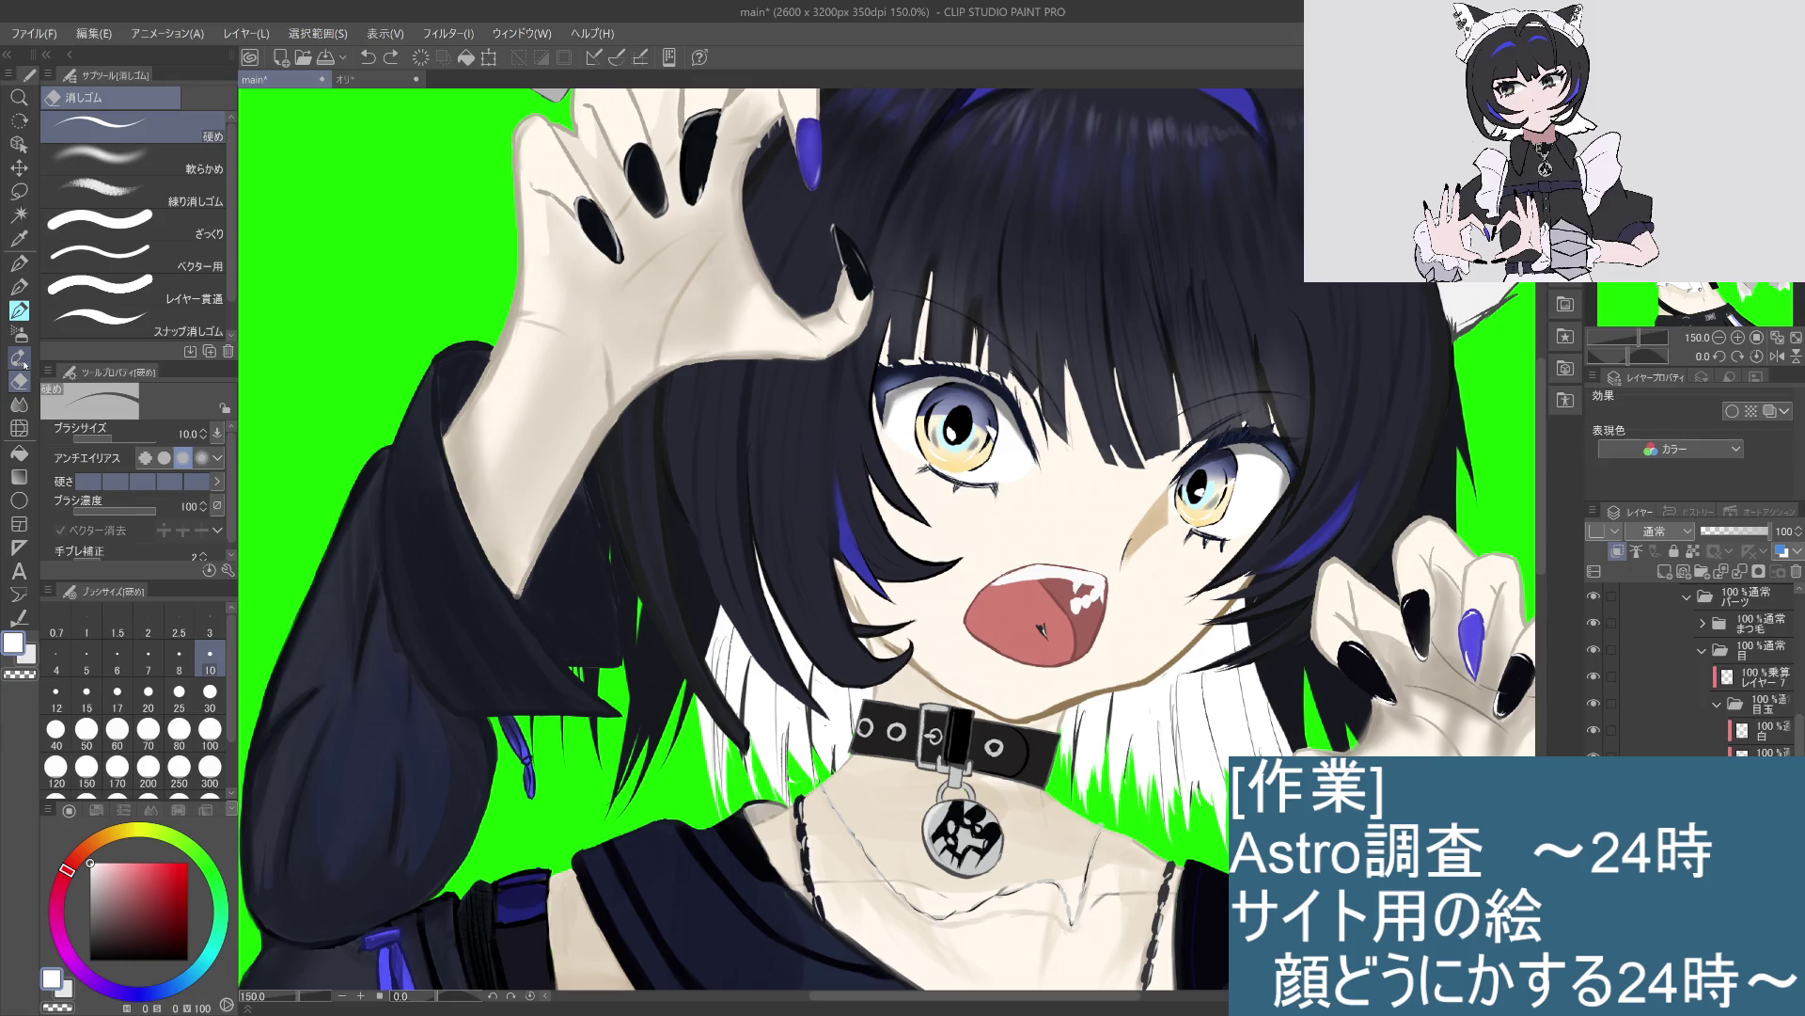
pyautogui.click(21, 310)
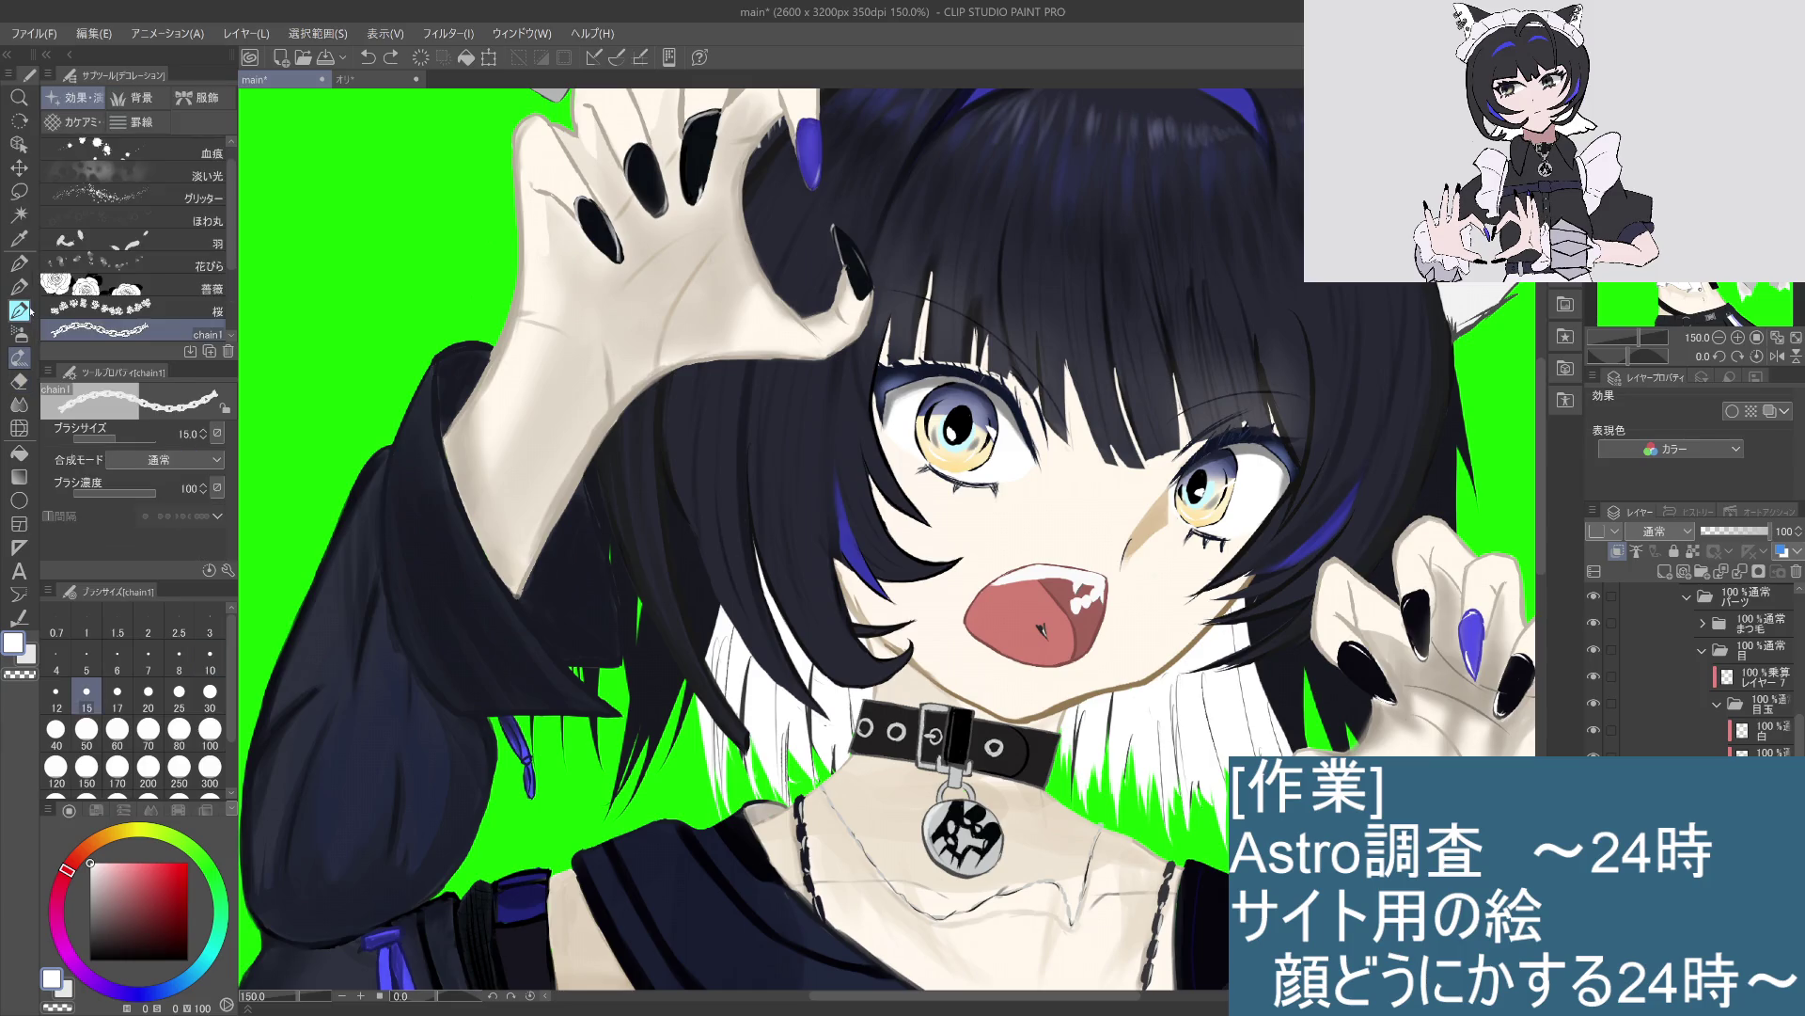
pyautogui.click(19, 334)
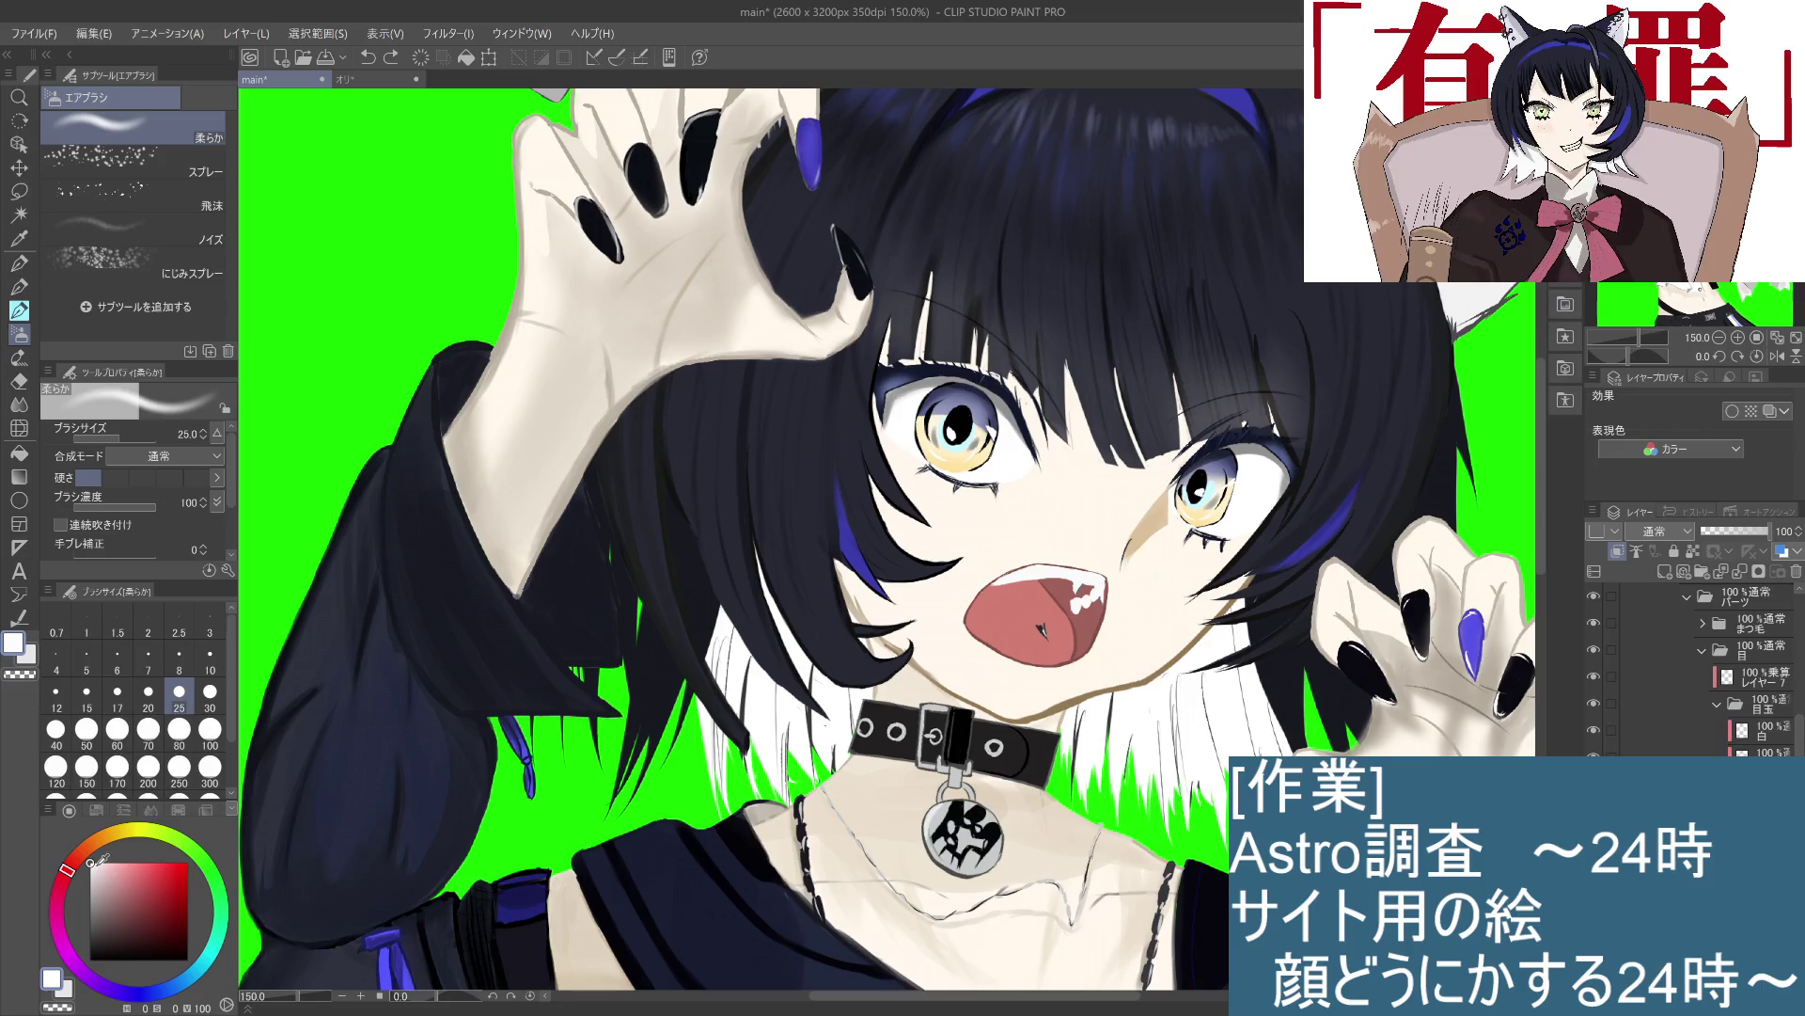
pyautogui.click(92, 863)
pyautogui.click(116, 696)
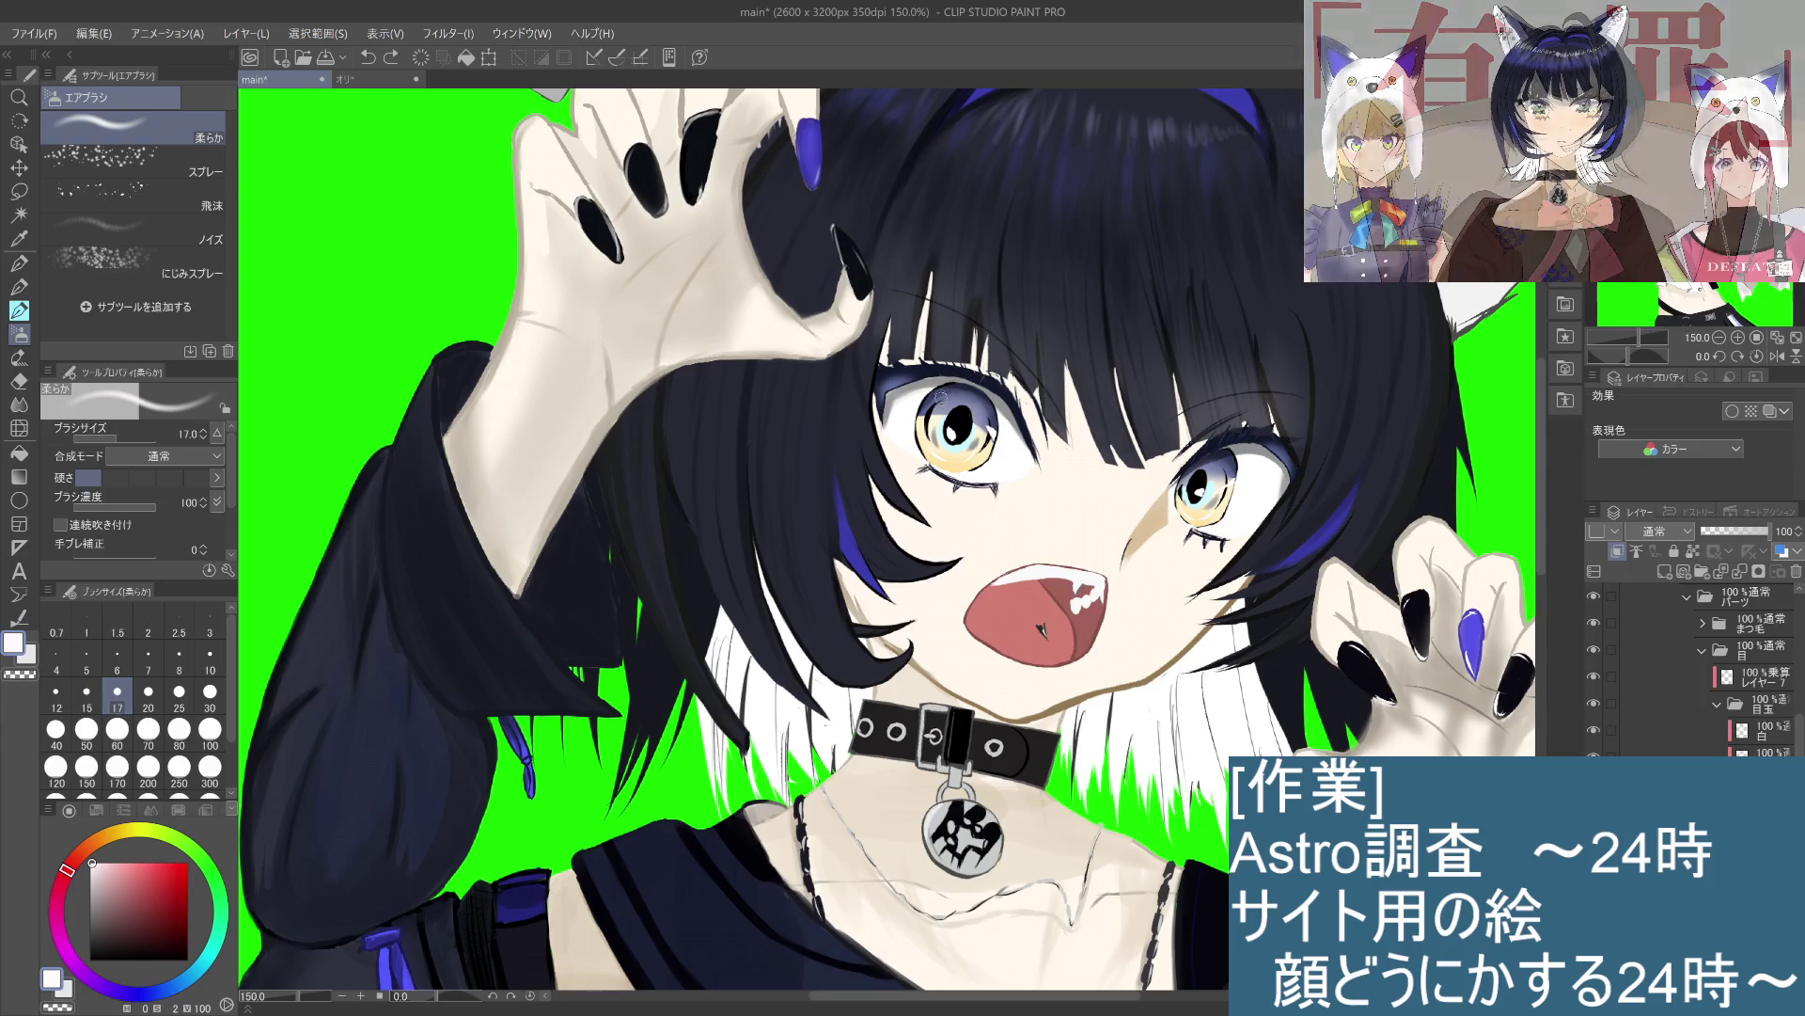
# Step: Test soft dabs above the eye, switch the colour to pure red, and undo a trial red dab
pyautogui.click(957, 394)
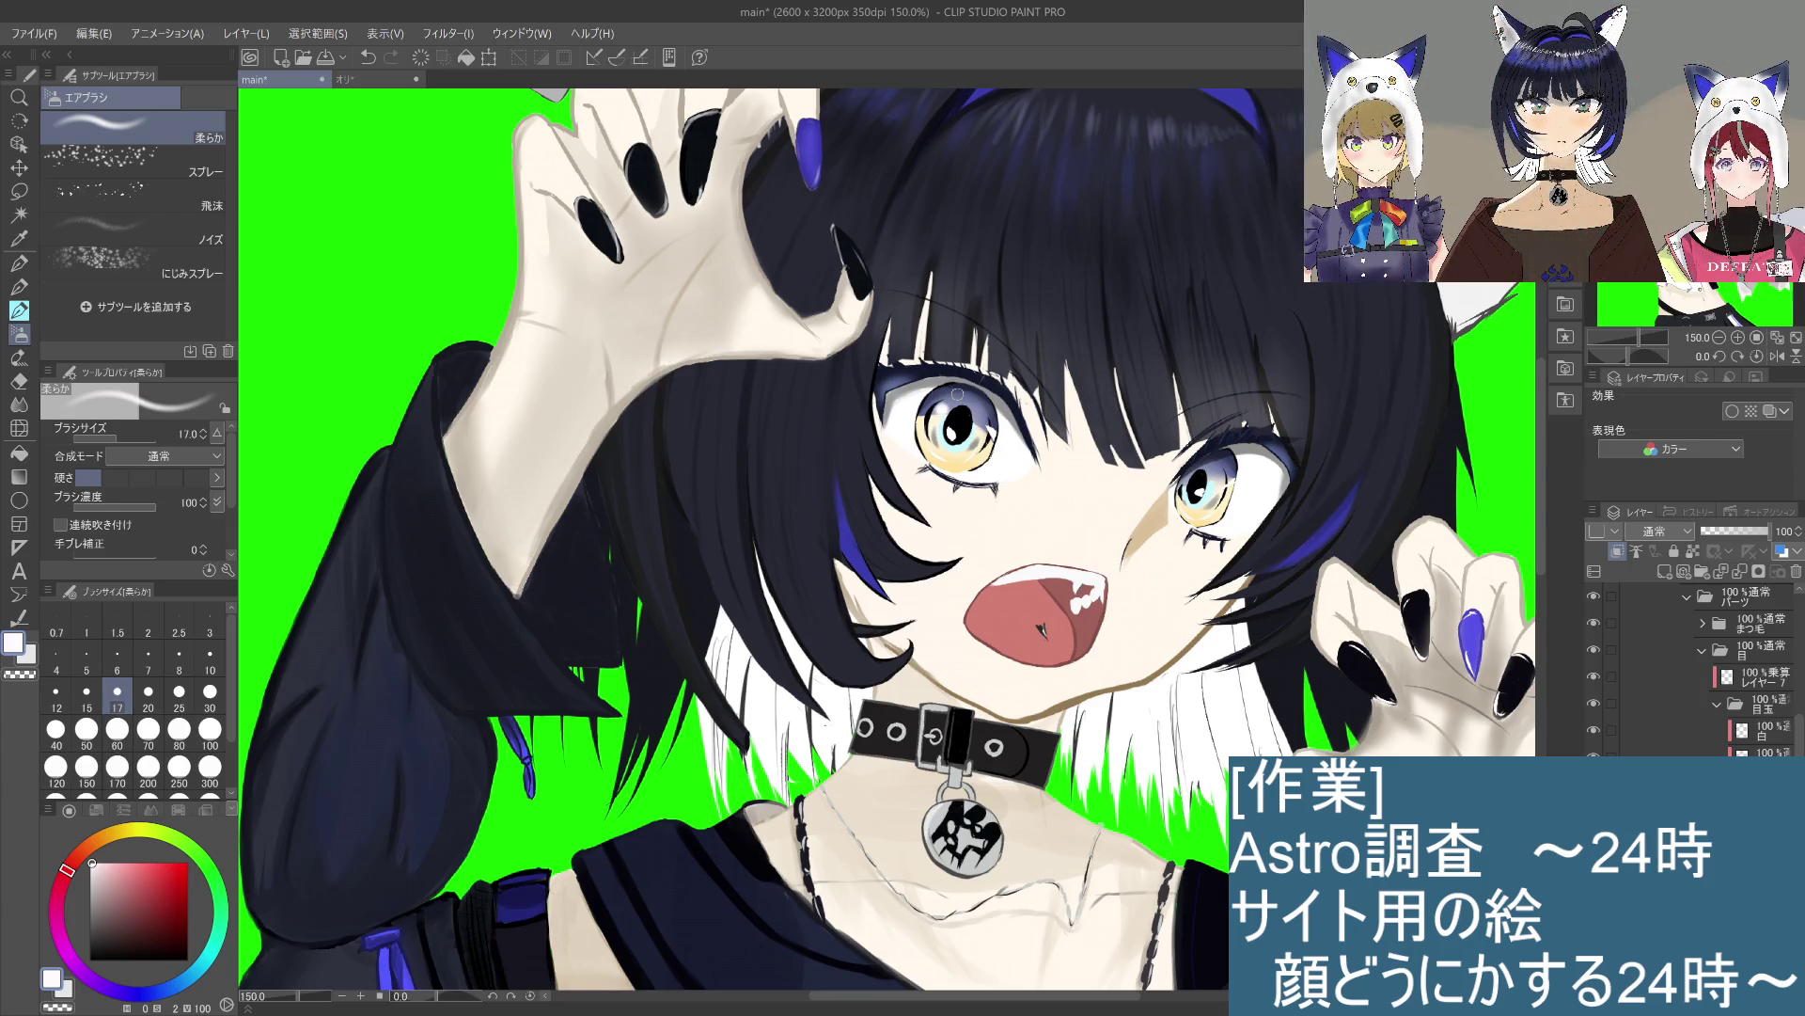
pyautogui.hotkey('ctrl', 'z')
pyautogui.click(956, 388)
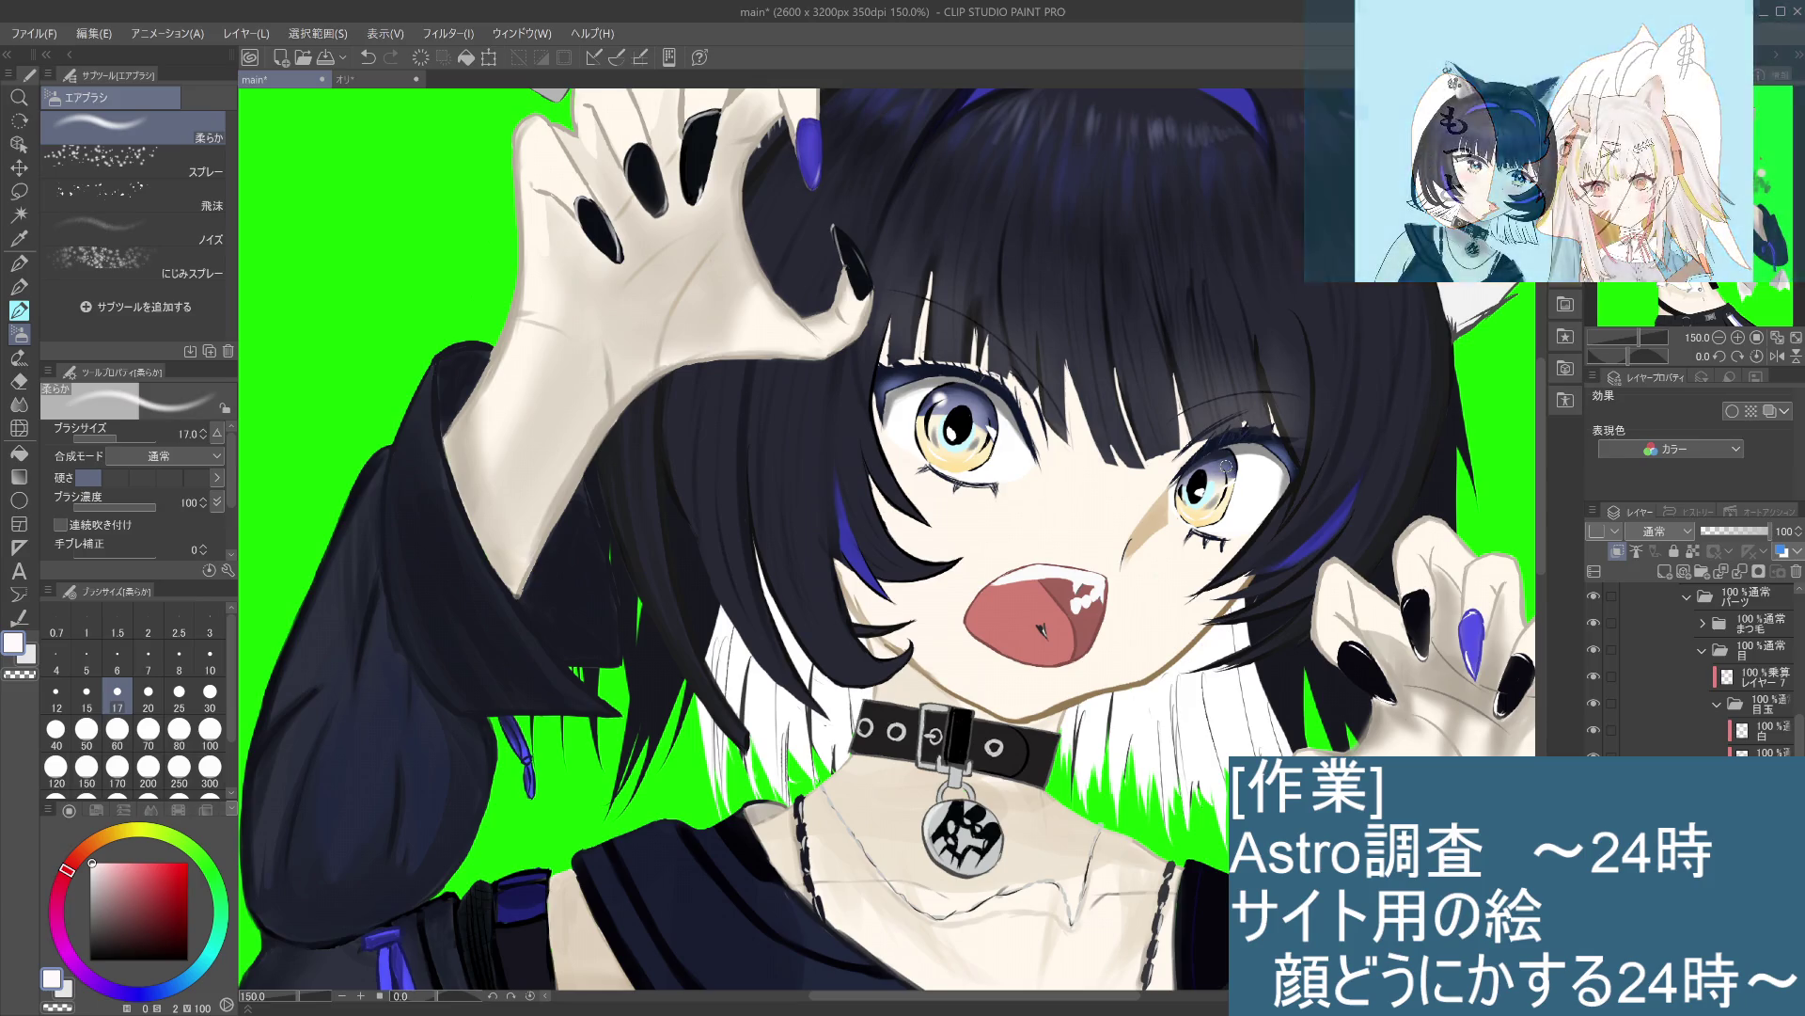
pyautogui.hotkey('ctrl', 'z')
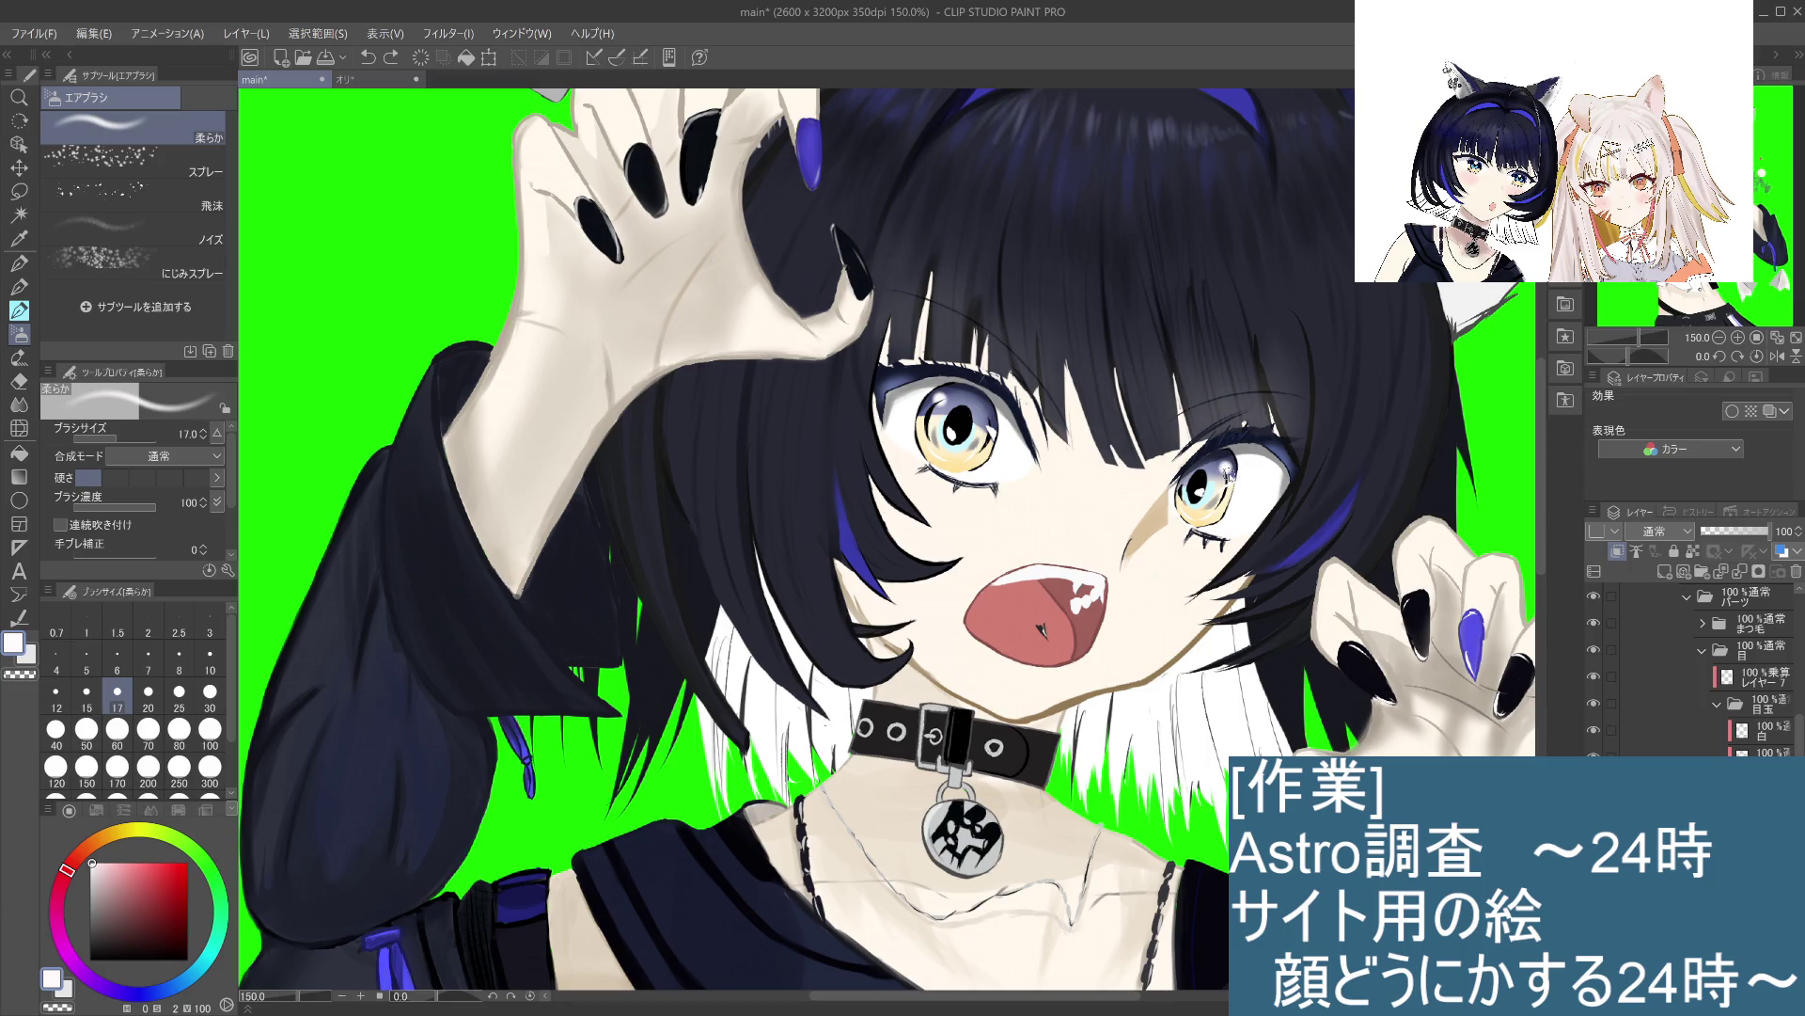
pyautogui.hotkey('ctrl', 'y')
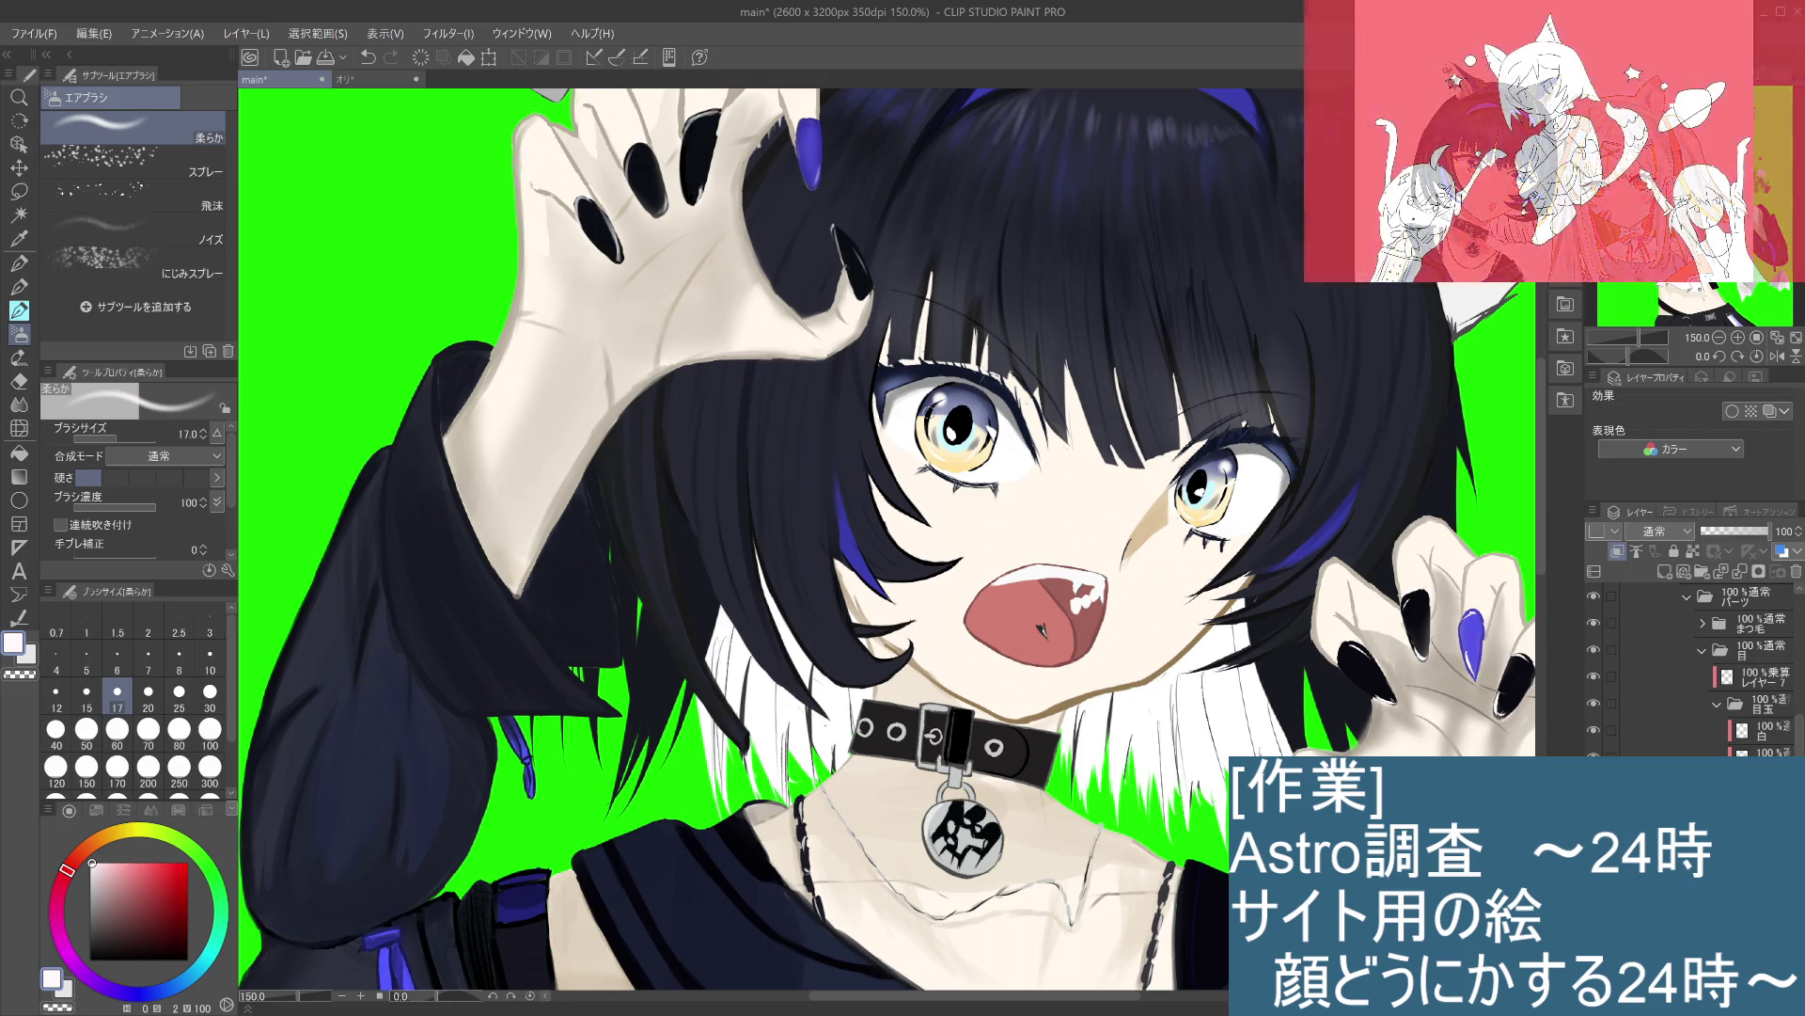
pyautogui.moveTo(93, 857); pyautogui.dragTo(222, 850)
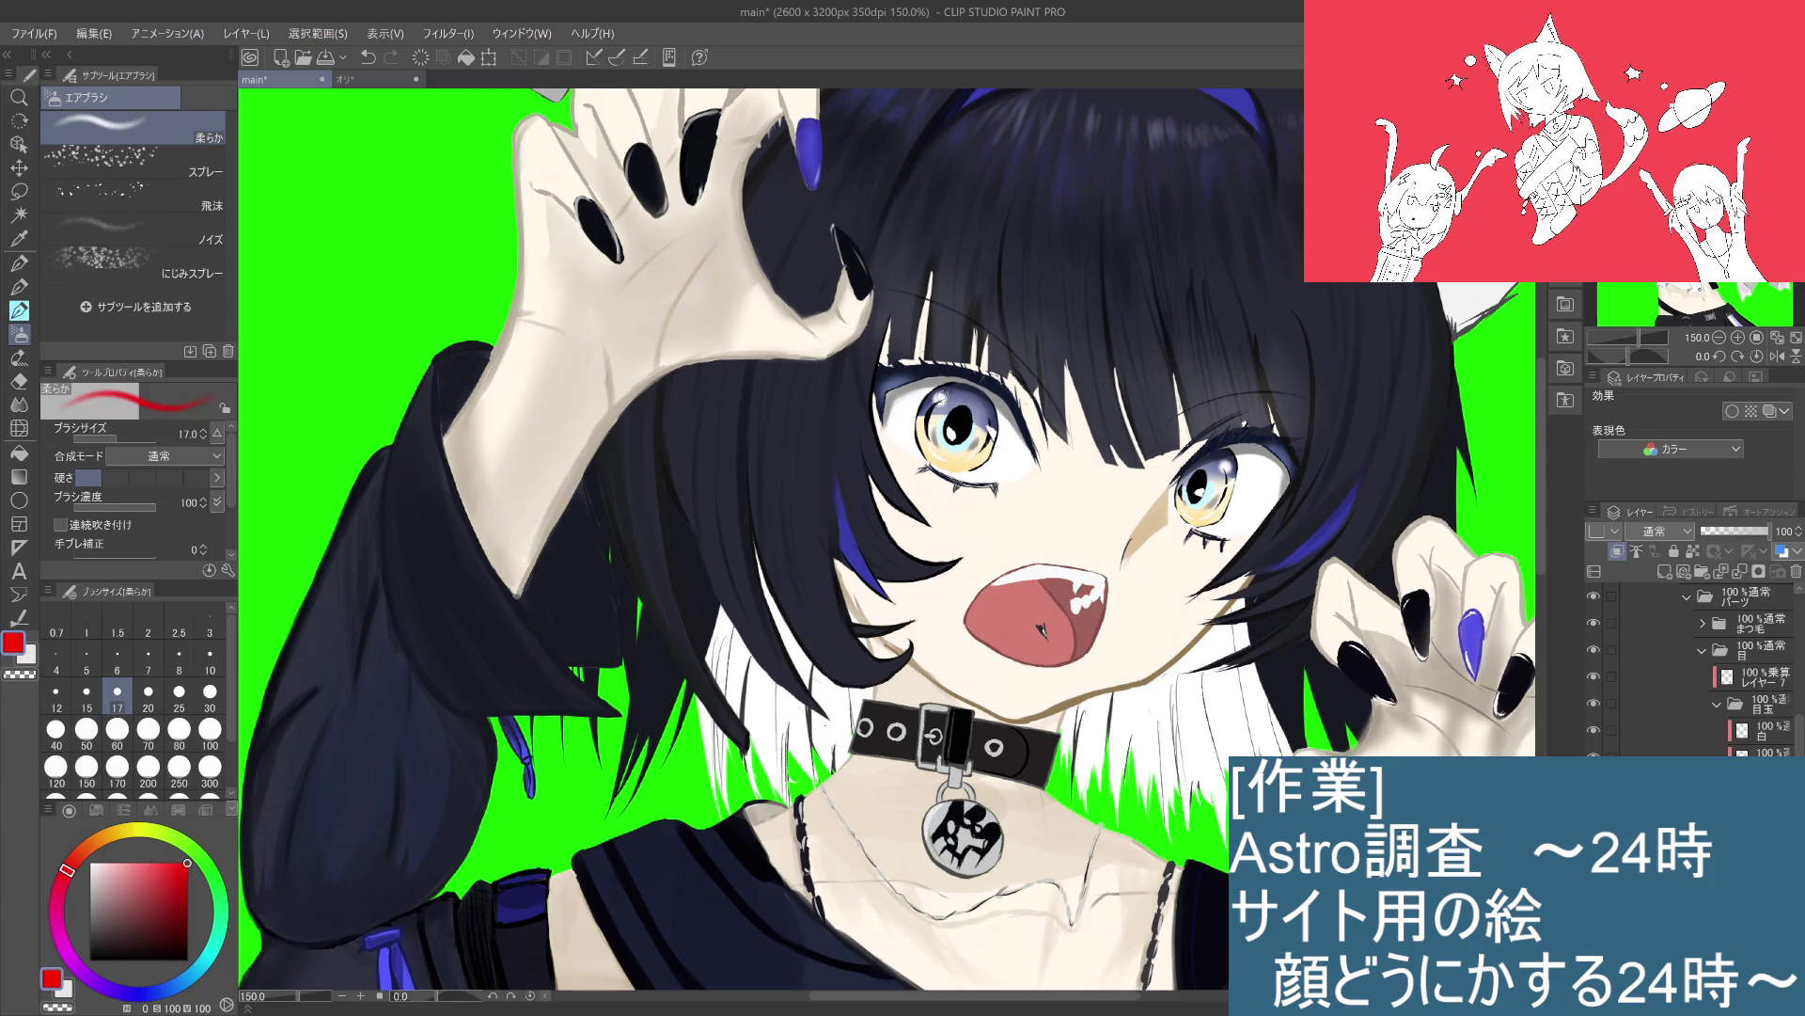
pyautogui.click(940, 398)
pyautogui.hotkey('ctrl', 'z')
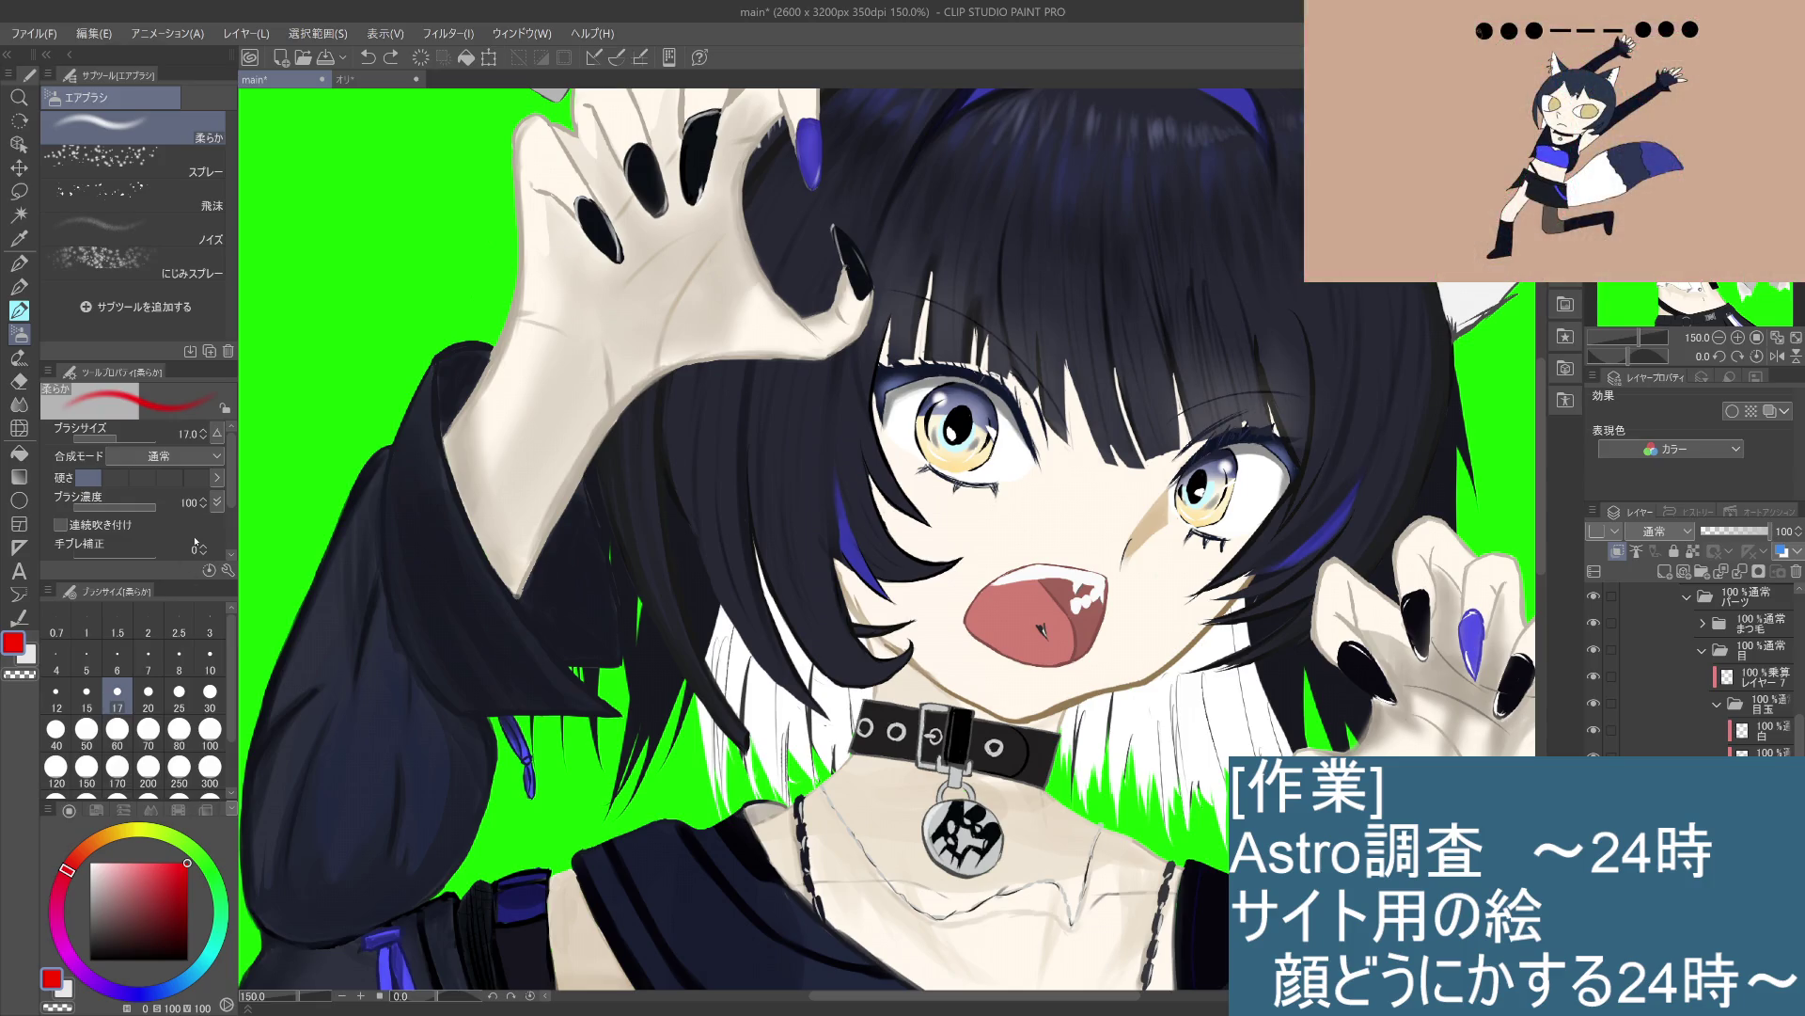
pyautogui.click(28, 271)
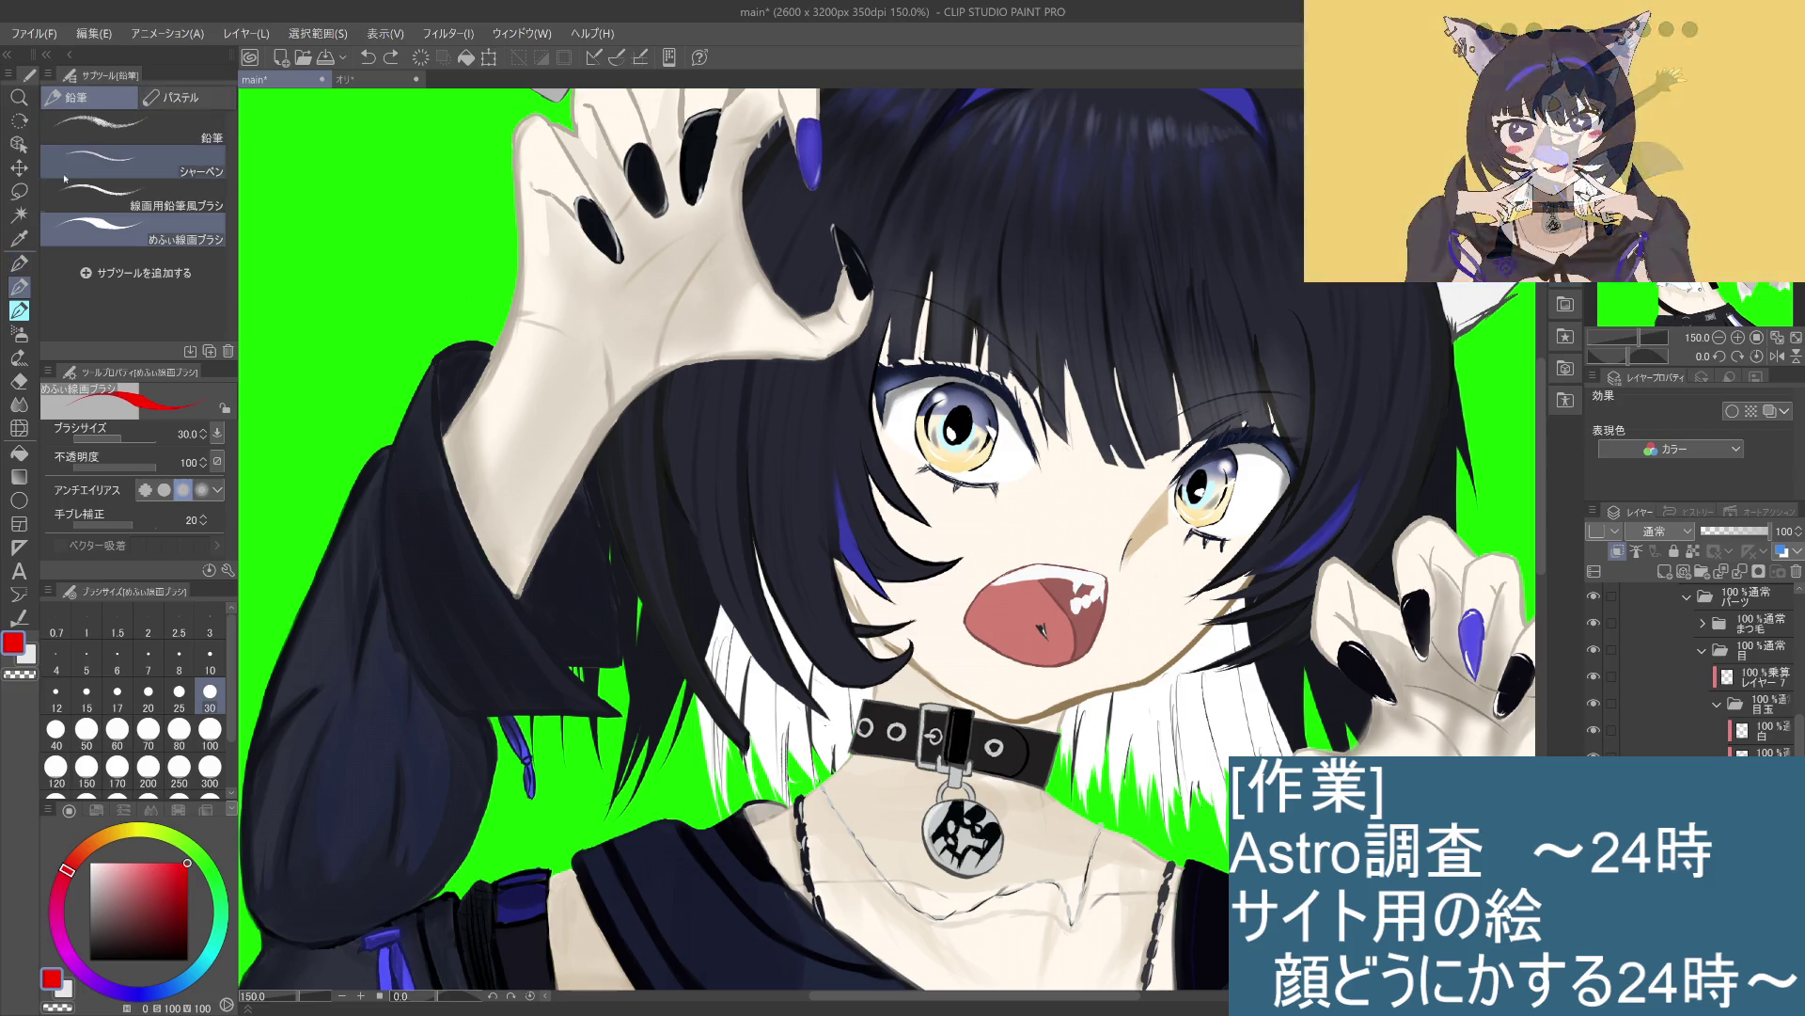
# Step: Switch to the G-pen and try a small red mark on the left eye, then undo it
pyautogui.click(19, 264)
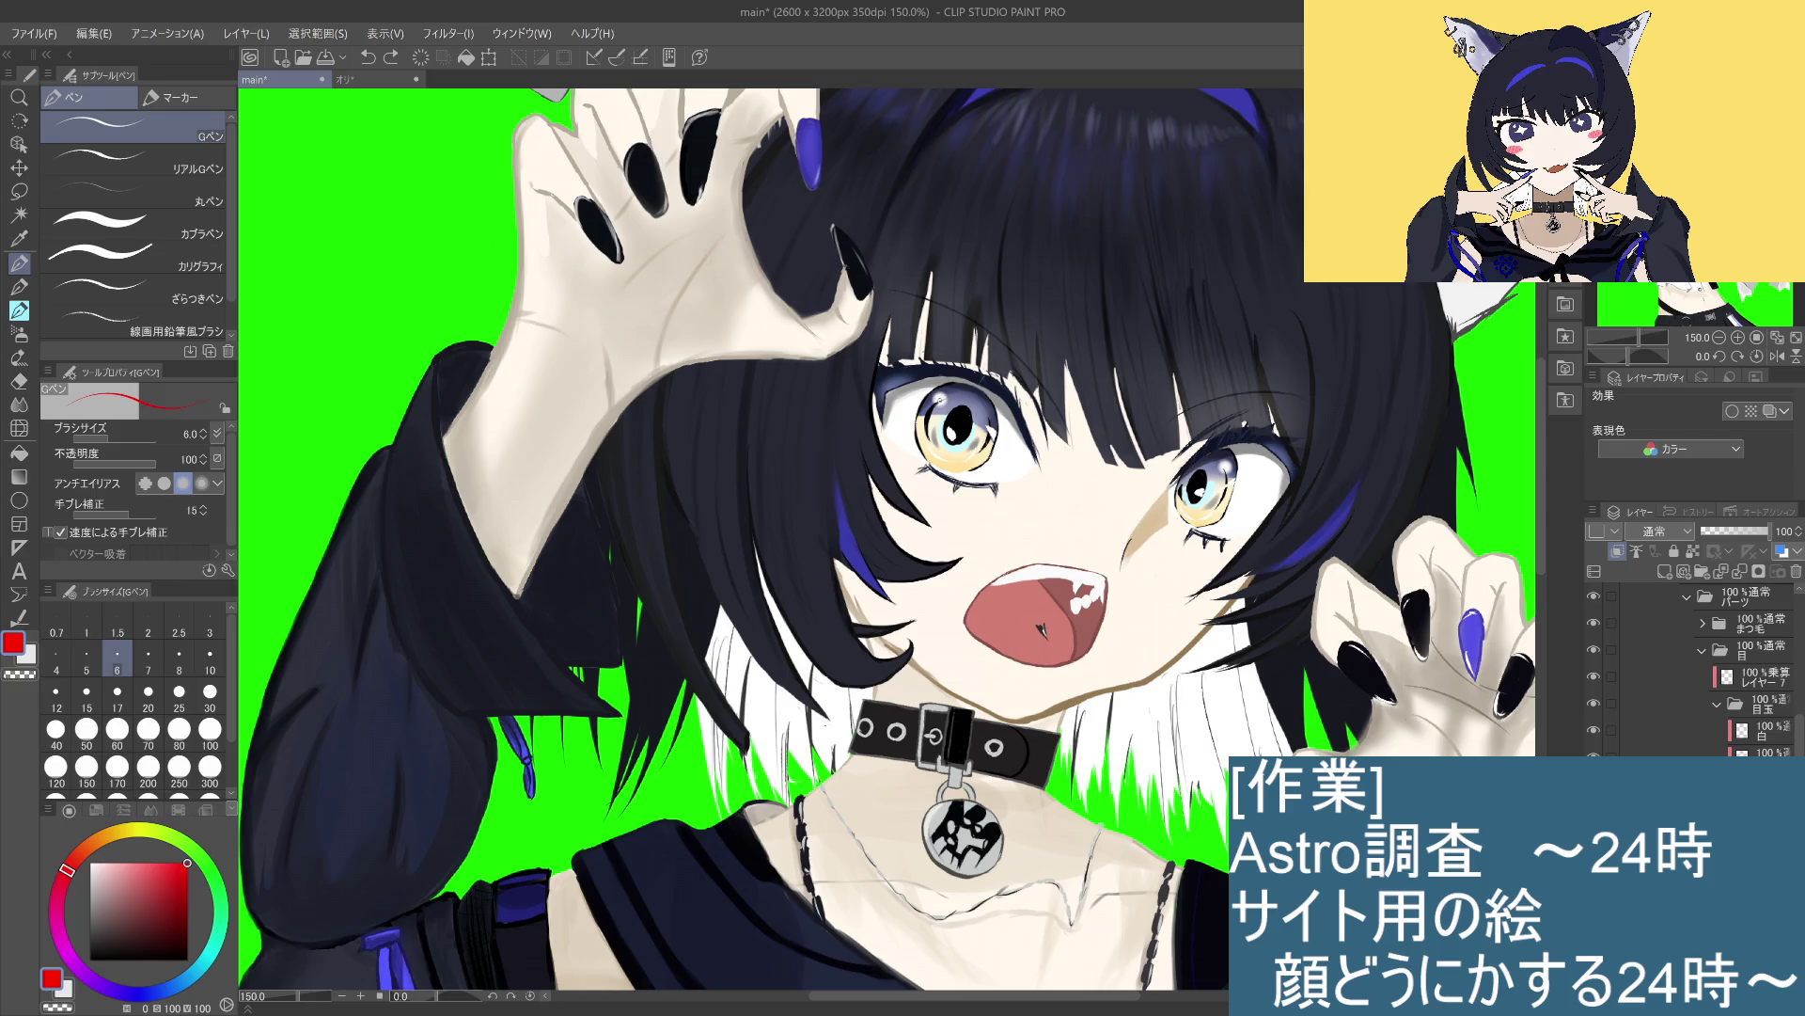
pyautogui.moveTo(937, 400); pyautogui.dragTo(944, 396)
pyautogui.hotkey('ctrl', 'z')
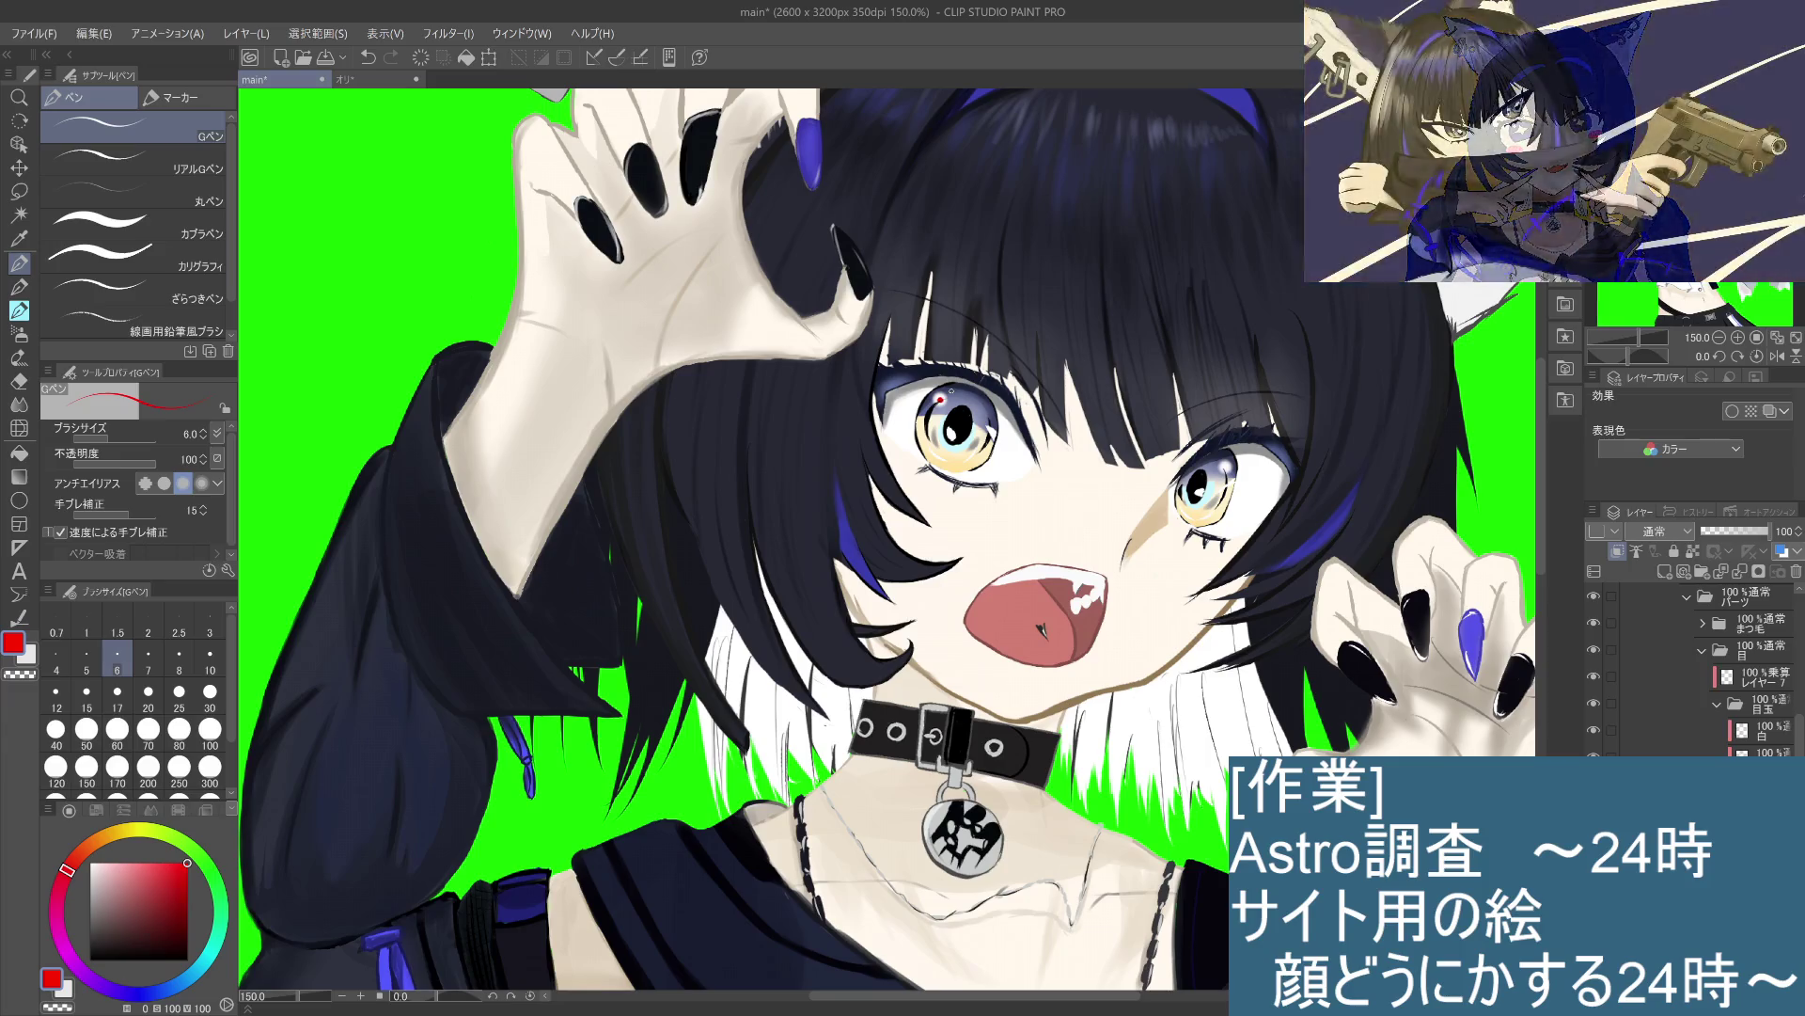
pyautogui.hotkey('ctrl', 'z')
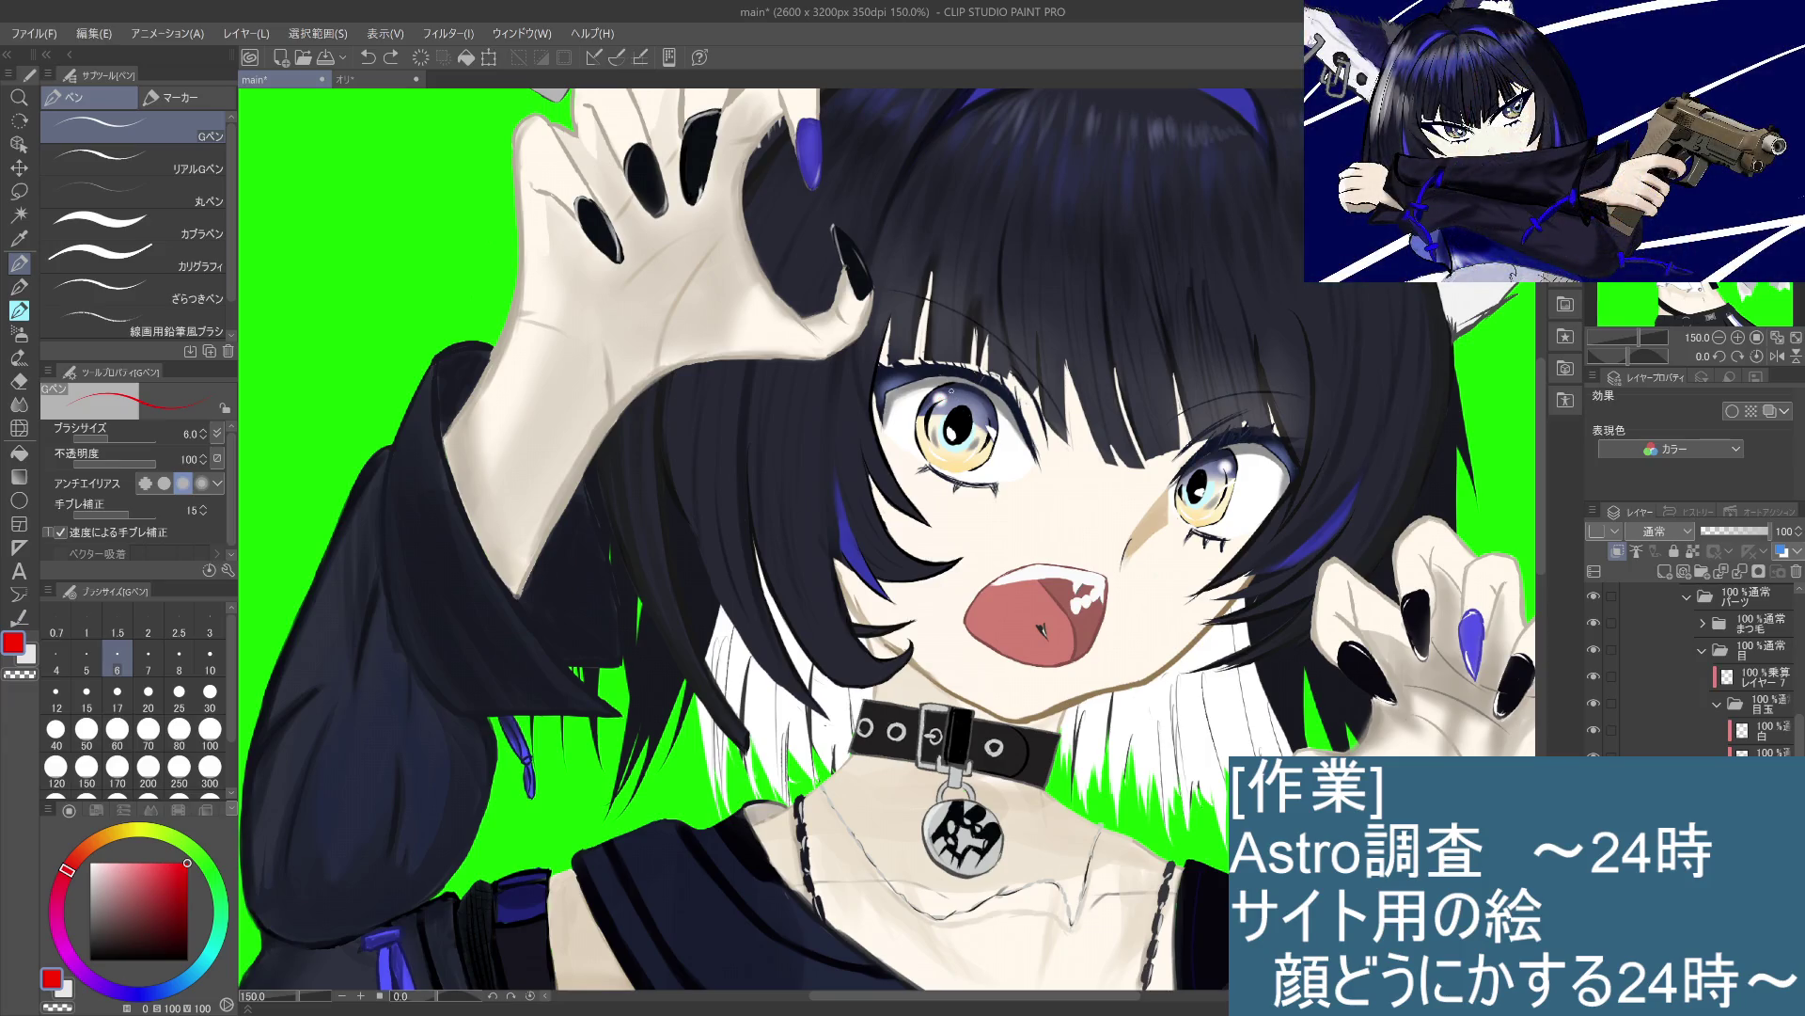
# Step: Pick a yellow-green colour for eye highlights and undo the misplaced highlight strokes in the right eye
pyautogui.moveTo(142, 830); pyautogui.dragTo(143, 830)
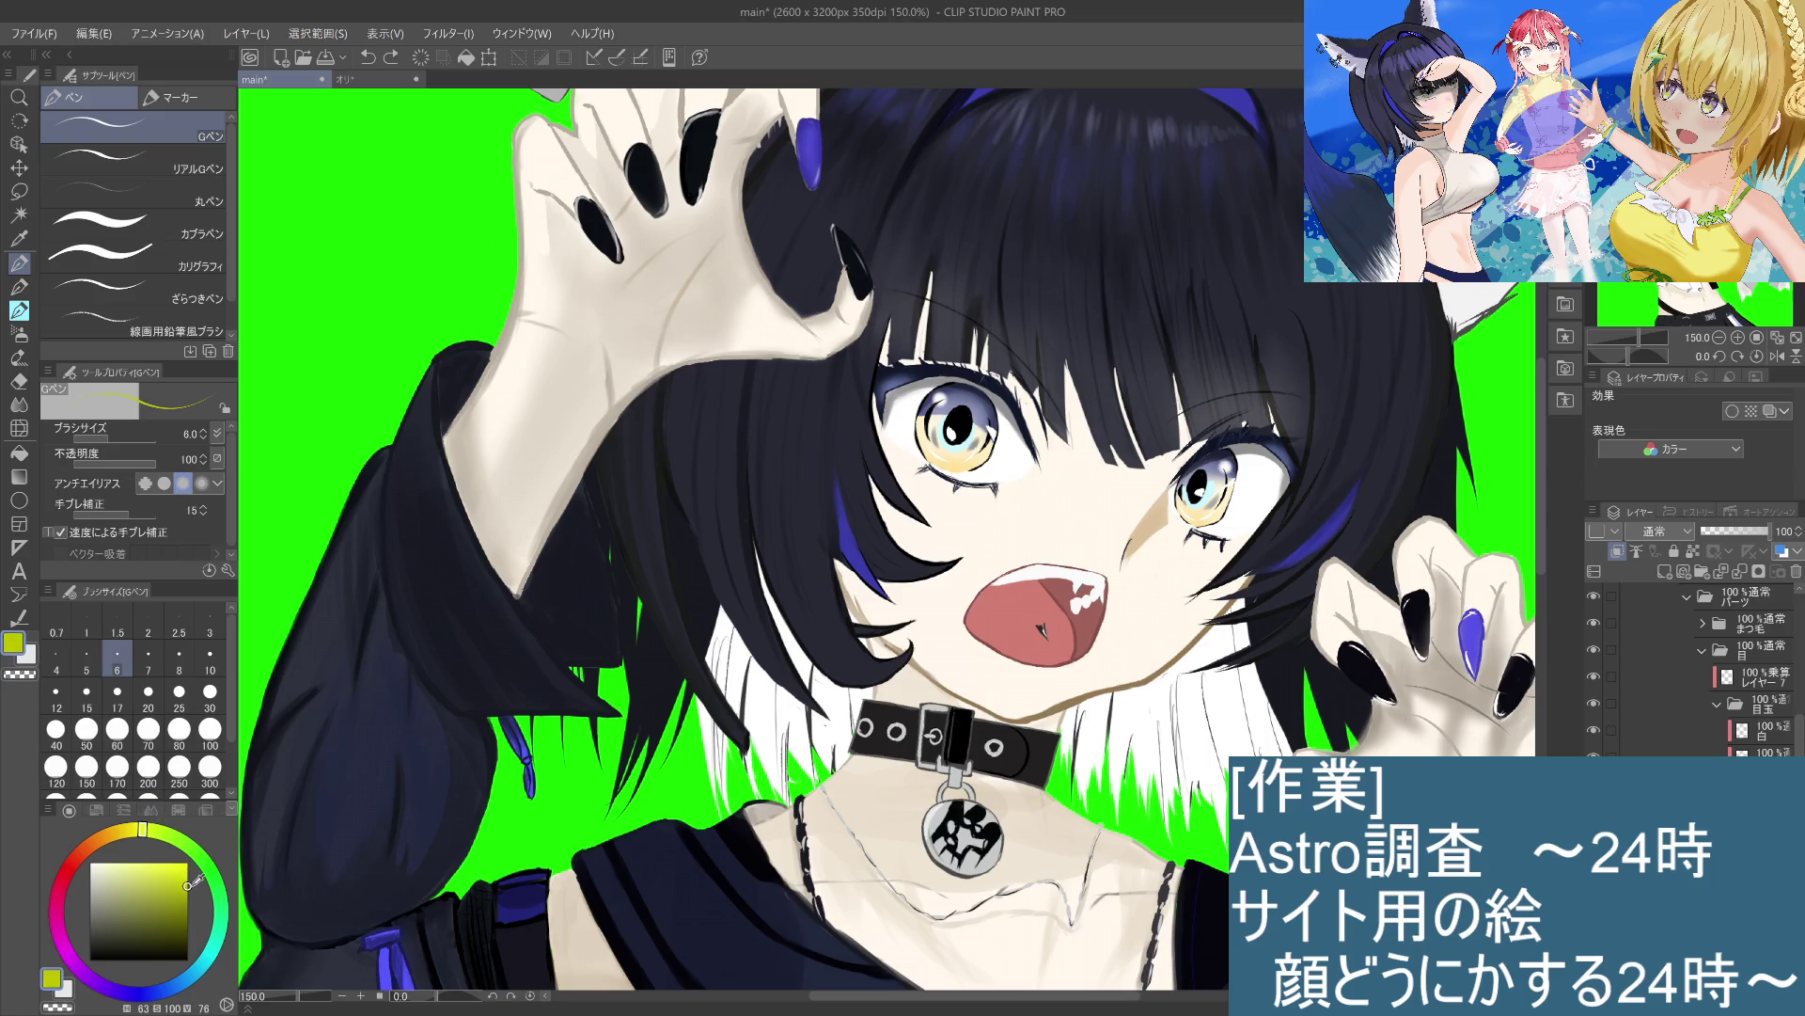
pyautogui.moveTo(142, 829); pyautogui.dragTo(152, 830)
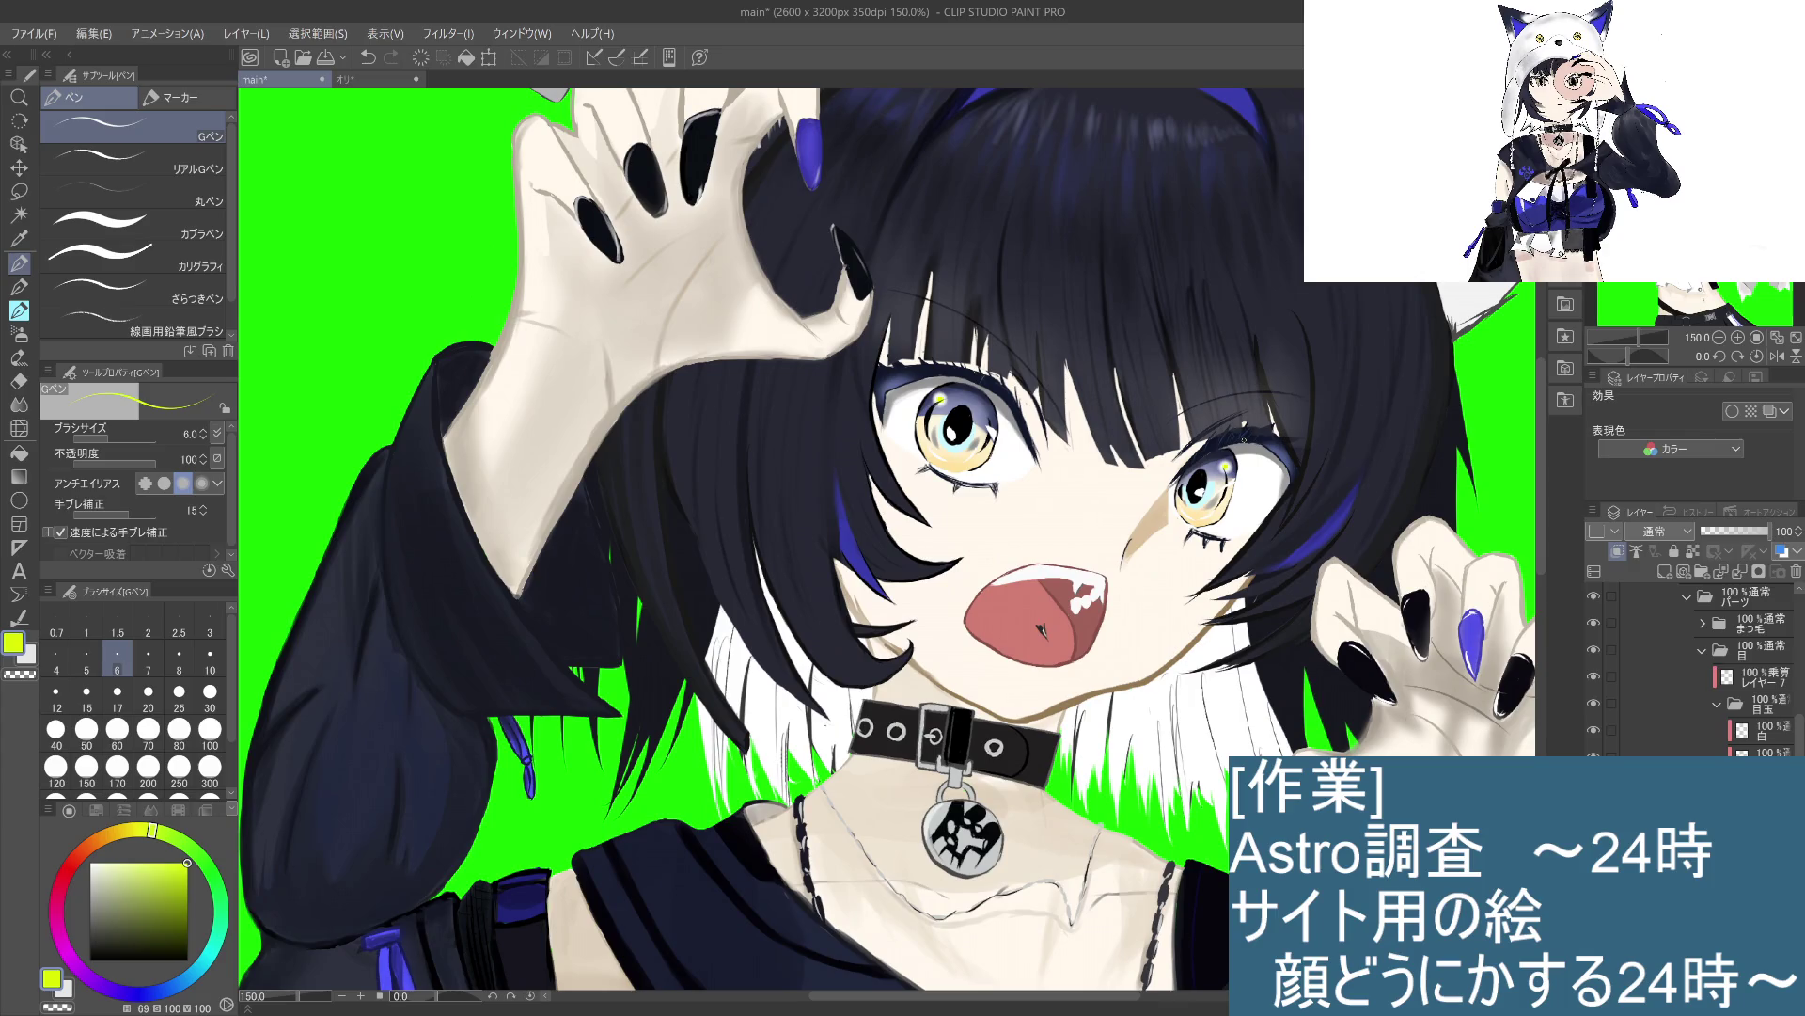
pyautogui.hotkey('ctrl', 'z')
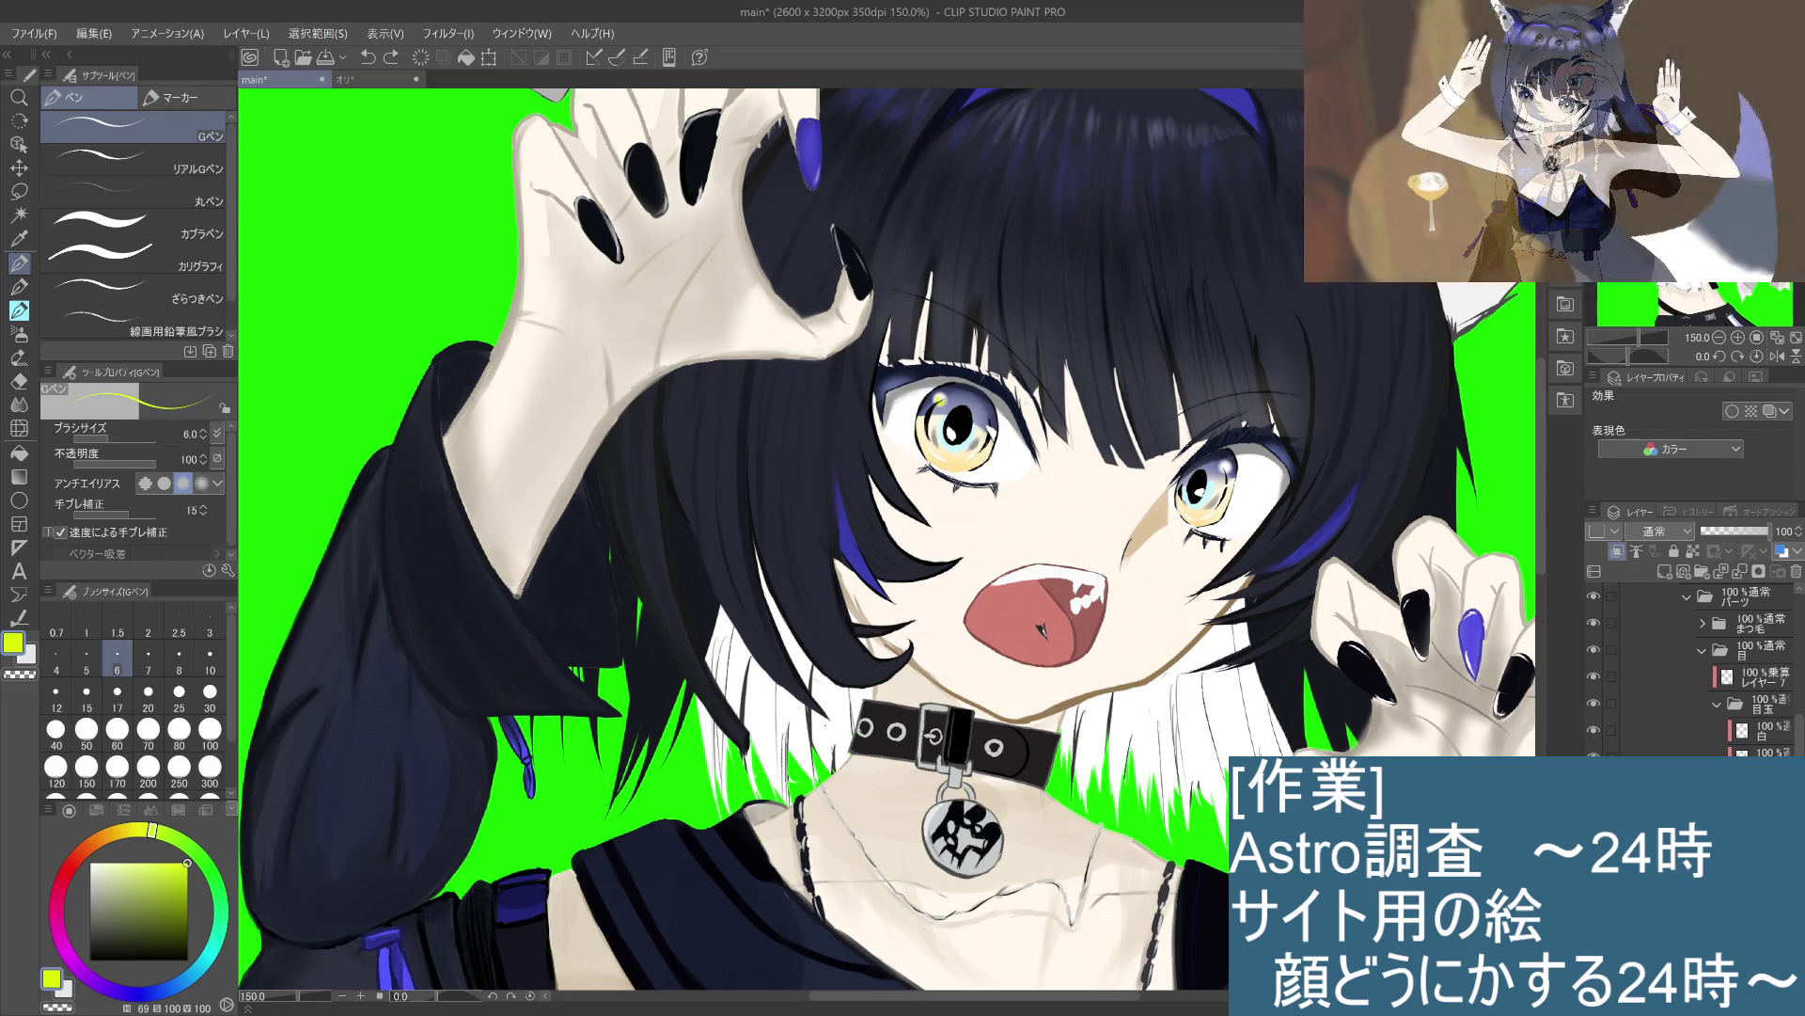
pyautogui.hotkey('ctrl', 'z')
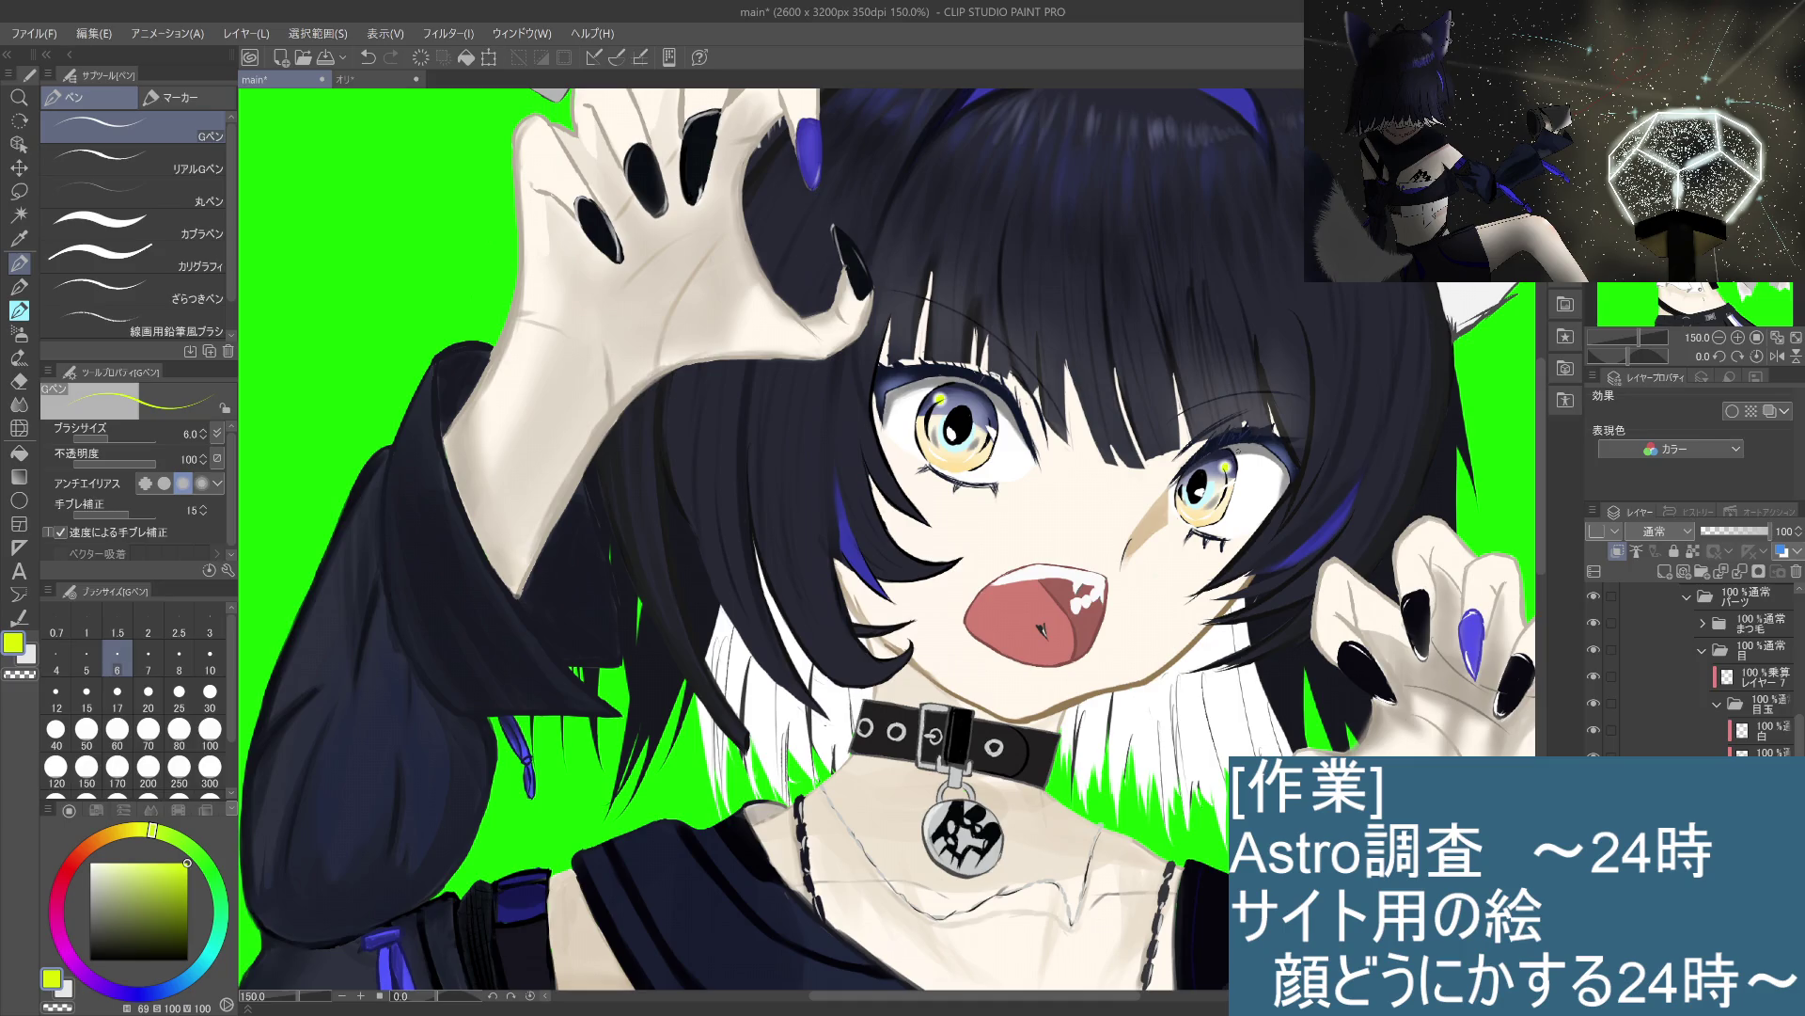
pyautogui.scroll(-5, 891, 544)
pyautogui.scroll(5, 891, 545)
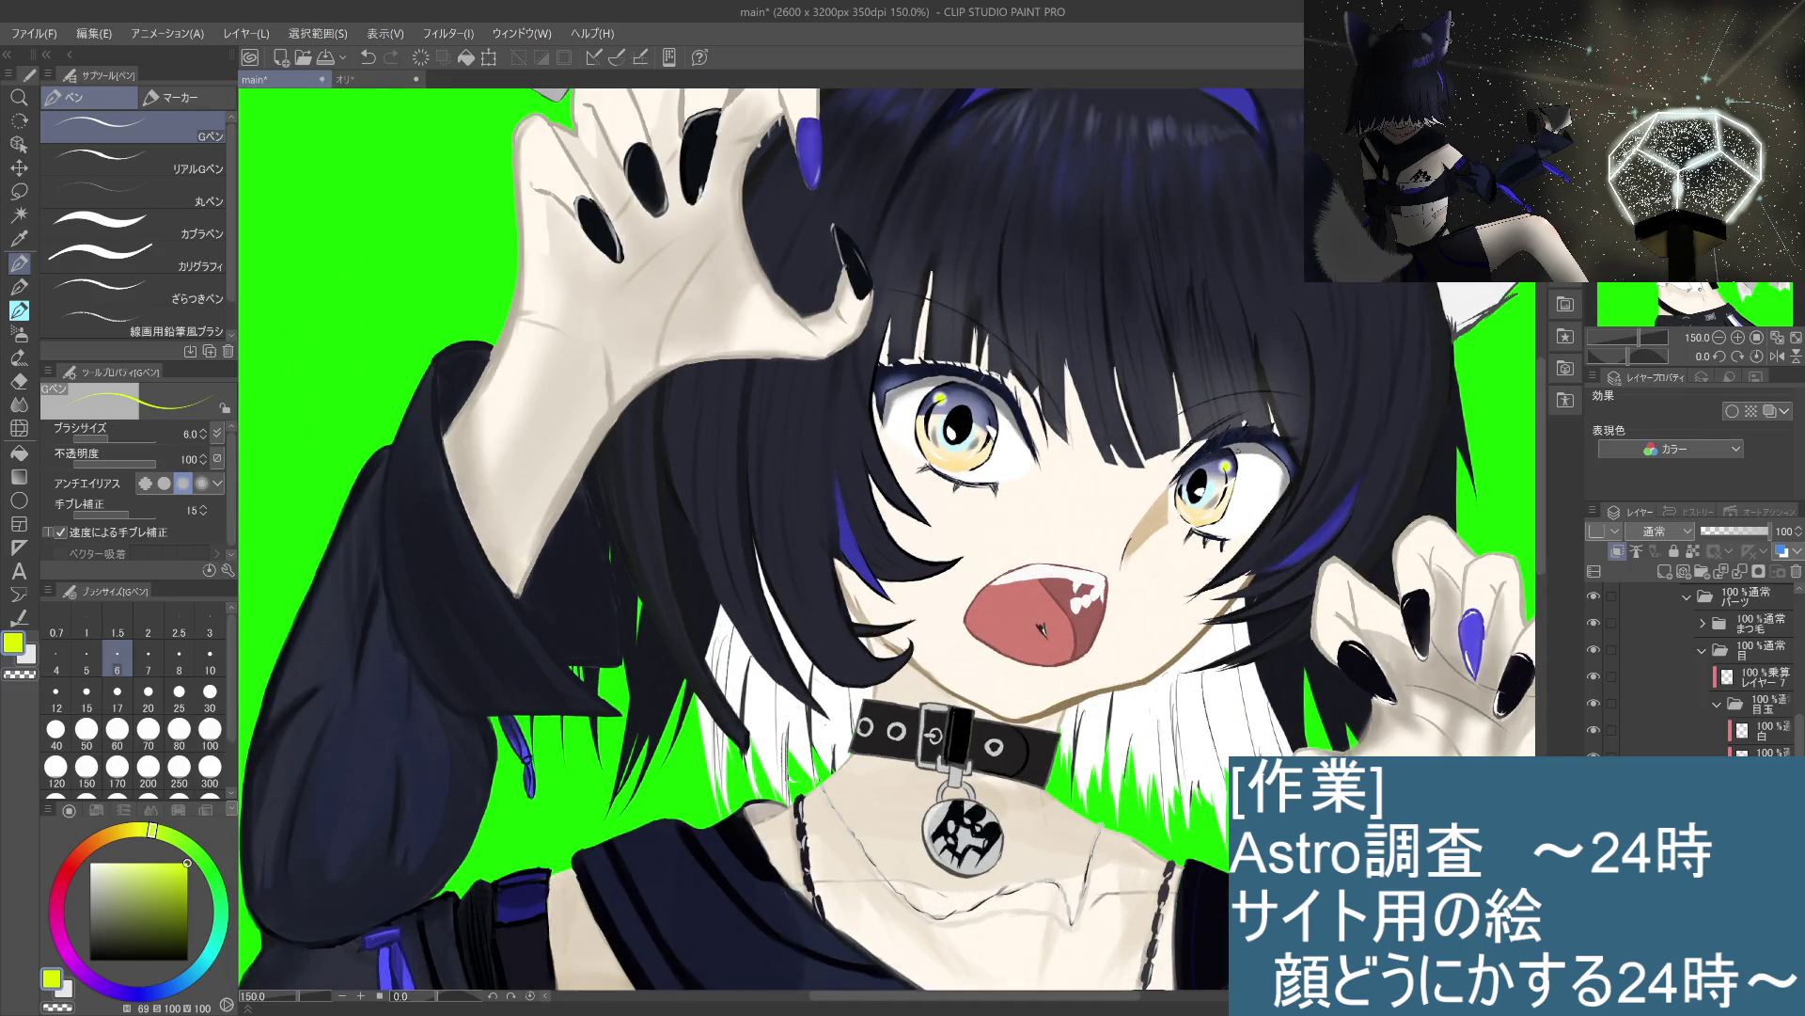
# Step: Switch back to a fine-tuned red and restore the short red stroke on the left iris
pyautogui.click(70, 871)
pyautogui.moveTo(75, 877)
pyautogui.mouseDown()
pyautogui.moveTo(97, 840)
pyautogui.moveTo(66, 874)
pyautogui.mouseUp()
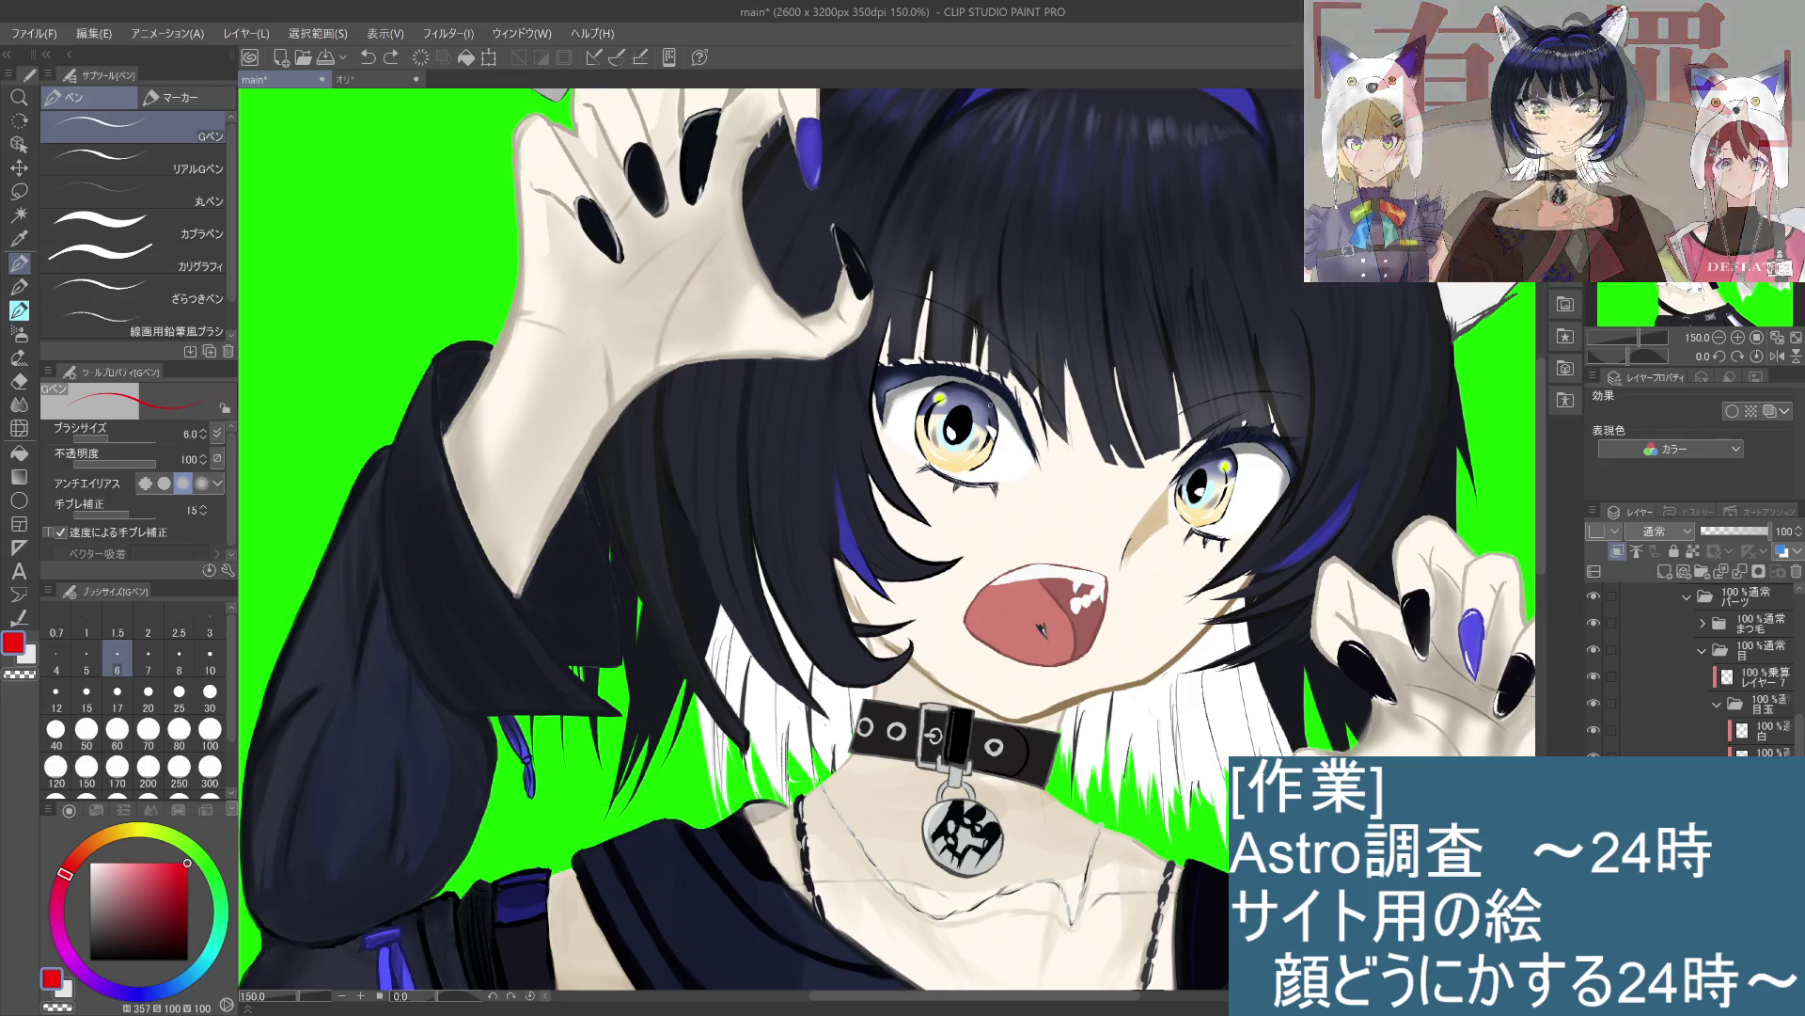
pyautogui.hotkey('ctrl', 'z')
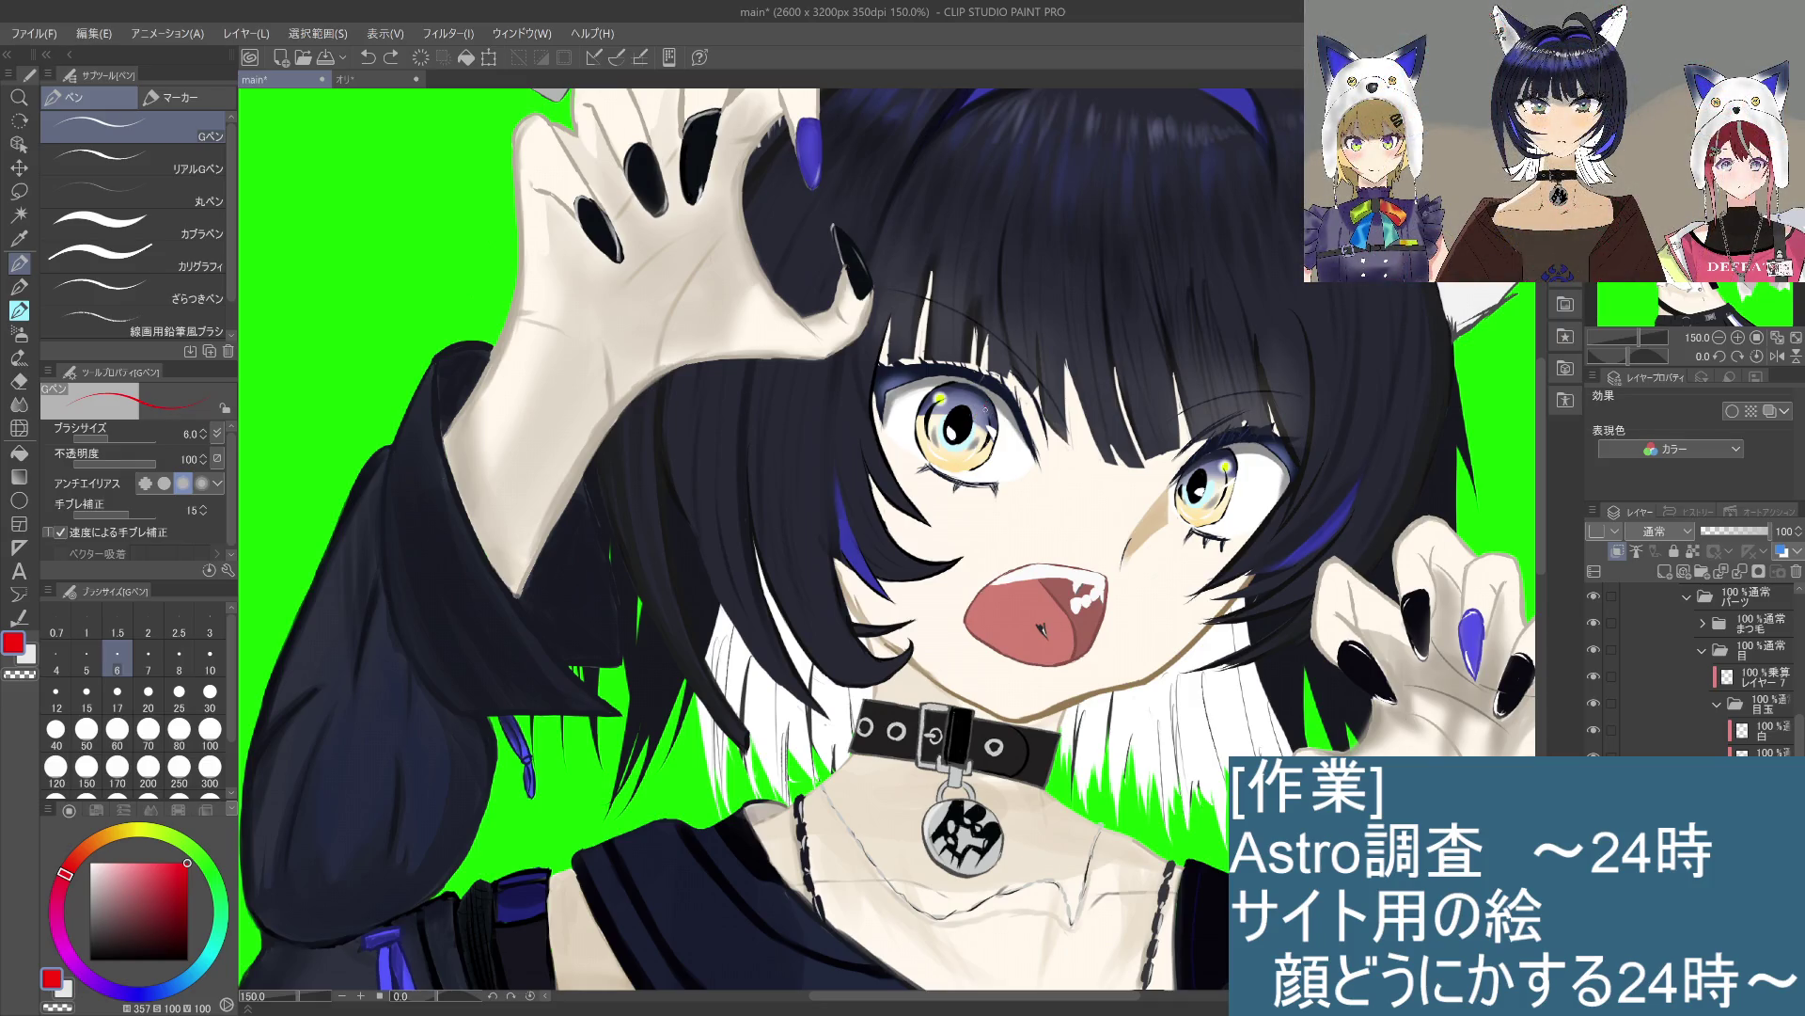